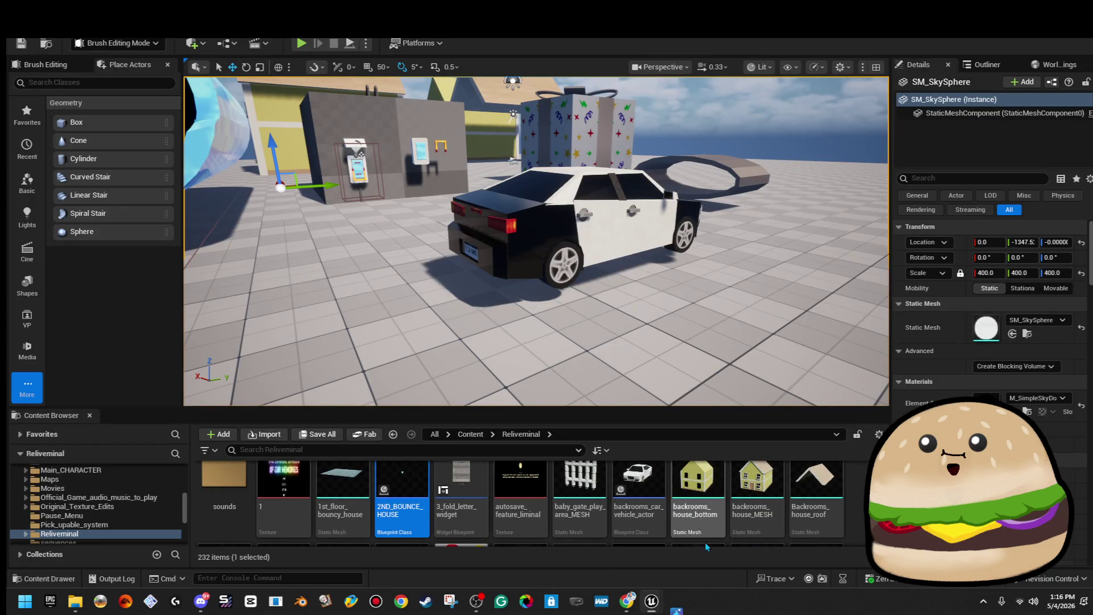
Step: Select the door-handle cylinders, the right handle's ring and the black window pillar strips together
mouse_move(627, 602)
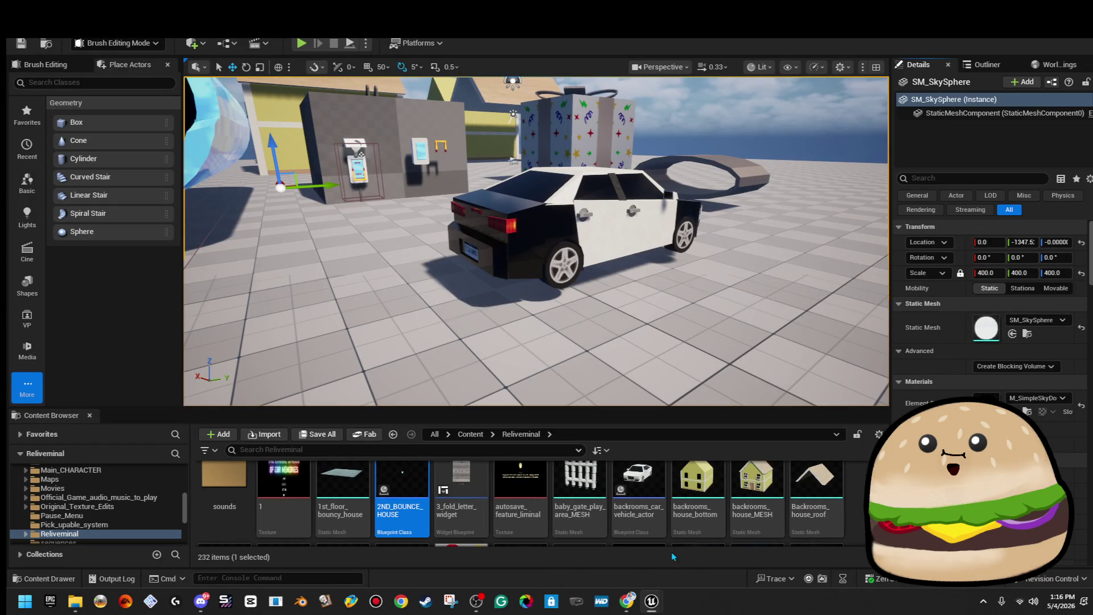
mouse_move(655, 561)
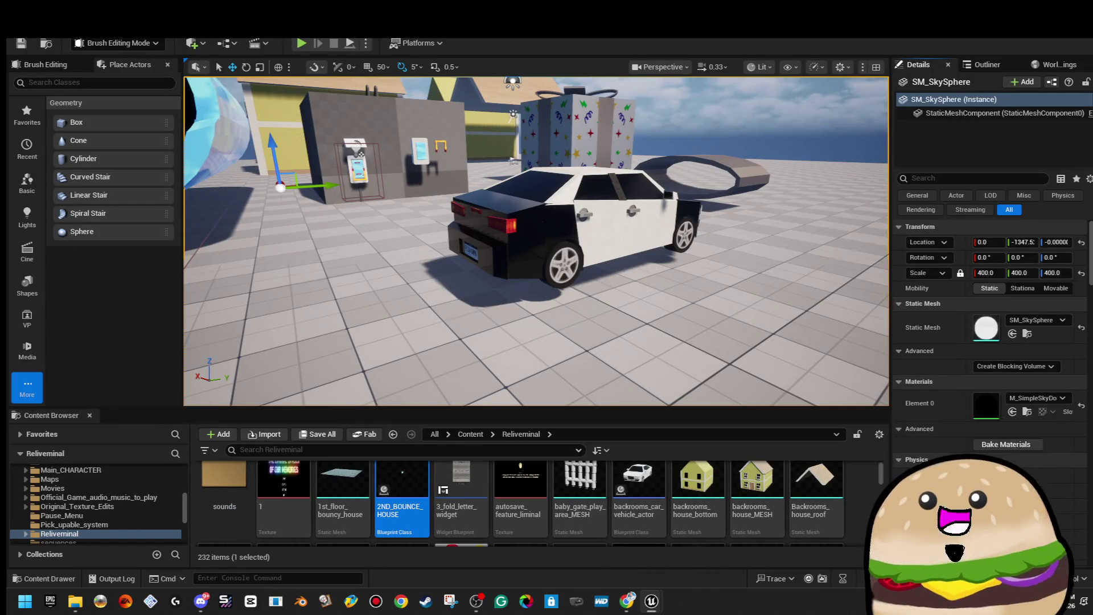
scroll(537, 242, up, 10)
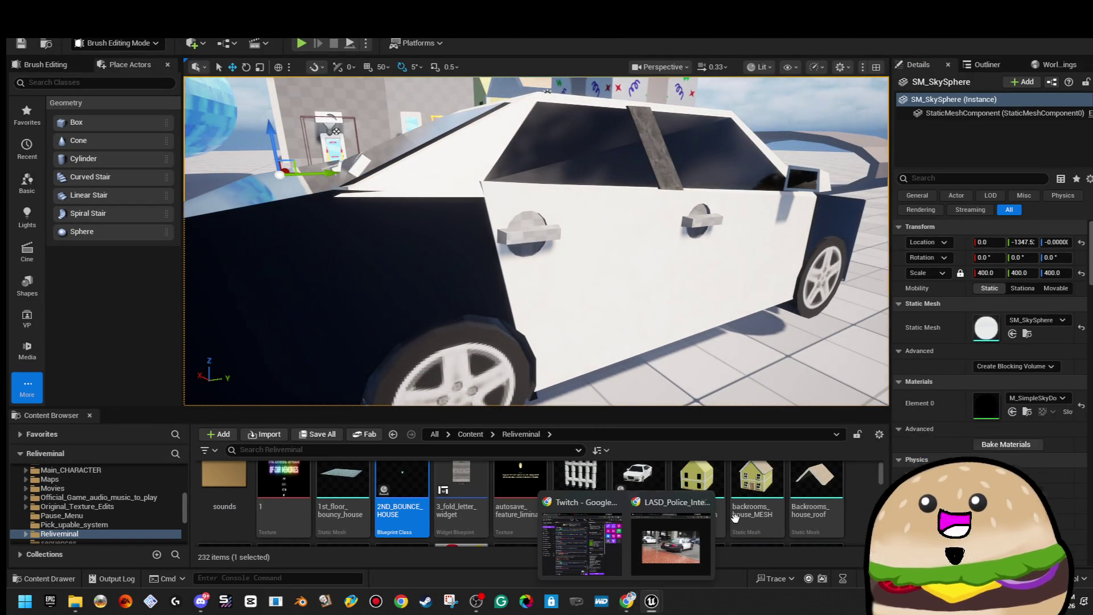
mouse_move(705, 549)
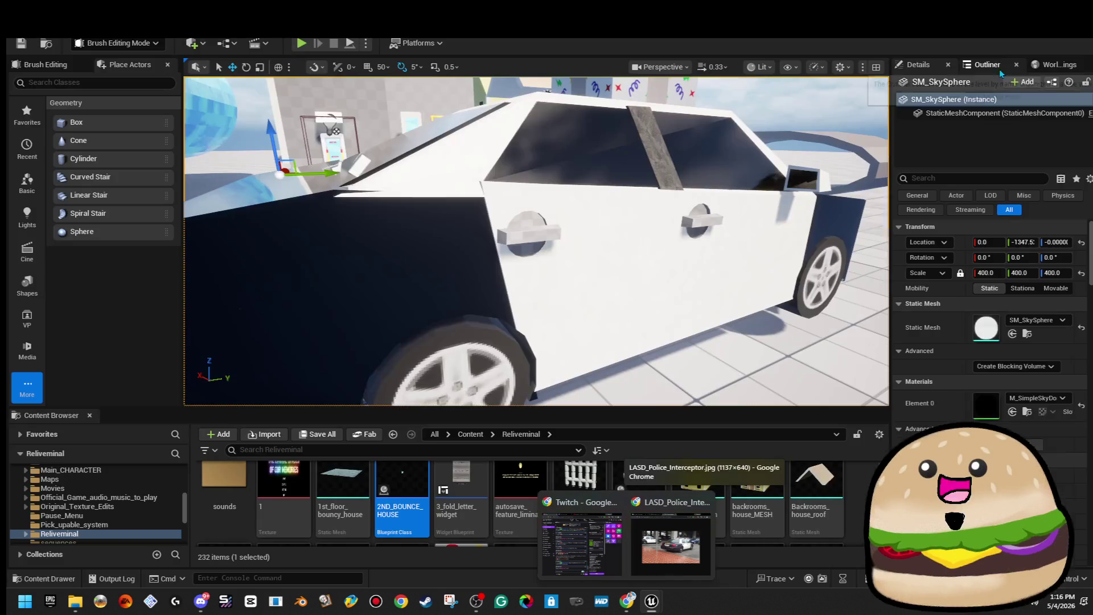
scroll(536, 242, up, 5)
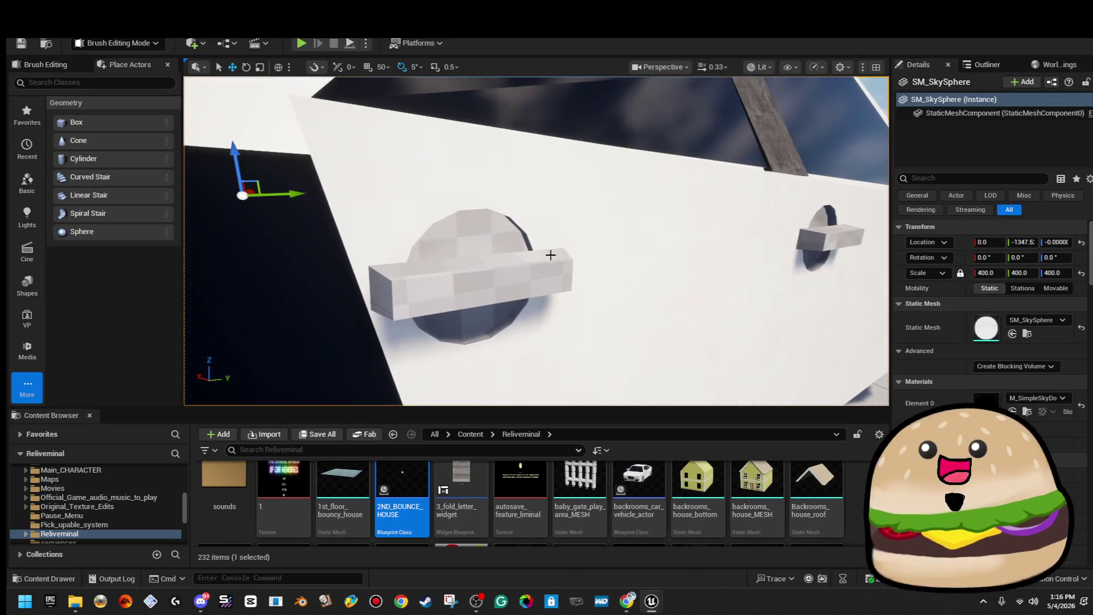
click(393, 279)
scroll(393, 279, down, 5)
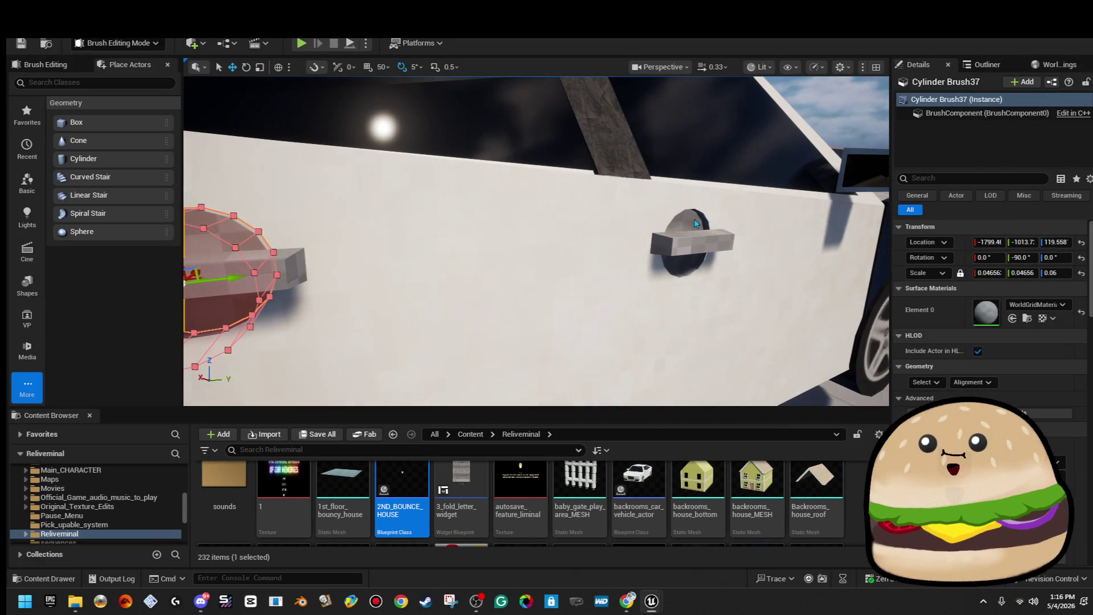
ctrl+click(641, 228)
ctrl+click(613, 228)
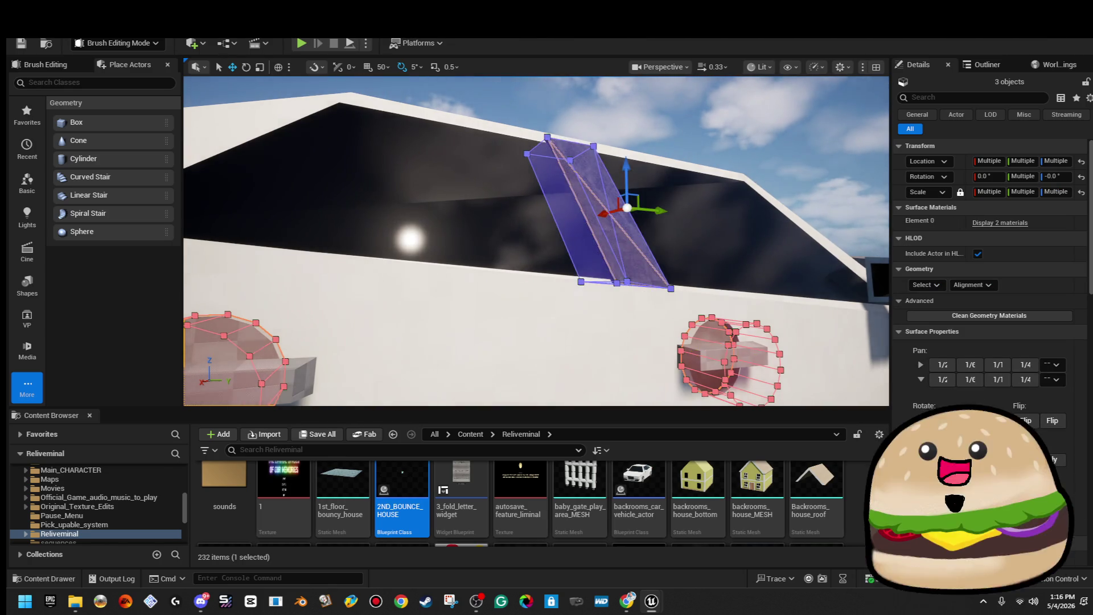
scroll(613, 228, down, 5)
drag(627, 285, 671, 283)
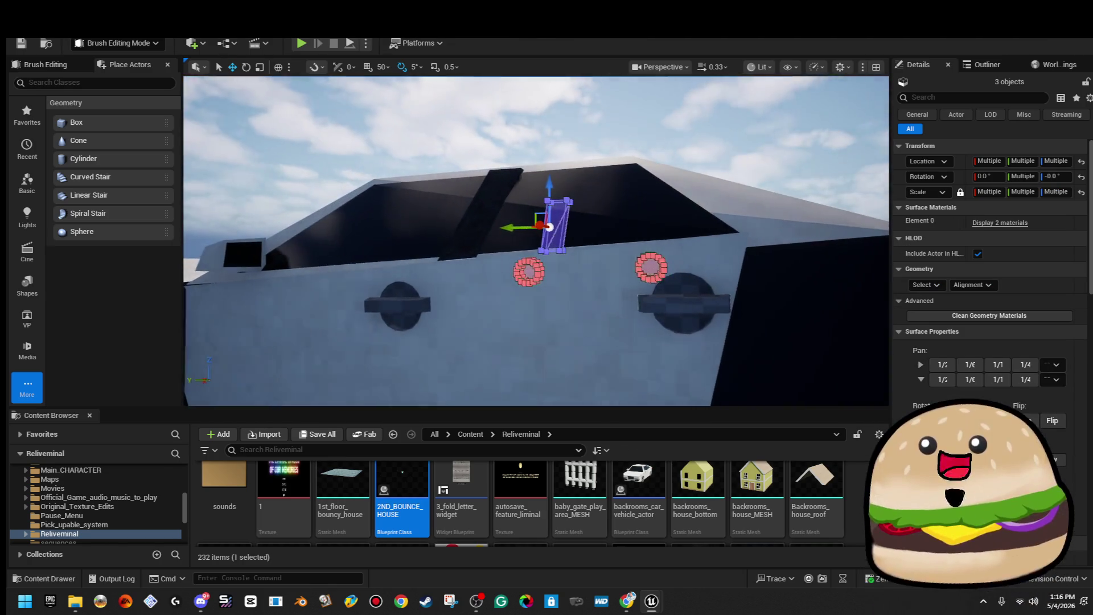
ctrl+click(675, 283)
ctrl+click(500, 209)
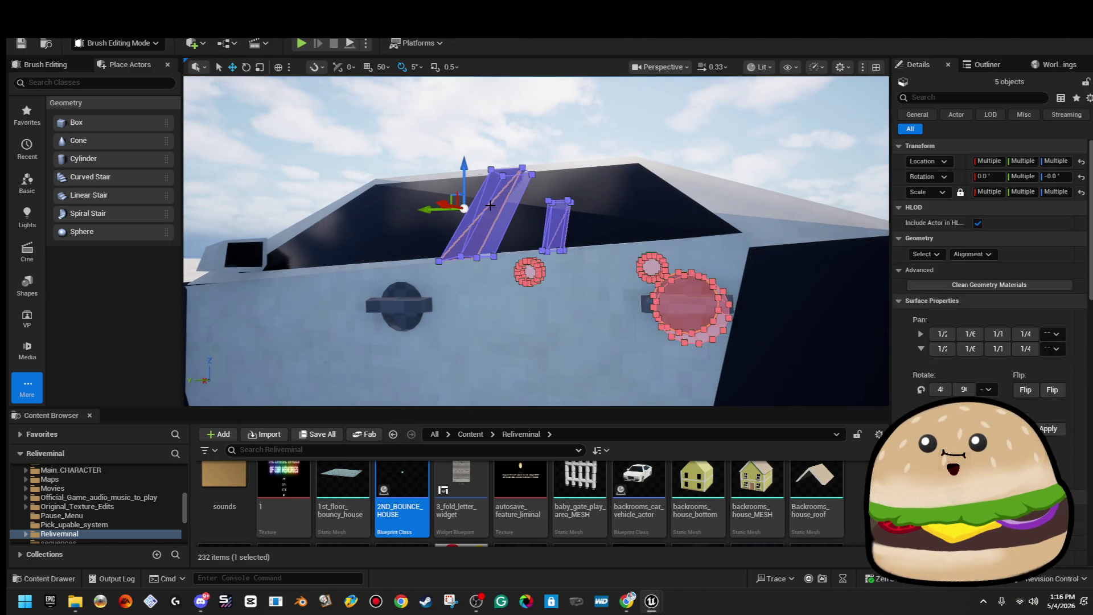
ctrl+click(399, 297)
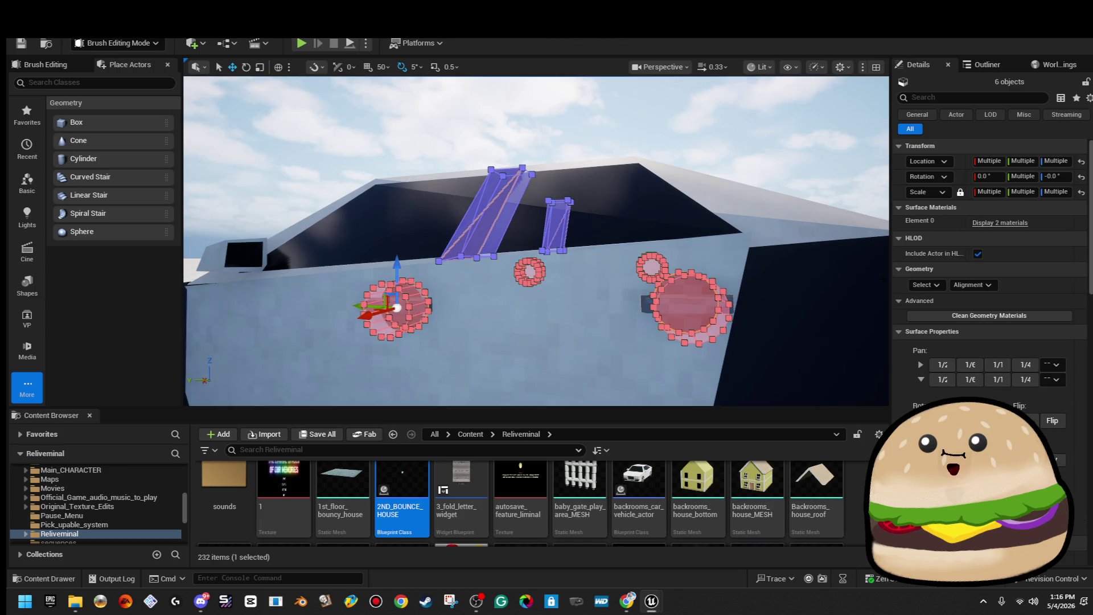
Step: Select all their surfaces and assign Grimy_old_wall_style_Mat to the empty material slot
click(999, 228)
click(1053, 227)
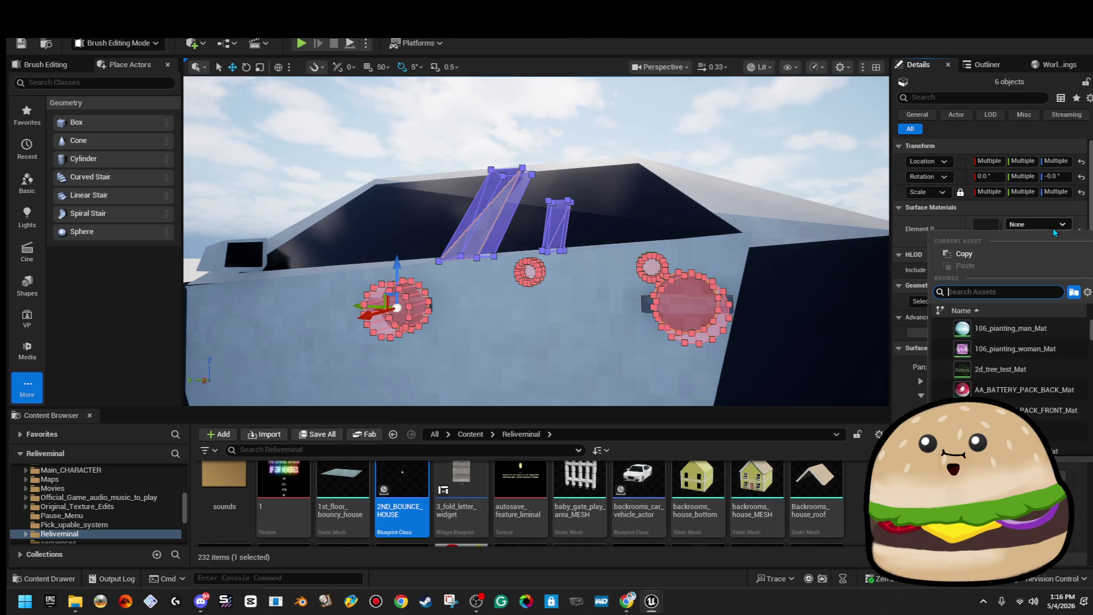
click(1027, 226)
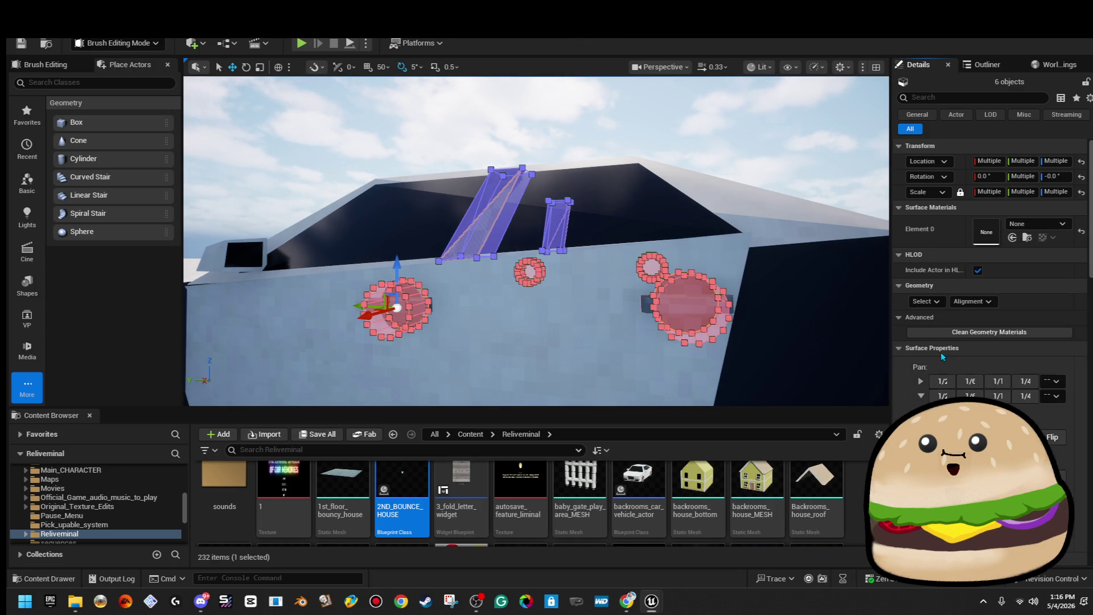
click(924, 302)
click(968, 335)
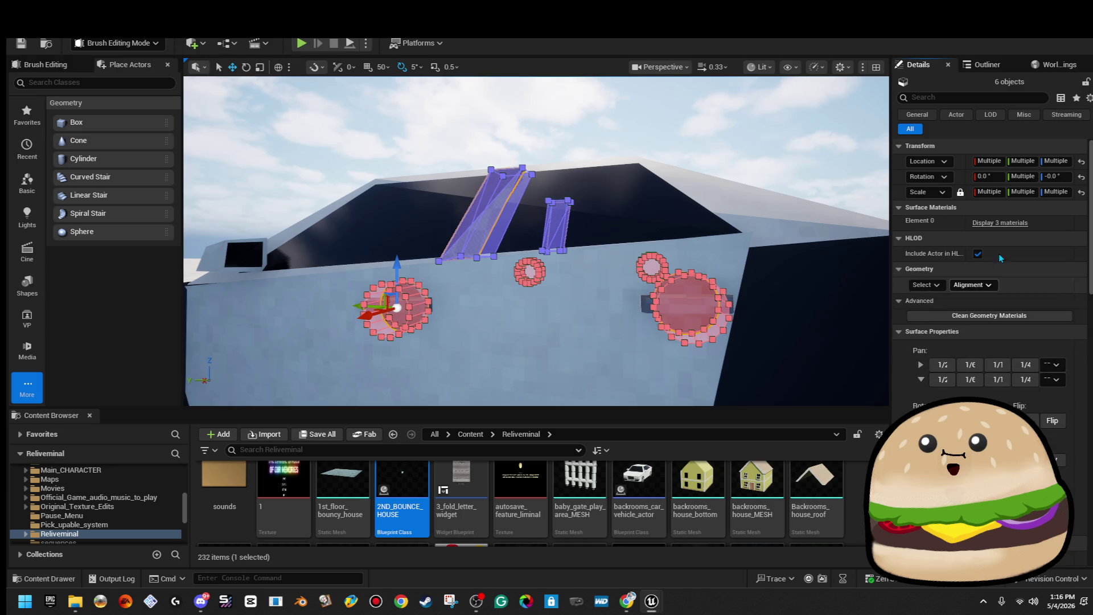
click(1016, 228)
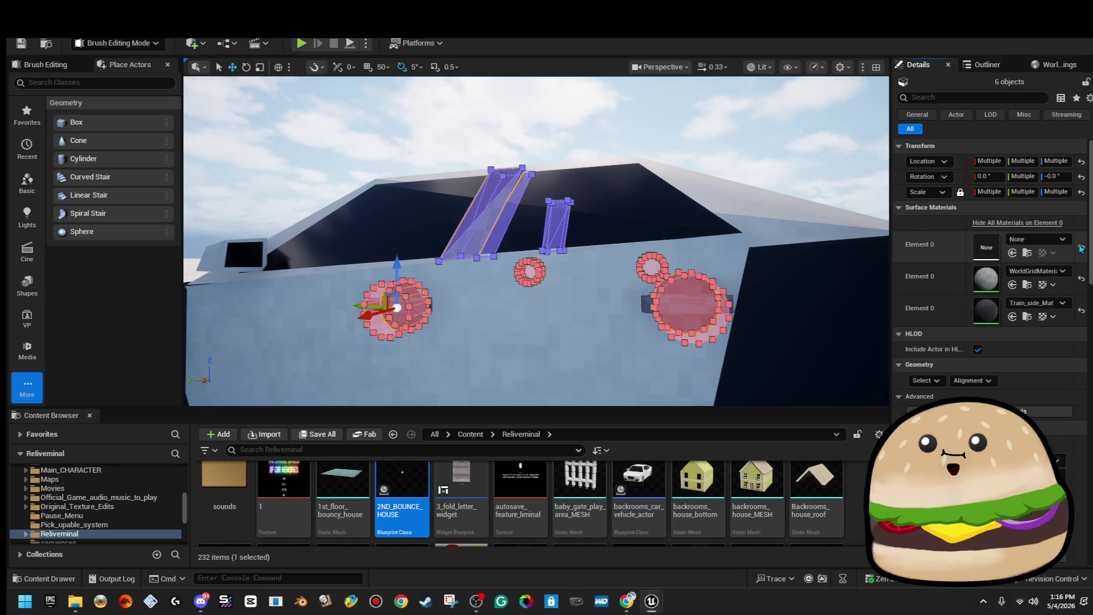
click(1053, 240)
text(grimy)
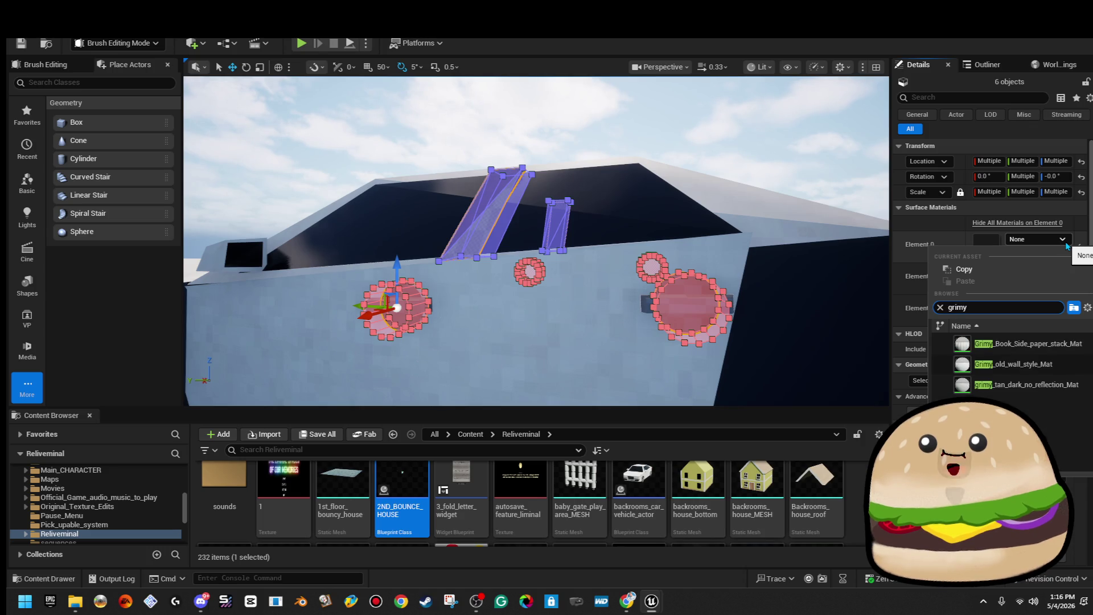
click(979, 364)
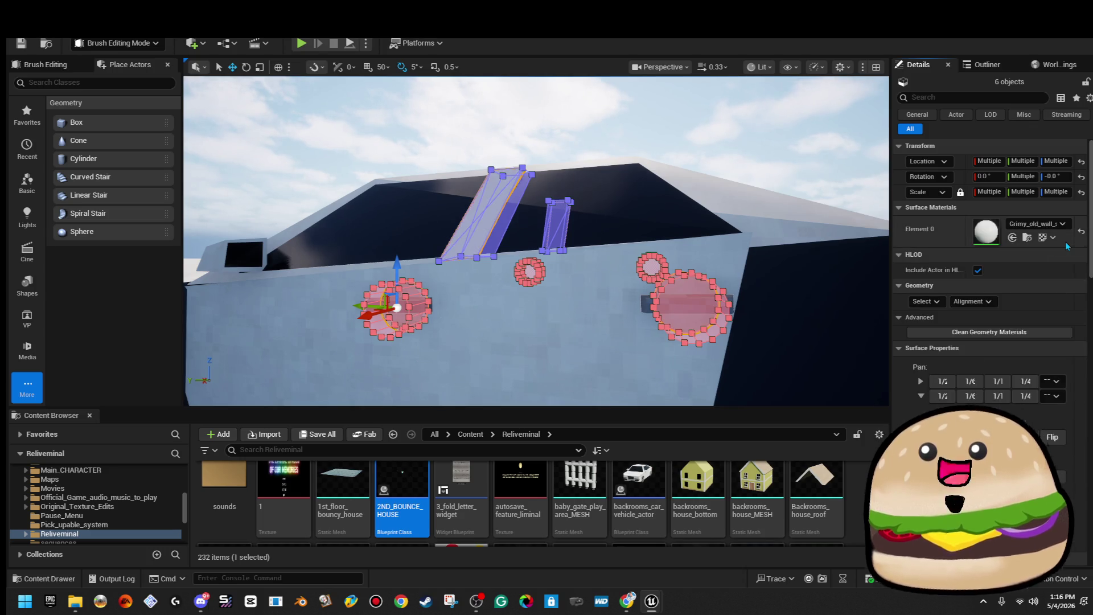
click(633, 148)
scroll(535, 240, up, 5)
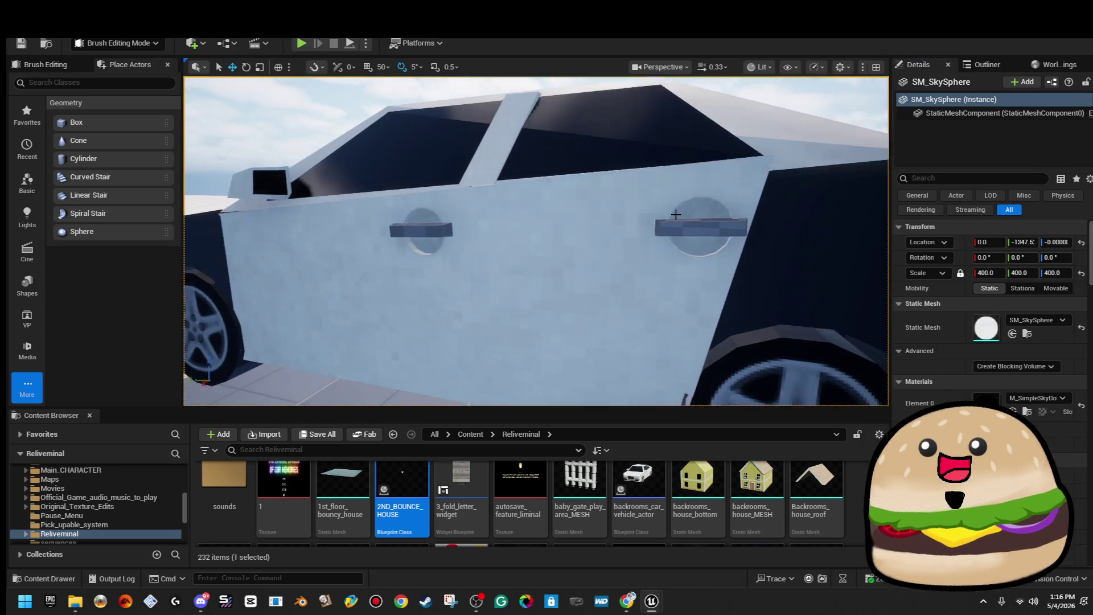
Step: Give both door-handle boxes the blackplaingloss material across all their surfaces
click(715, 226)
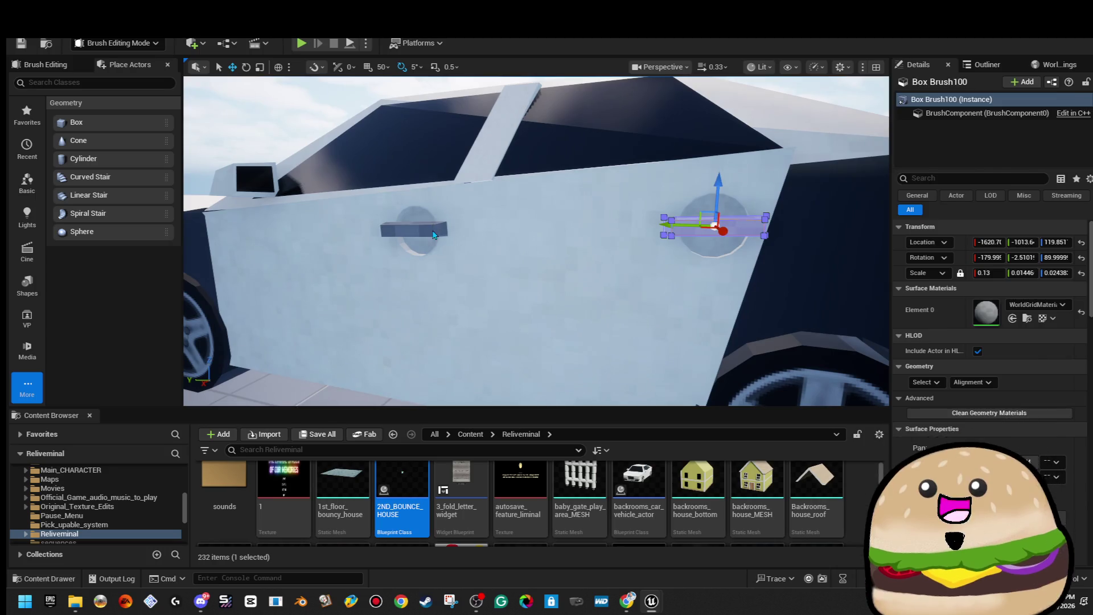
ctrl+click(437, 232)
drag(437, 232, 533, 227)
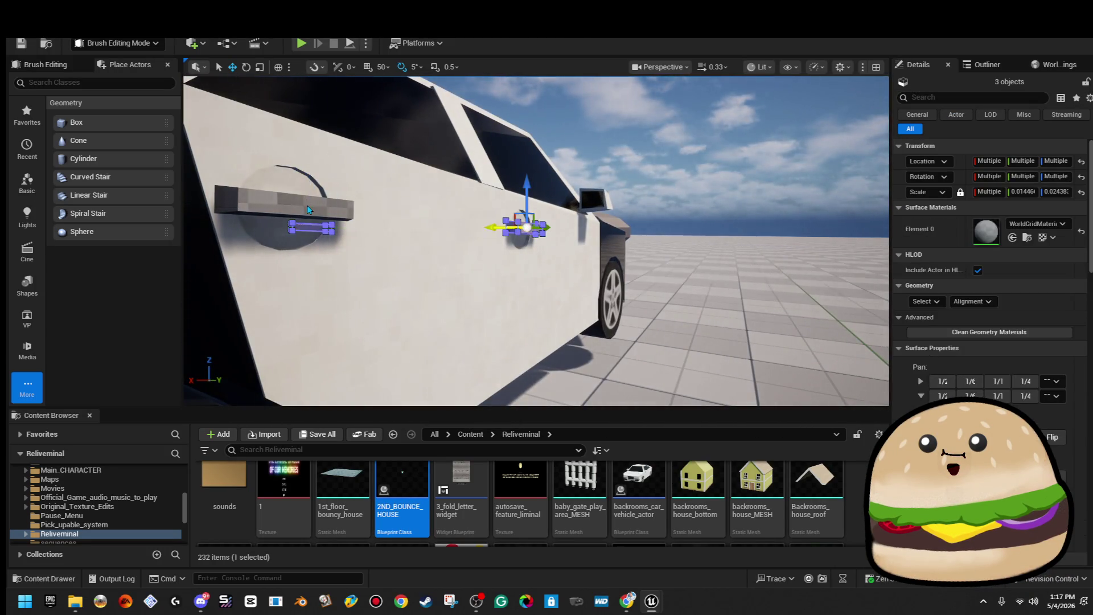
ctrl+click(307, 209)
click(928, 302)
click(929, 302)
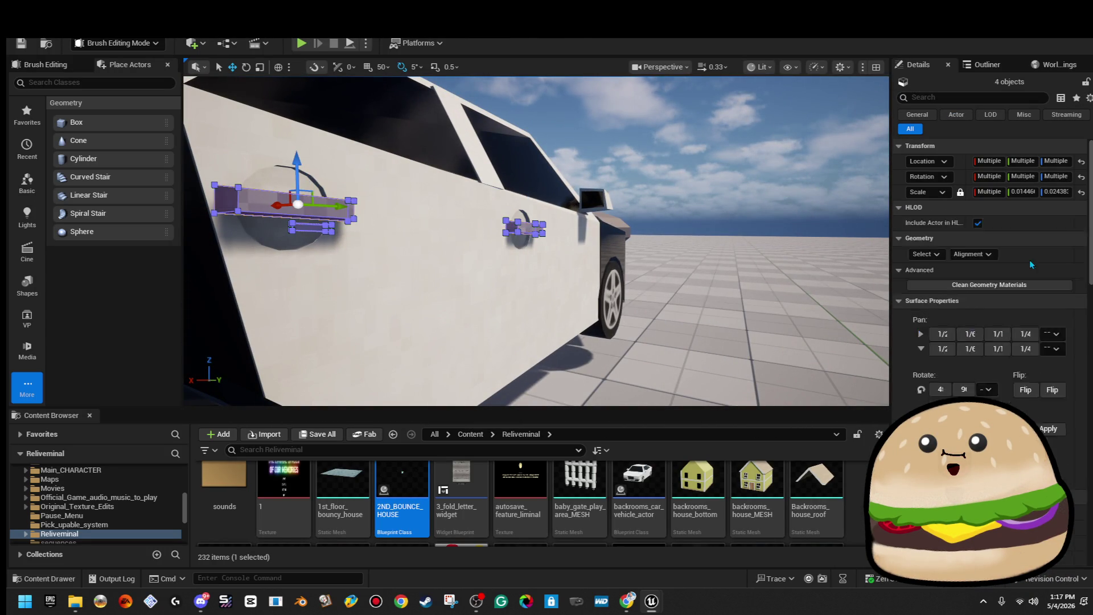
click(1038, 224)
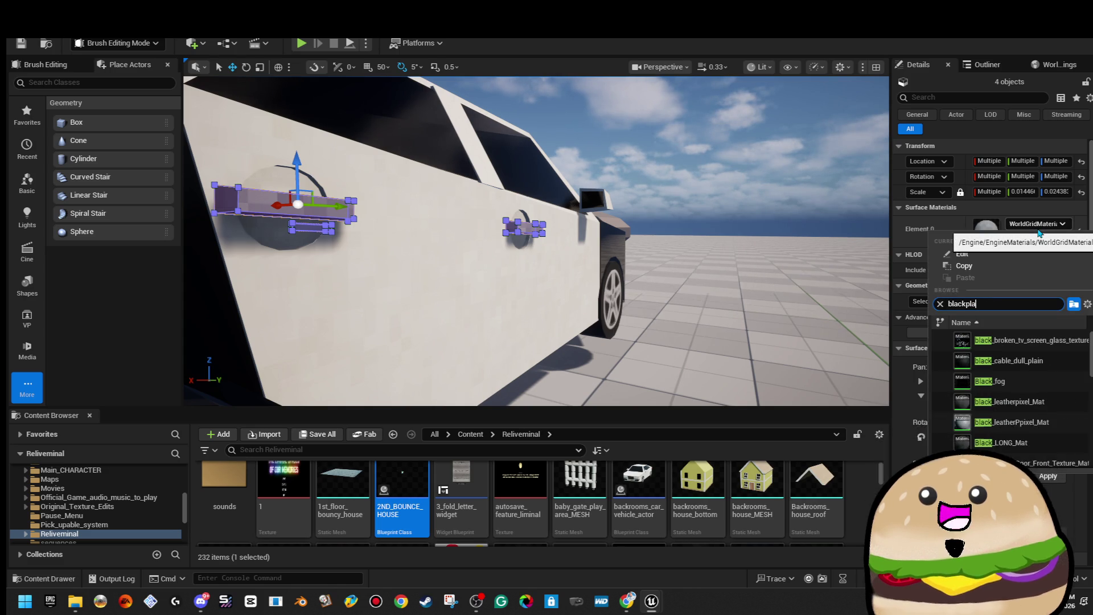
text(inl)
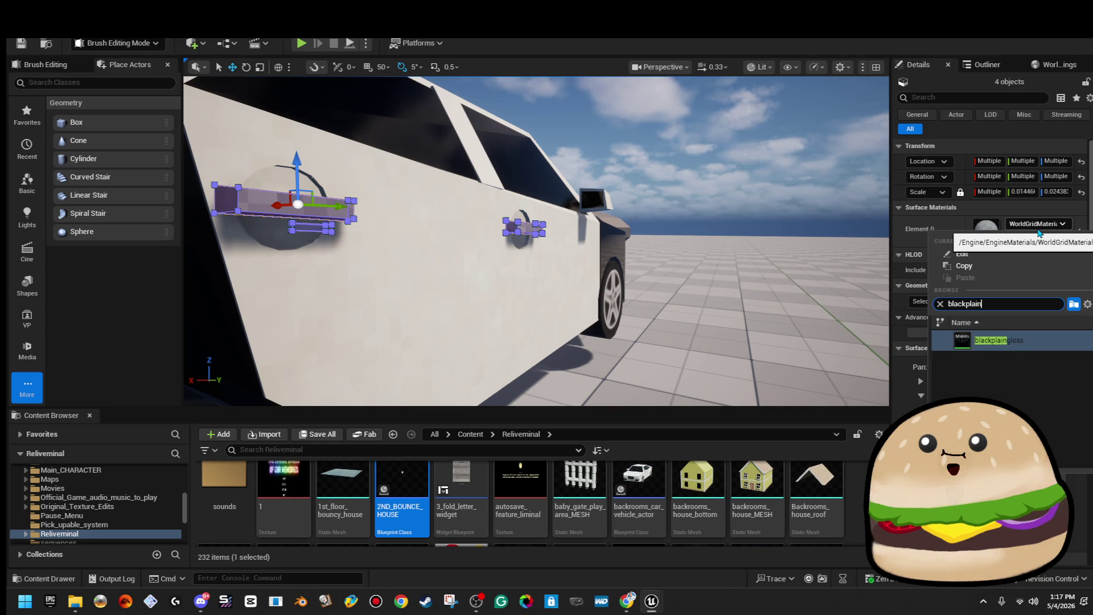
key(Return)
Step: Deselect the handles, pull the view back and save the level
click(741, 131)
drag(740, 131, 238, 113)
scroll(535, 241, down, 5)
click(25, 49)
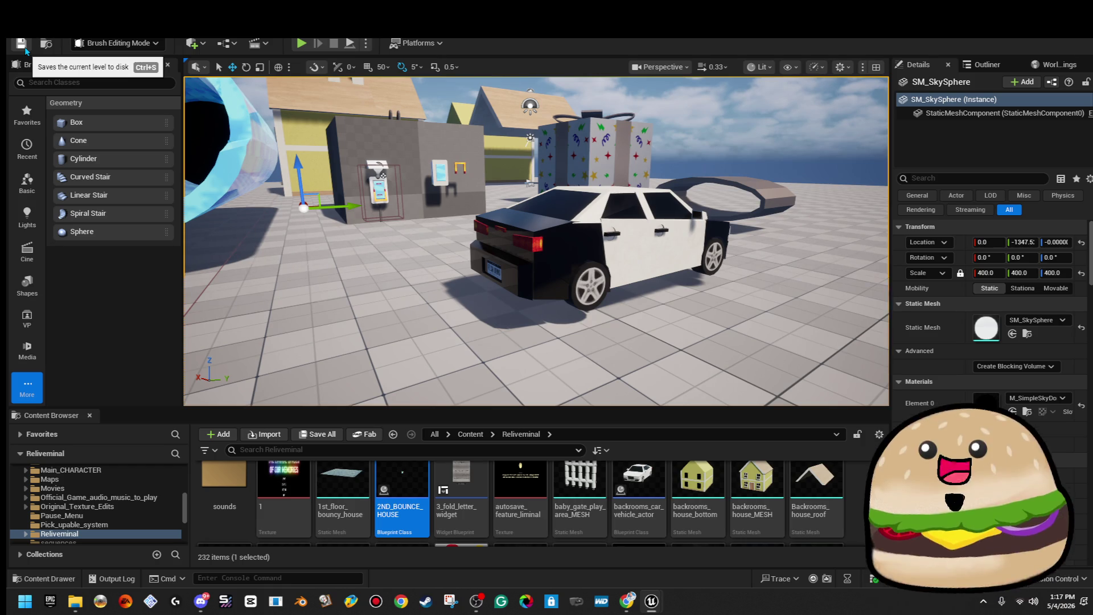
Step: Select the rear taillight pieces, then the body brushes along the car's side
mouse_move(316, 246)
mouse_down()
mouse_move(311, 185)
mouse_move(367, 290)
mouse_up()
click(450, 235)
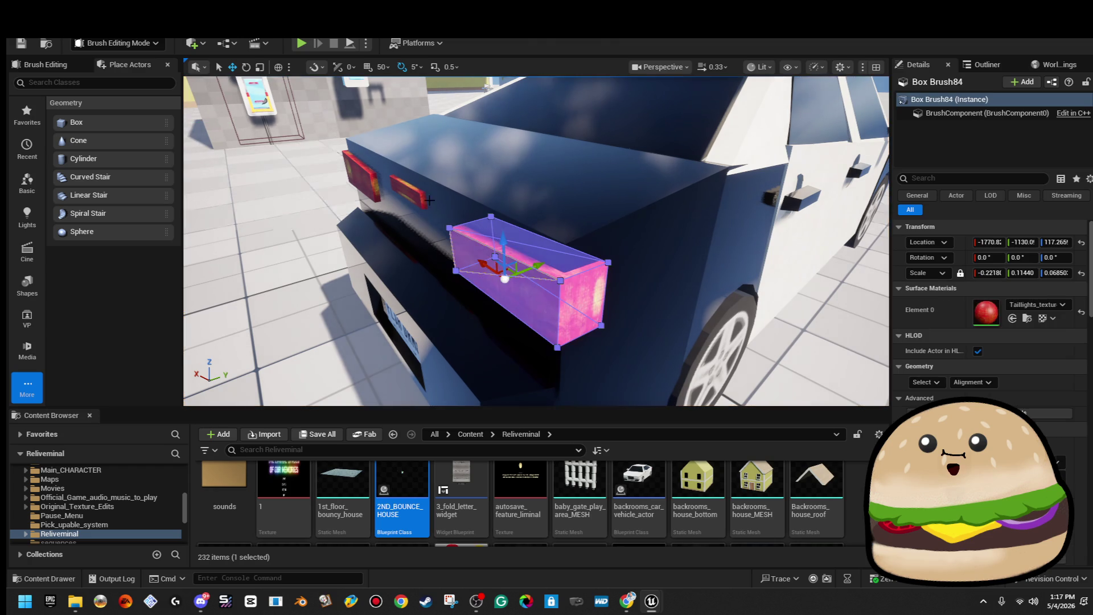
ctrl+click(404, 189)
ctrl+click(354, 177)
mouse_move(353, 177)
mouse_down()
mouse_move(466, 207)
mouse_move(550, 265)
mouse_up()
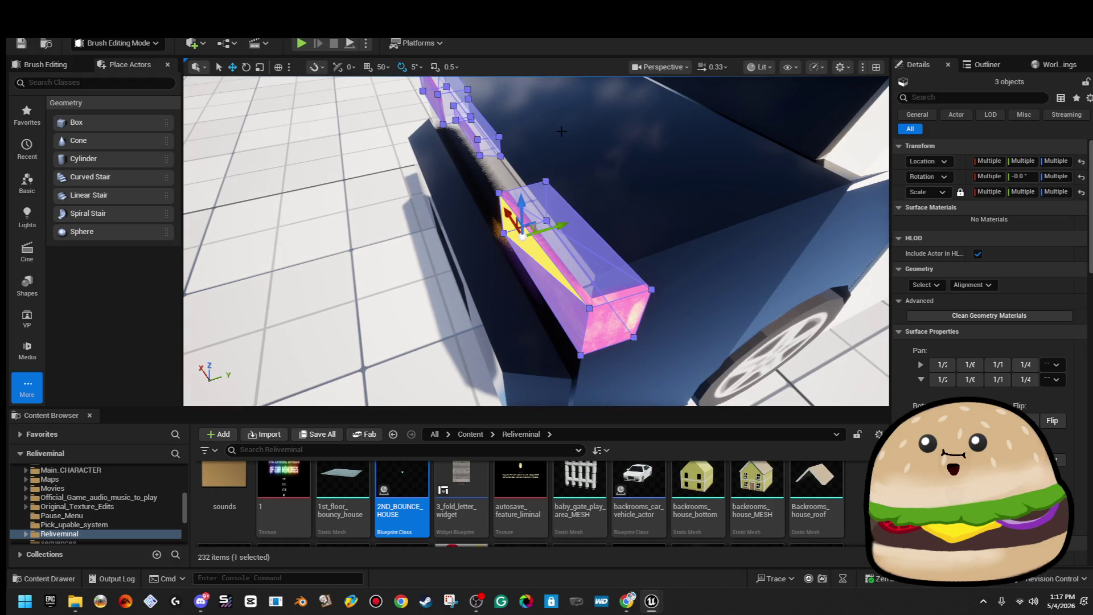
click(533, 233)
click(787, 190)
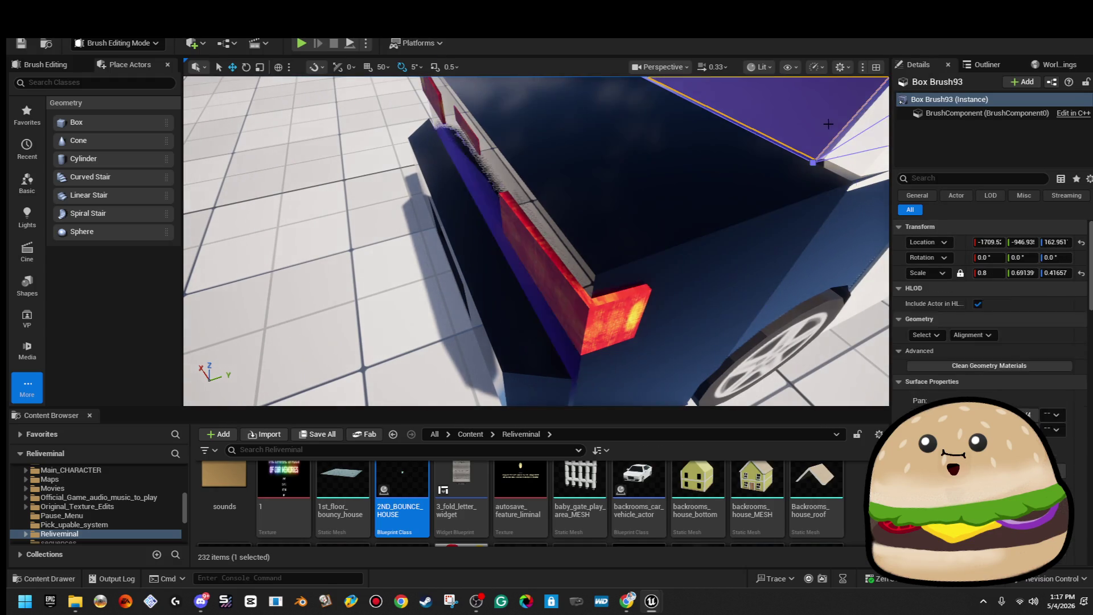
Step: Narrow the selection to a single taillight piece, then zoom out to the whole car
click(435, 98)
ctrl+click(598, 267)
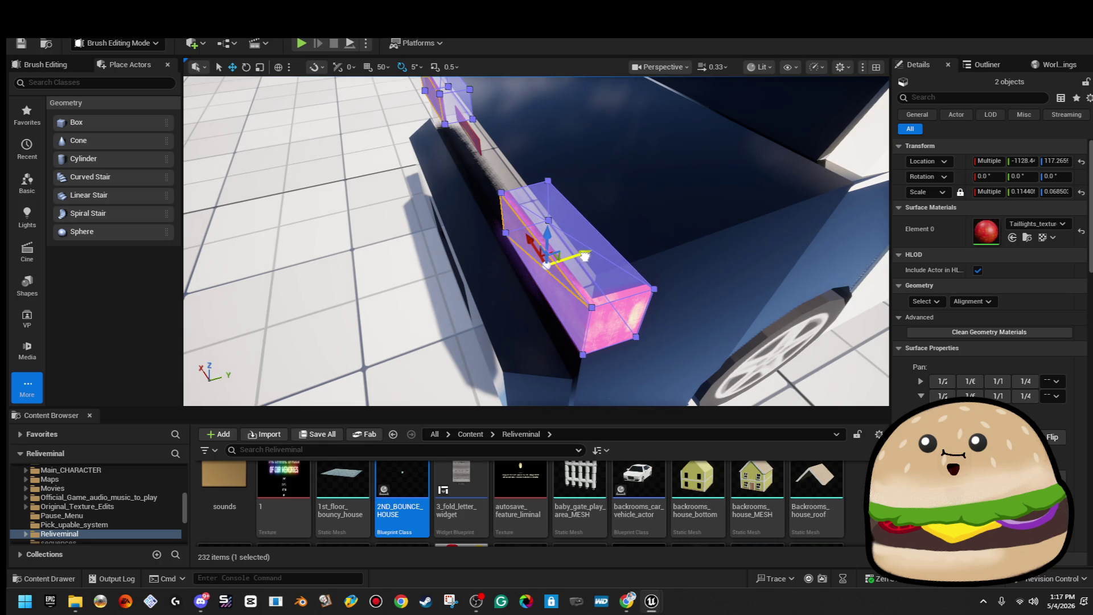
drag(588, 258, 599, 241)
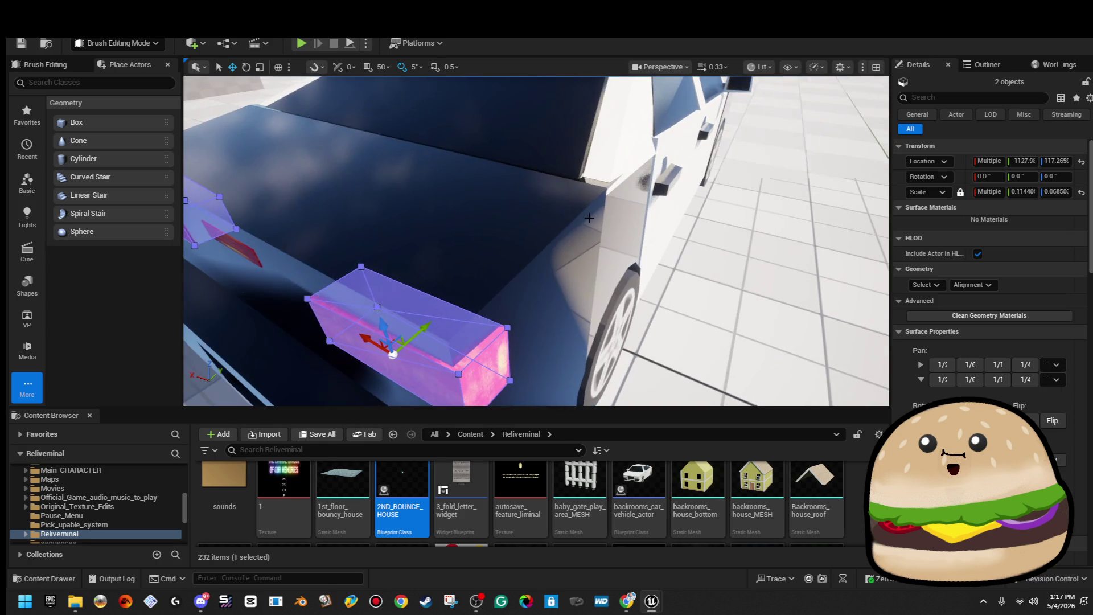
click(477, 381)
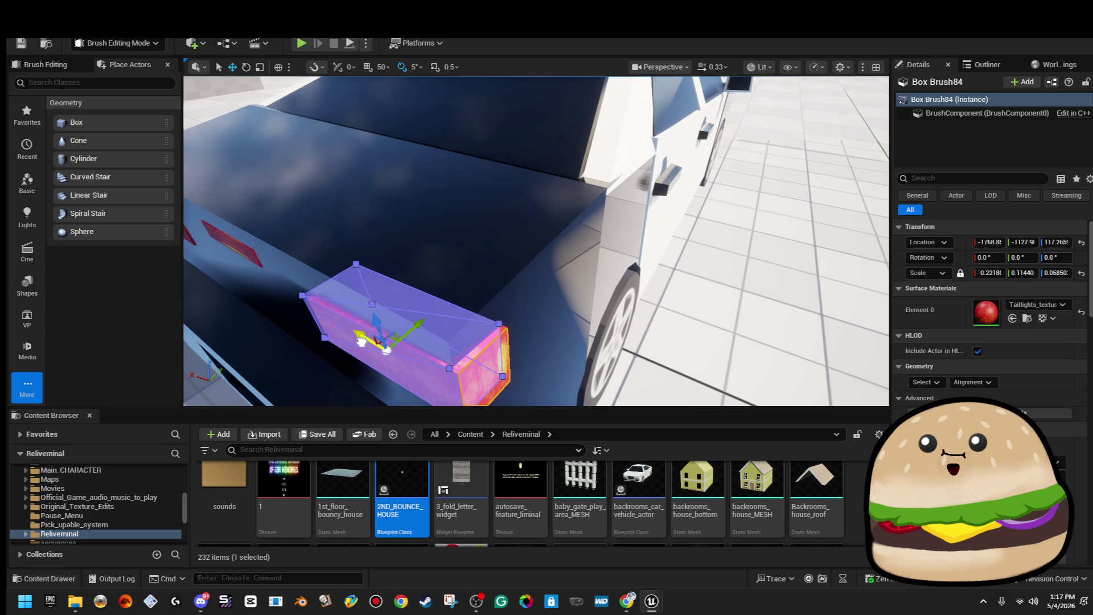
drag(364, 342, 439, 302)
click(659, 291)
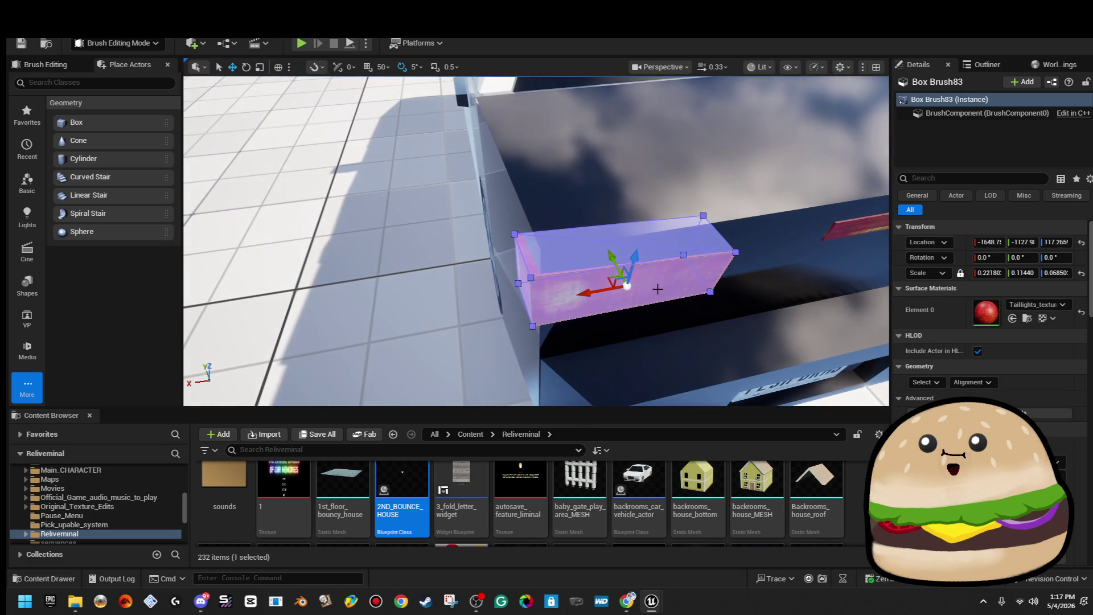
drag(594, 295, 626, 122)
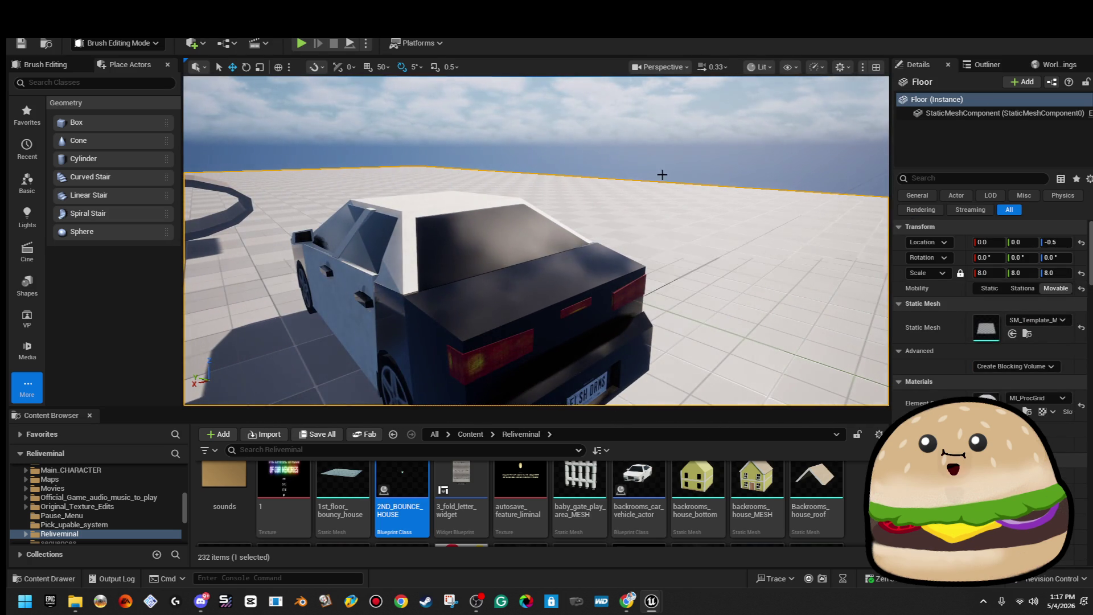
Step: Clear the brush selection and save the level and changed assets with Ctrl+S
mouse_move(654, 604)
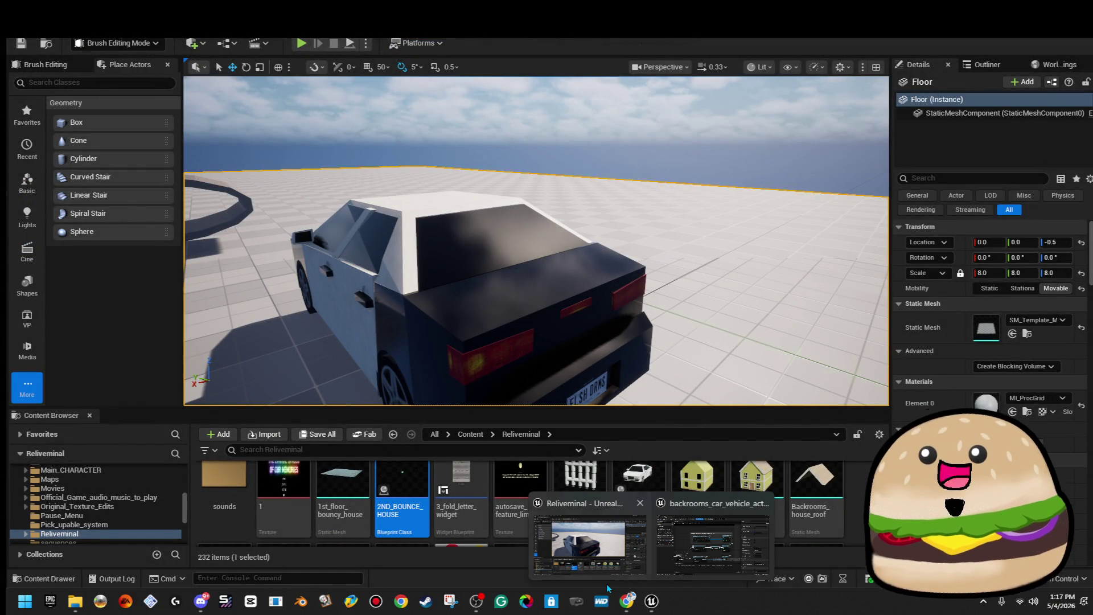
mouse_move(669, 565)
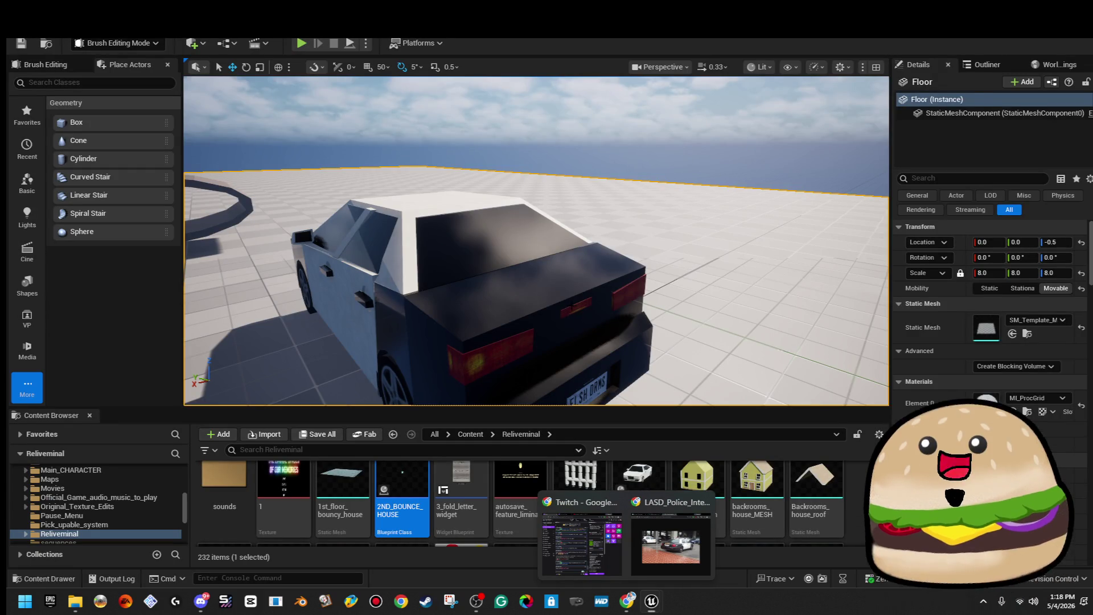
click(652, 322)
key(Escape)
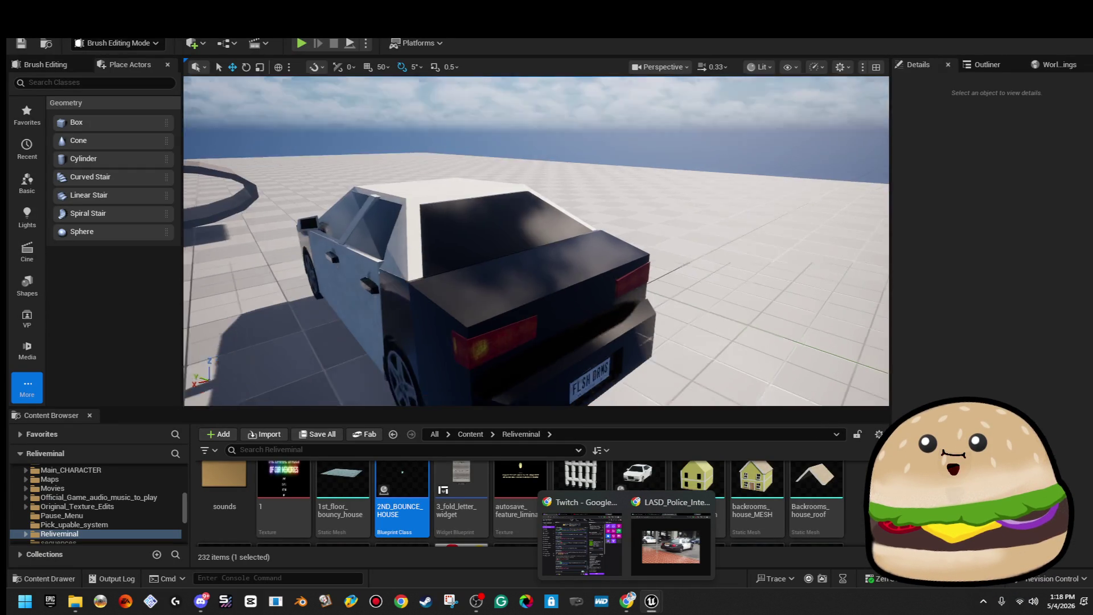
key(ctrl+s)
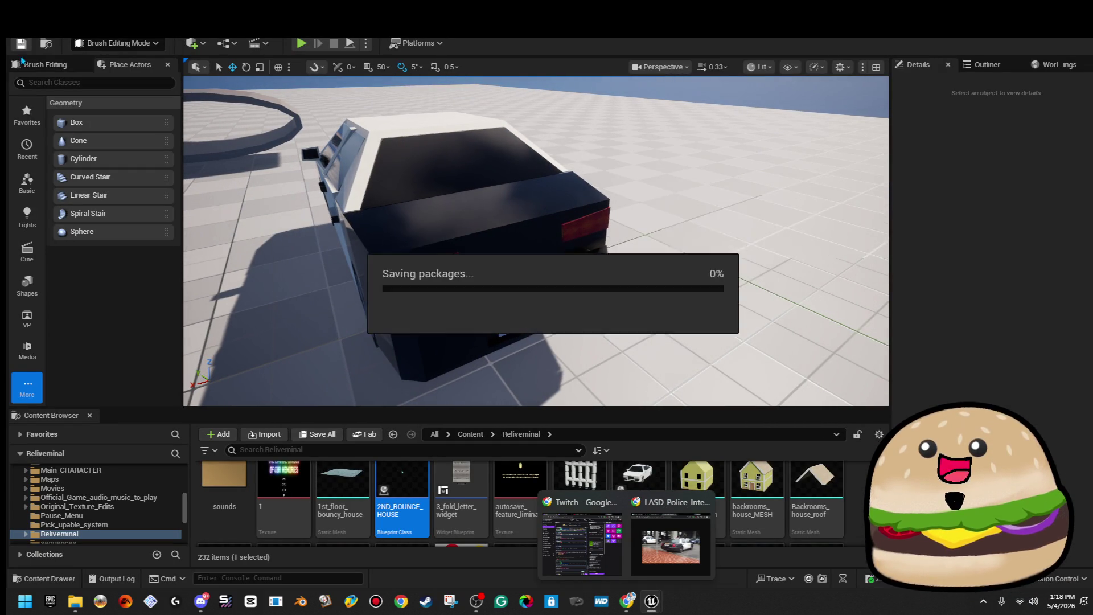
mouse_move(680, 545)
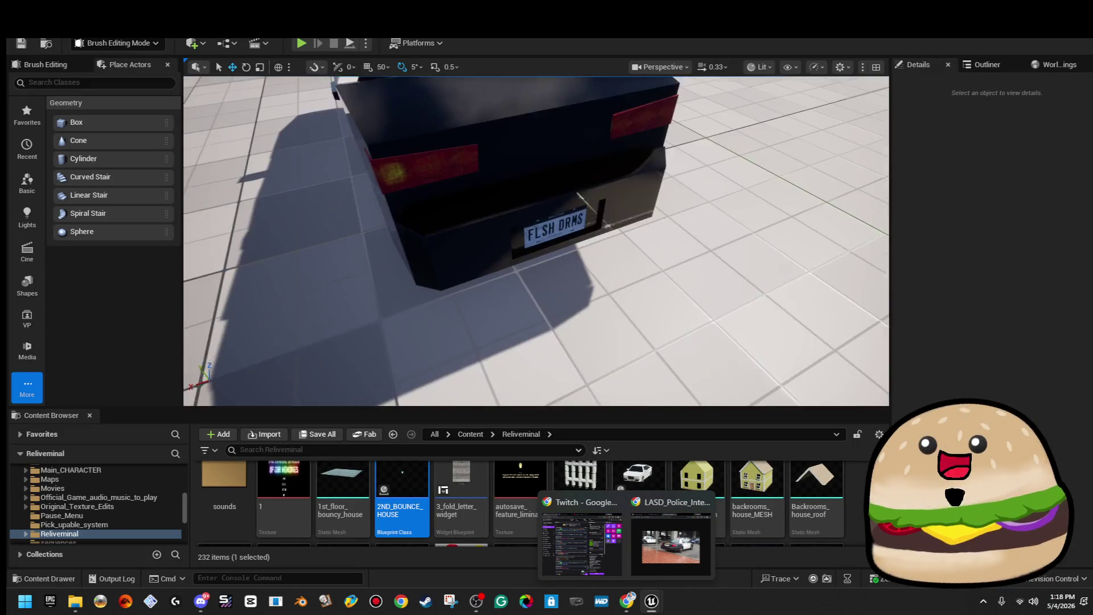
Step: Try selecting the plate, its frame and a dark rear brush, then orbit behind the car
click(595, 312)
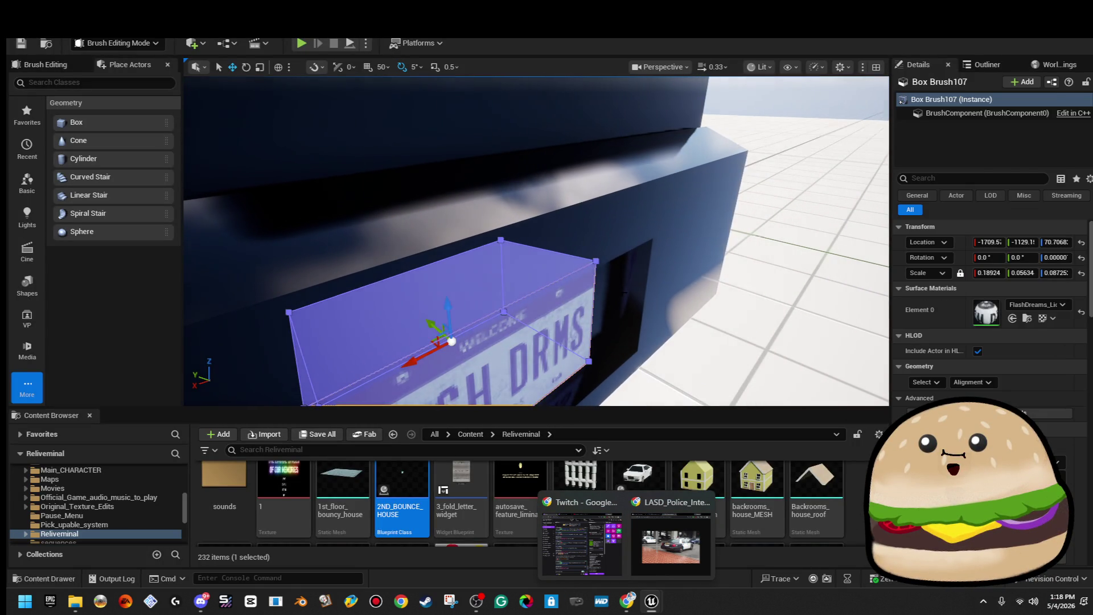
ctrl+click(624, 293)
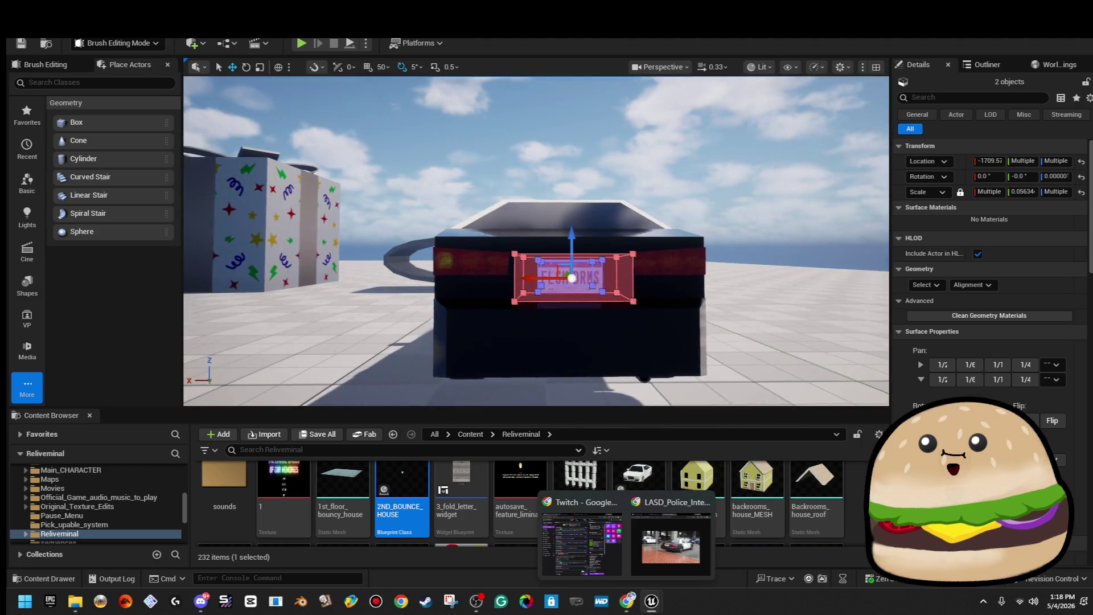
click(685, 162)
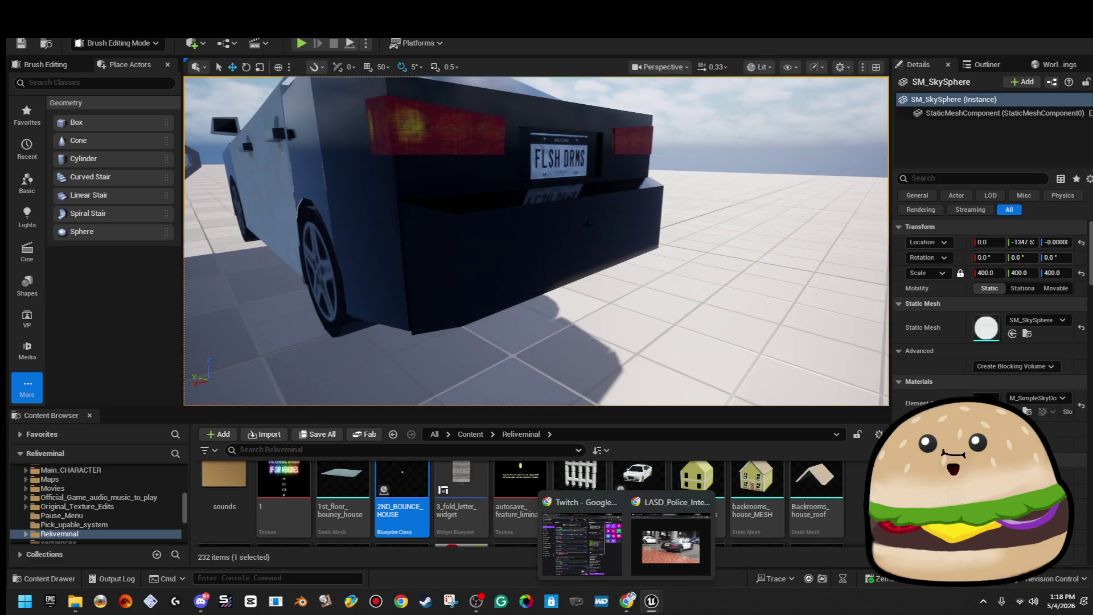
click(566, 228)
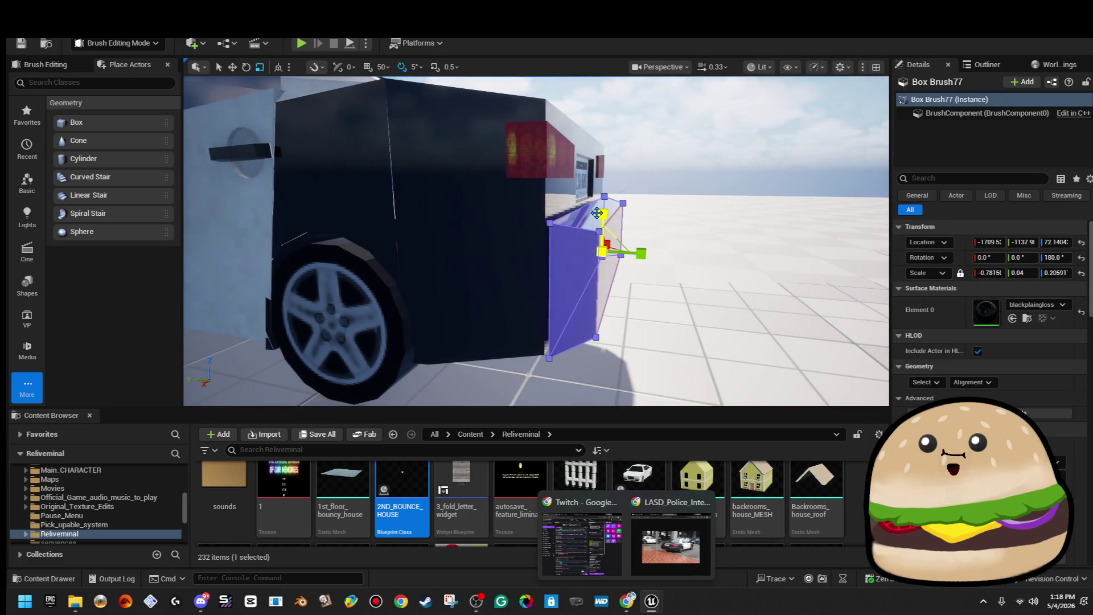
click(611, 217)
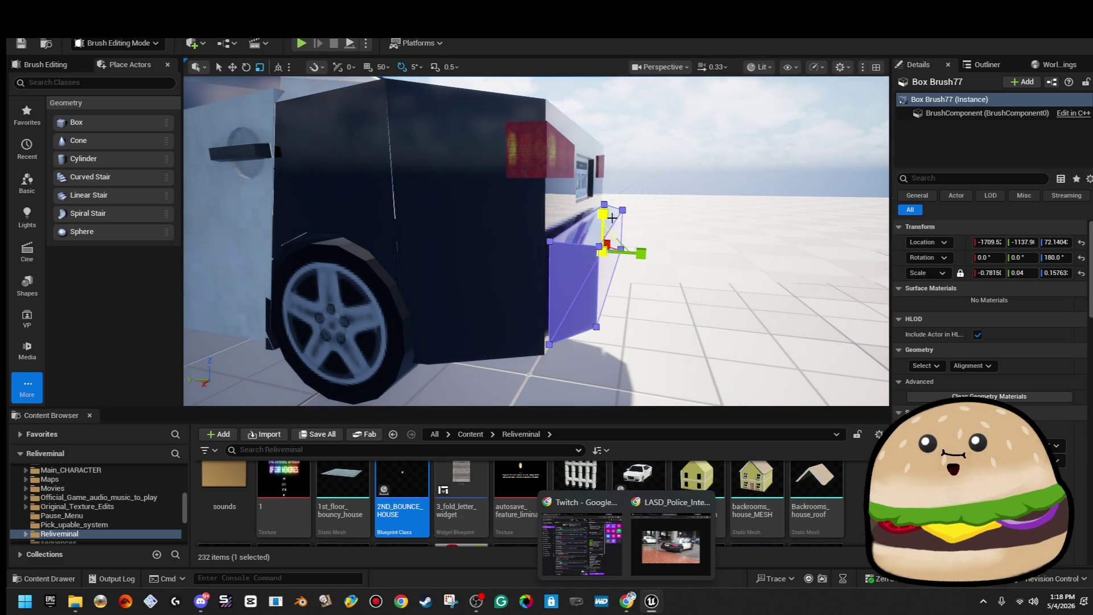
drag(589, 237, 588, 238)
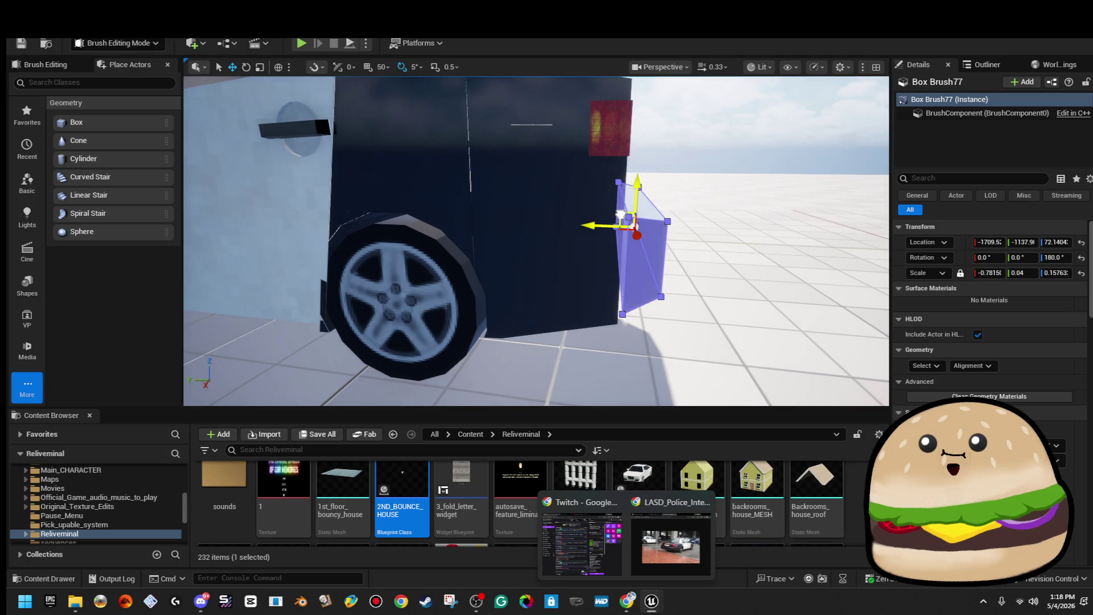
drag(588, 237, 588, 237)
Step: Lower the FLSH DRMS plate, its red frame and both taillights slightly along Z
click(504, 224)
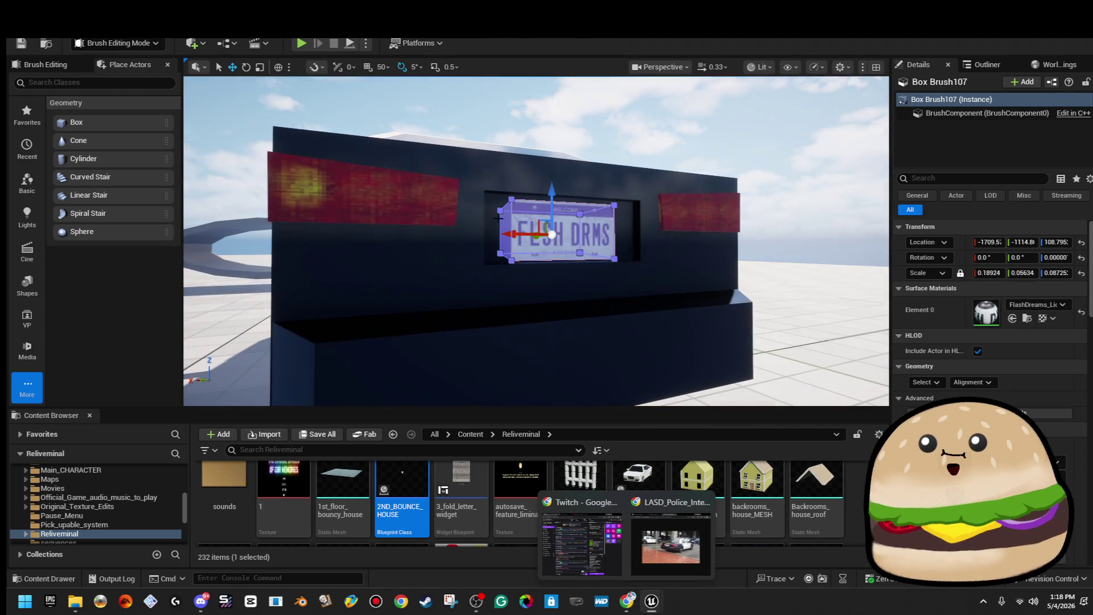
ctrl+click(492, 217)
ctrl+click(701, 213)
ctrl+click(375, 193)
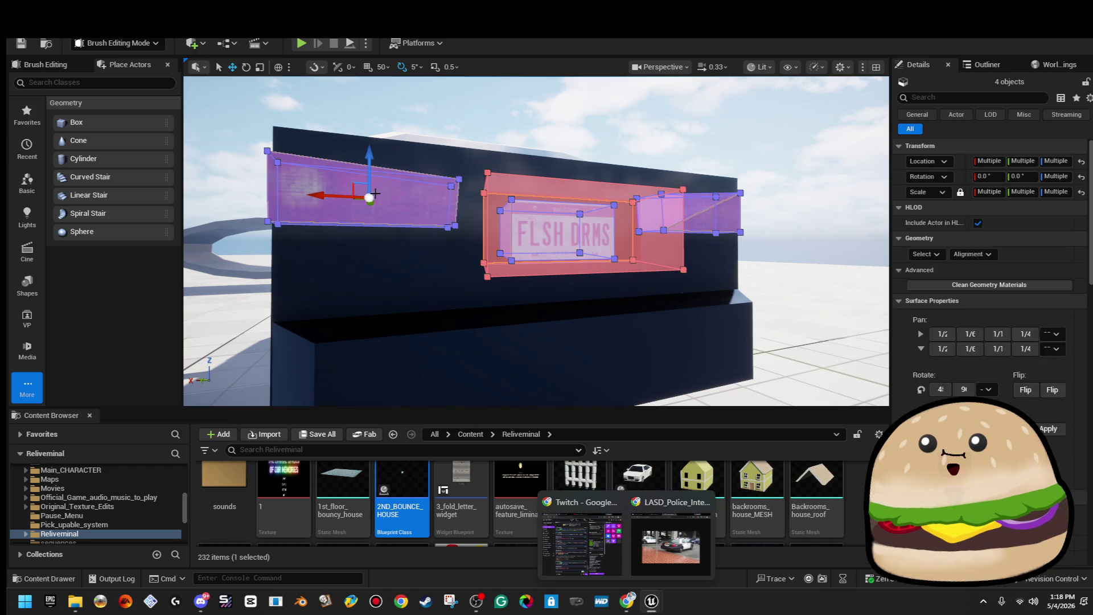
drag(369, 154, 372, 165)
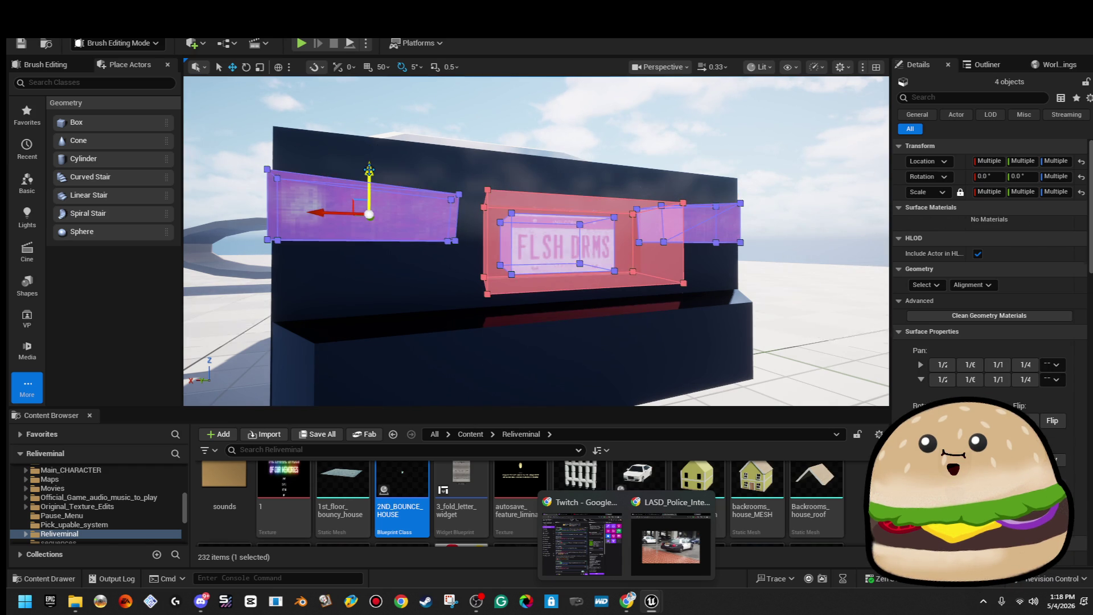
drag(536, 143, 456, 149)
drag(499, 208, 499, 208)
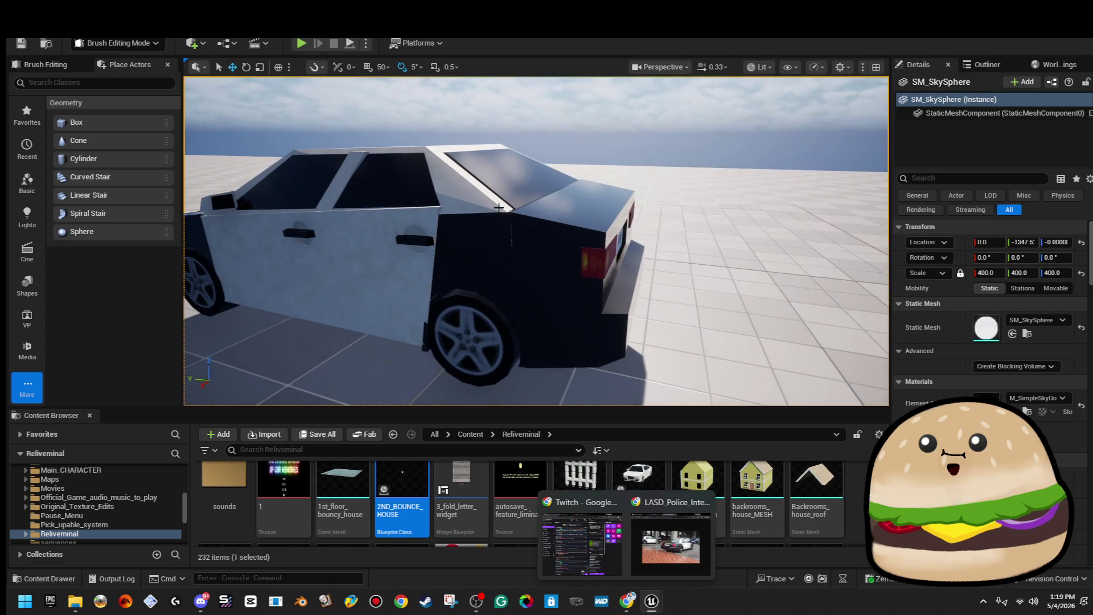
Step: Move an edge of the white roof brush to change the roof's rear slope
click(619, 214)
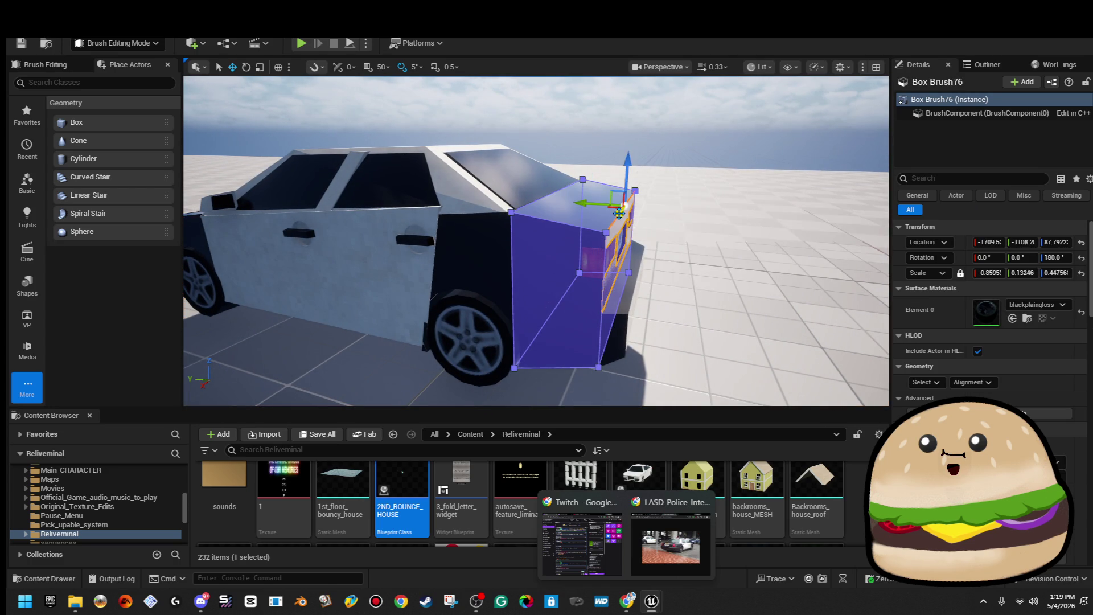
click(634, 173)
mouse_move(634, 173)
mouse_down()
mouse_move(445, 186)
mouse_move(439, 176)
mouse_up()
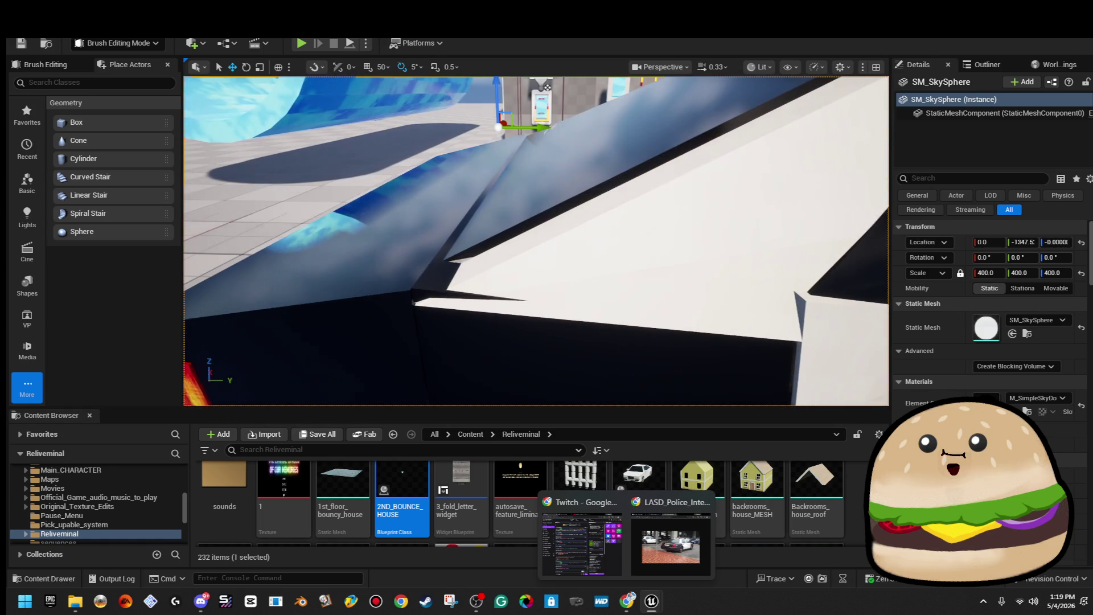
click(480, 340)
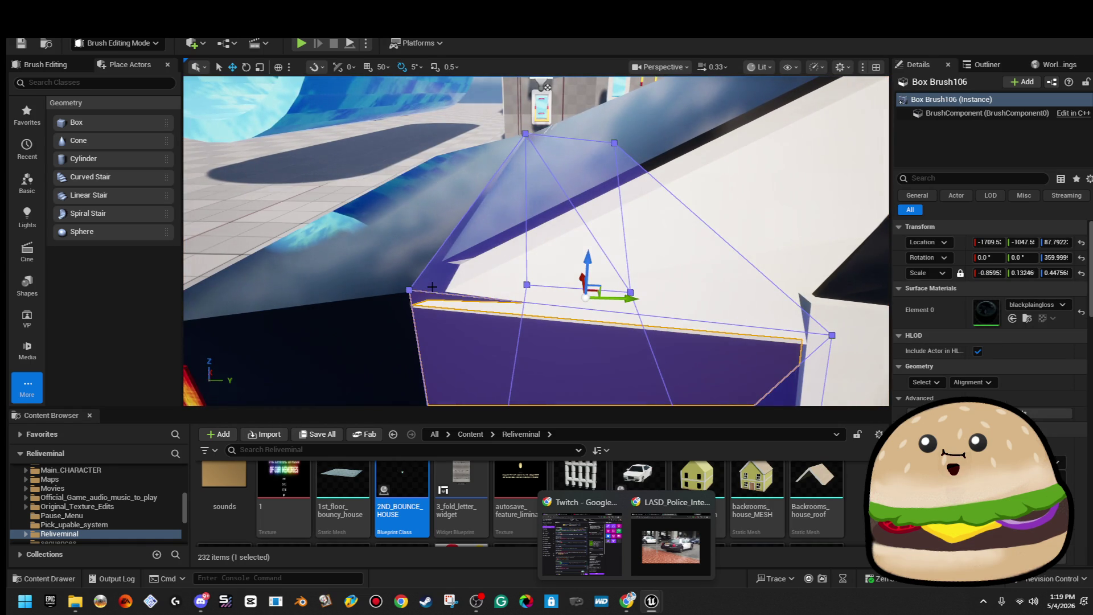
click(482, 276)
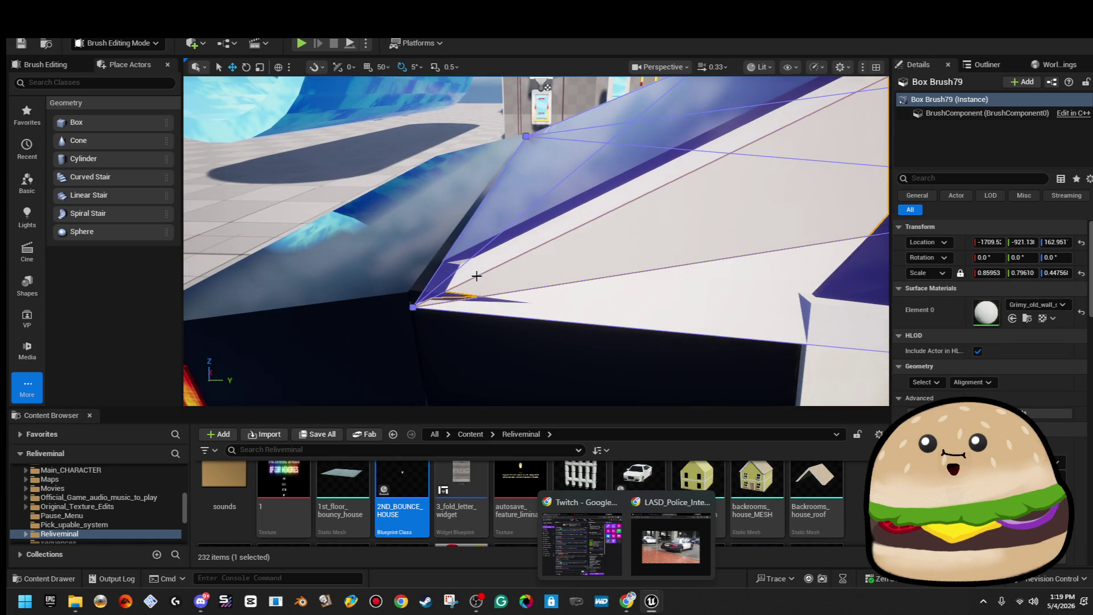
click(434, 275)
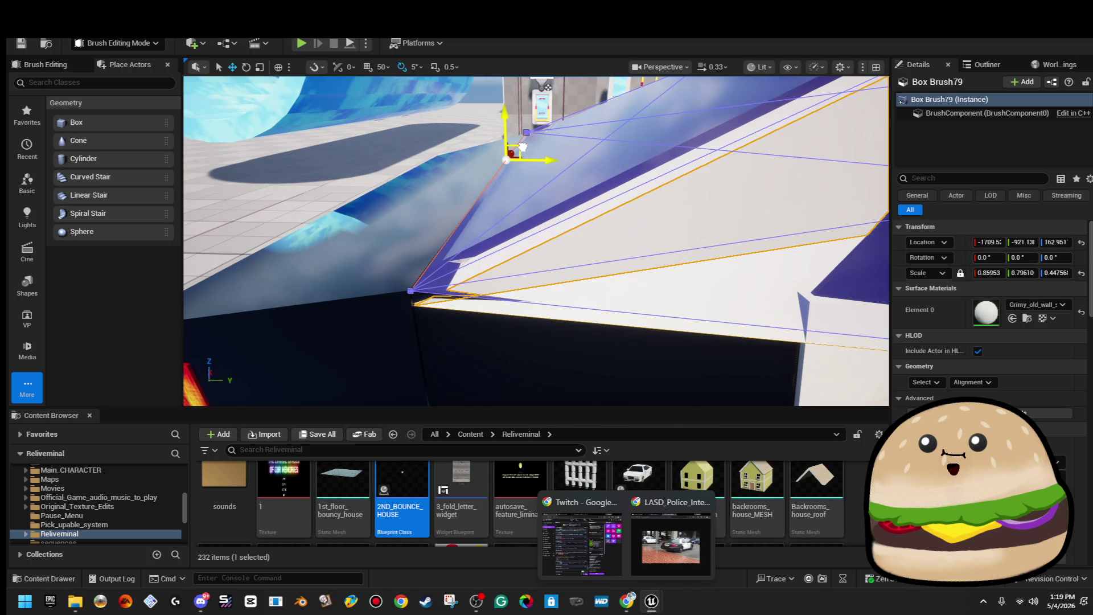
click(522, 147)
drag(491, 156, 503, 168)
click(491, 156)
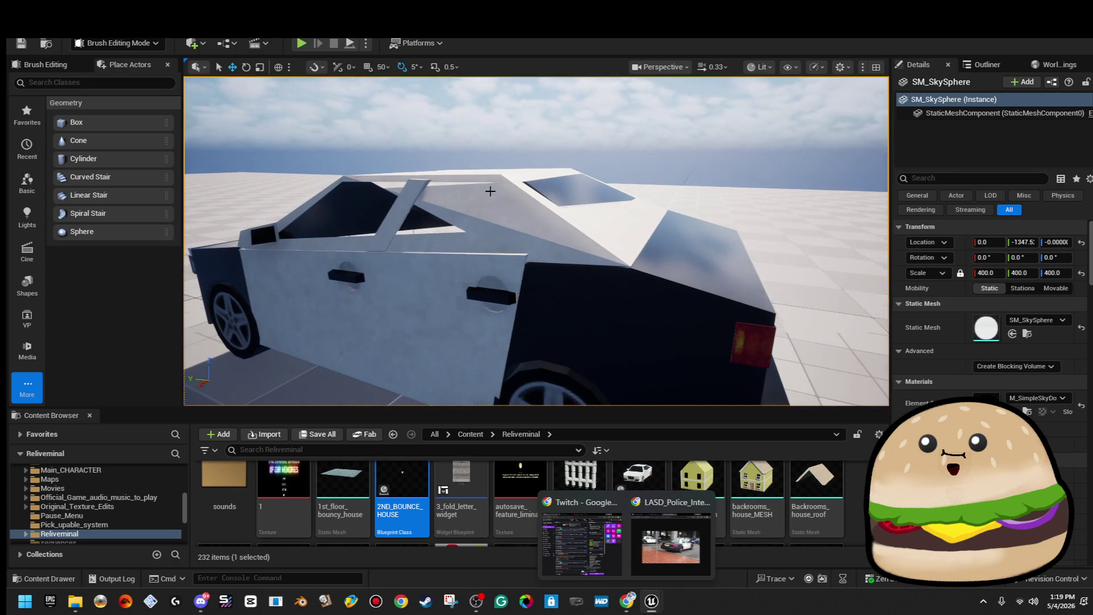
drag(443, 231, 443, 231)
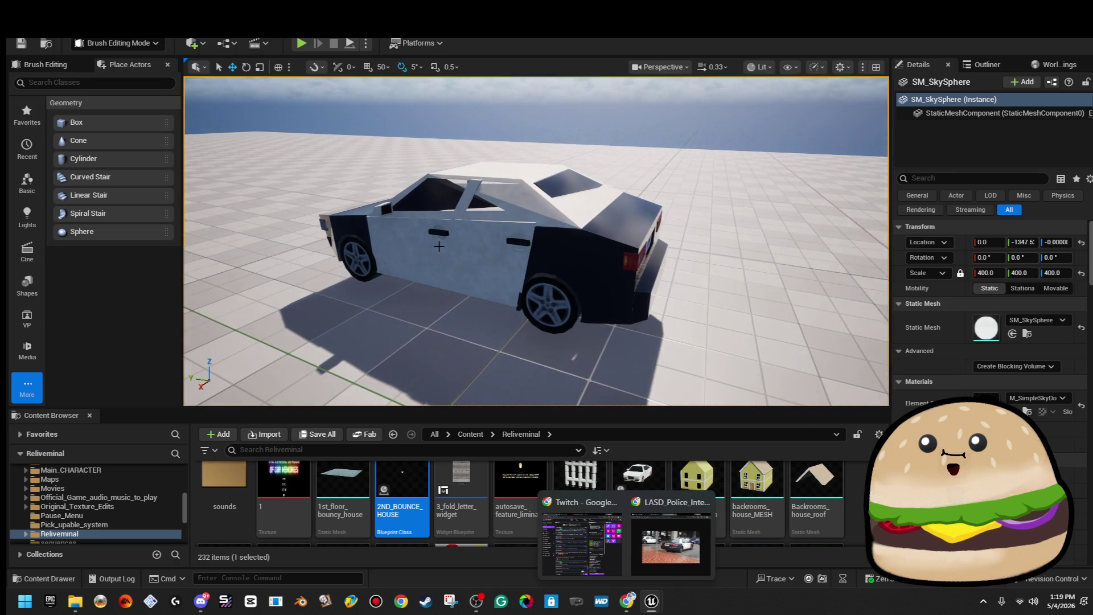
scroll(439, 246, up, 5)
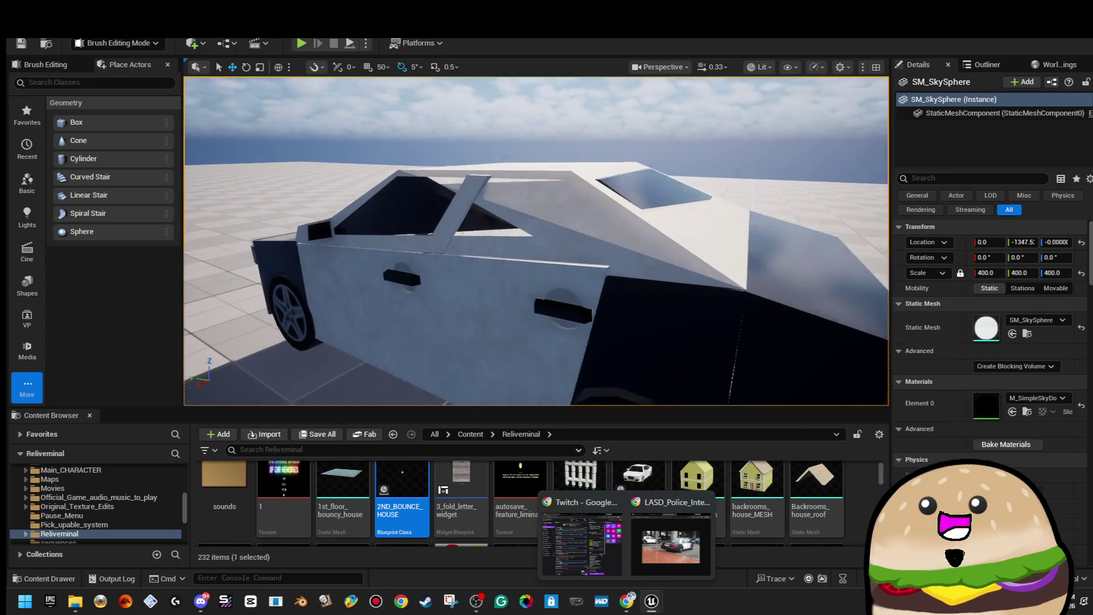
click(512, 227)
mouse_move(558, 278)
mouse_down()
mouse_move(524, 278)
mouse_move(558, 279)
mouse_move(484, 306)
mouse_up()
click(524, 300)
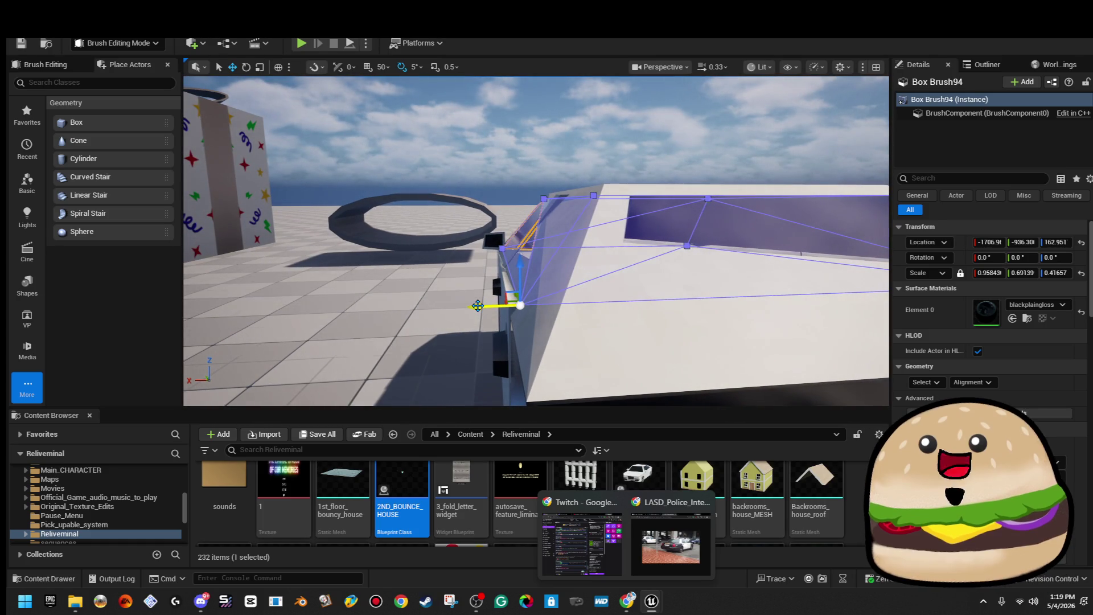
mouse_move(509, 306)
mouse_down()
mouse_move(615, 307)
mouse_move(558, 217)
mouse_move(430, 204)
mouse_up()
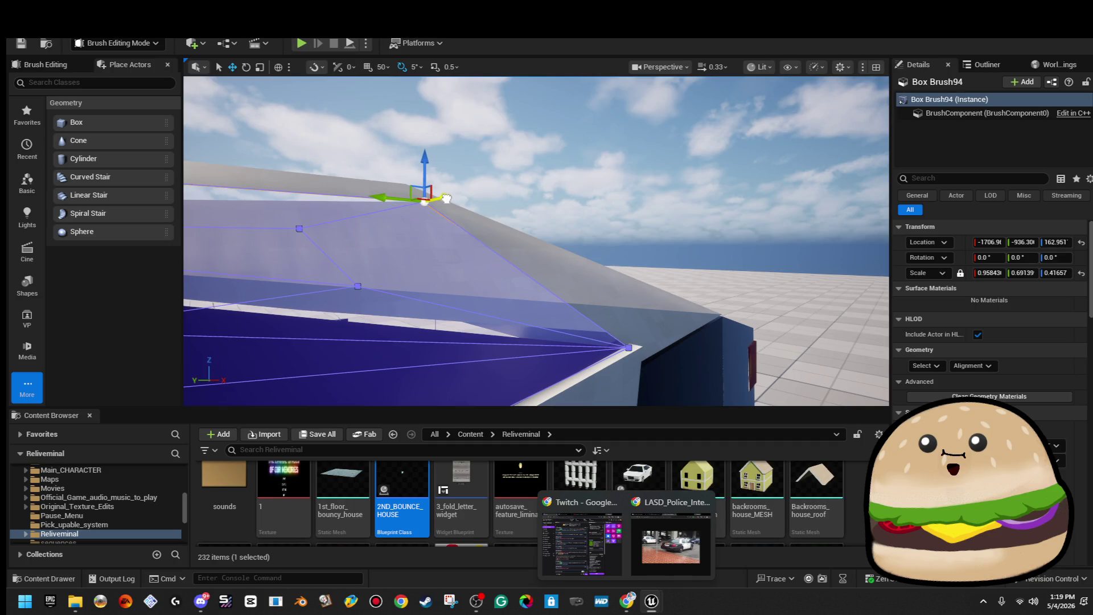
click(447, 198)
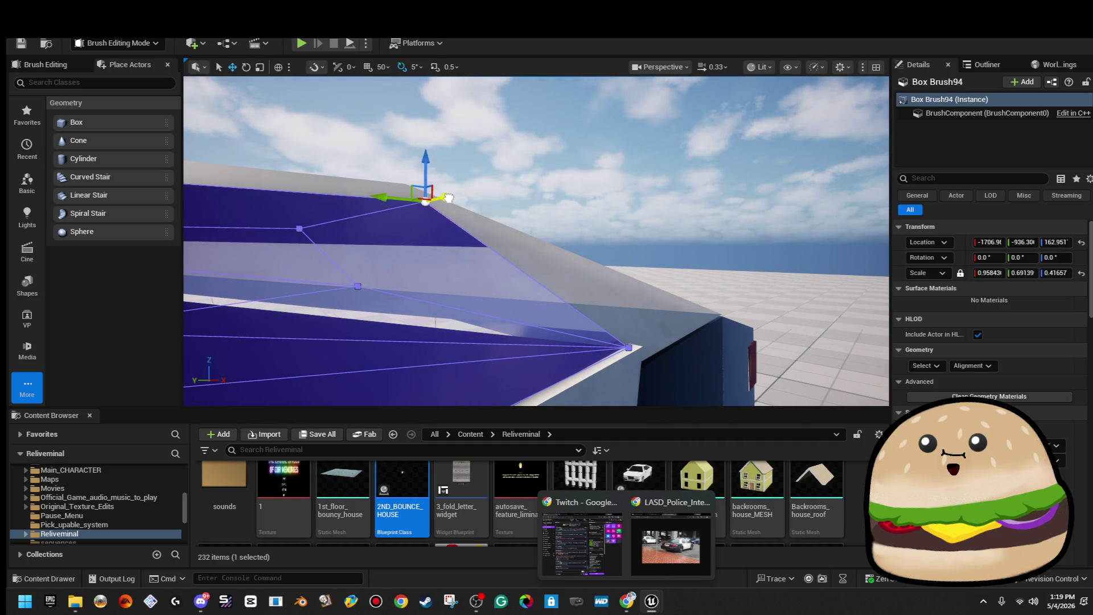
click(450, 197)
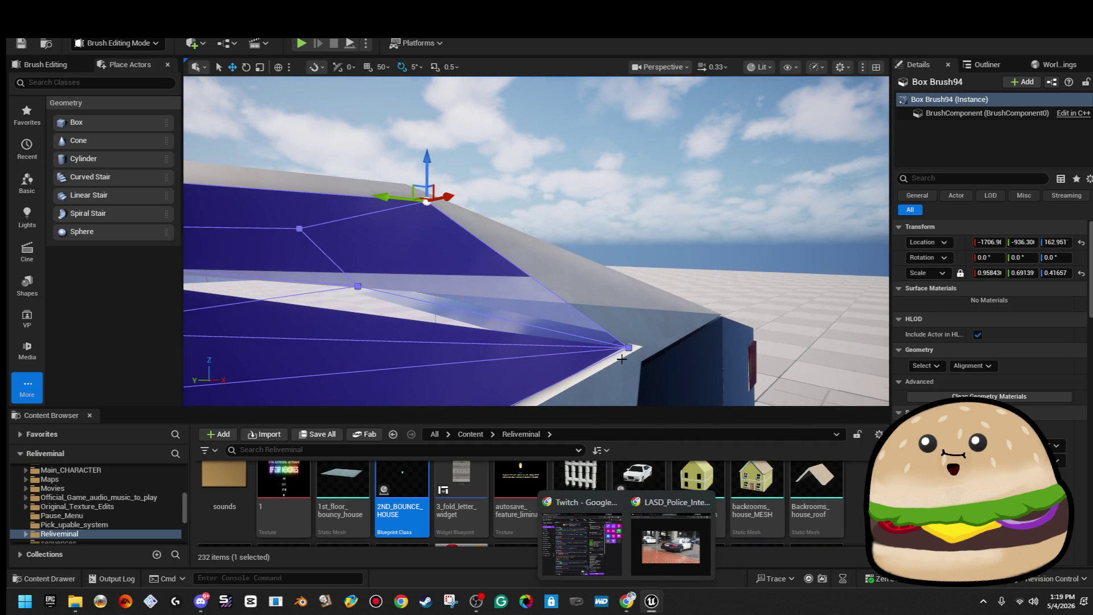
key(Right)
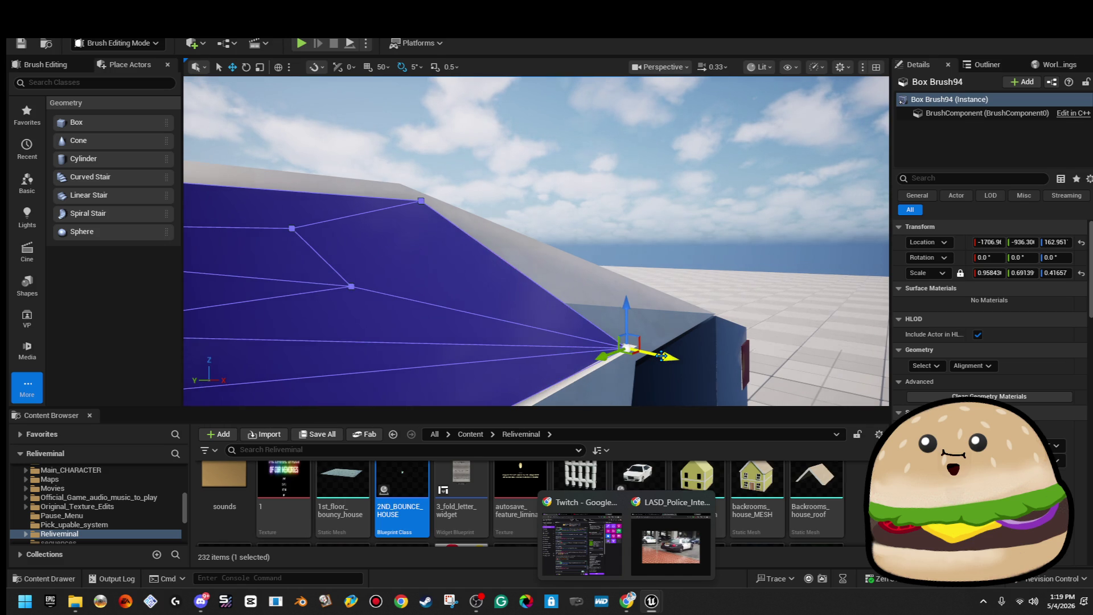
click(650, 94)
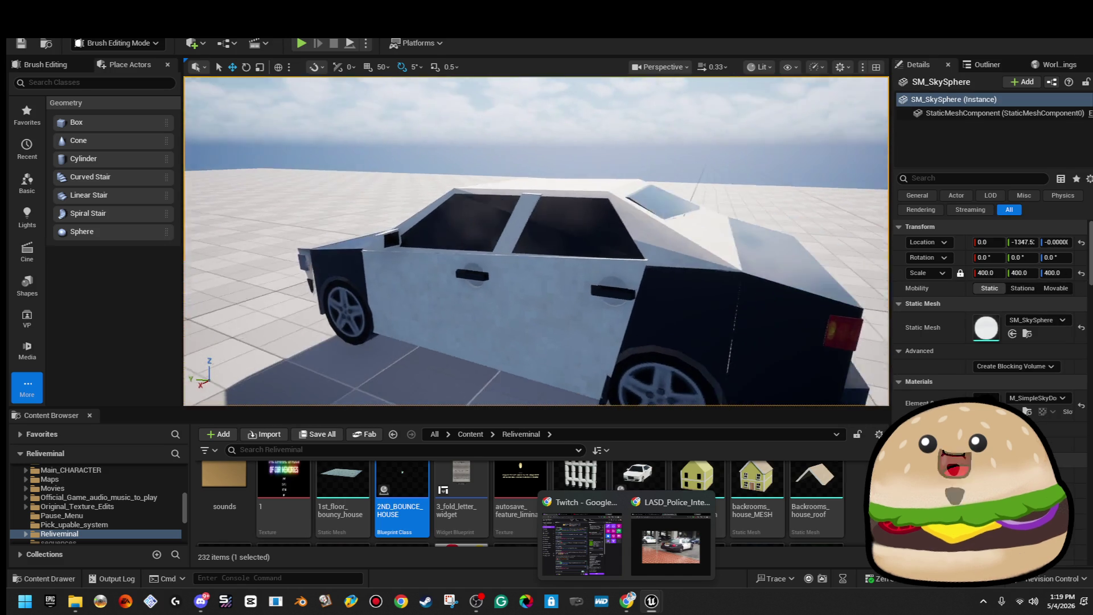
scroll(653, 171, up, 5)
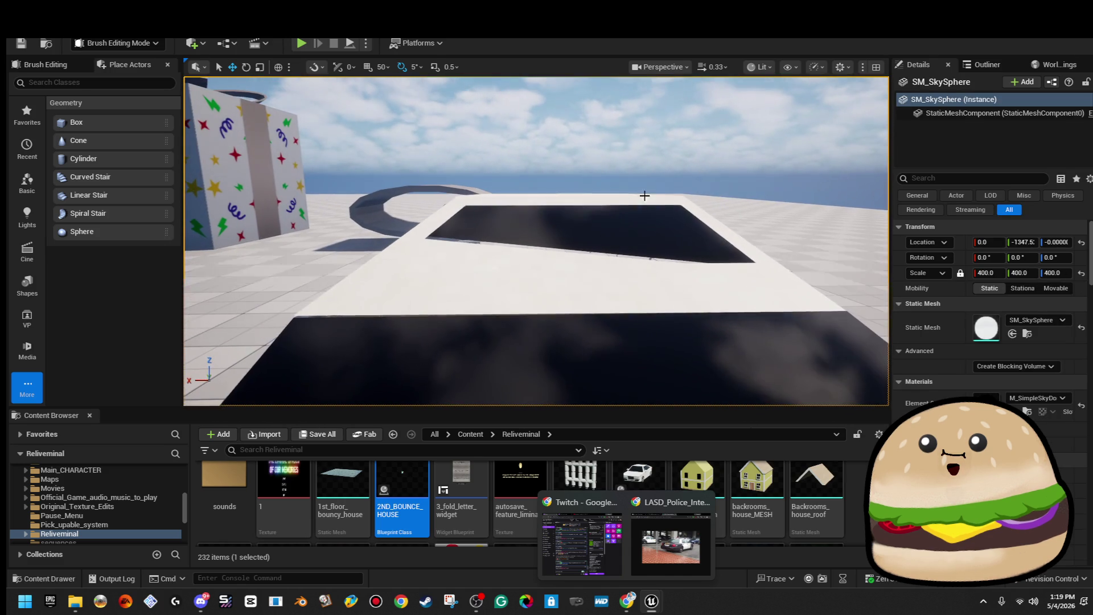
Step: Select the dark windshield glass brush, then the thin pillar brush lying over the roof
click(569, 234)
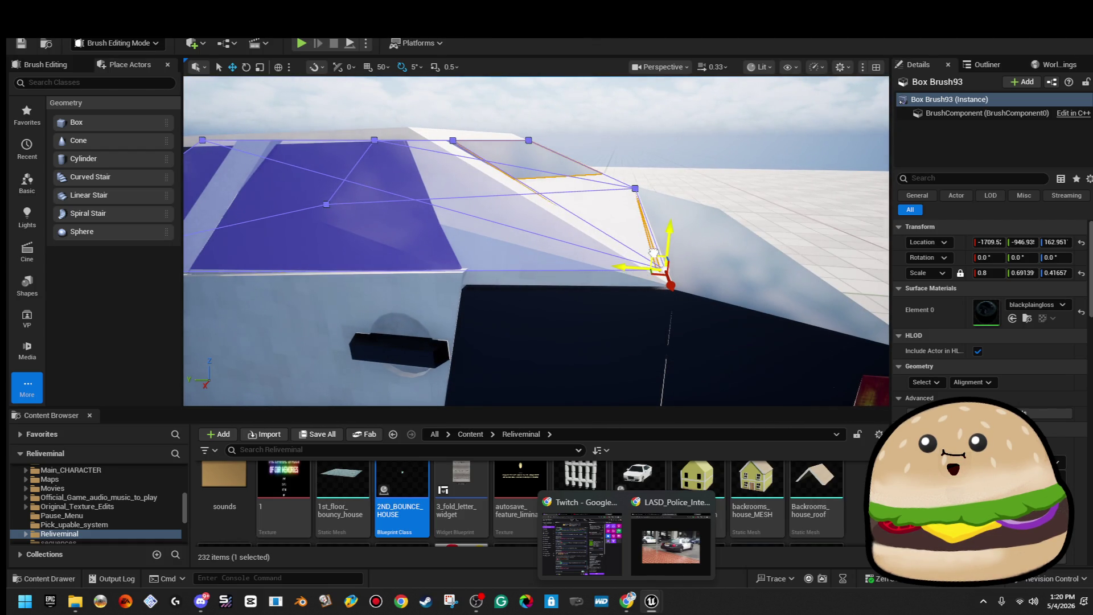
click(654, 253)
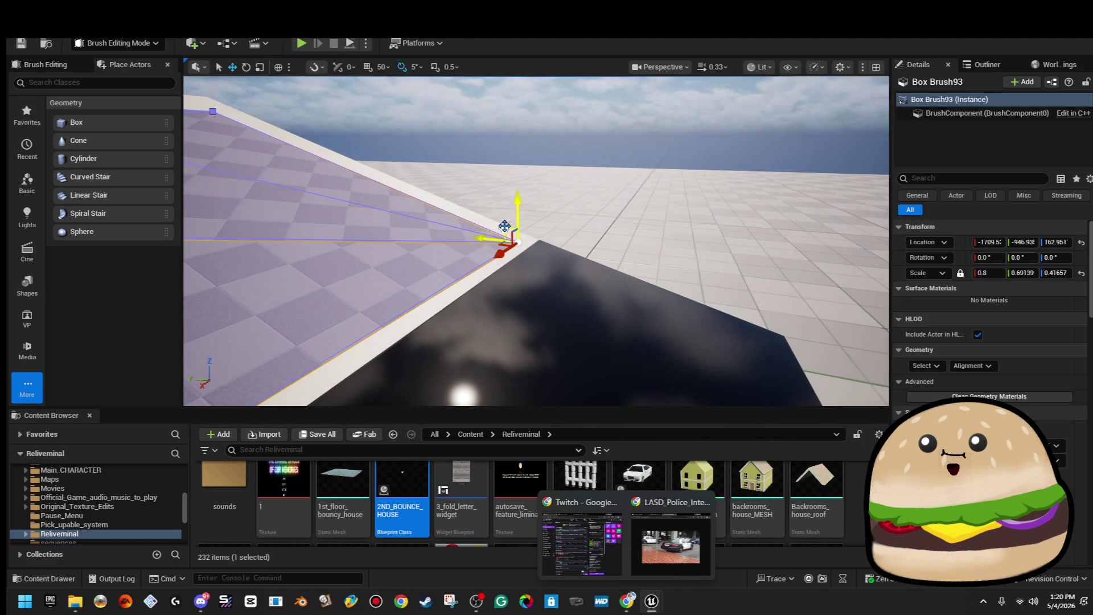
click(265, 118)
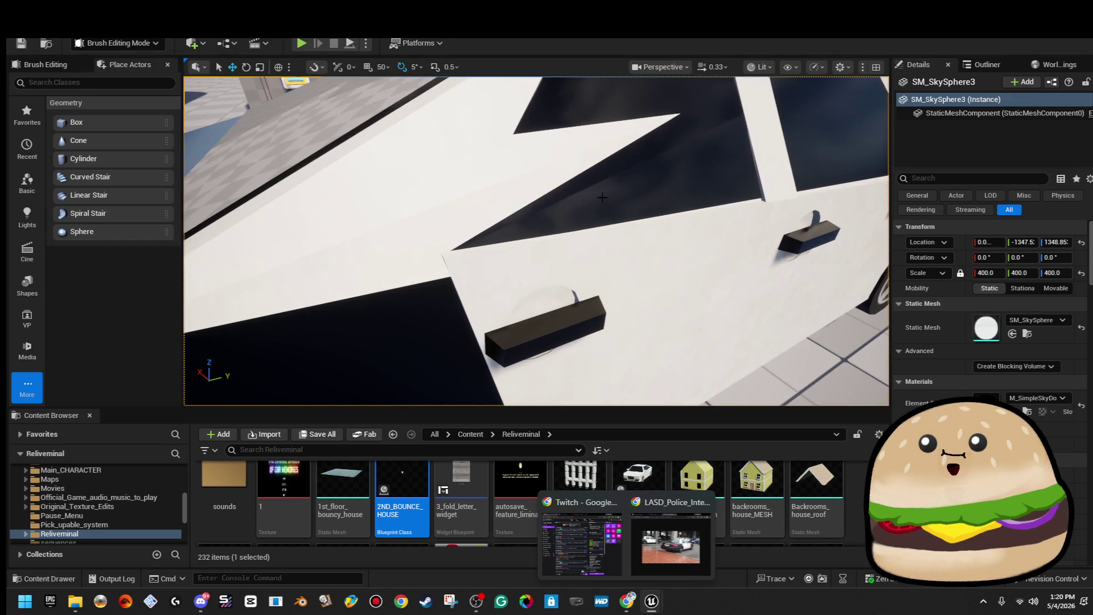
click(582, 209)
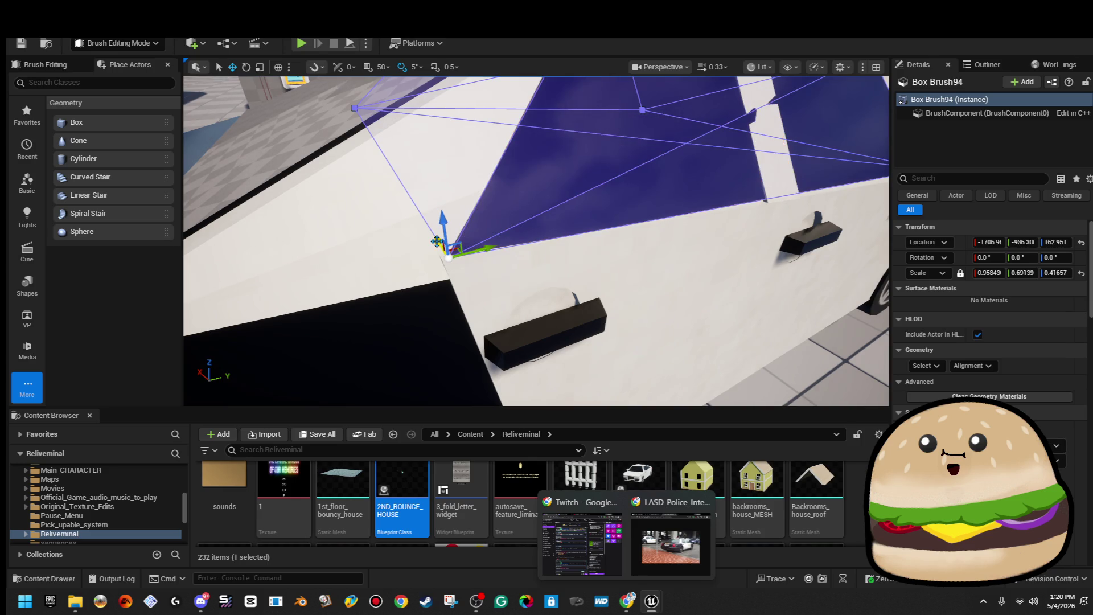
drag(509, 227, 376, 192)
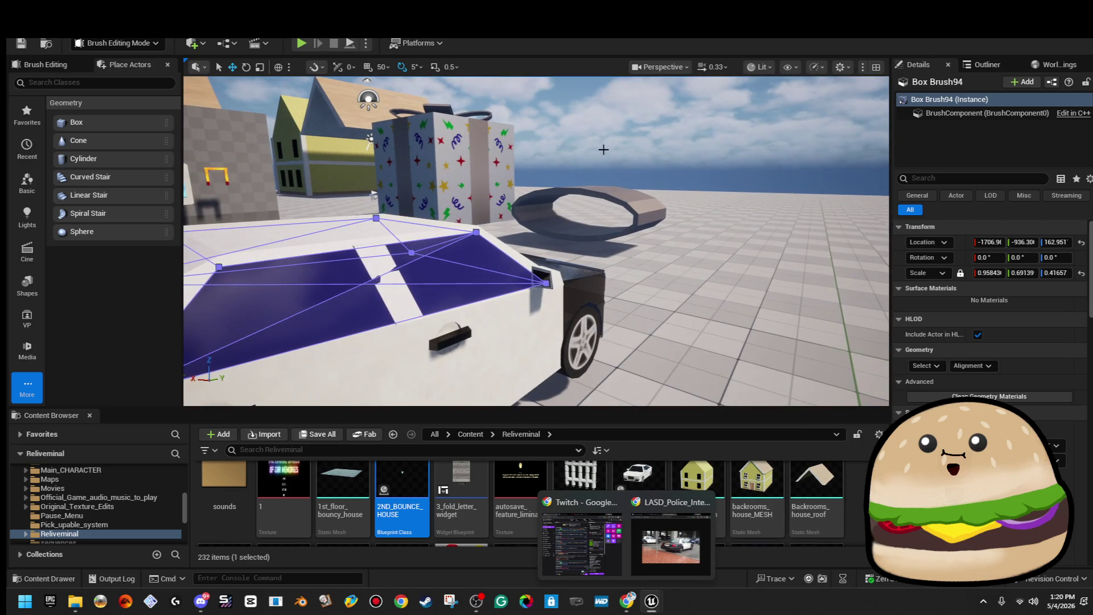
scroll(510, 305, up, 5)
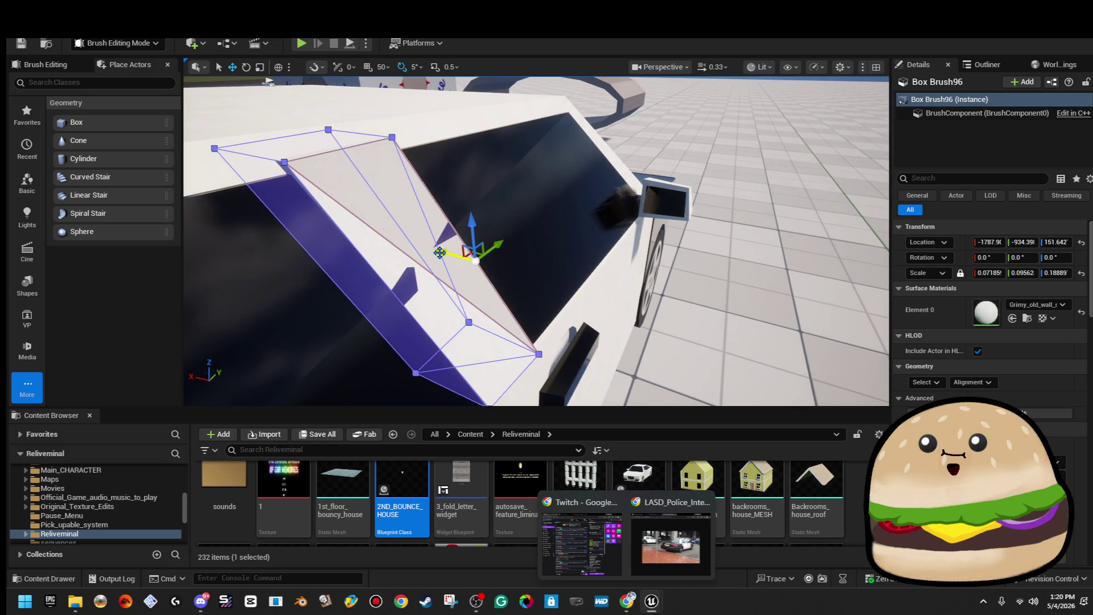
Step: Mirror the slanted white pillar brush onto the other windshield edge, then deselect it
mouse_move(446, 258)
mouse_down()
mouse_move(446, 353)
mouse_move(473, 296)
mouse_up()
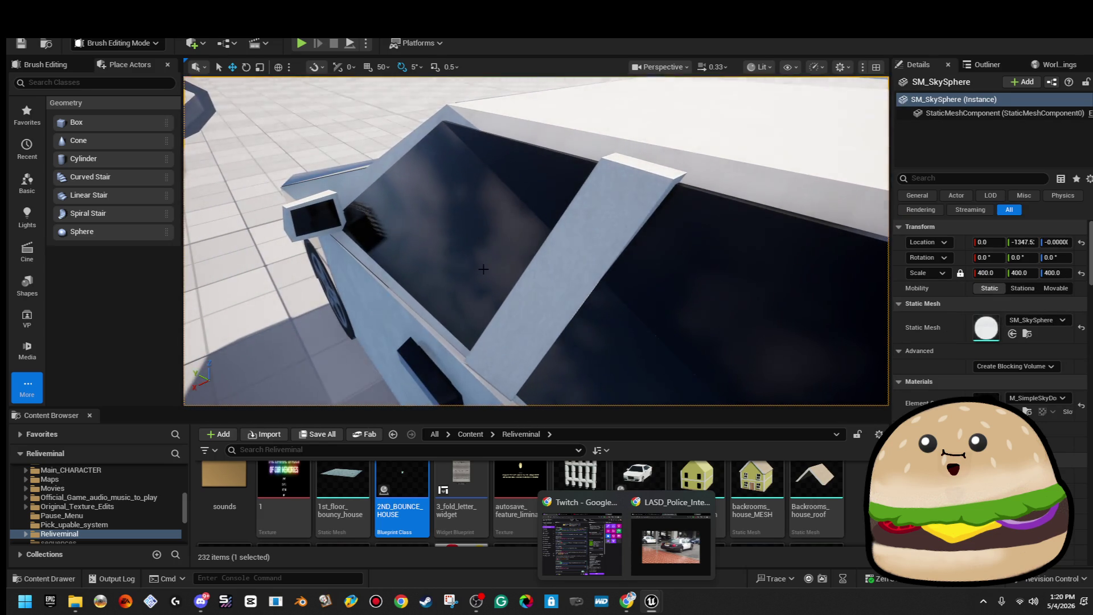
click(530, 329)
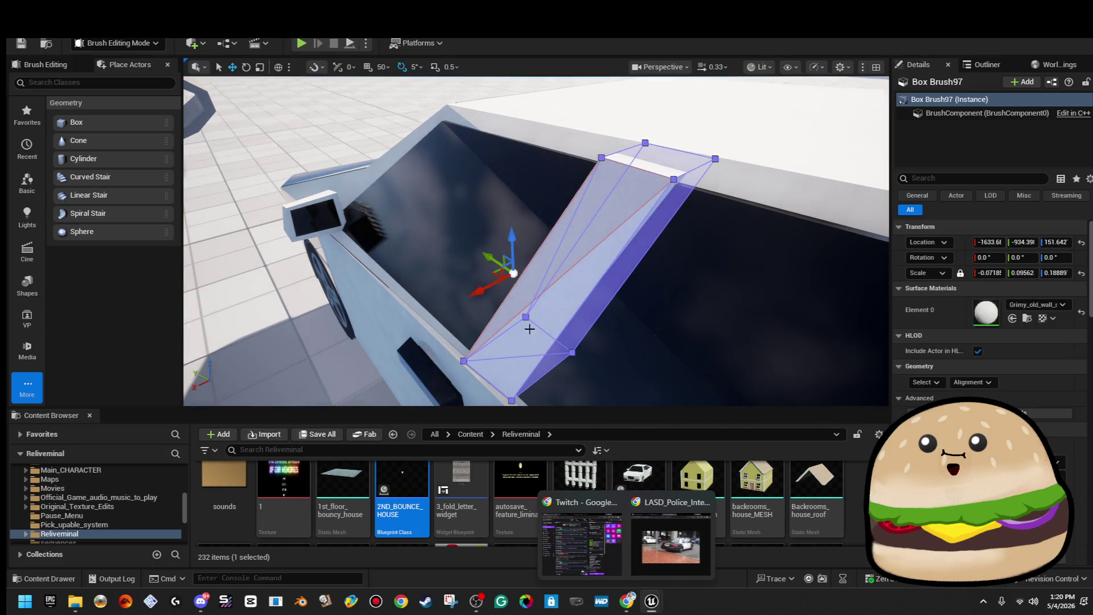
click(476, 294)
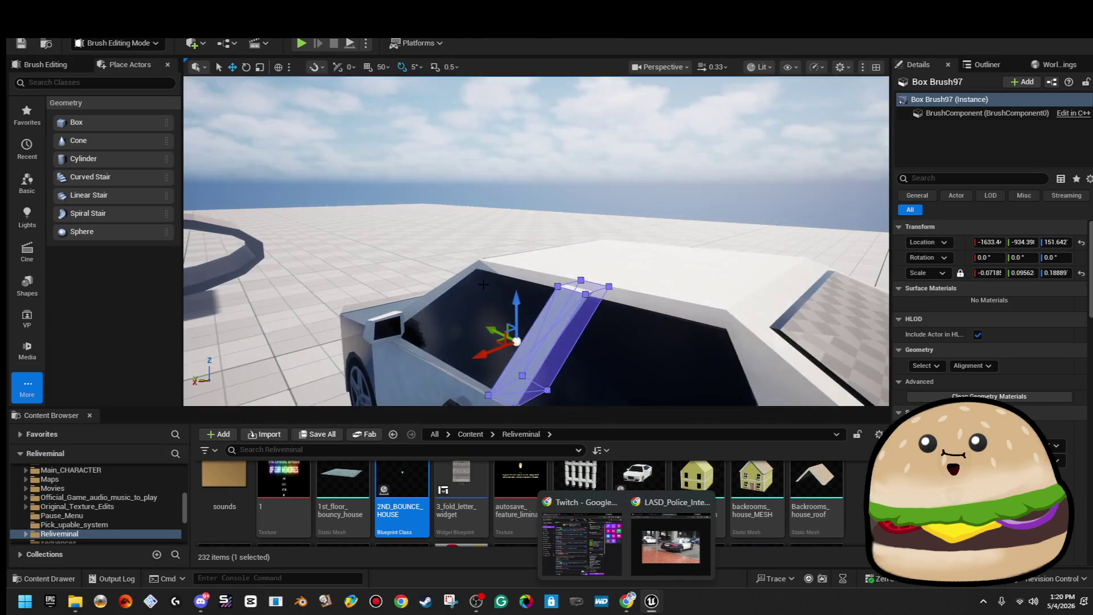
click(593, 163)
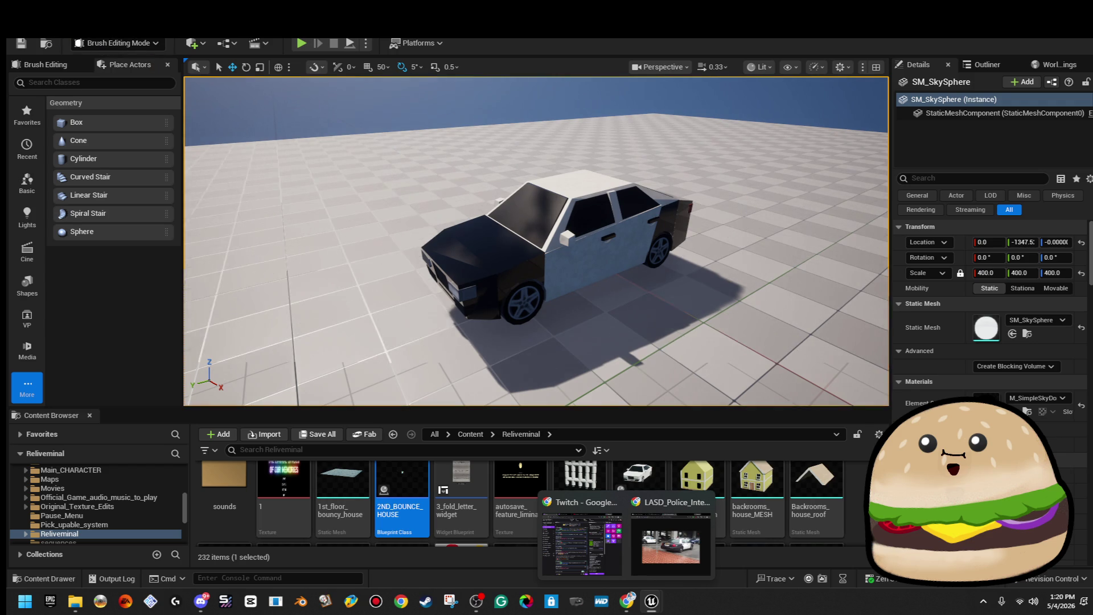
Step: Save all modified assets, then fly around to the car's rear
click(48, 25)
click(100, 173)
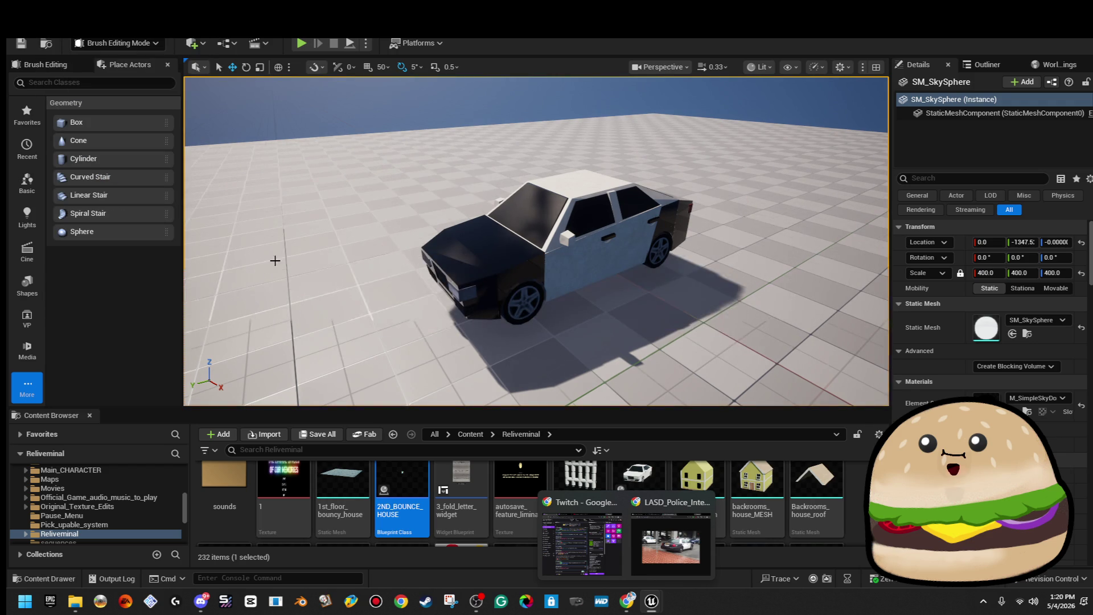
key(Up)
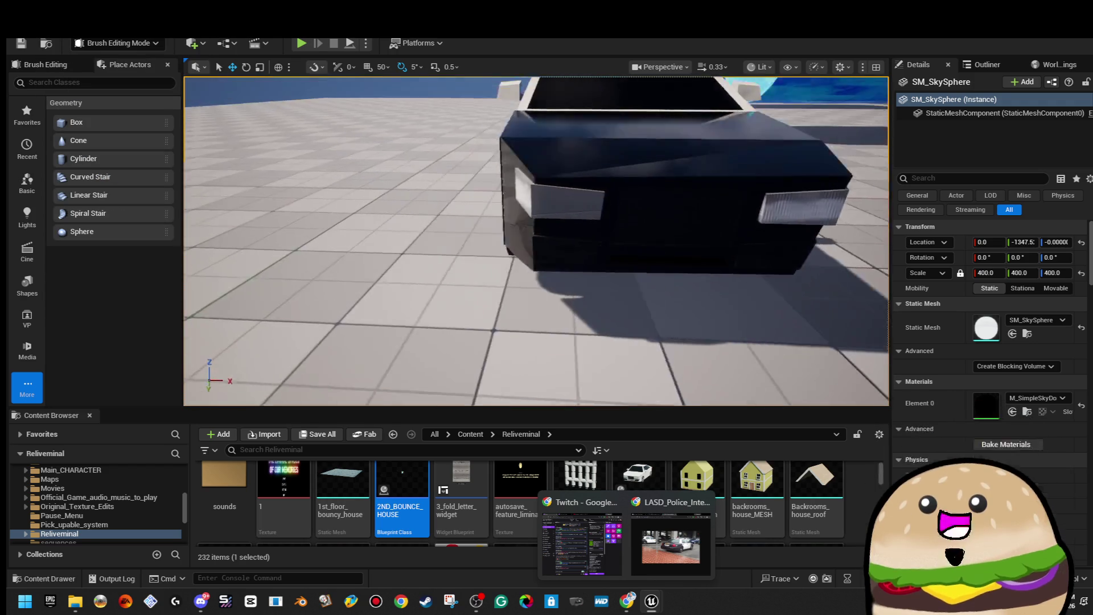
key(Right)
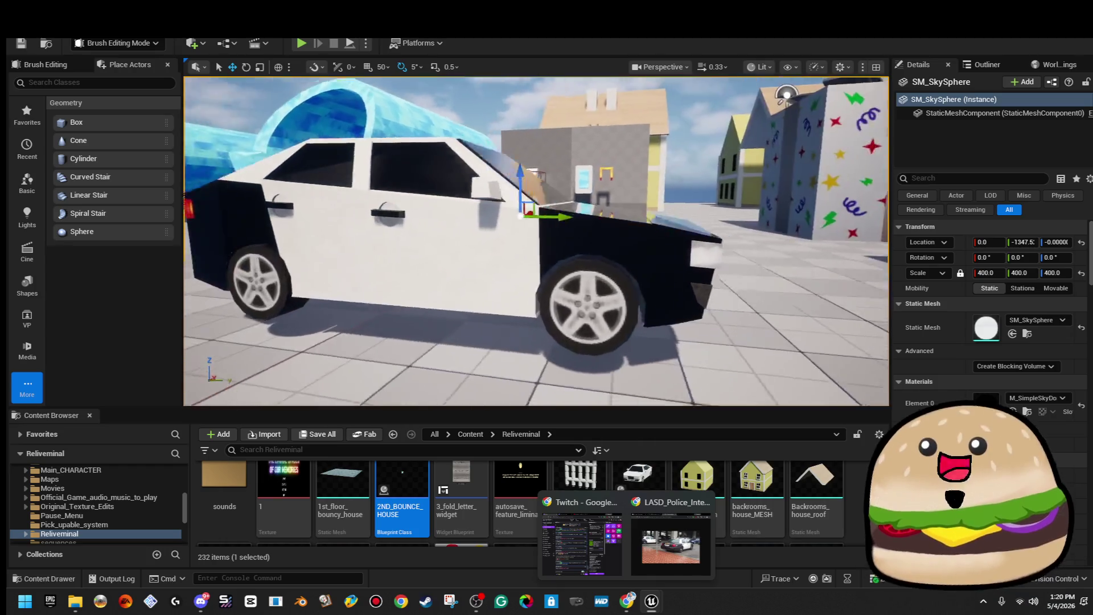
key(Left)
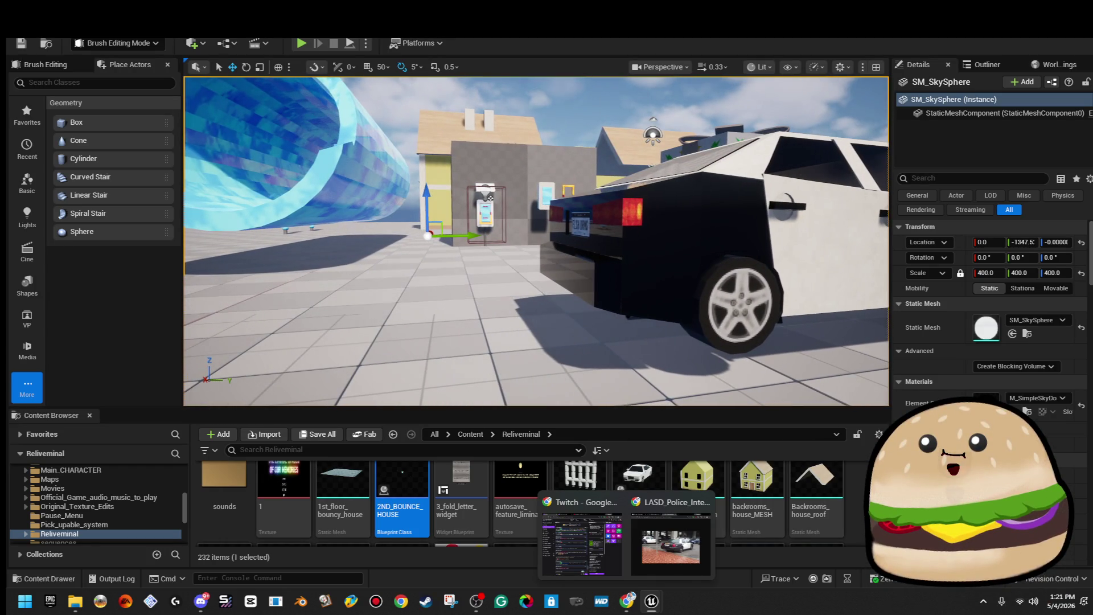
key(Right)
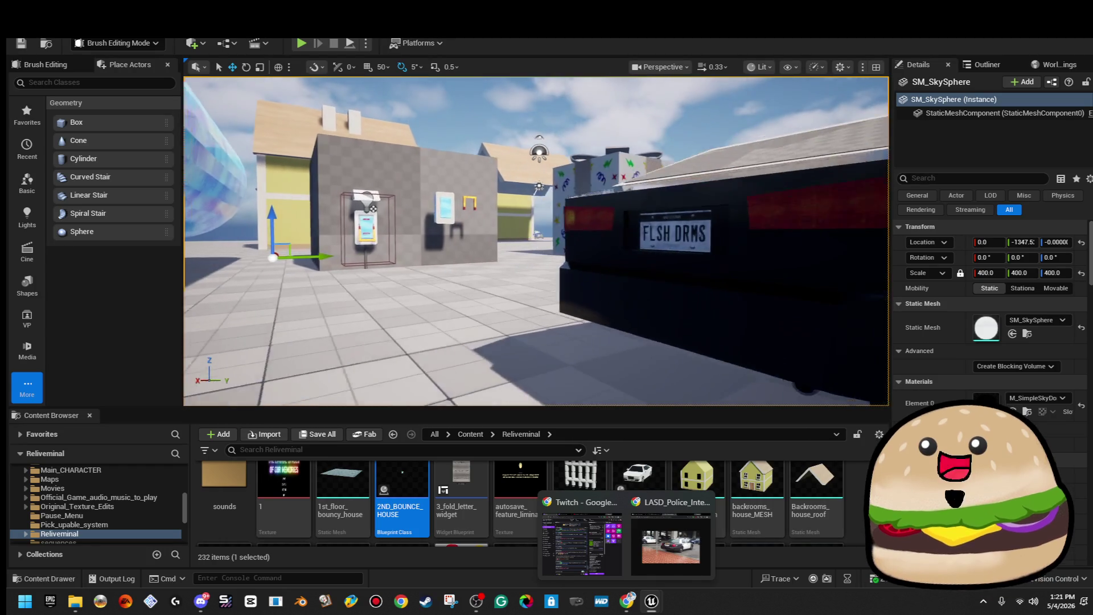
key(Up)
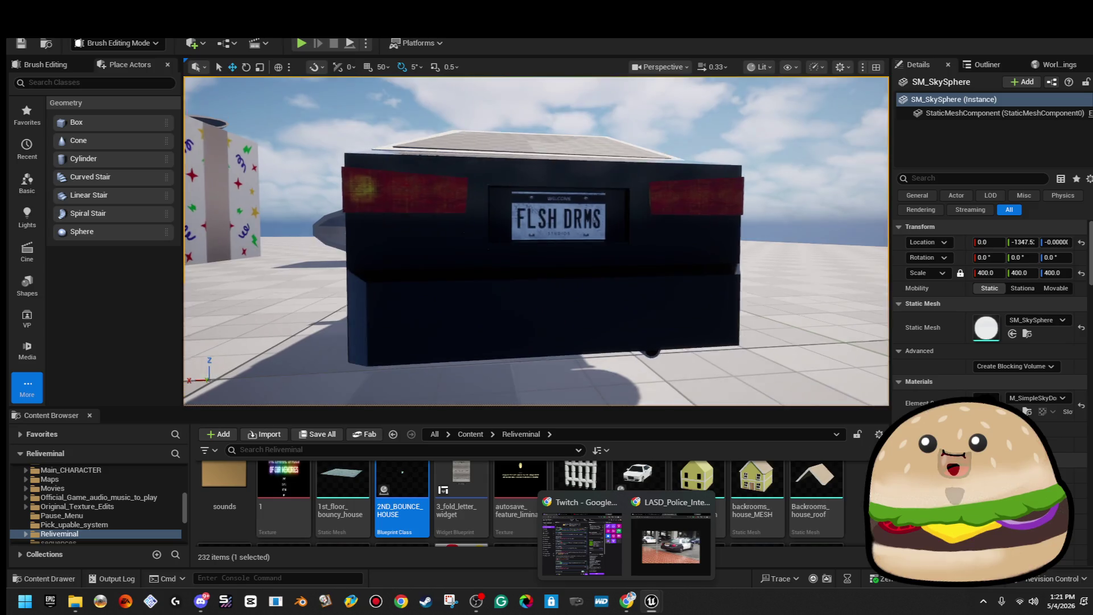
key(Left)
key(Up)
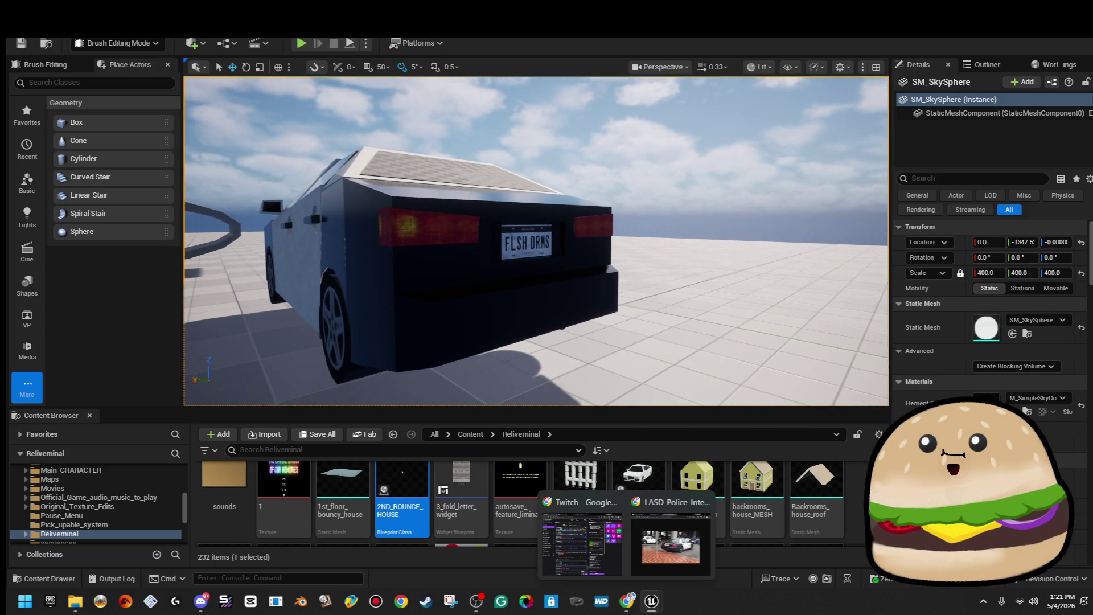
Step: Select and deselect both taillights to inspect them from two rear angles
click(602, 219)
ctrl+click(436, 222)
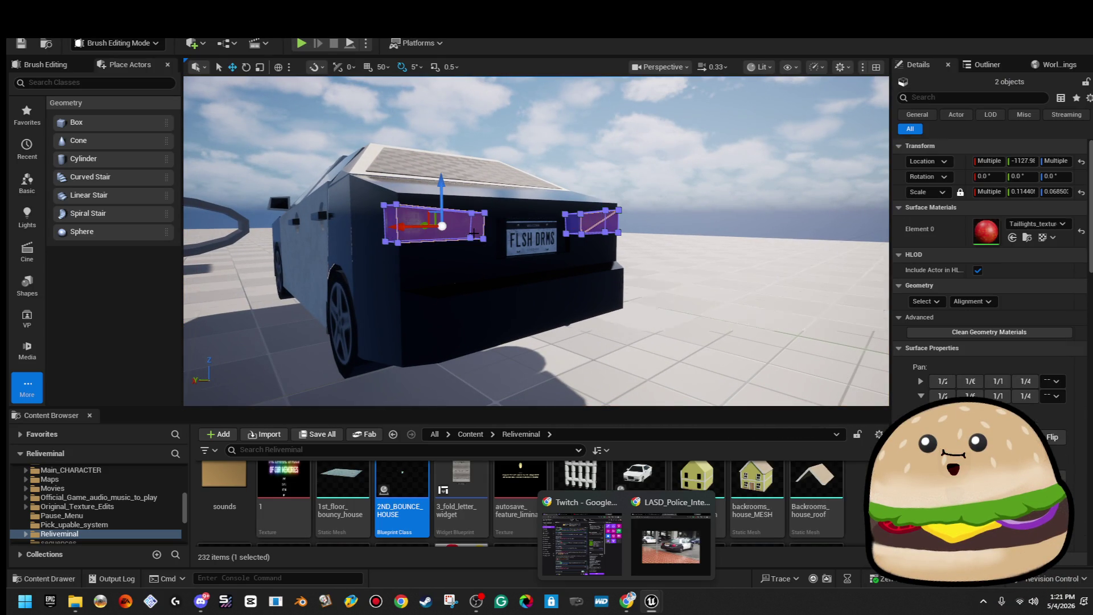
click(515, 114)
key(Down)
key(Left)
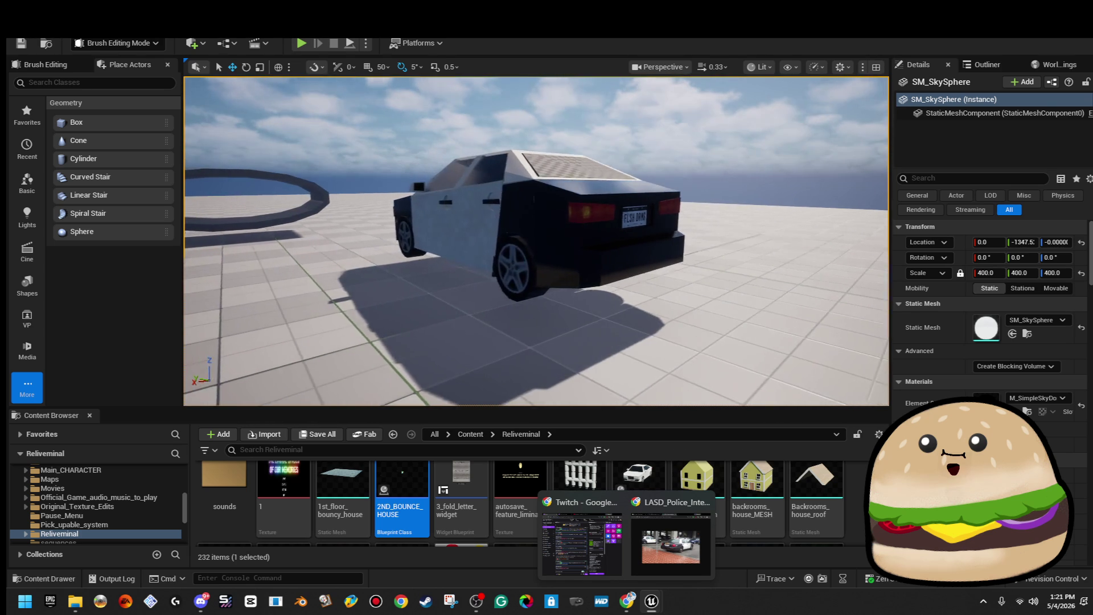
drag(537, 193, 538, 194)
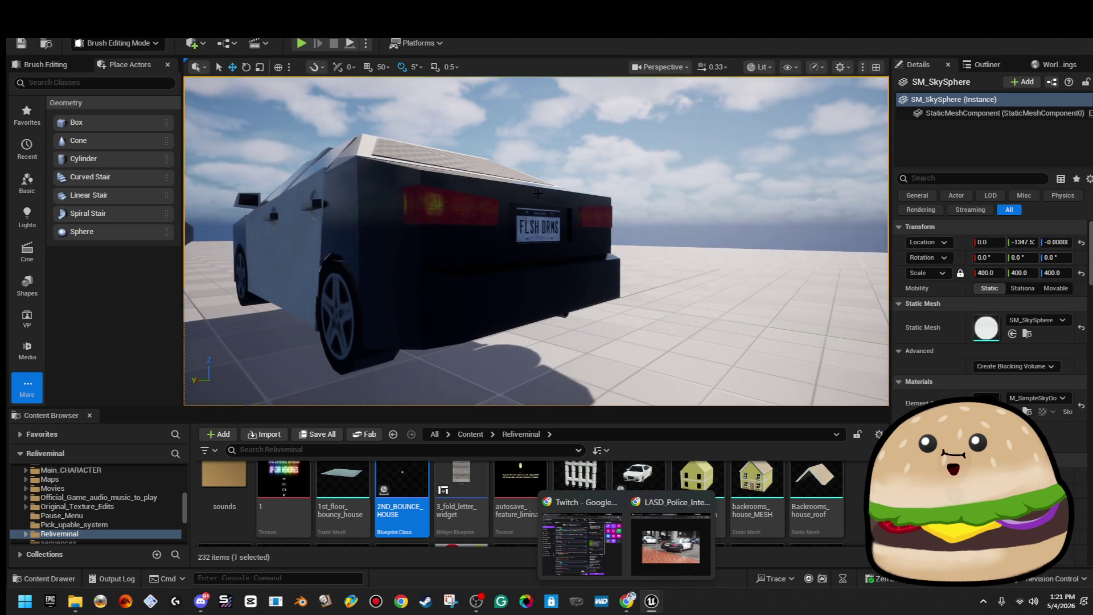
click(589, 215)
ctrl+click(450, 205)
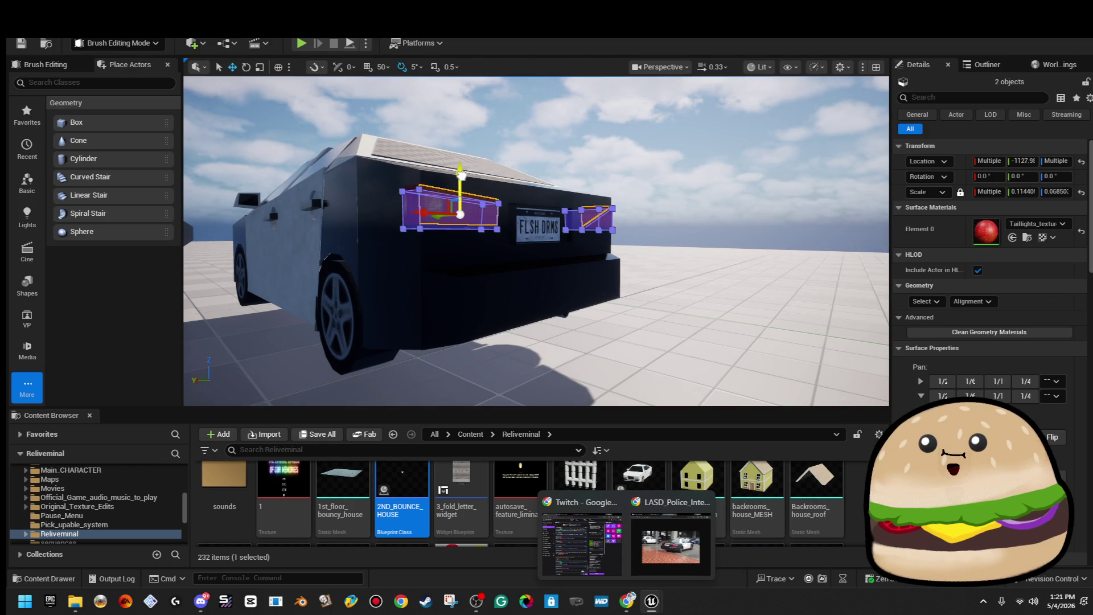
click(551, 89)
Step: Fly in close to the licence plate and select the left taillight
drag(550, 89, 551, 89)
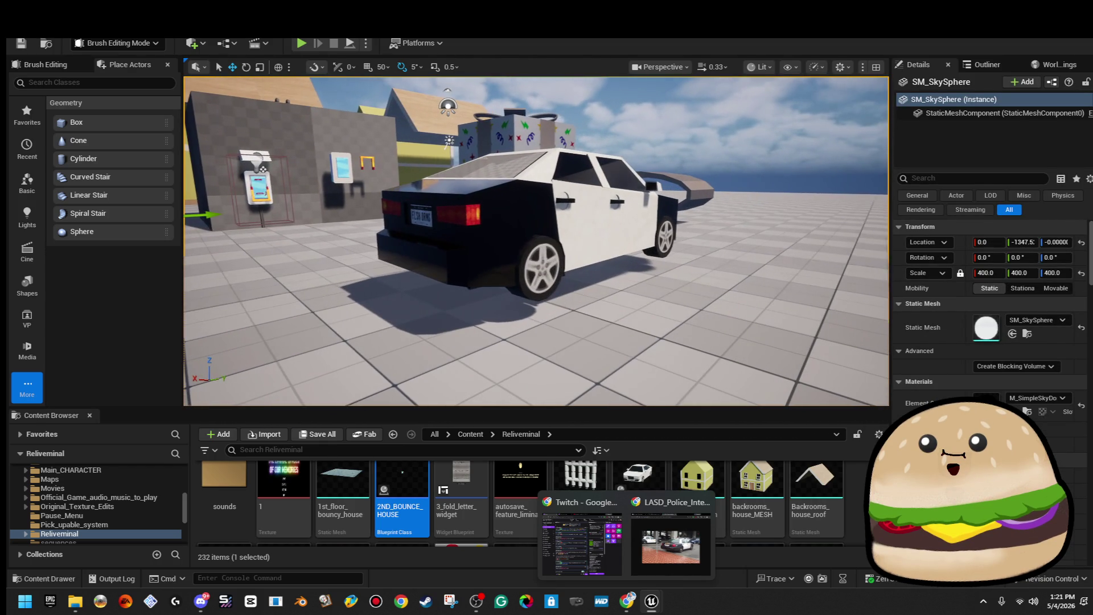
key(ctrl+z)
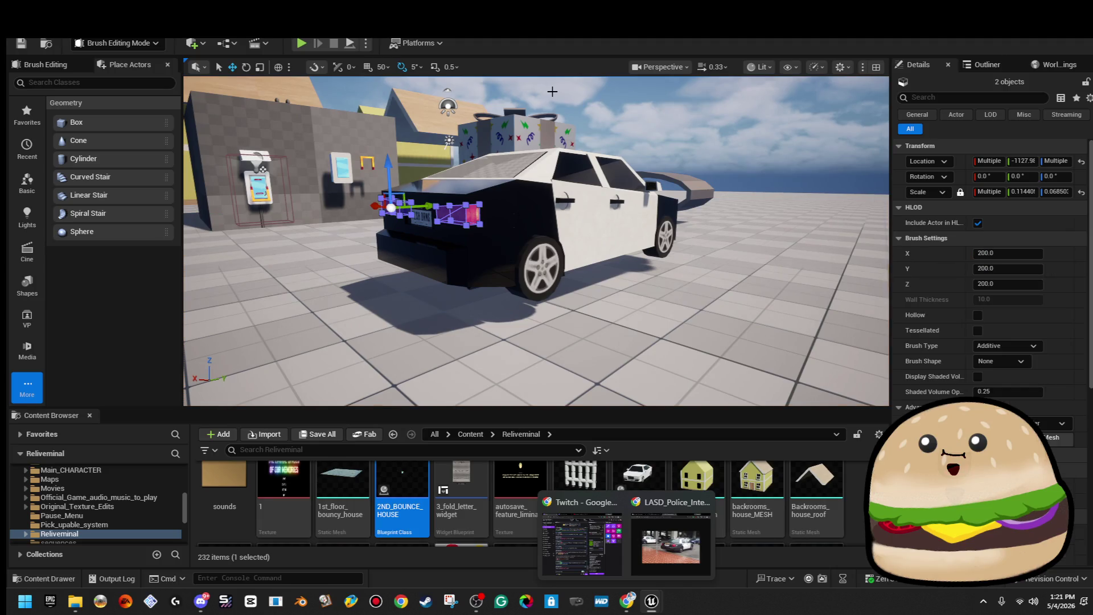
click(552, 92)
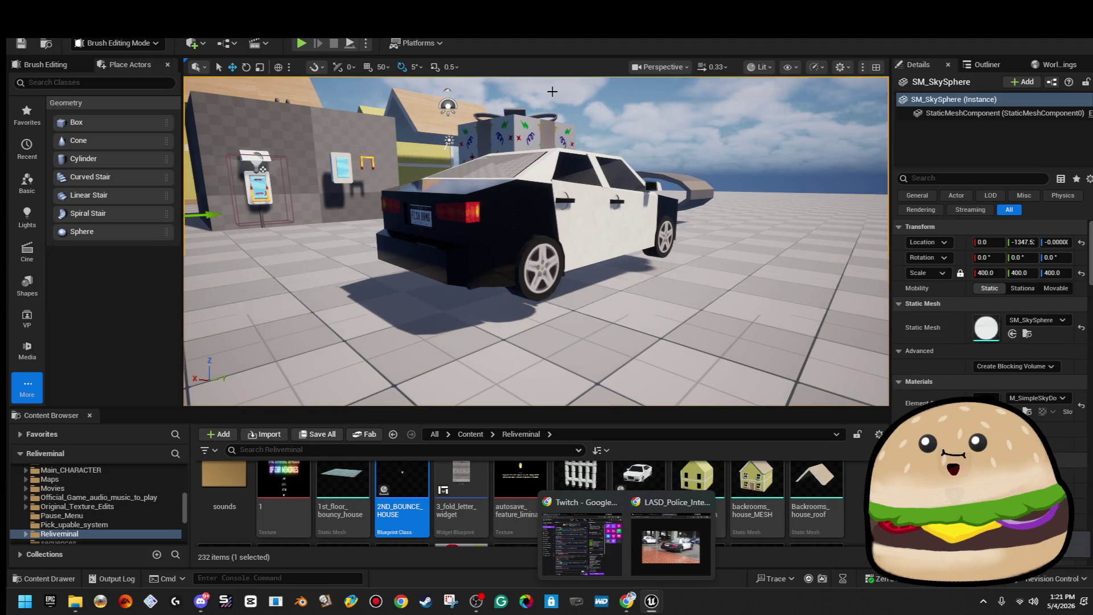
mouse_move(344, 153)
mouse_down()
mouse_move(344, 114)
mouse_move(307, 108)
mouse_move(373, 211)
mouse_up()
click(372, 212)
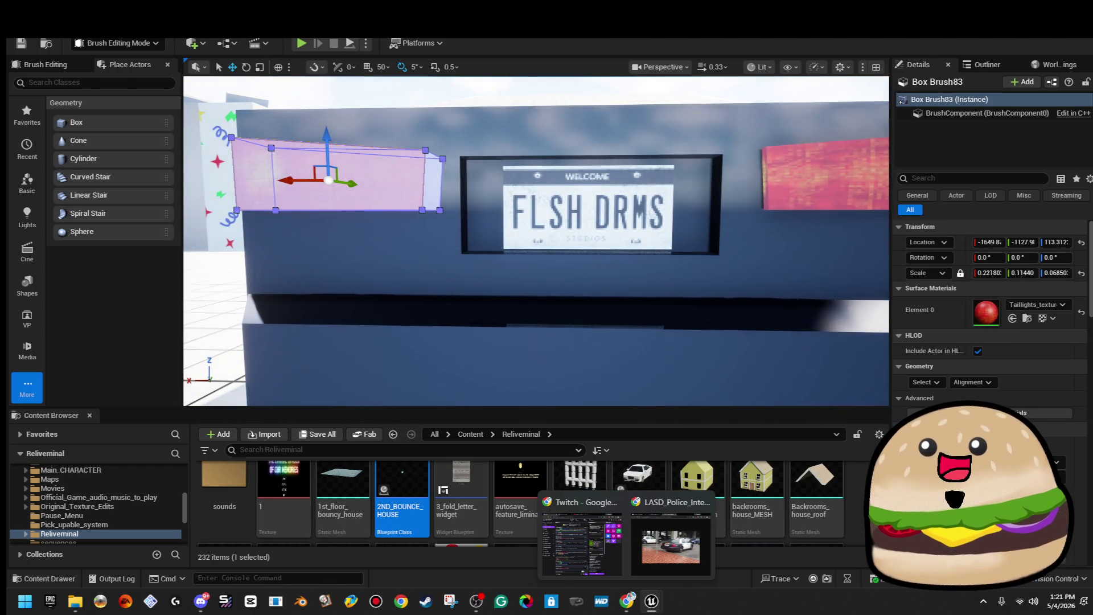
Step: Frame the licence plate brush, inspect its bottom face and undo the last change
mouse_move(621, 182)
mouse_down()
mouse_move(623, 196)
mouse_move(622, 178)
mouse_up()
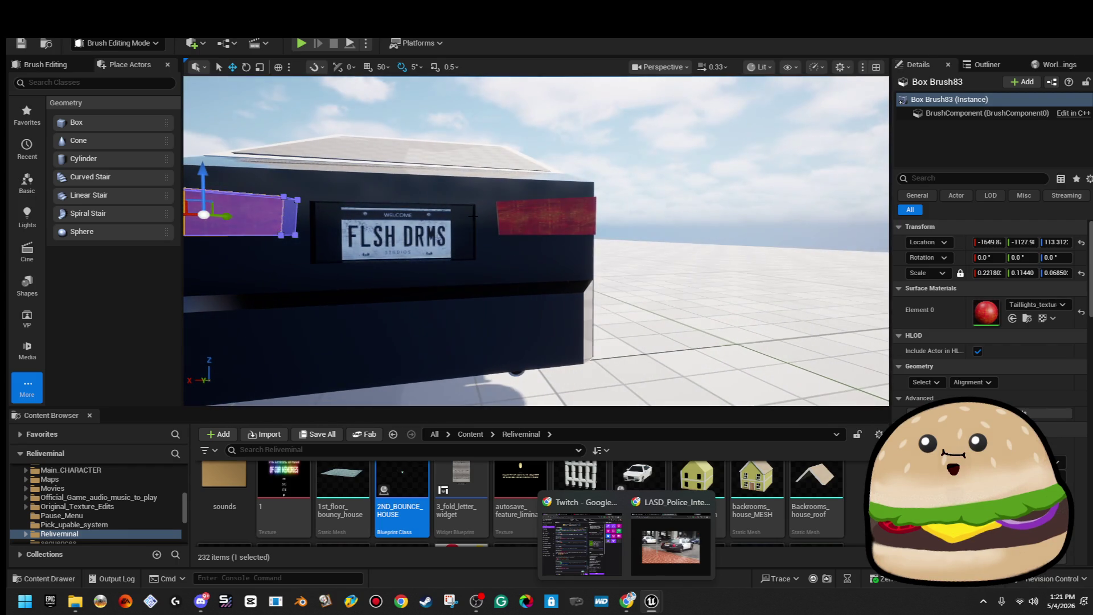
click(475, 216)
scroll(475, 216, up, 6)
scroll(475, 215, up, 5)
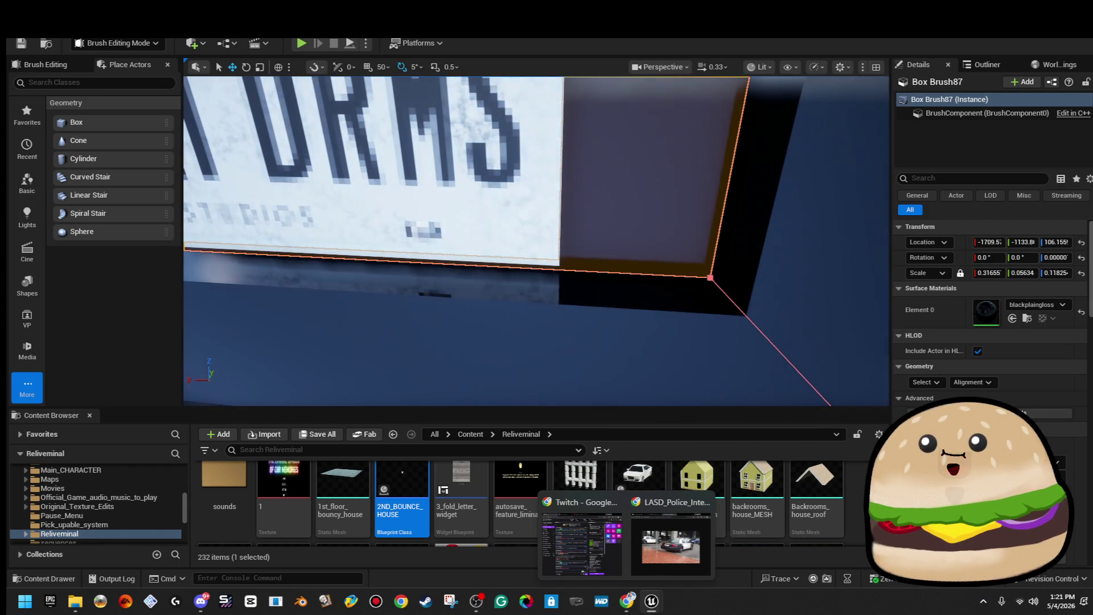
click(646, 302)
key(f)
mouse_move(661, 228)
mouse_down()
mouse_move(547, 205)
mouse_move(627, 259)
mouse_move(612, 275)
mouse_up()
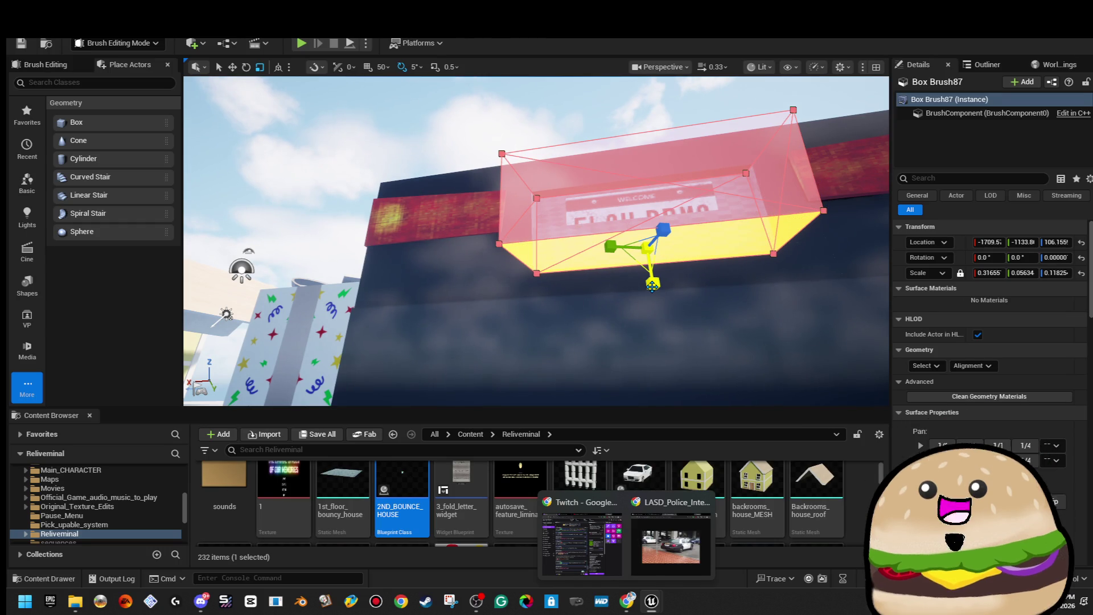
key(ctrl+z)
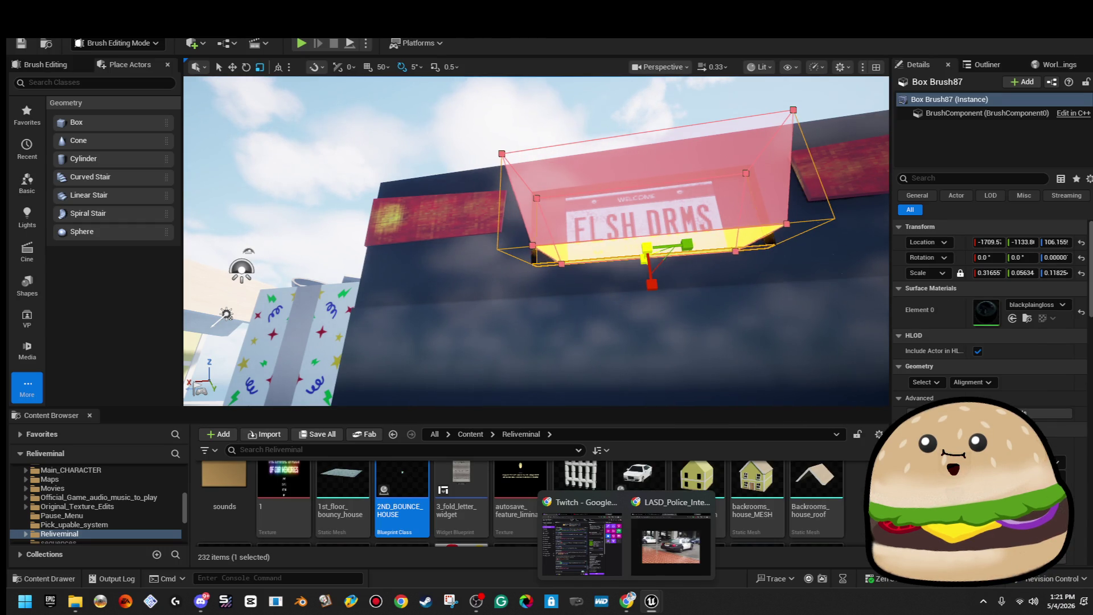
click(642, 258)
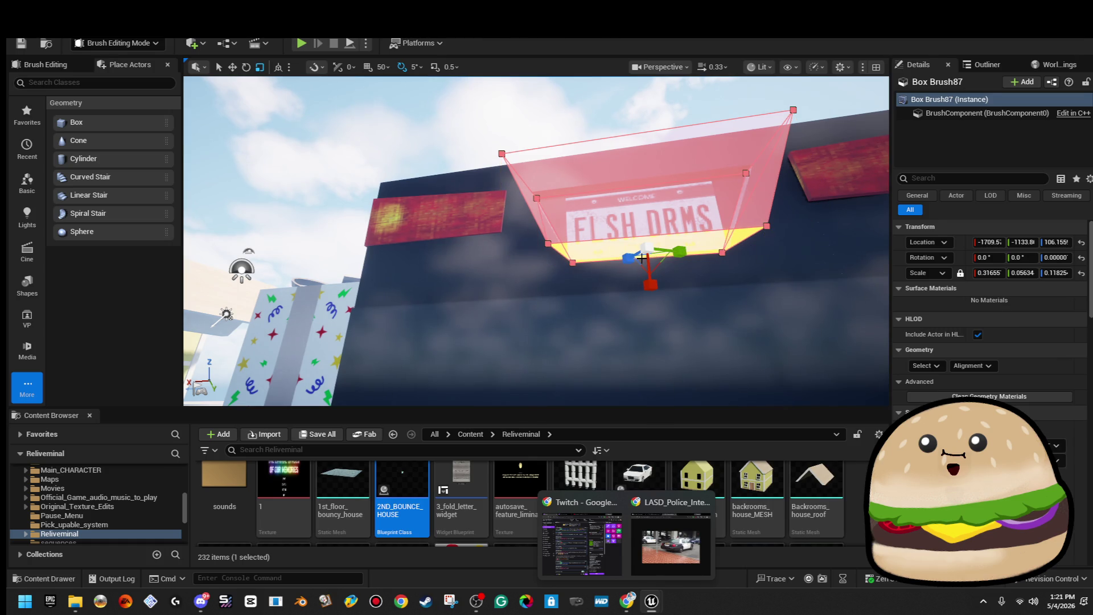
click(590, 109)
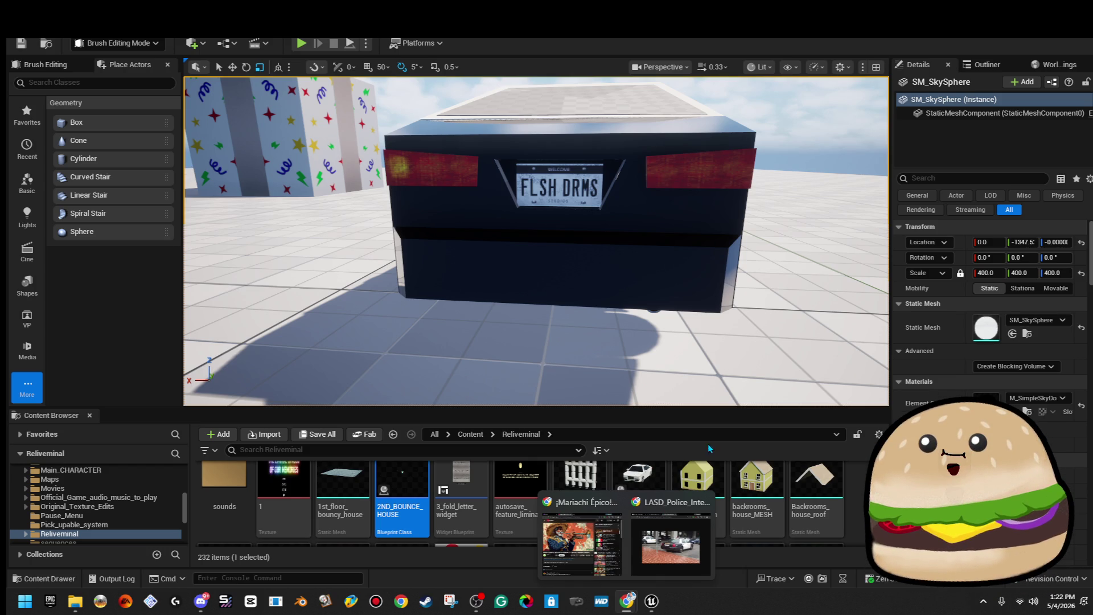
Step: Compare the car's rear with the police-car reference photo, then return to the level
mouse_move(679, 551)
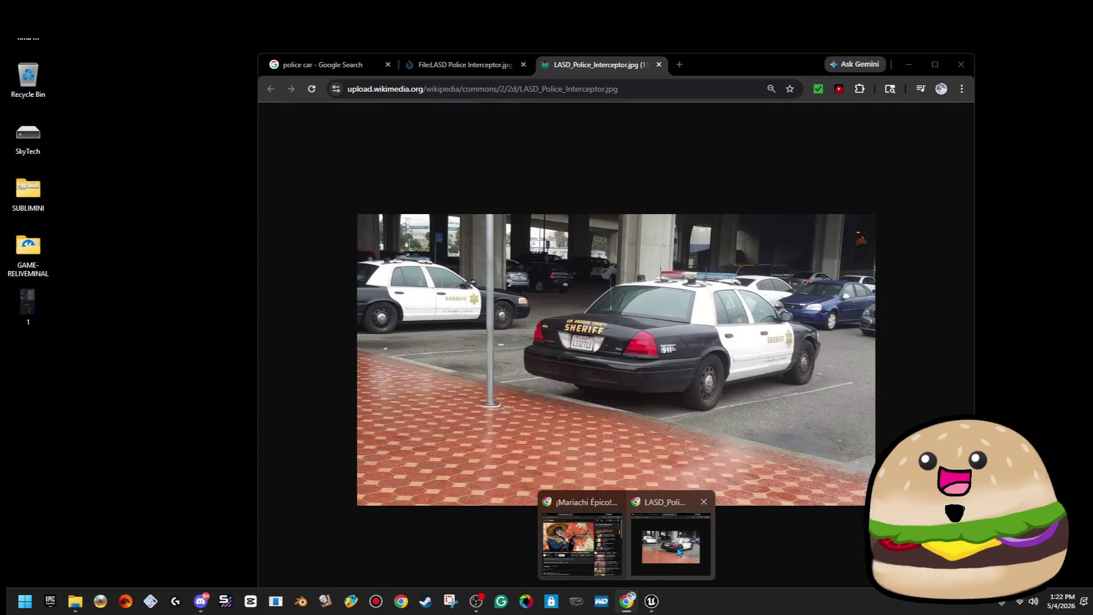
click(679, 551)
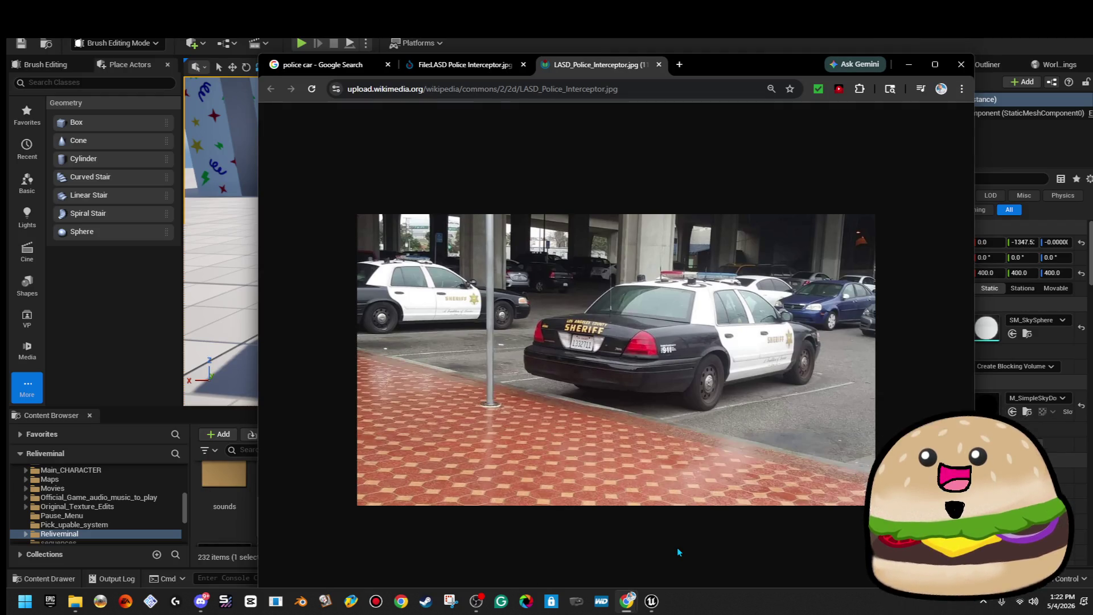
click(911, 68)
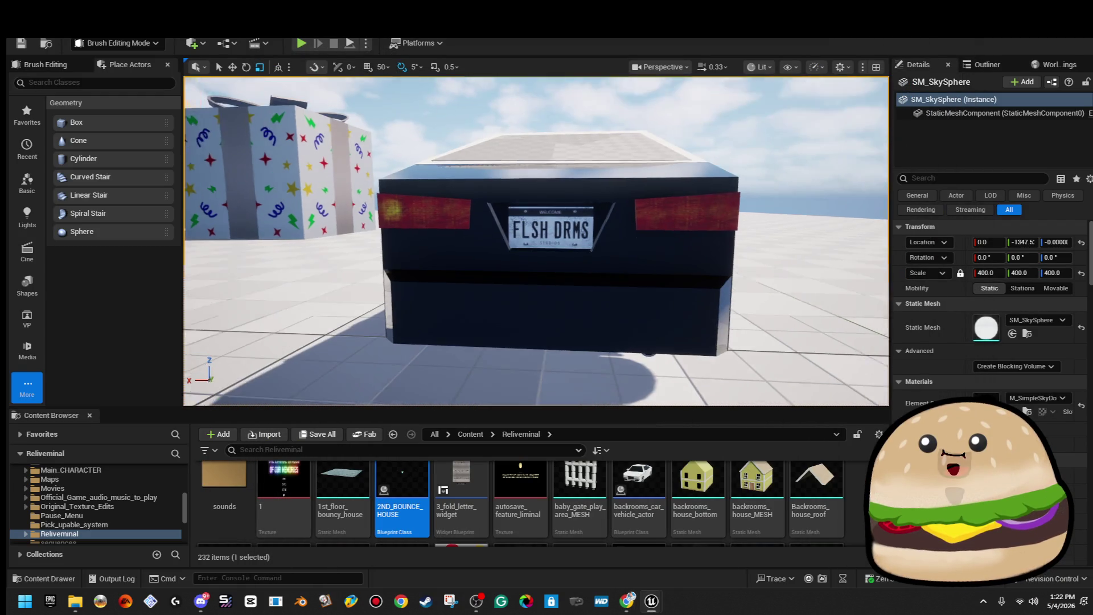
Step: Select Box Brush87 around the licence plate, nudge it slightly sideways, and scroll Details to Brush Settings
click(636, 241)
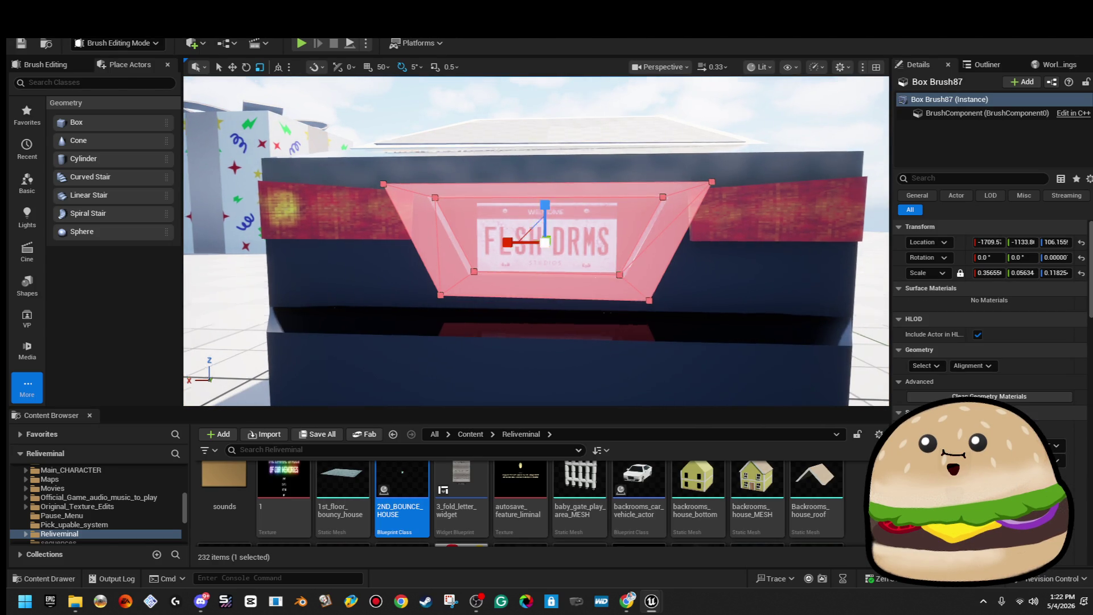
click(562, 181)
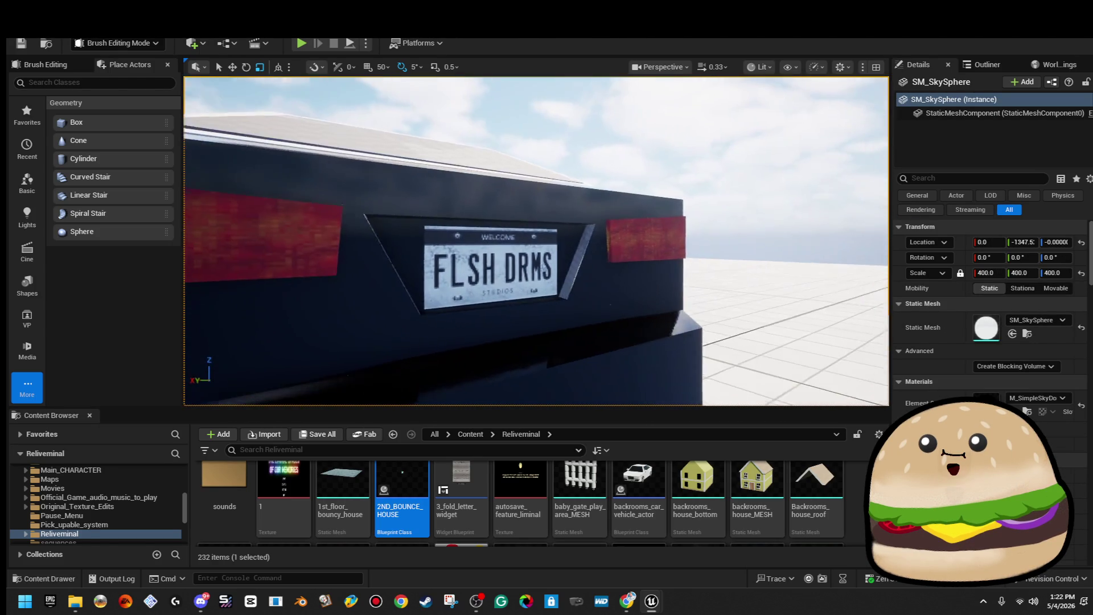
click(498, 251)
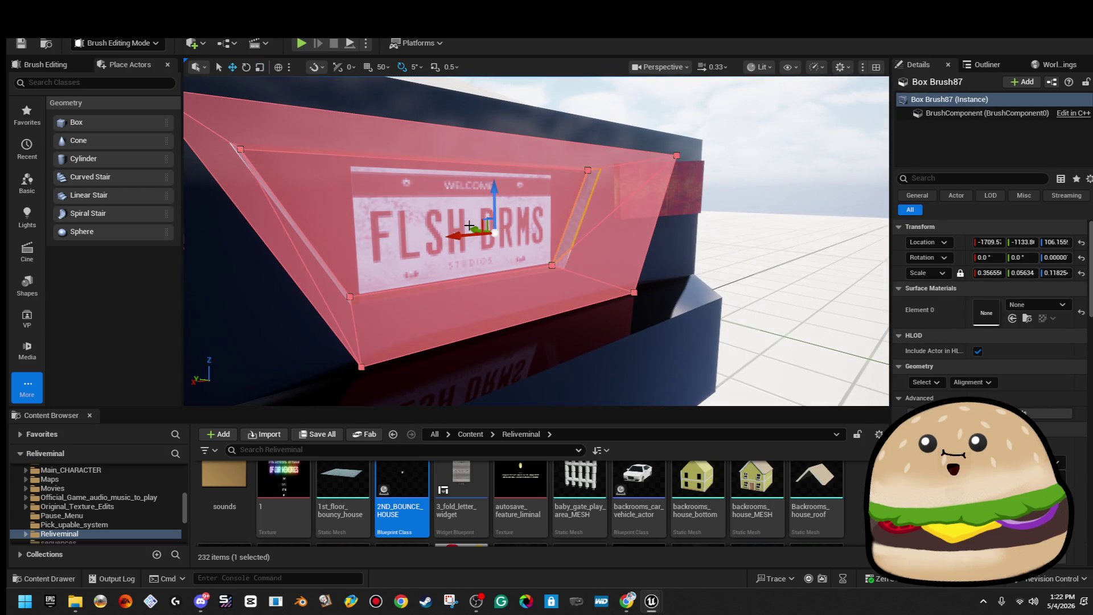
drag(471, 228, 469, 227)
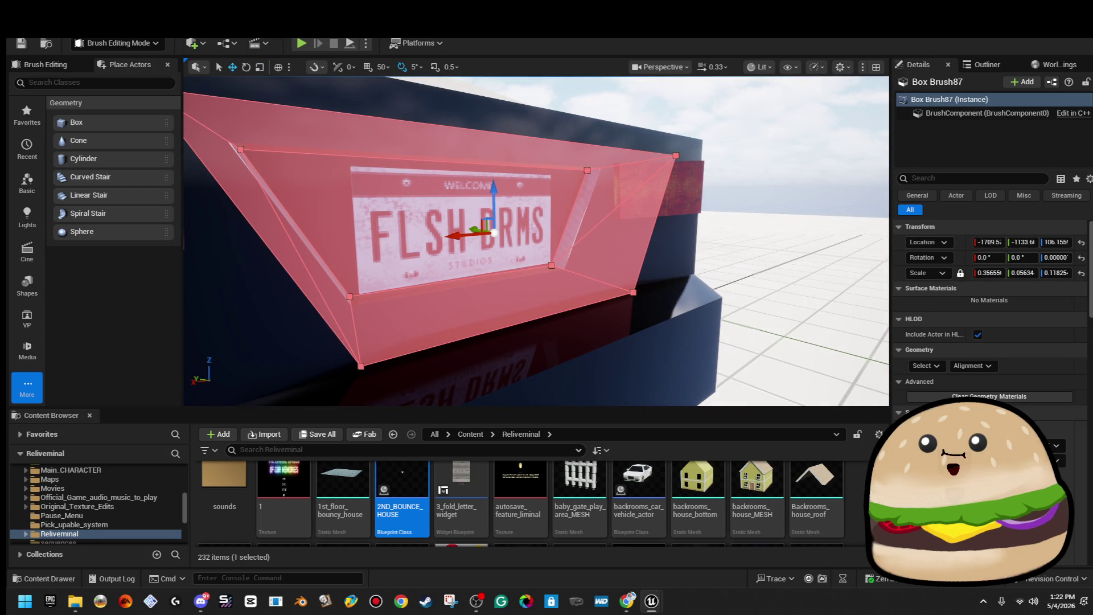
scroll(991, 314, down, 5)
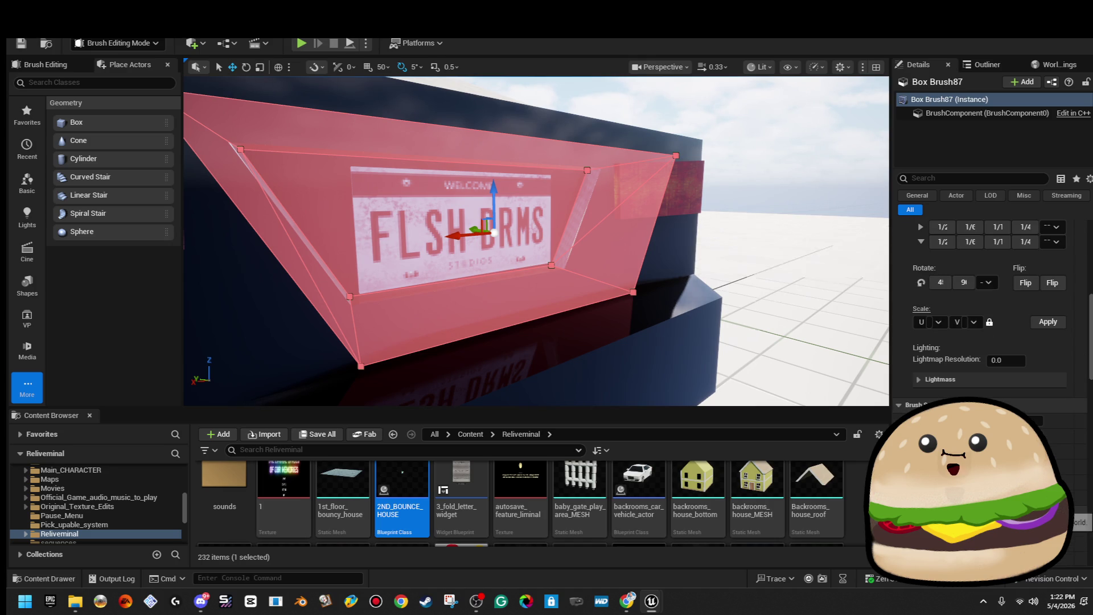
scroll(991, 313, down, 2)
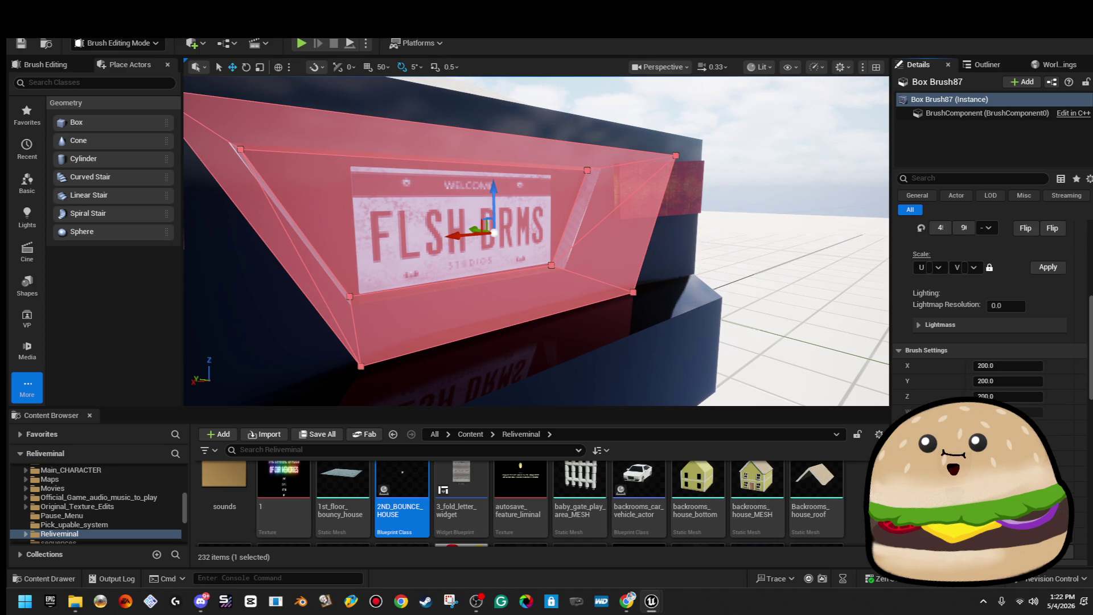
Step: Orbit around the car, restoring and refocusing the plate brush selection along the way
click(882, 286)
mouse_move(881, 286)
mouse_down()
mouse_move(822, 196)
mouse_move(779, 164)
mouse_up()
key(ctrl+z)
key(f)
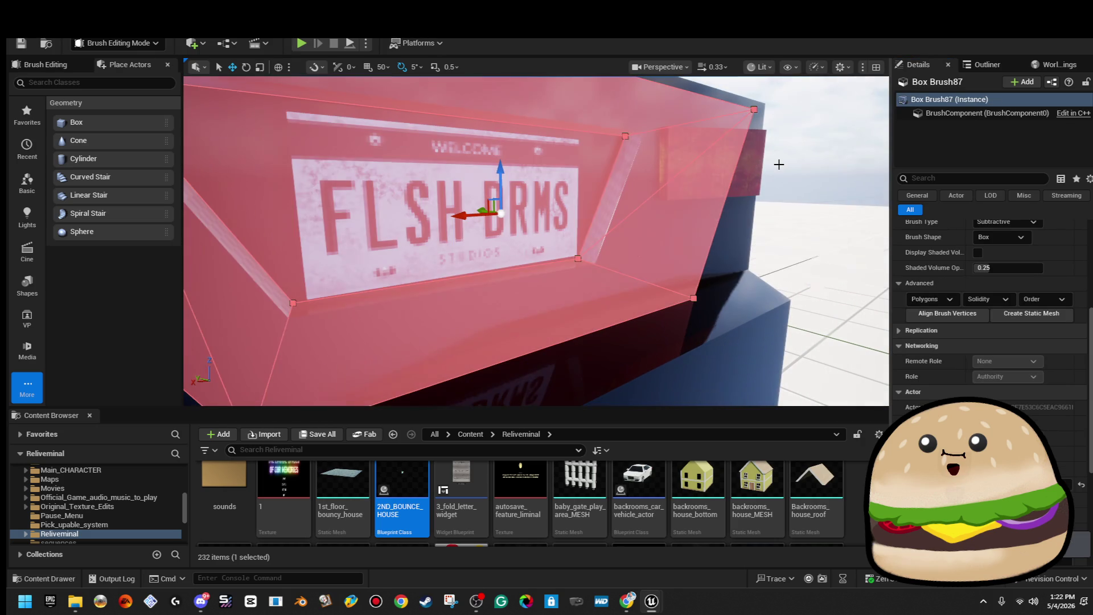
click(779, 164)
mouse_move(779, 164)
mouse_down()
mouse_move(797, 154)
mouse_move(783, 148)
mouse_move(739, 191)
mouse_up()
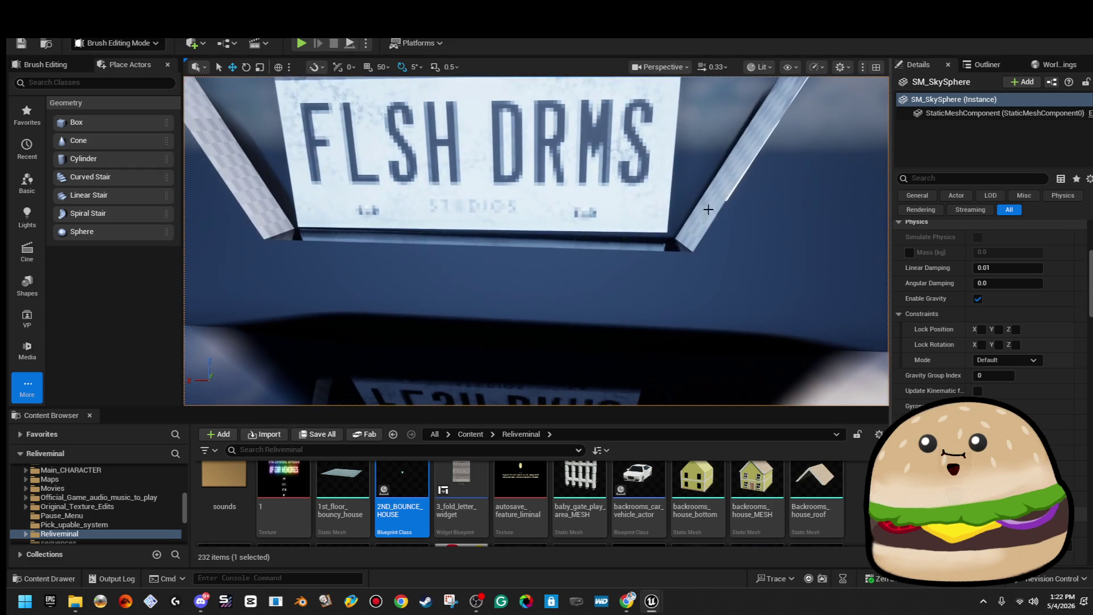
Step: Reselect and frame Box Brush87, then resize it with the scale tool
key(ctrl+z)
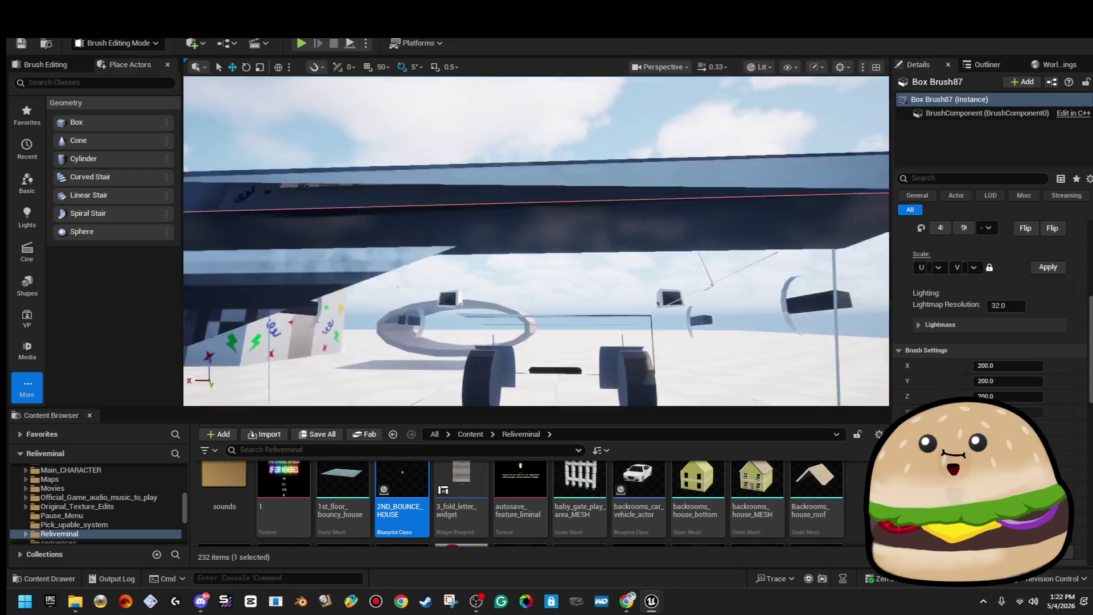
mouse_move(537, 242)
mouse_down()
mouse_move(537, 270)
mouse_move(536, 230)
mouse_up()
drag(595, 156, 596, 156)
key(f)
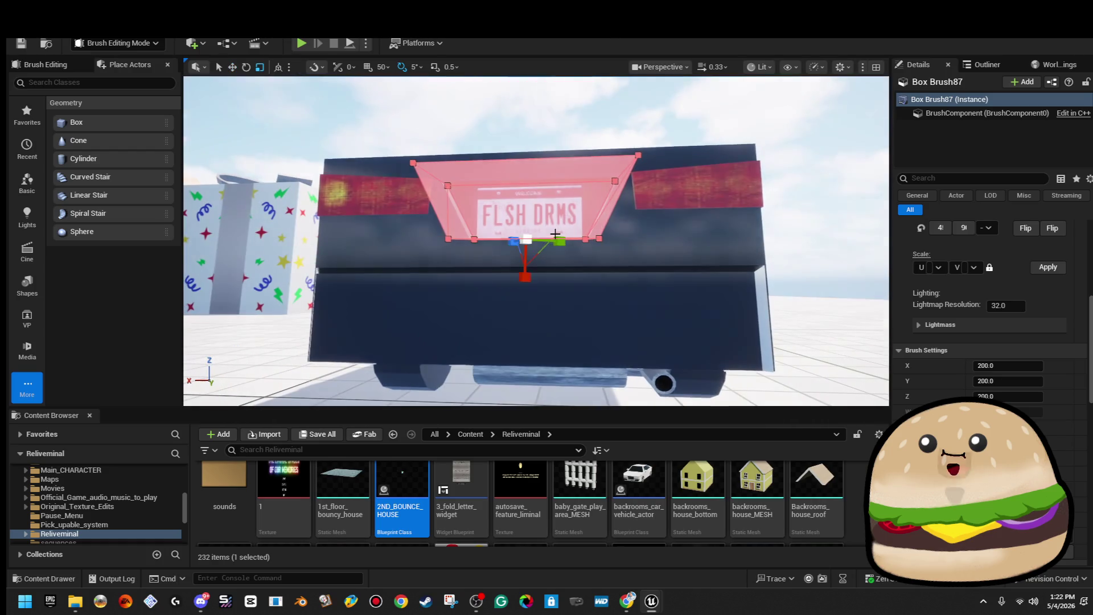
key(r)
scroll(578, 247, down, 3)
scroll(578, 247, up, 5)
scroll(578, 247, down, 4)
scroll(579, 247, up, 4)
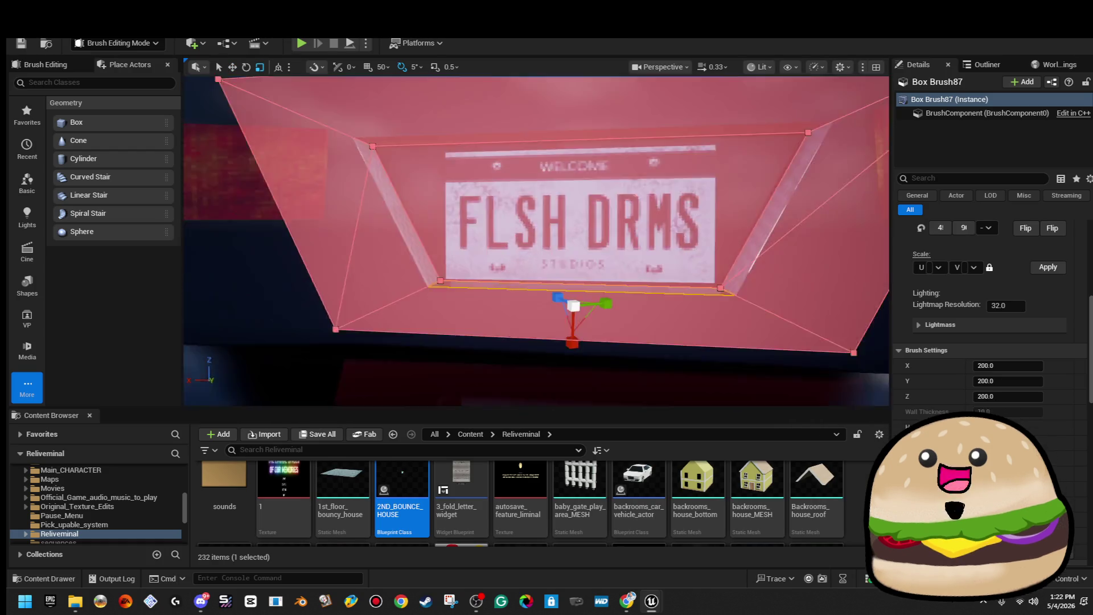
scroll(588, 304, up, 3)
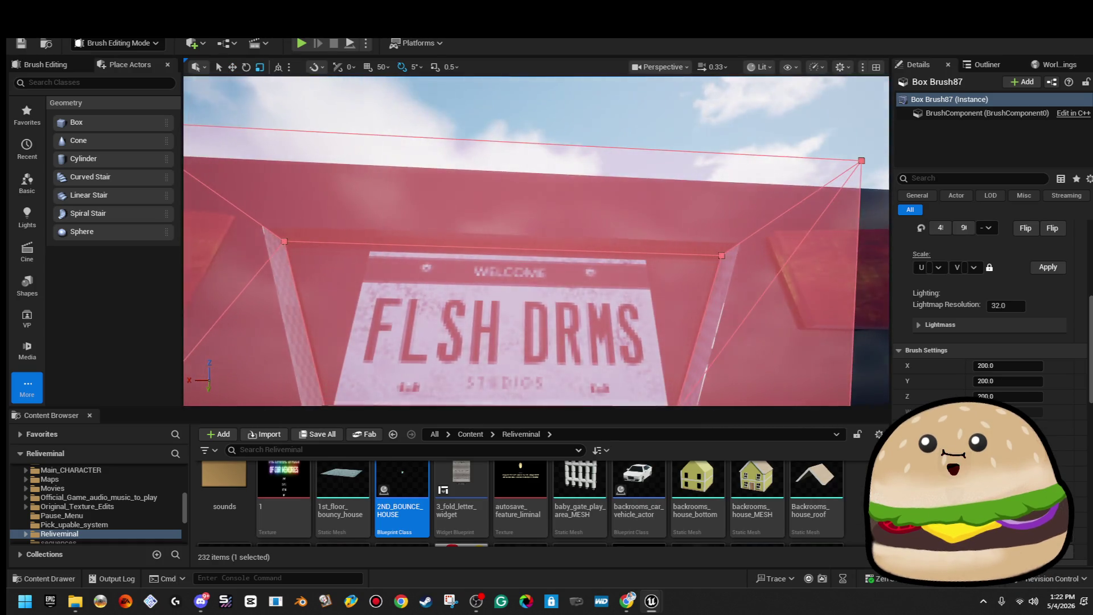
scroll(587, 303, down, 4)
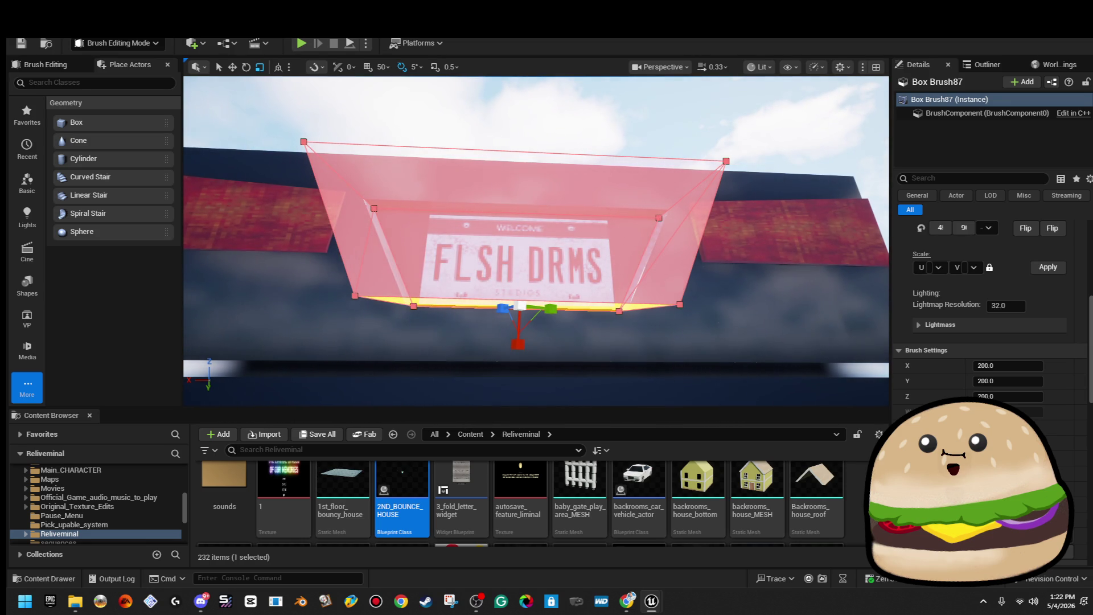
scroll(517, 233, up, 4)
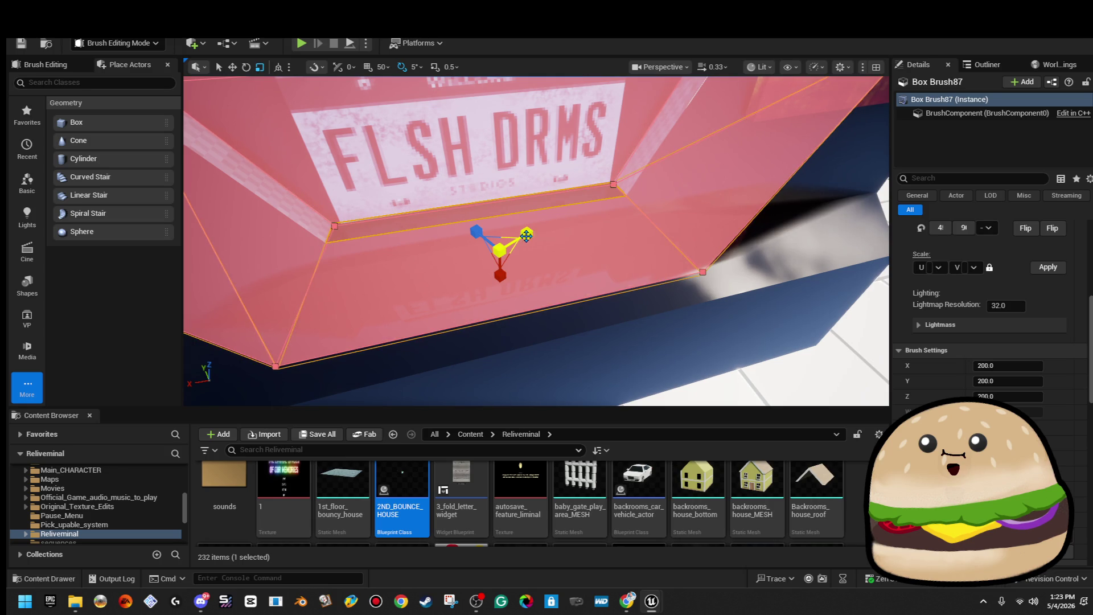
click(488, 233)
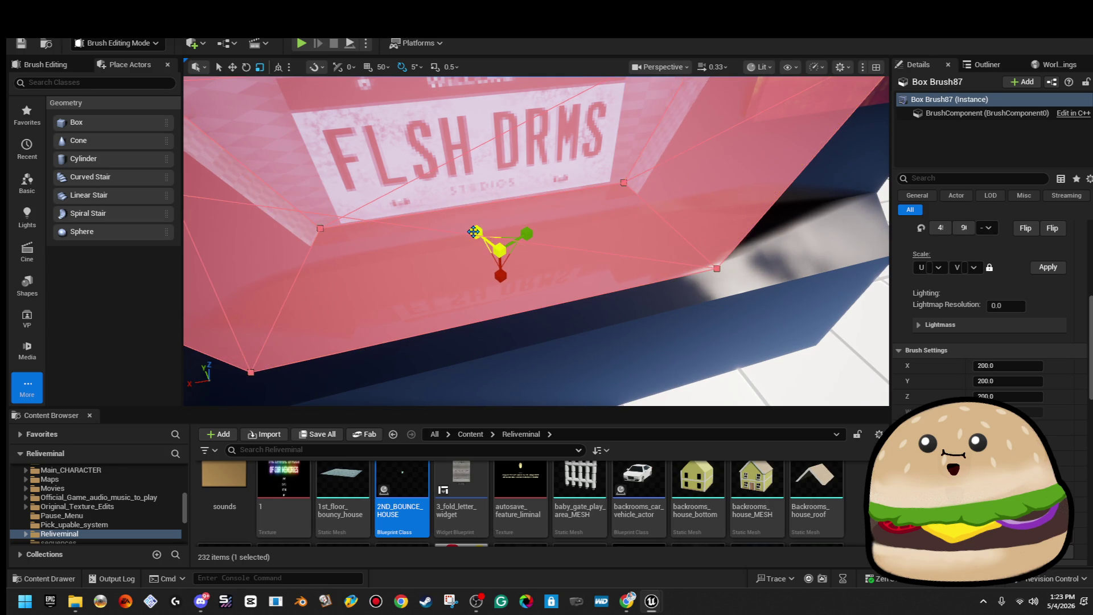
Step: View the whole car, then reselect the subtractive plate brush to check it
scroll(549, 139, down, 6)
click(610, 139)
scroll(536, 242, down, 3)
scroll(632, 212, up, 10)
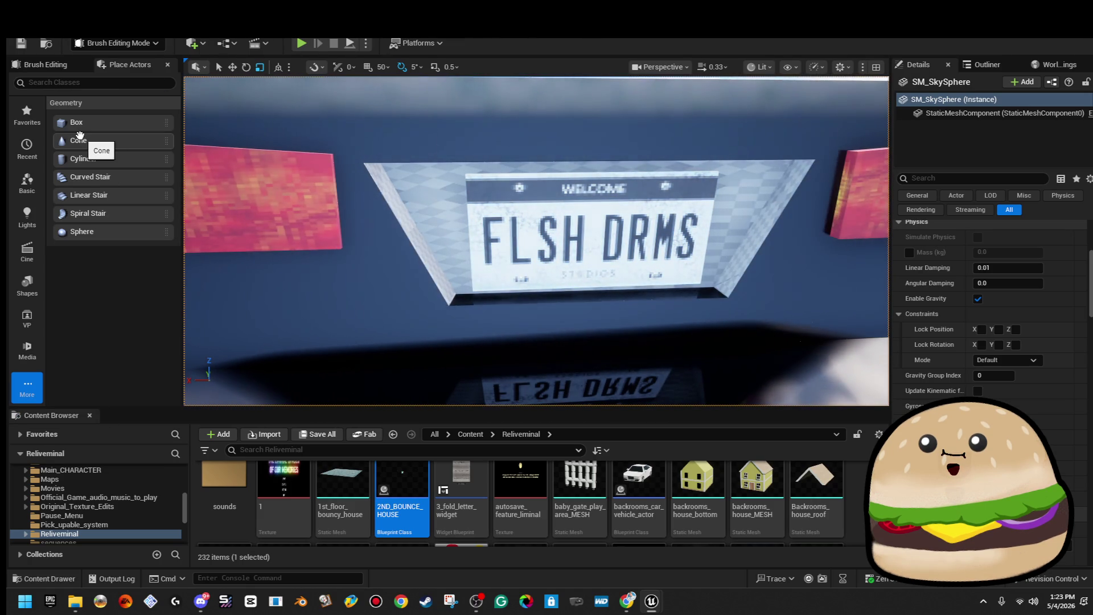
click(505, 306)
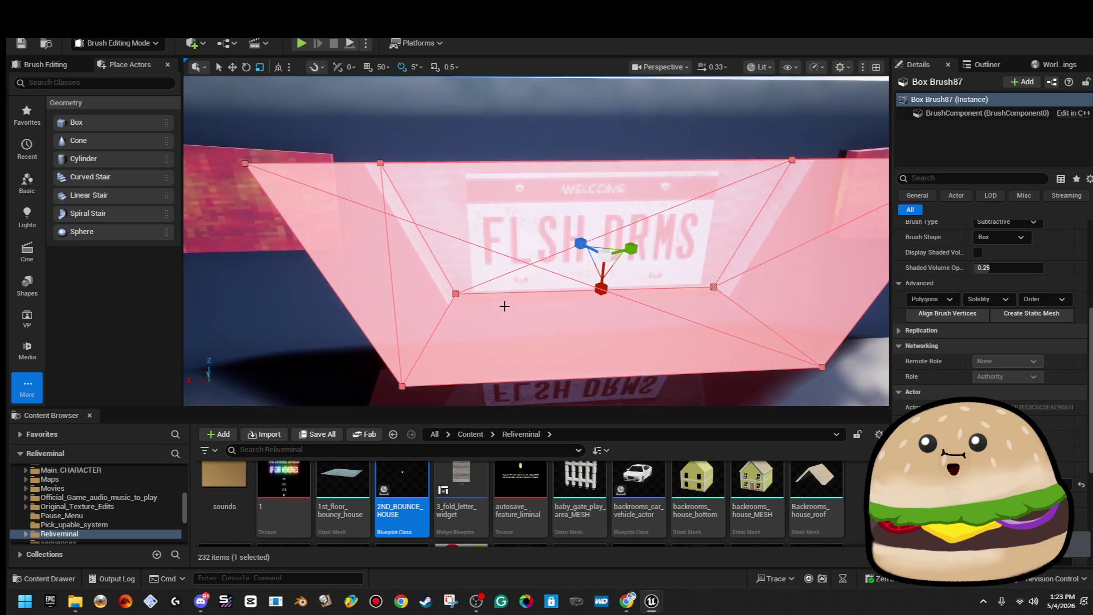
scroll(562, 347, down, 5)
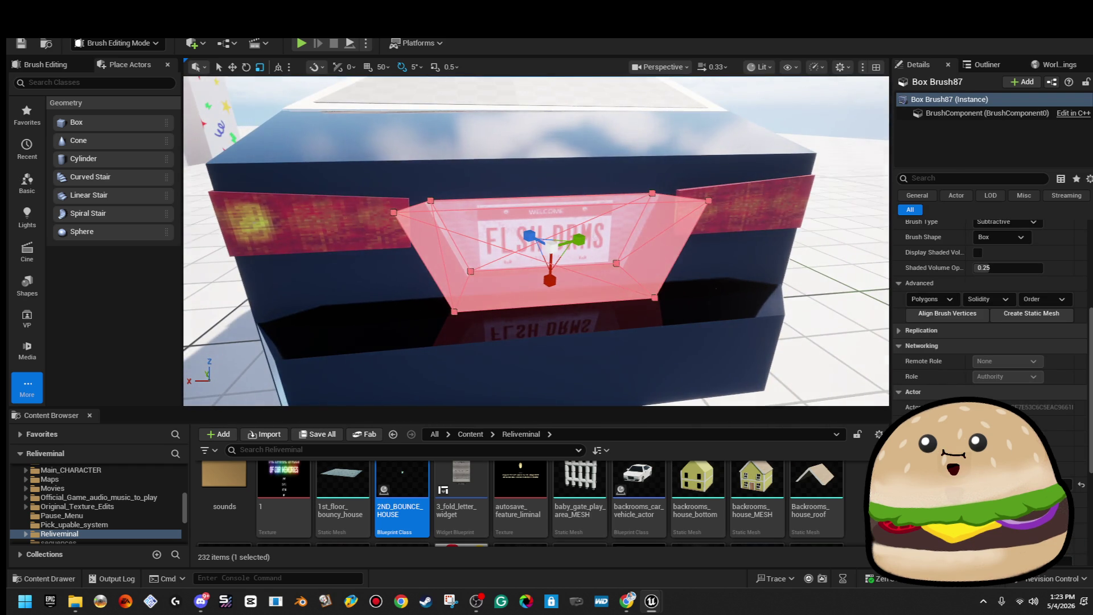
scroll(565, 331, up, 5)
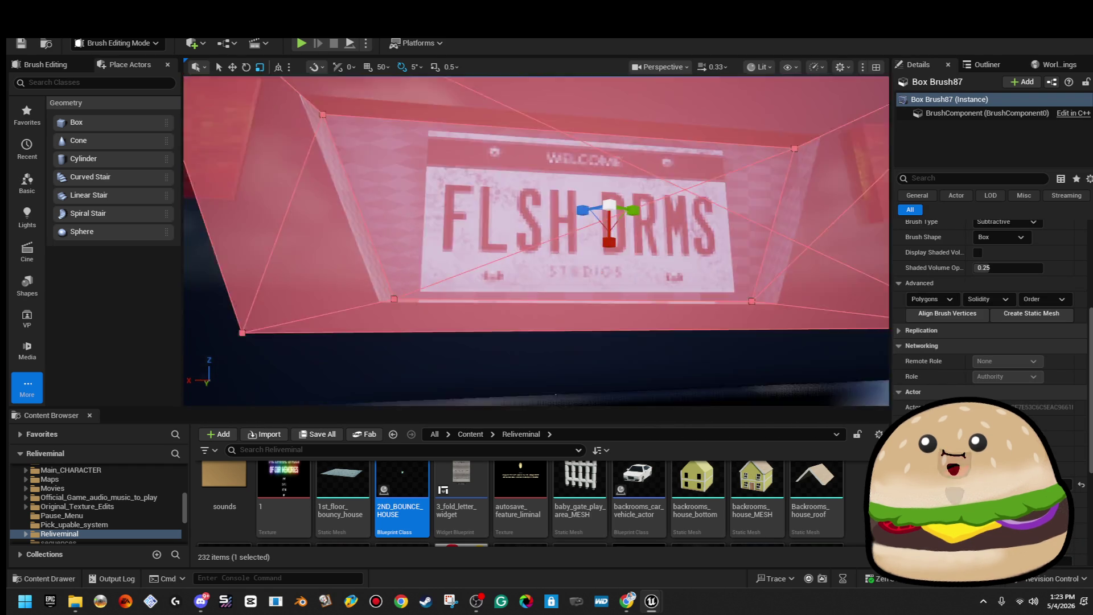
scroll(614, 348, down, 5)
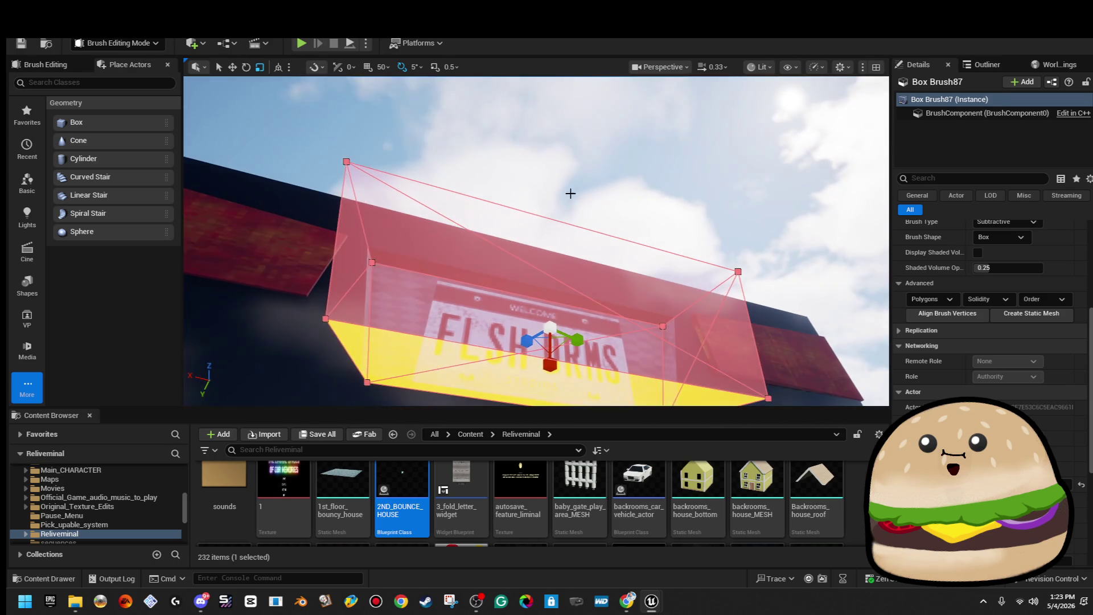
Step: Inspect the car's rear and left taillight, orbiting toward the side
click(568, 195)
scroll(569, 200, up, 5)
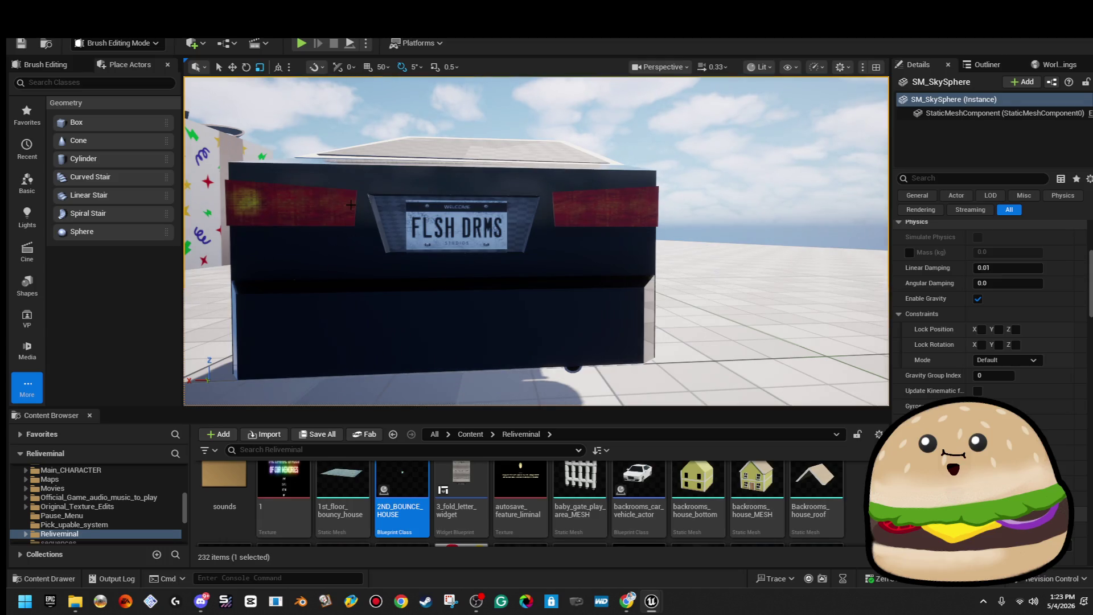
click(351, 206)
mouse_move(356, 212)
mouse_down()
mouse_move(384, 201)
mouse_move(384, 296)
mouse_move(362, 228)
mouse_up()
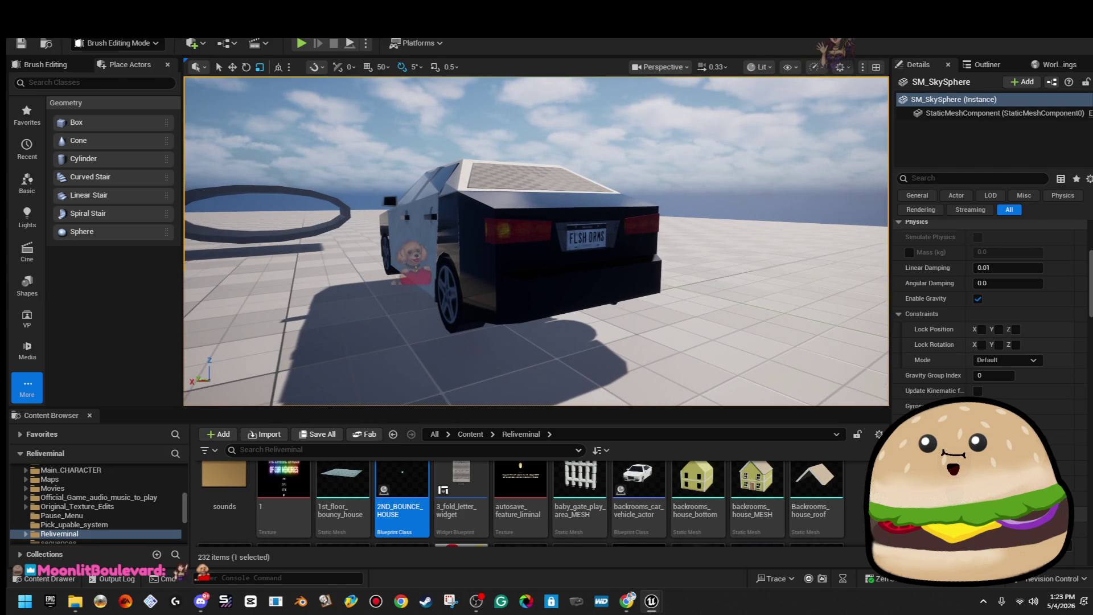
Step: Save all packages using the toolbar Save icon
click(21, 43)
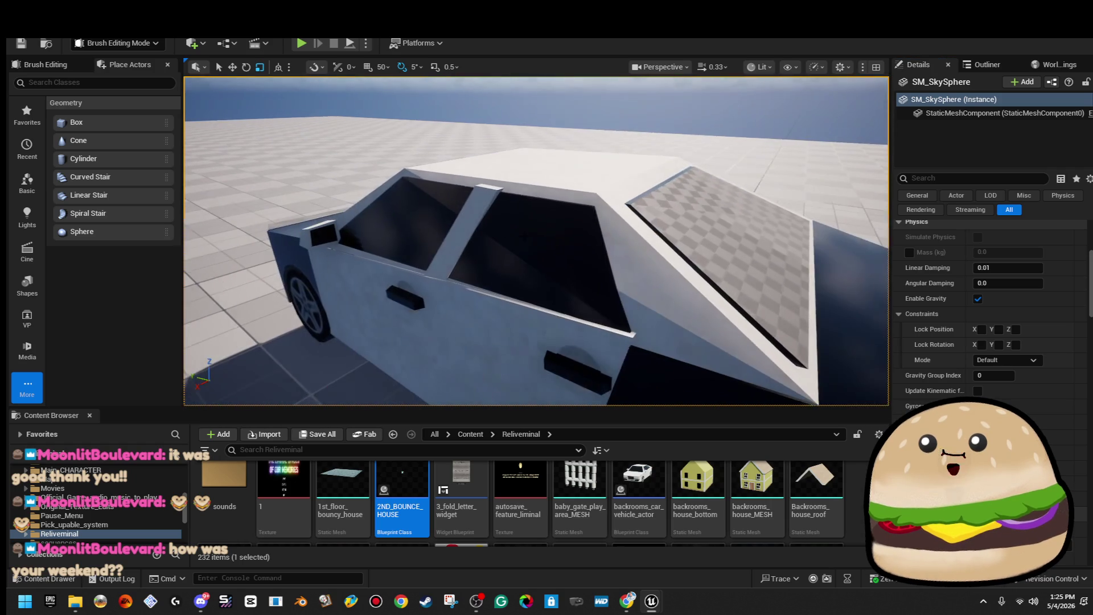
Step: Select the rear window brush Box Brush93 and all its matching faces
click(501, 235)
scroll(942, 307, up, 5)
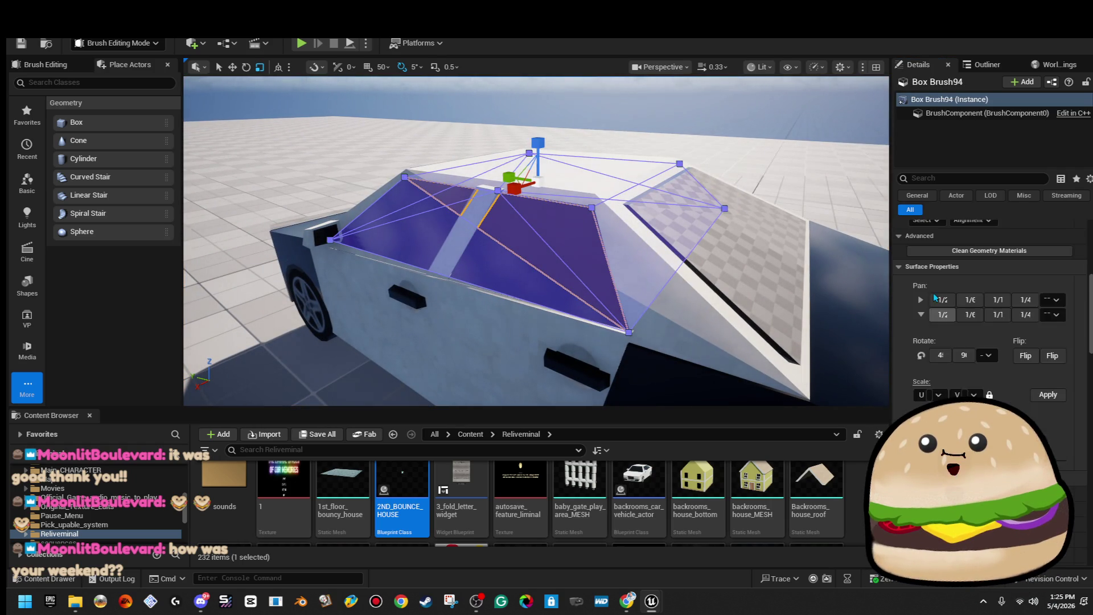
scroll(941, 307, up, 2)
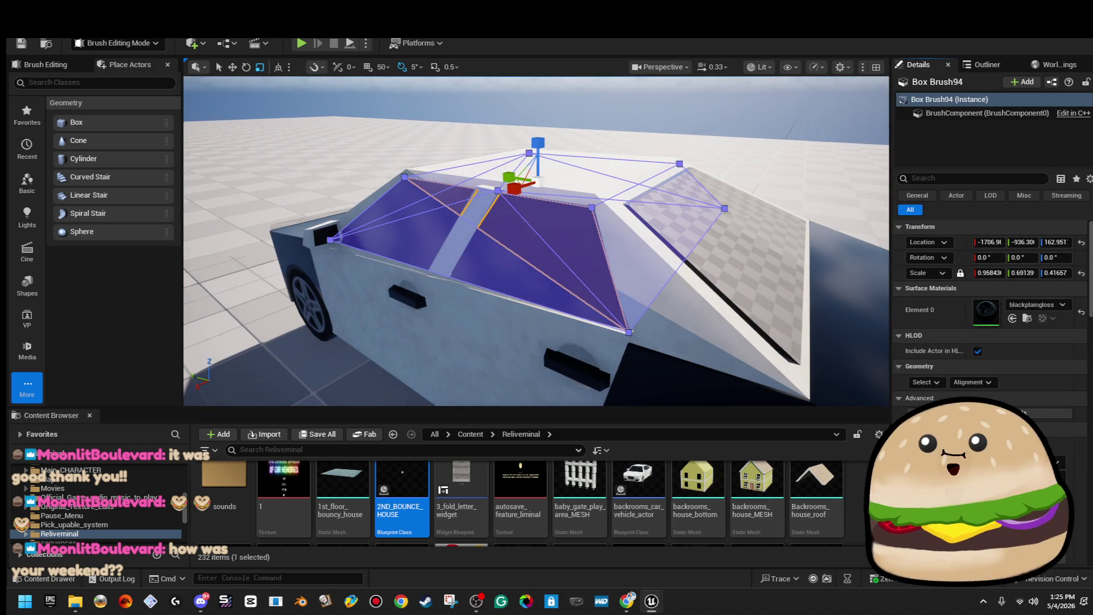
click(968, 416)
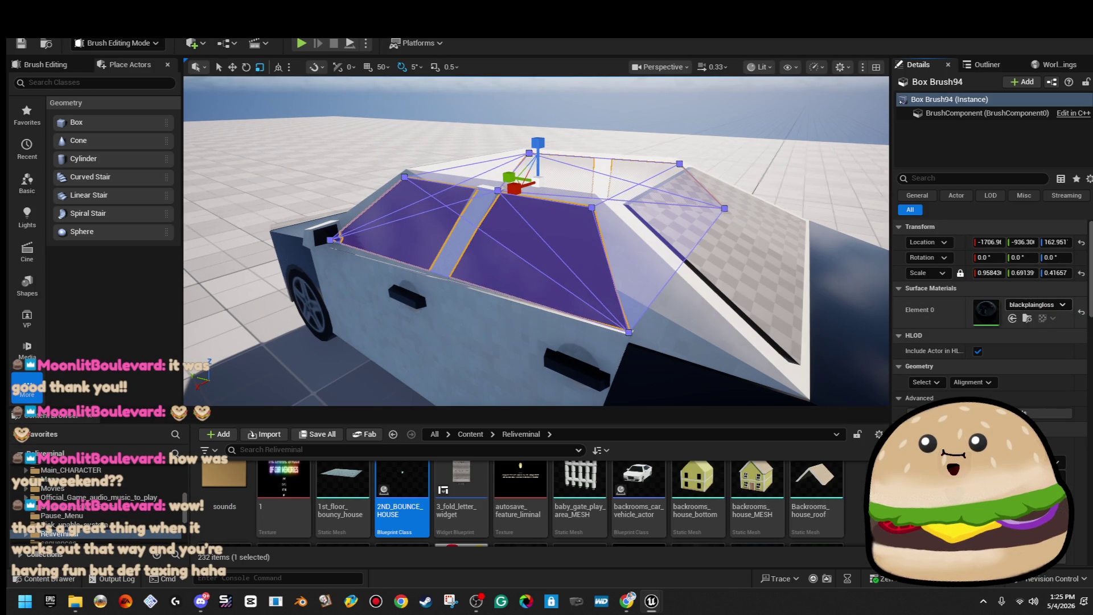
click(802, 253)
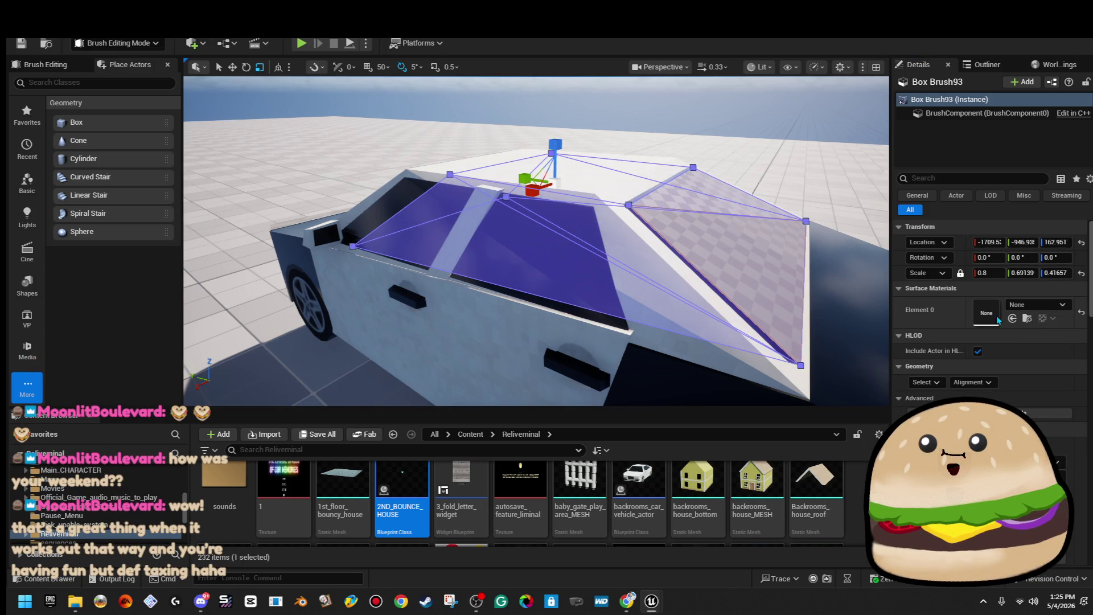
click(940, 384)
click(961, 417)
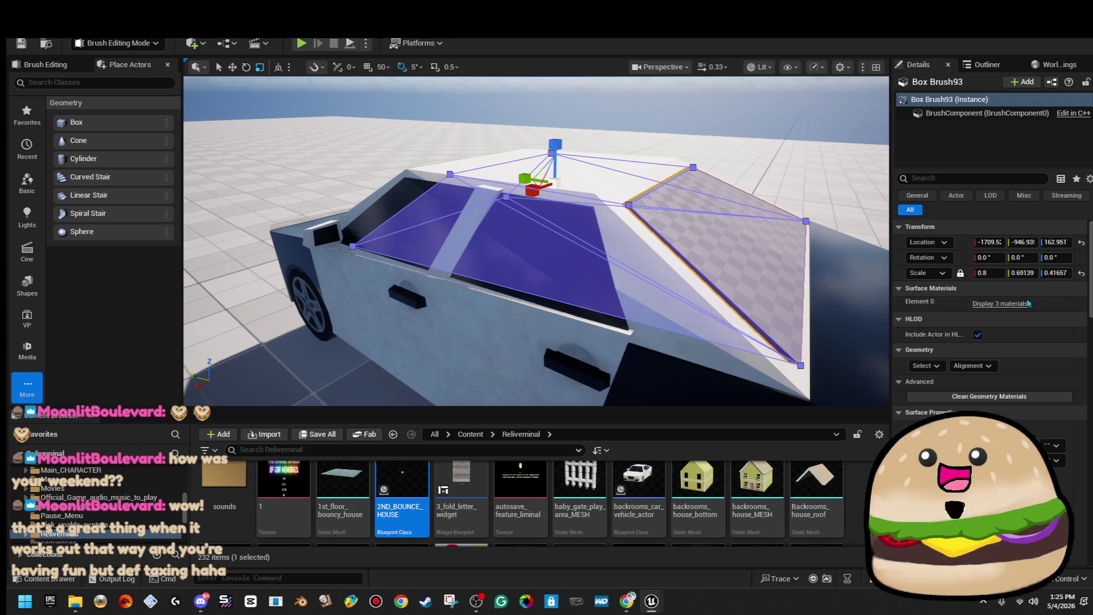
Step: Reset its surface materials and set Element 0 to blackplaingloss, then inspect the windows
click(1080, 330)
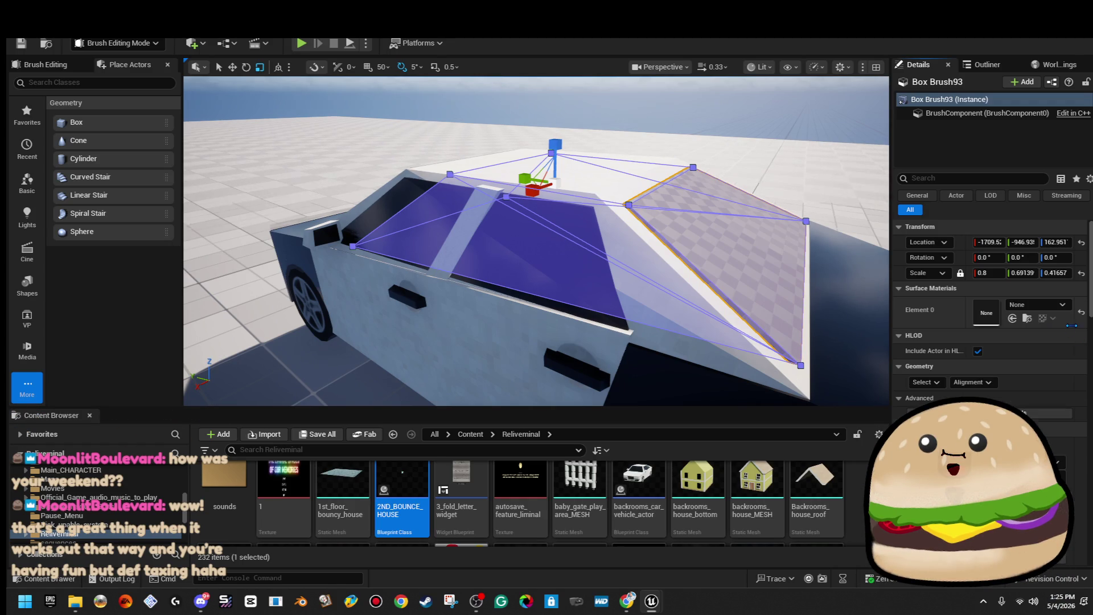
click(1050, 306)
text(blackplain)
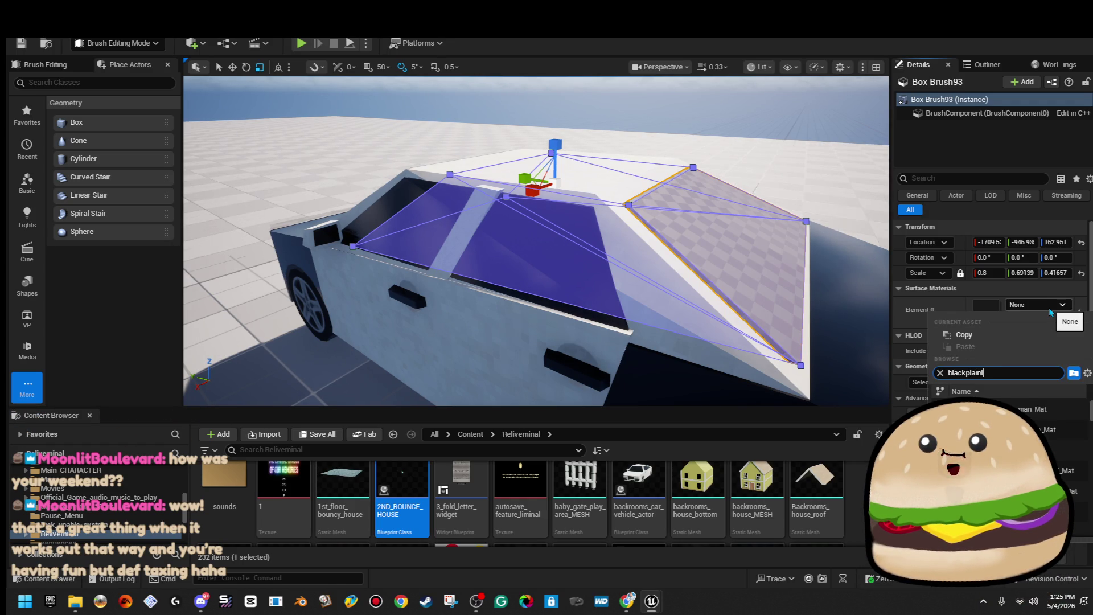
text(g)
key(BackSpace)
text(g)
key(Return)
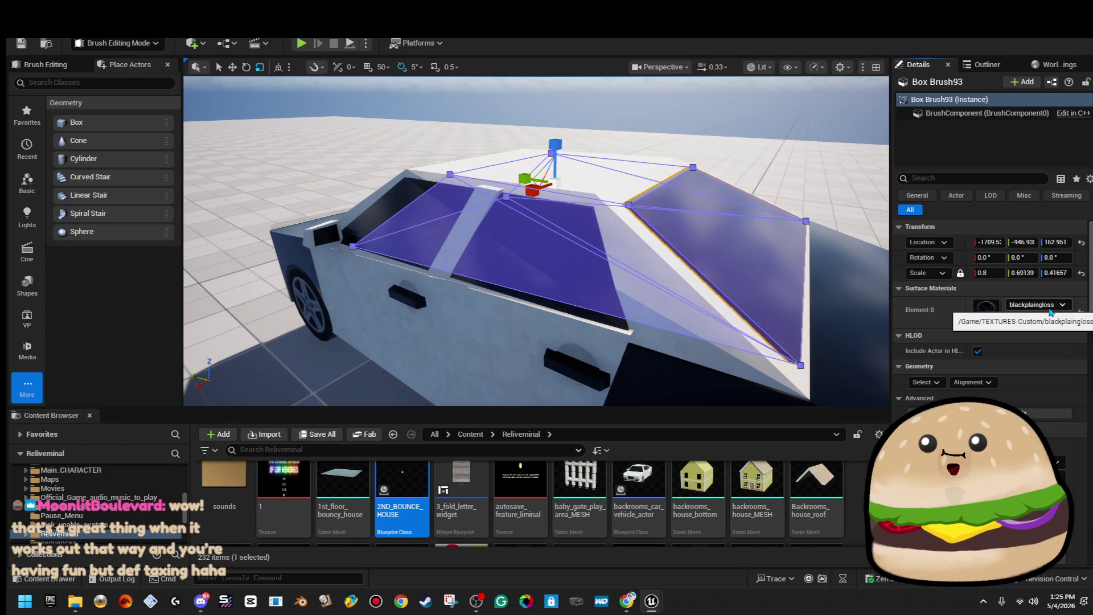
click(569, 108)
mouse_move(570, 108)
mouse_down()
mouse_move(626, 171)
mouse_move(353, 171)
mouse_up()
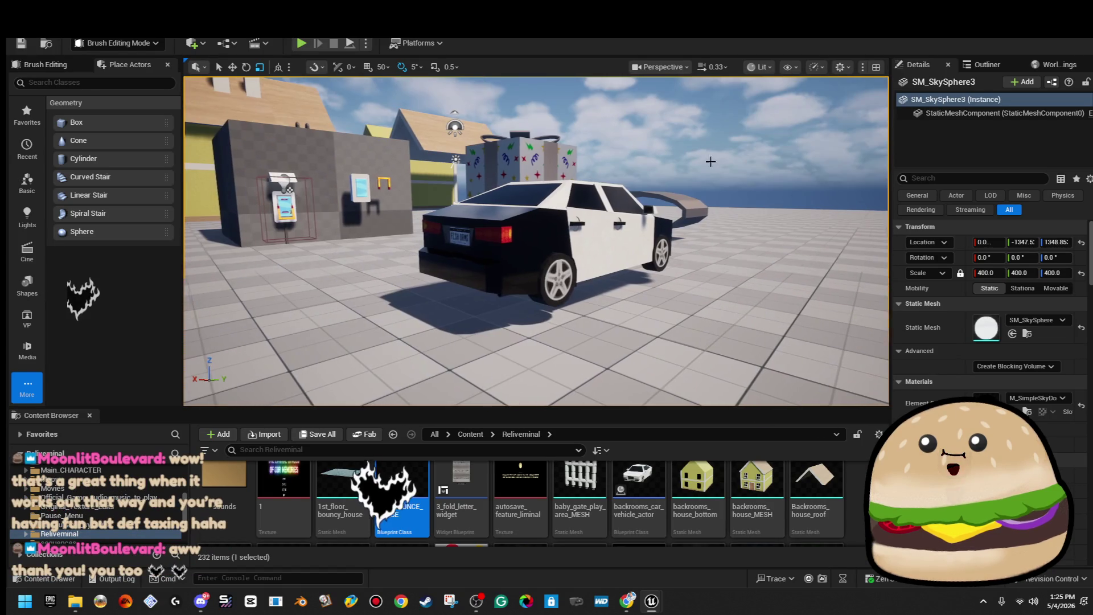
mouse_move(627, 601)
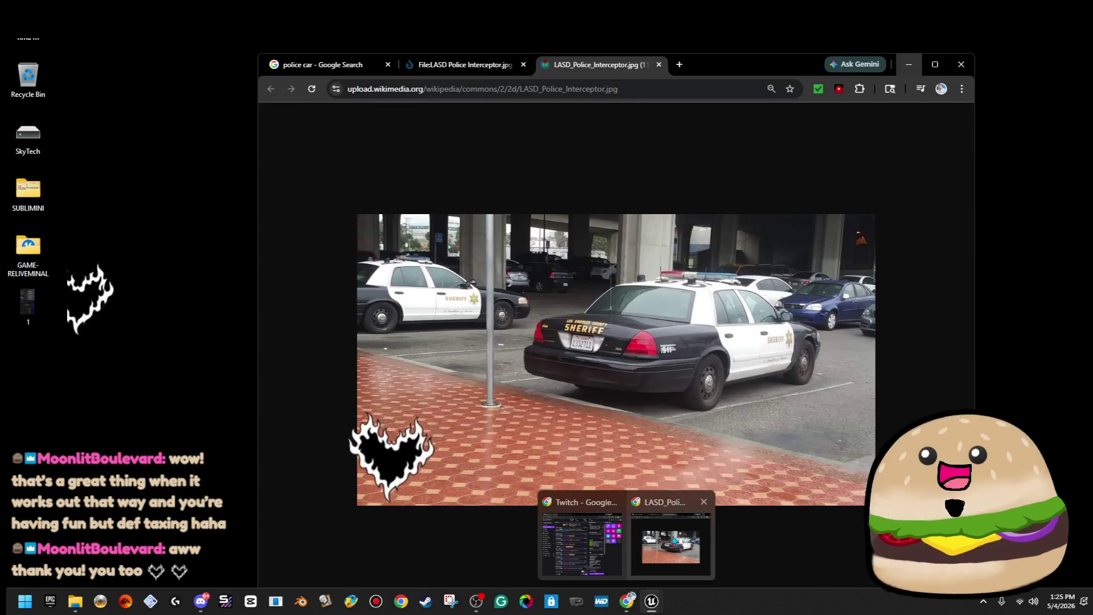
click(674, 540)
mouse_move(768, 74)
mouse_down()
mouse_move(577, 423)
mouse_move(315, 64)
mouse_move(330, 49)
mouse_move(319, 40)
mouse_move(12, 171)
mouse_up()
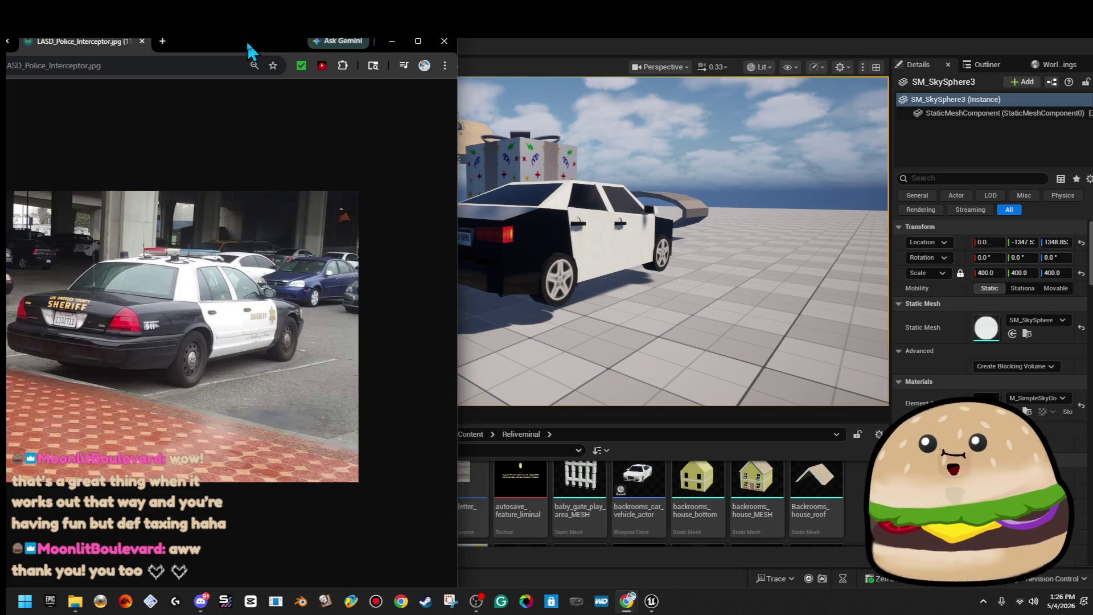
drag(292, 50, 245, 36)
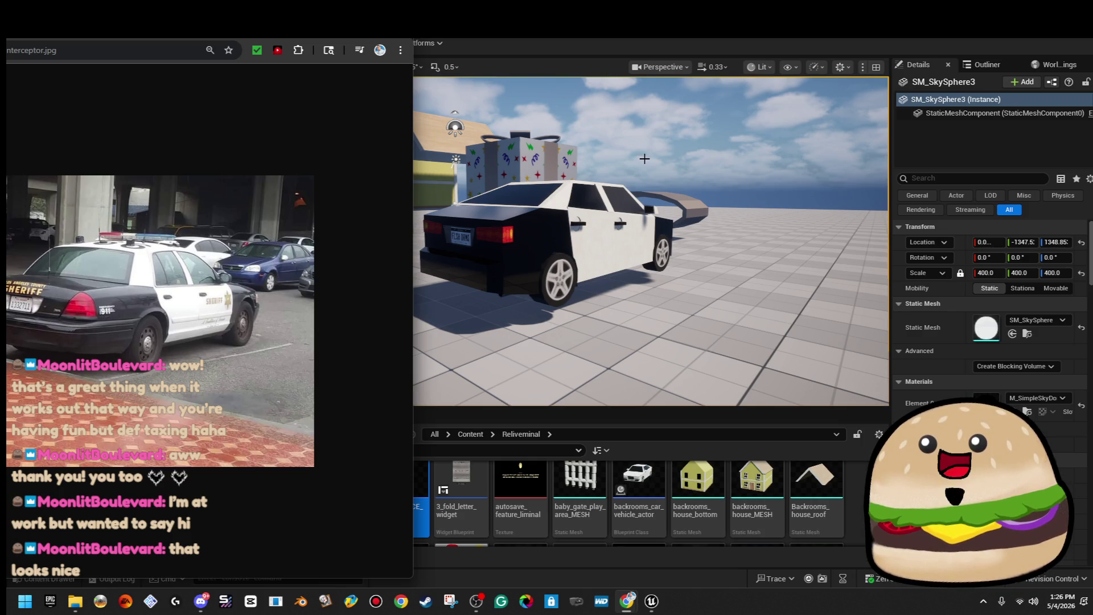
click(659, 130)
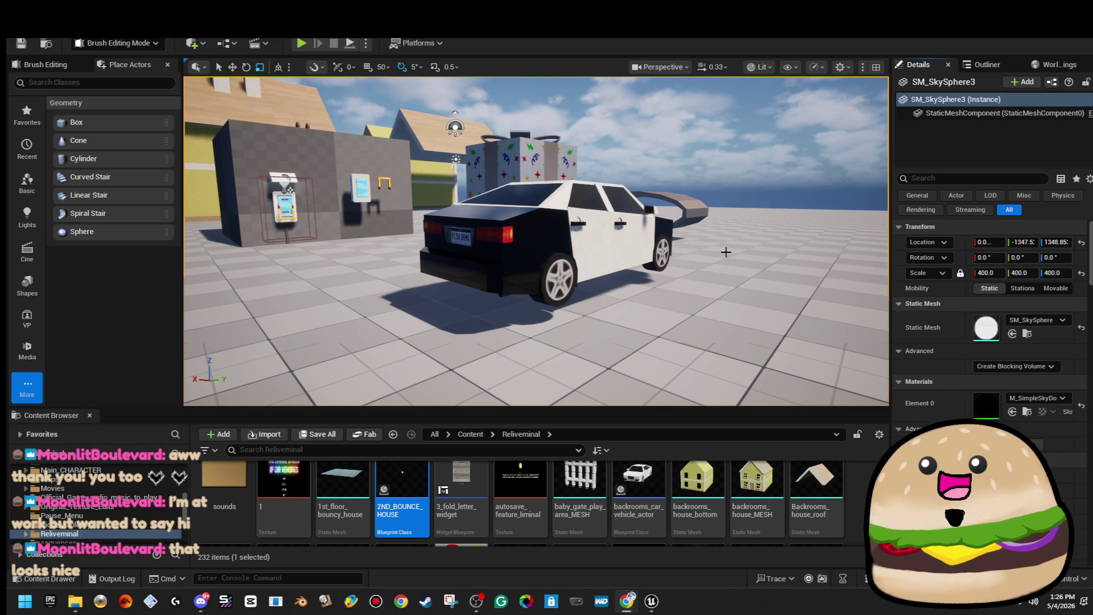
mouse_move(788, 266)
mouse_down()
mouse_move(761, 211)
mouse_move(780, 207)
mouse_move(760, 244)
mouse_move(707, 185)
mouse_move(661, 212)
mouse_up()
Step: Apply Black_LONG_Mat to all faces of Cylinder Brush36 on the wheel
click(687, 212)
click(968, 440)
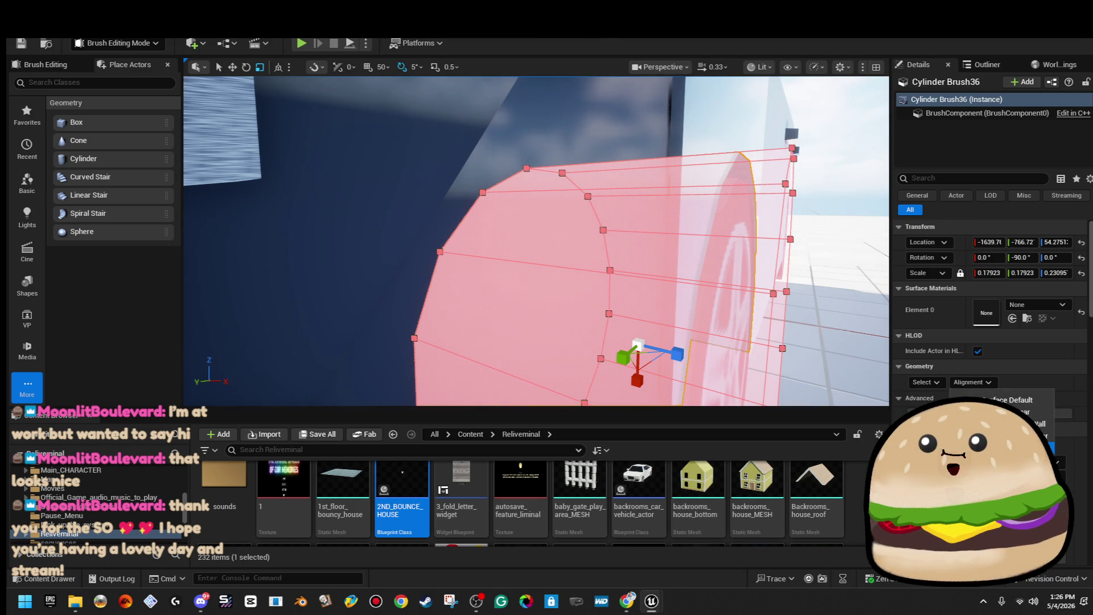
click(1055, 306)
text(black long)
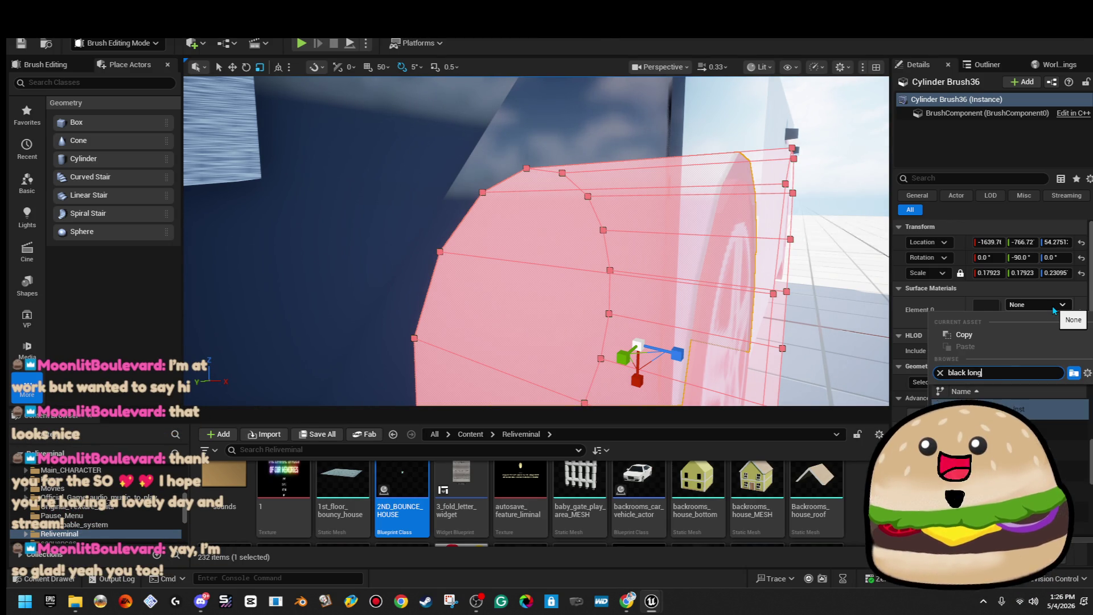
key(Return)
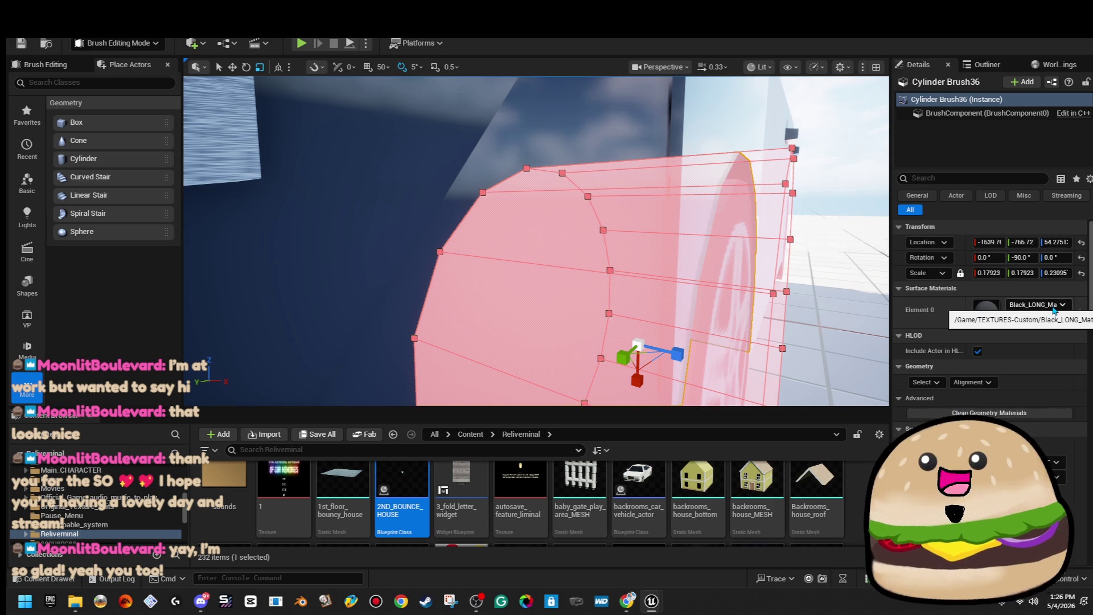
drag(792, 292, 792, 292)
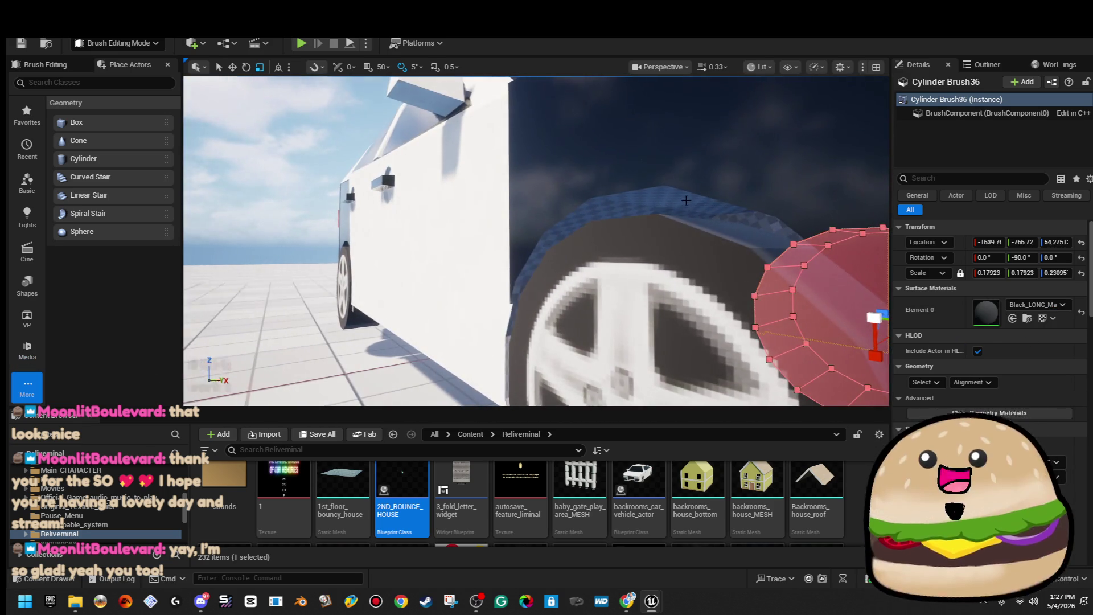
Step: Apply Black_LONG_Mat to the larger Cylinder Brush35 covering the wheel, then check the result
click(806, 272)
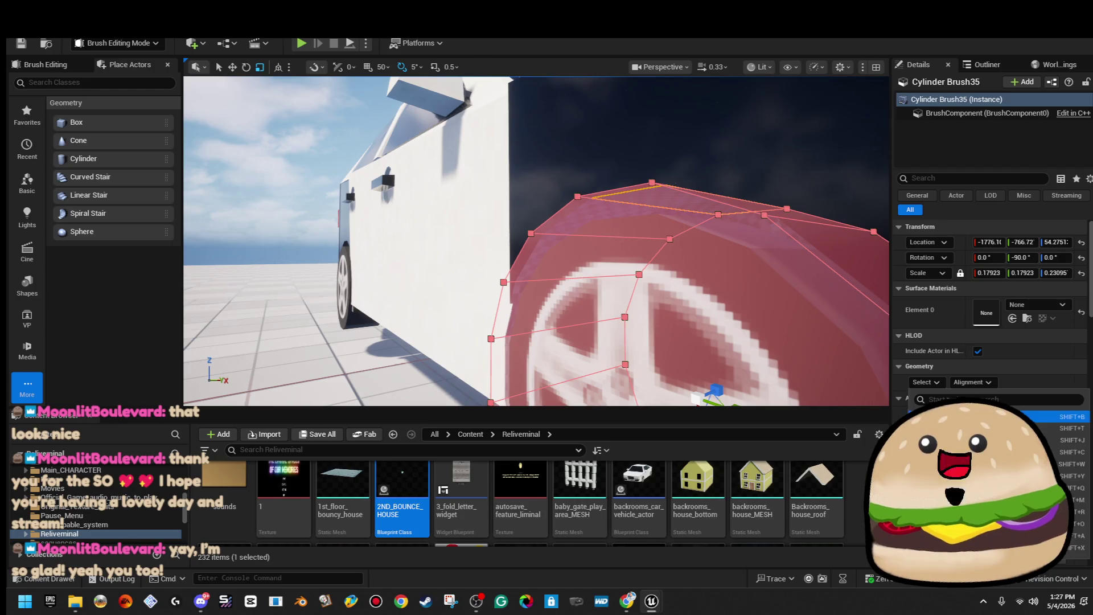
click(1041, 307)
text(lack long)
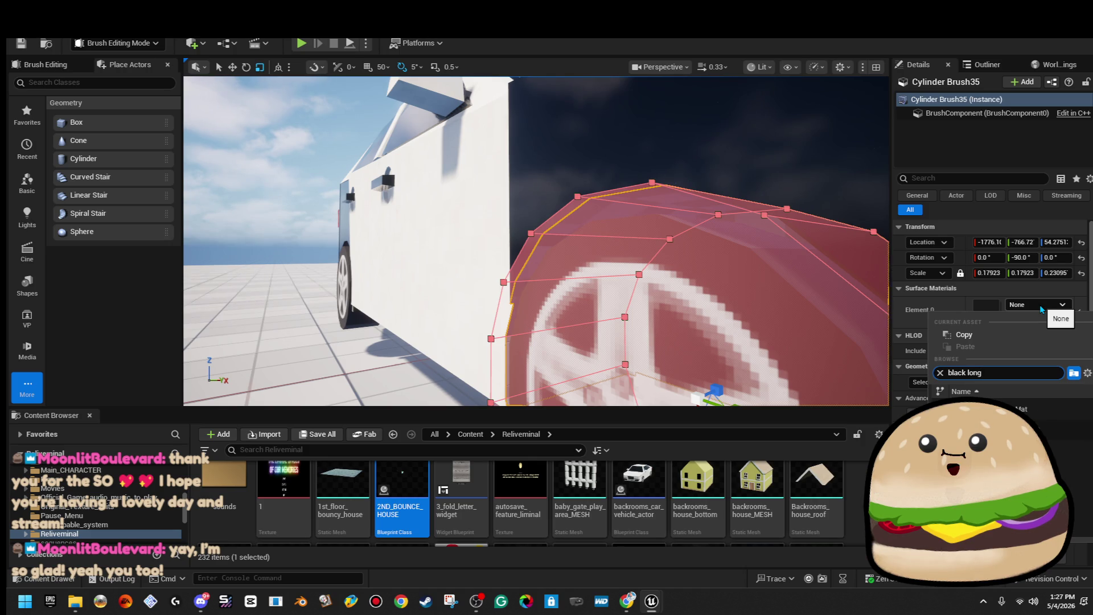
click(666, 256)
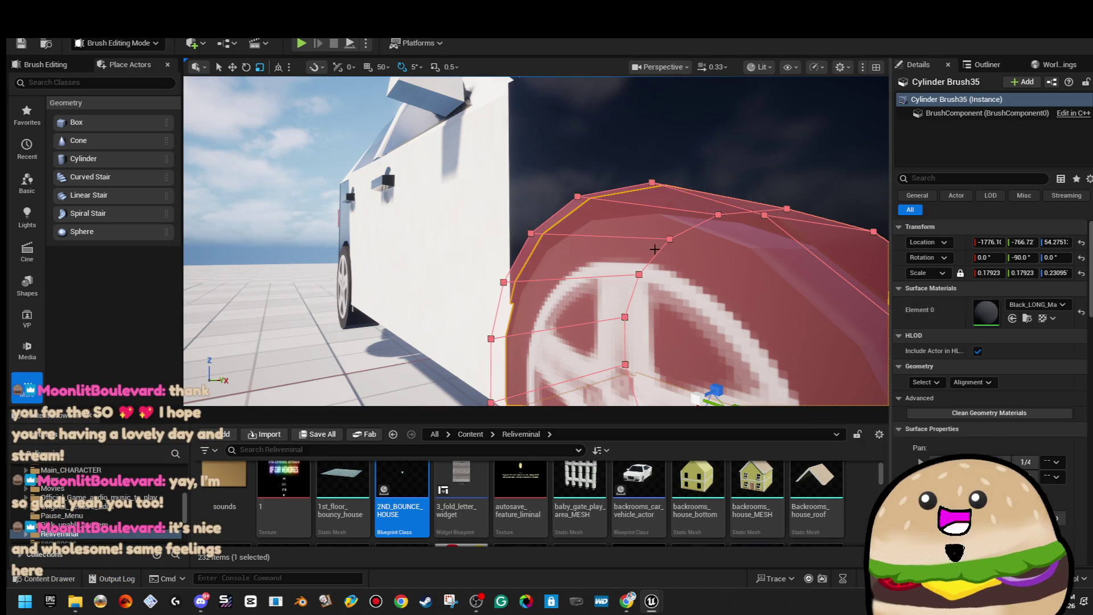
drag(666, 257, 572, 155)
click(571, 155)
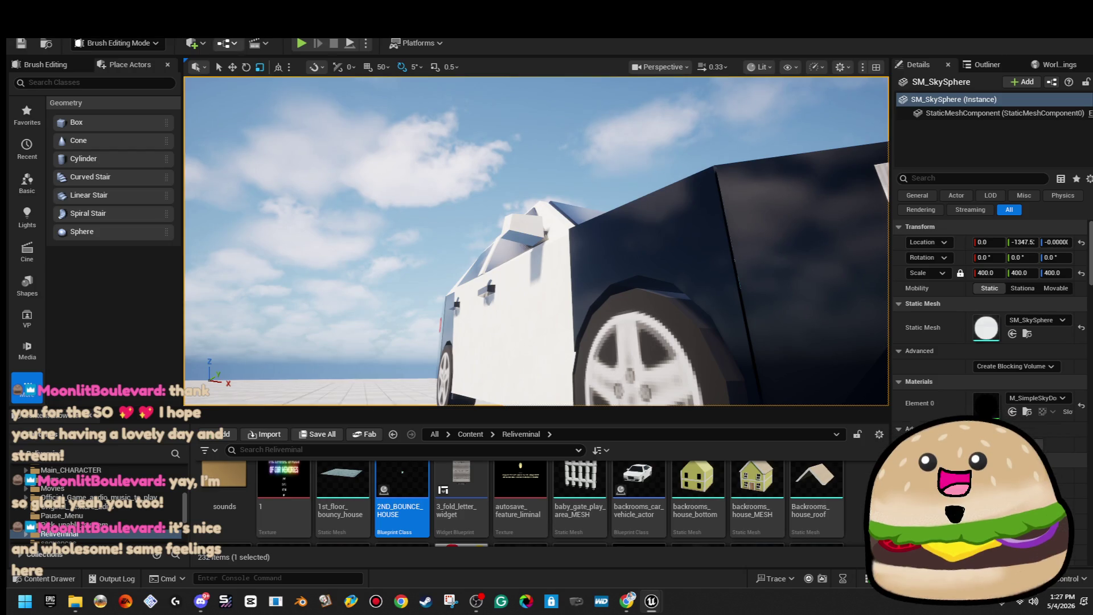
Step: Select the windshield brush Box Brush98 and one of its faces up close
mouse_move(572, 155)
mouse_down()
mouse_move(569, 188)
mouse_move(547, 205)
mouse_move(453, 236)
mouse_up()
click(433, 182)
drag(549, 255, 548, 256)
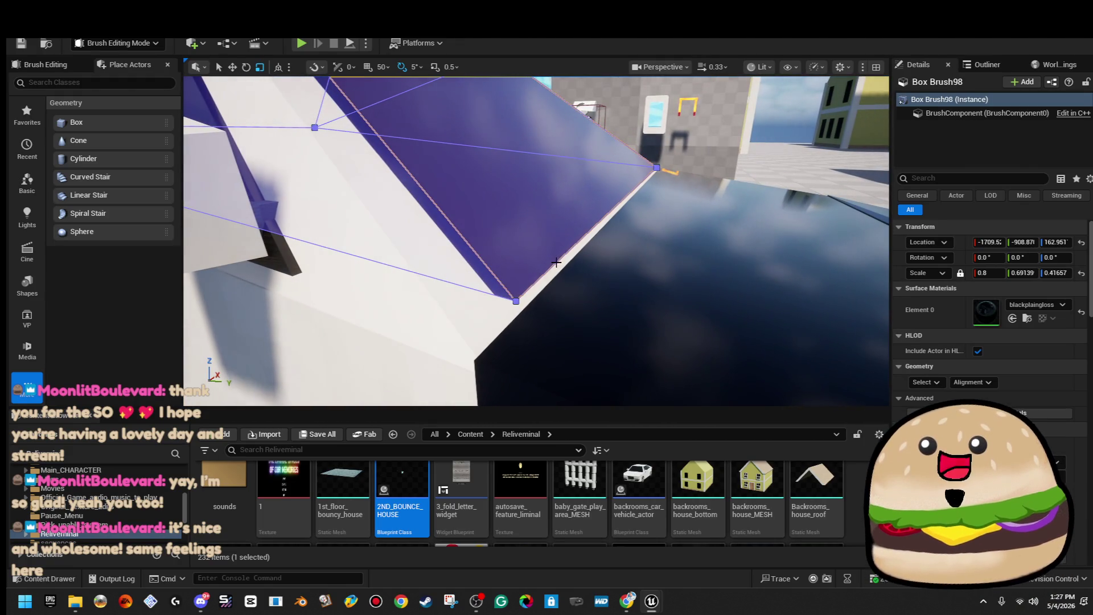
click(557, 259)
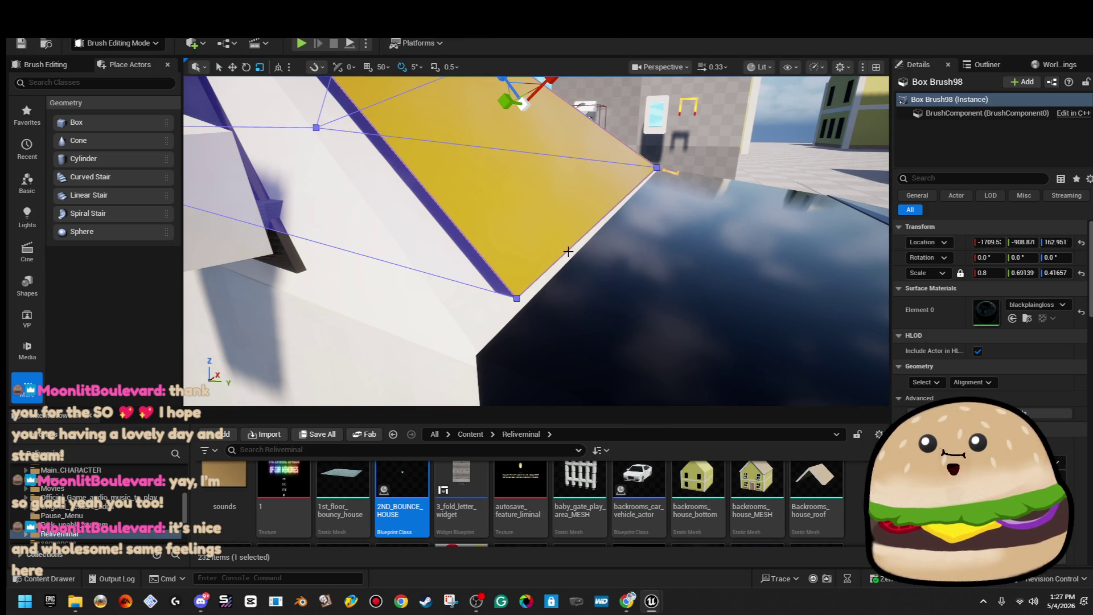
drag(603, 249, 588, 255)
Step: With the move tool, shift the windshield brush's edge left and down where it meets the body
key(w)
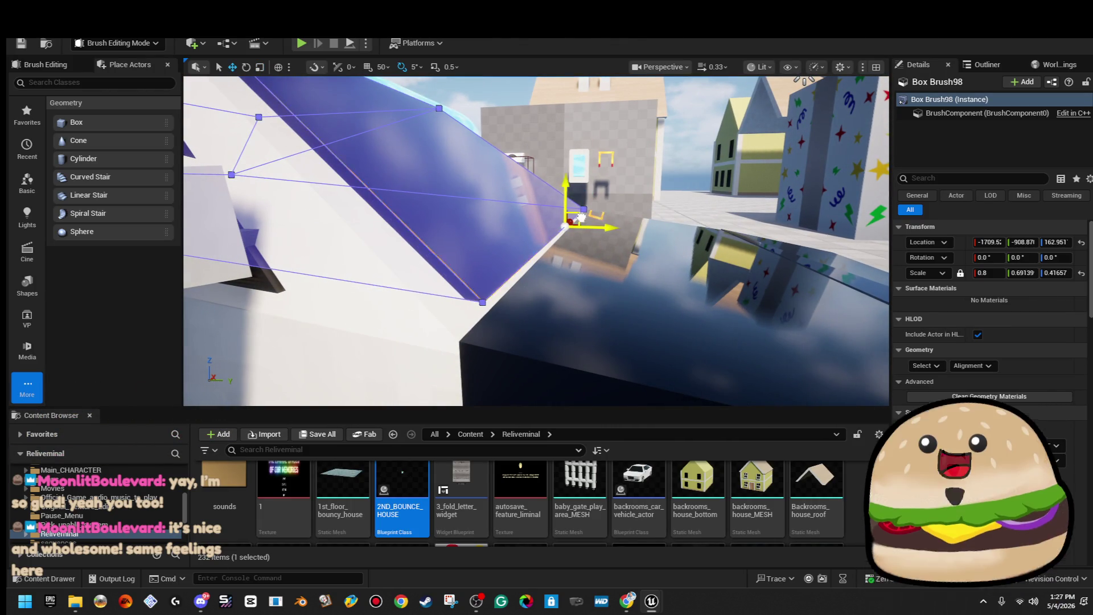
mouse_move(581, 217)
mouse_down()
mouse_move(518, 146)
mouse_move(546, 283)
mouse_up()
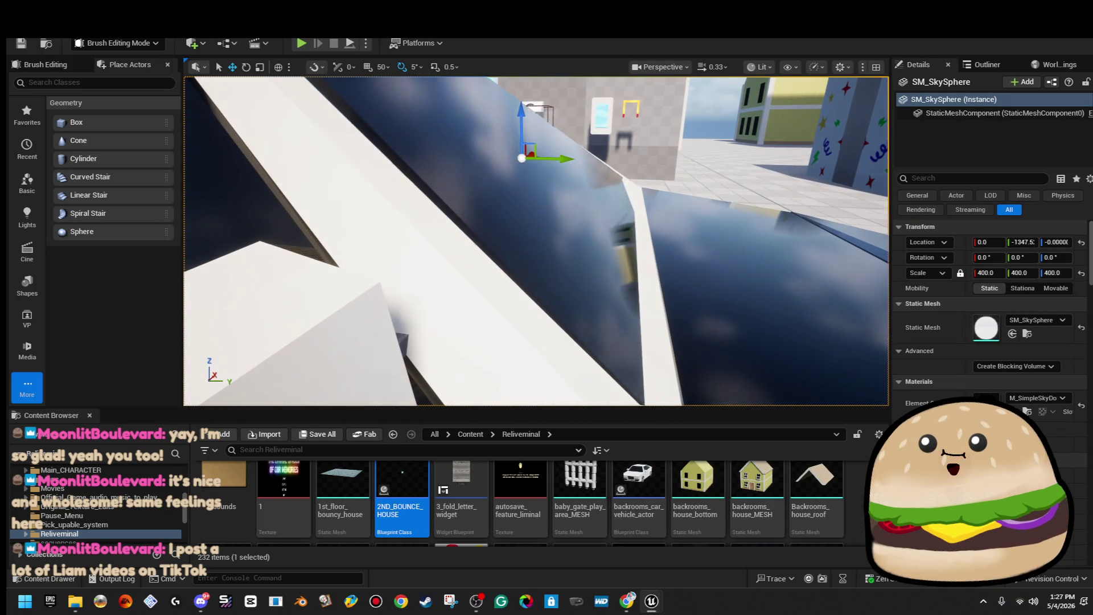
click(604, 284)
click(639, 284)
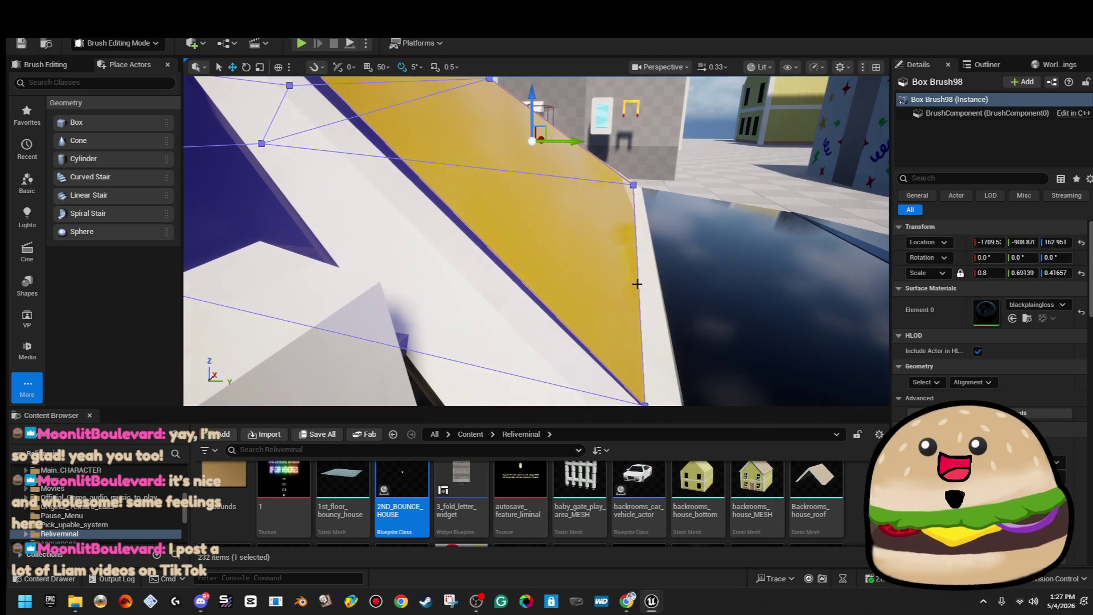
click(639, 283)
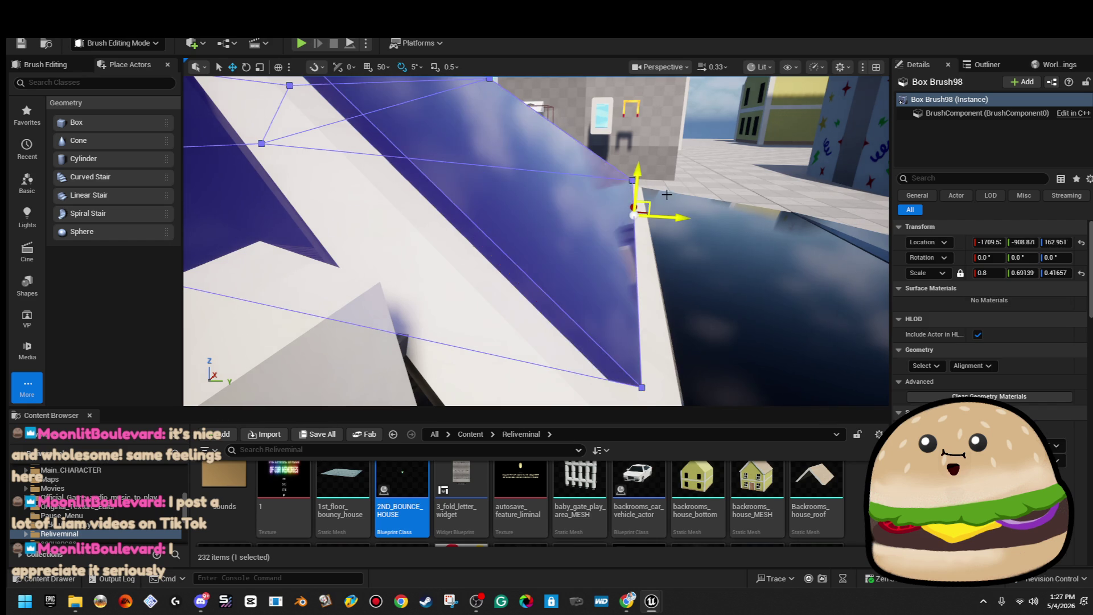
scroll(665, 187, down, 5)
click(664, 186)
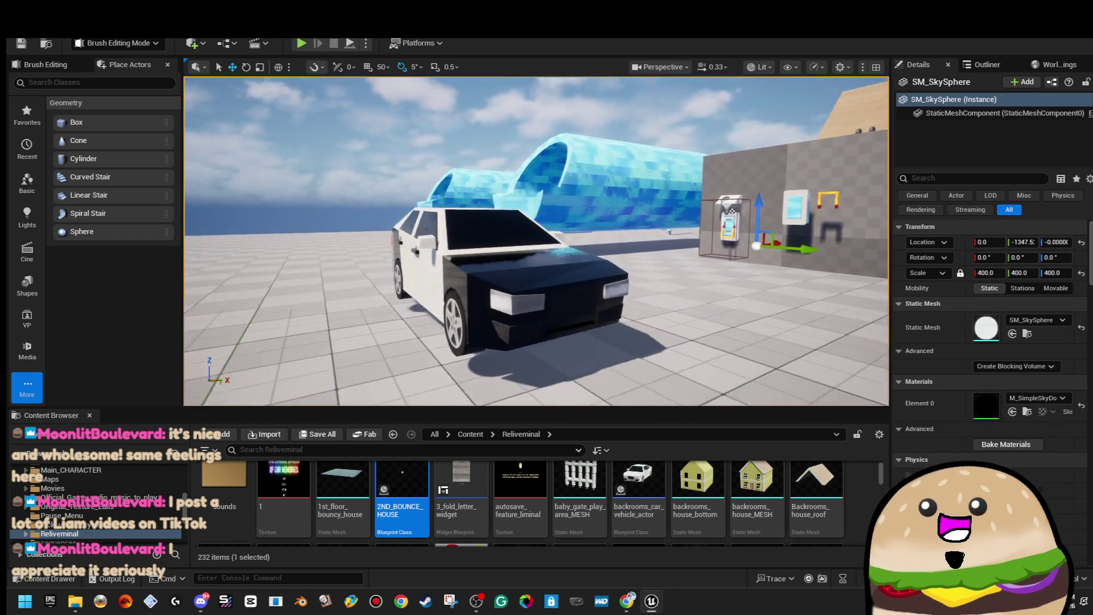
Step: Focus the dark cabin brush and select its top face
scroll(537, 241, up, 5)
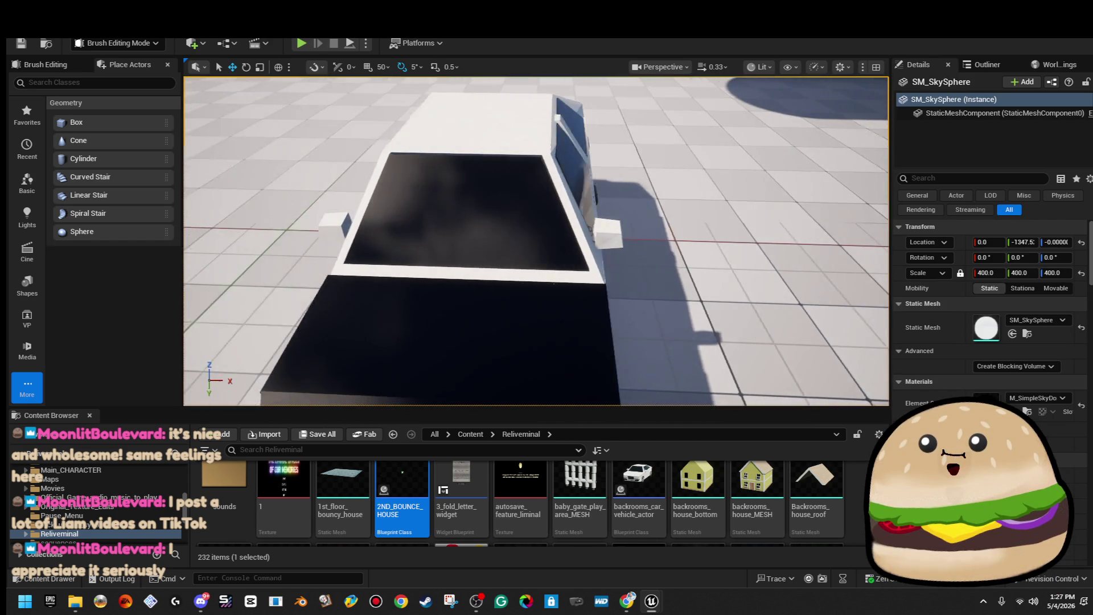
click(527, 206)
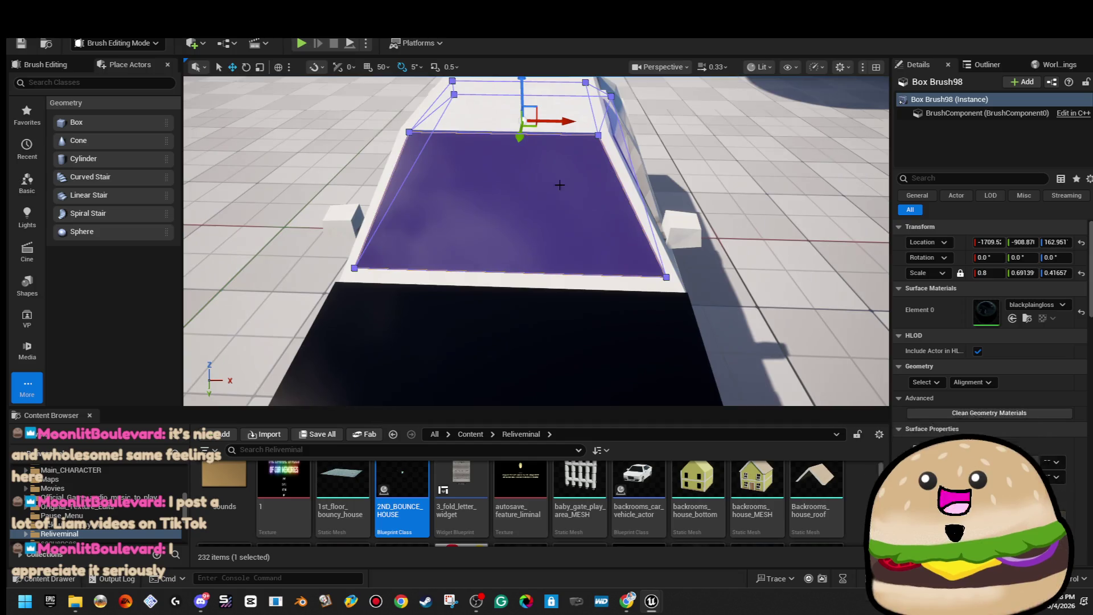
key(f)
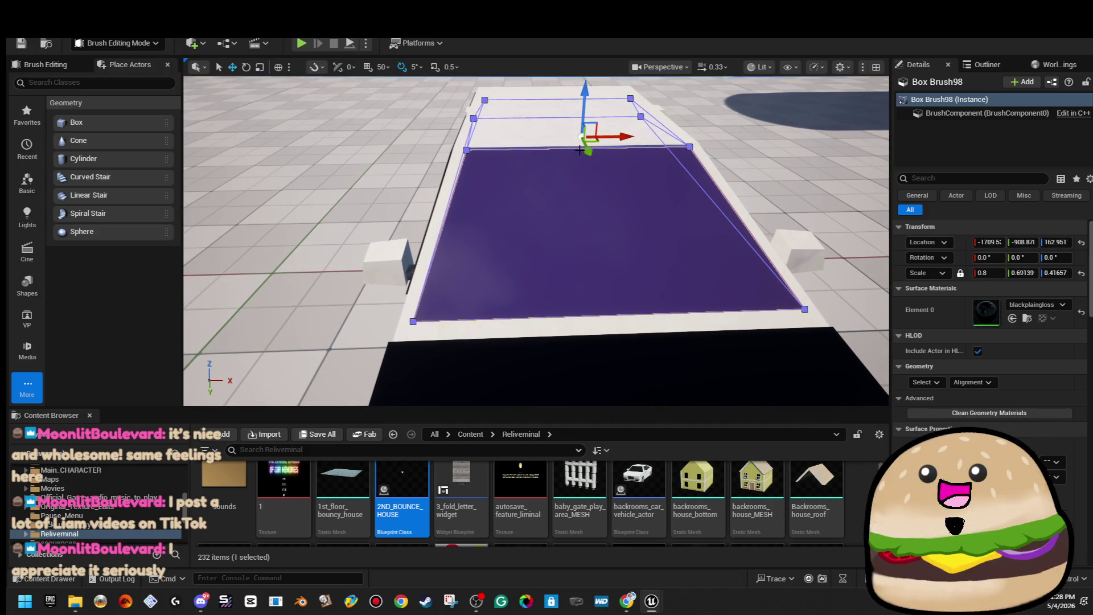
drag(560, 176, 560, 176)
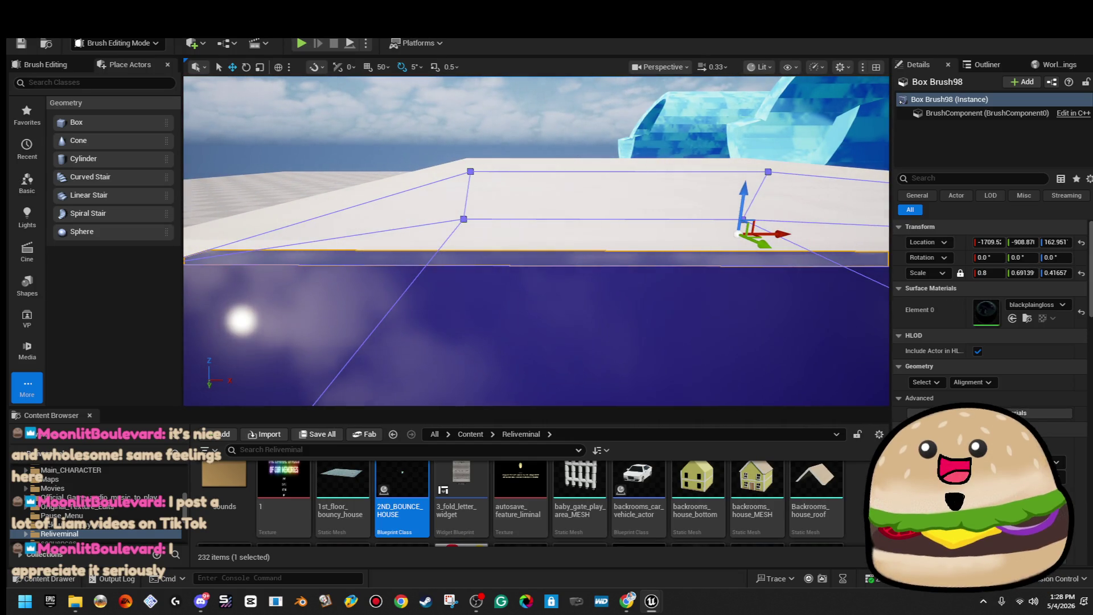
click(579, 261)
drag(535, 240, 536, 239)
drag(541, 291, 541, 290)
click(541, 290)
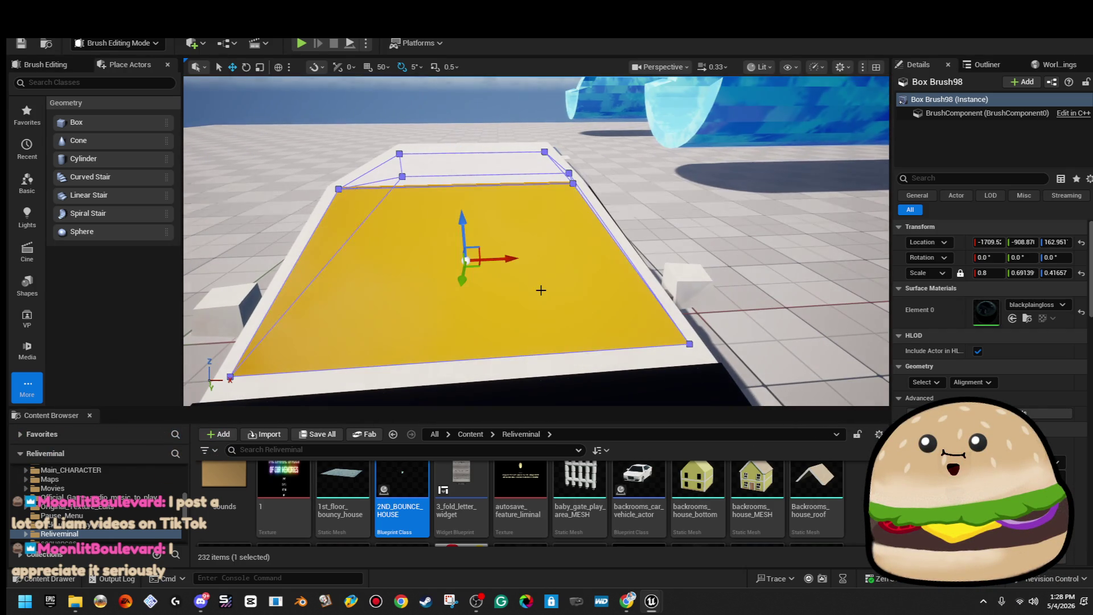
drag(496, 171, 495, 171)
drag(537, 205, 538, 206)
drag(455, 205, 454, 205)
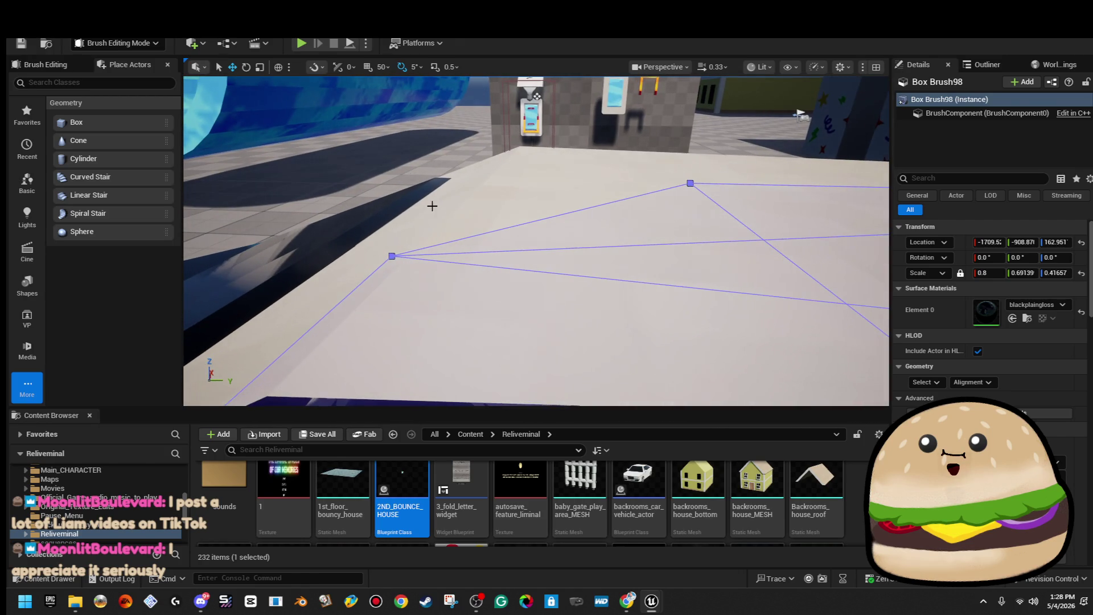
Step: Scale the roof brush's top-face corners inward, undoing once and redoing the taper
click(396, 209)
drag(480, 258, 535, 264)
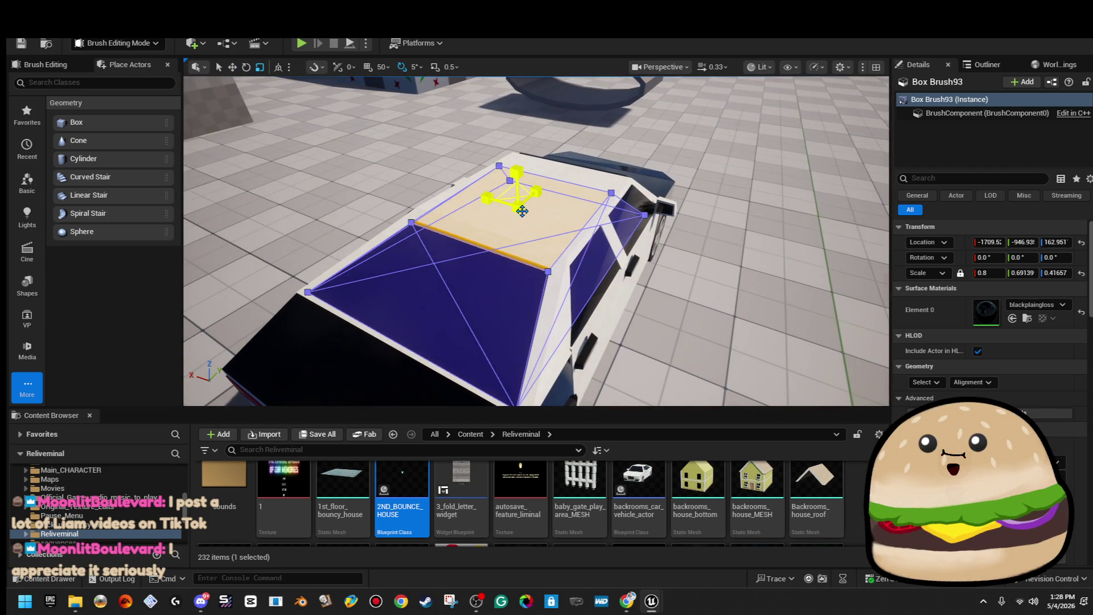
drag(524, 211, 523, 211)
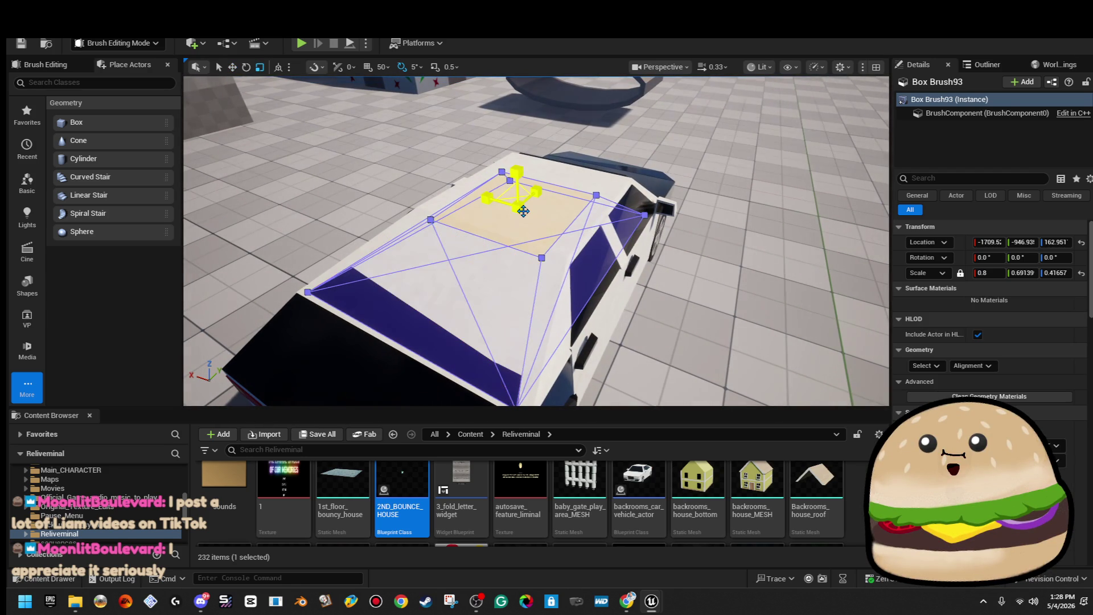
key(ctrl+z)
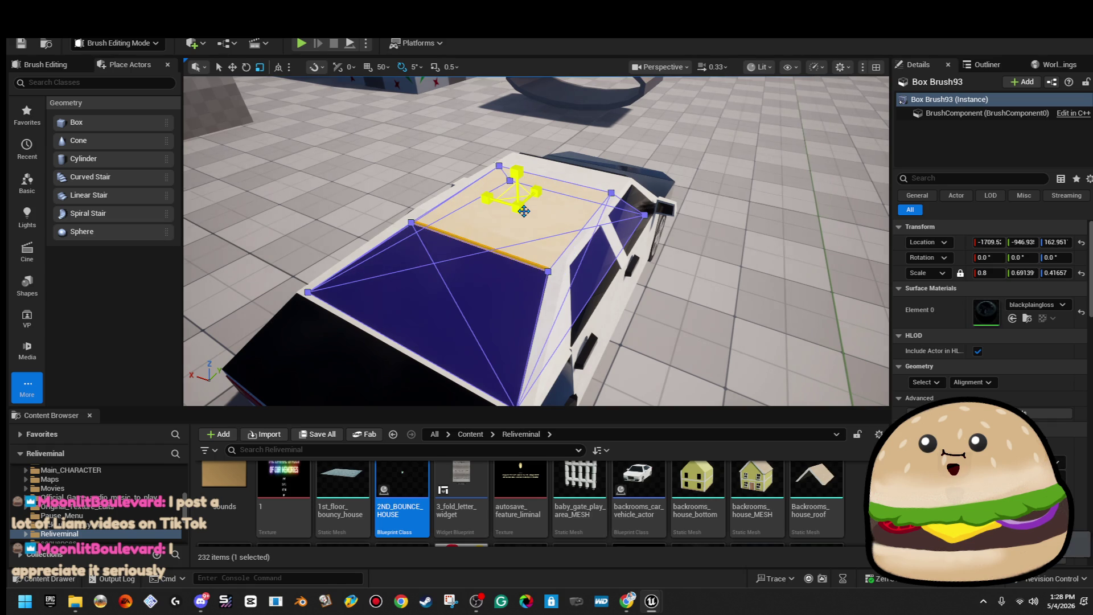
click(510, 172)
click(492, 226)
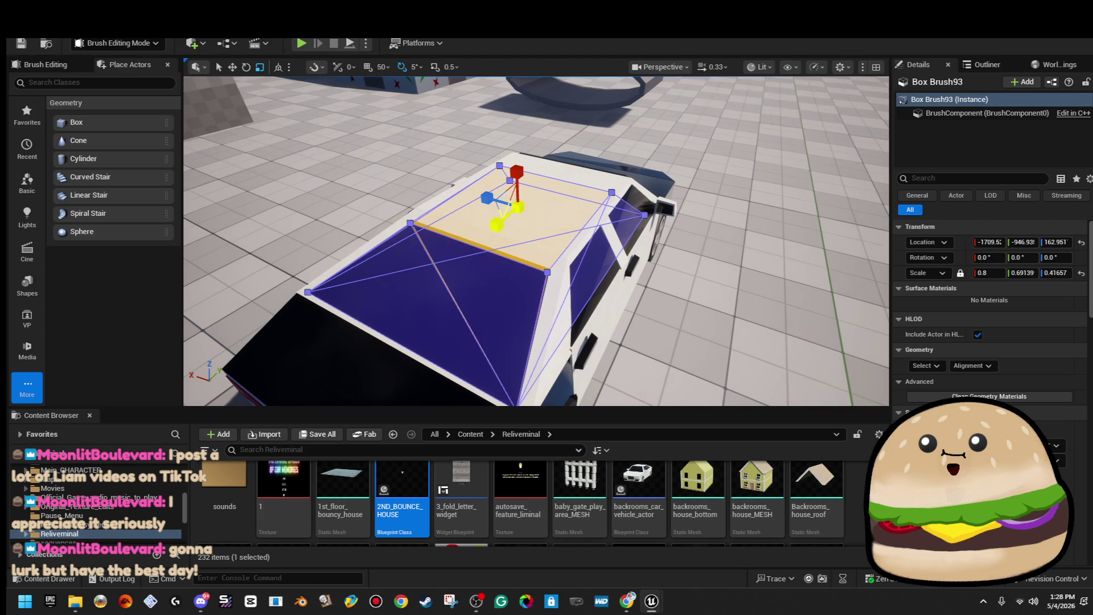
drag(485, 200, 493, 202)
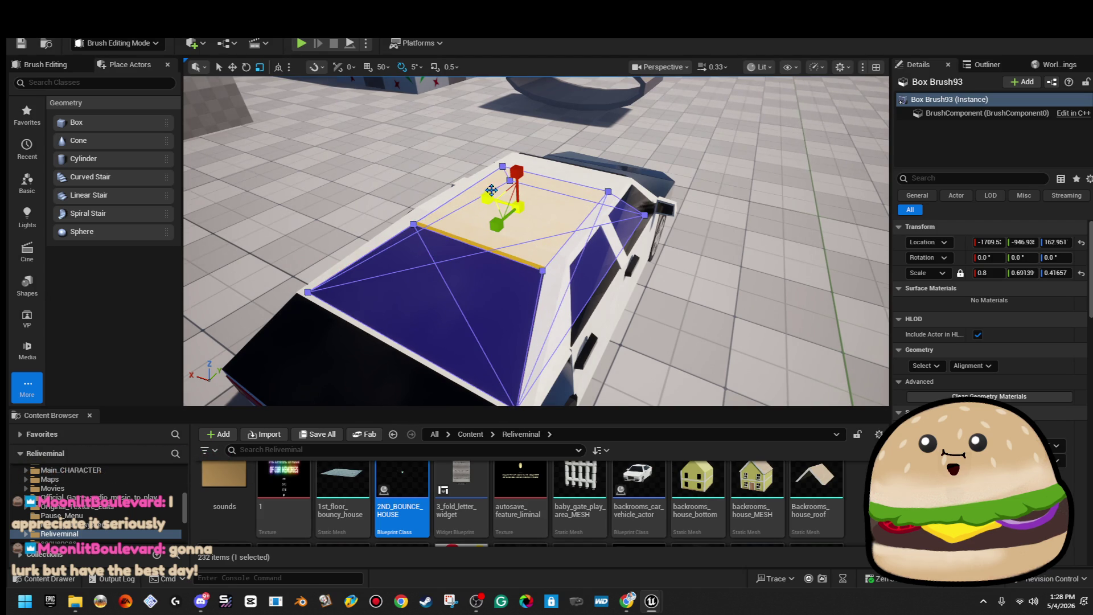
Step: Deselect the roof brush and orbit from the car's hood to its rear
scroll(488, 197, down, 5)
click(493, 178)
scroll(456, 142, up, 3)
drag(430, 108, 396, 79)
mouse_move(517, 195)
mouse_down()
mouse_move(484, 192)
mouse_move(517, 196)
mouse_up()
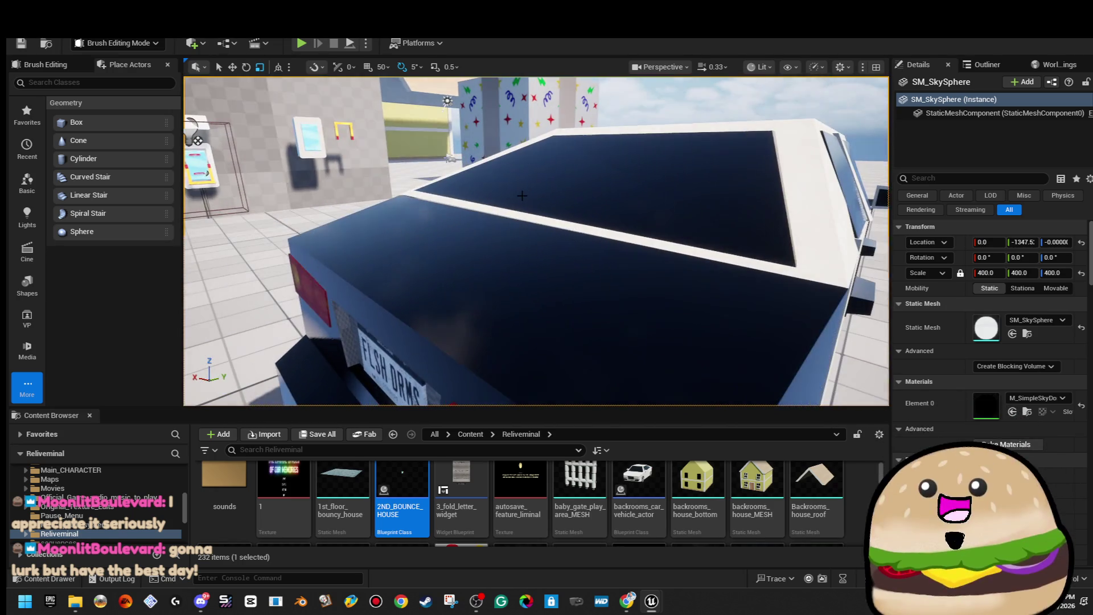
Step: Focus the roof brush and compare it with the sheriff car reference photo in Chrome
click(517, 195)
key(f)
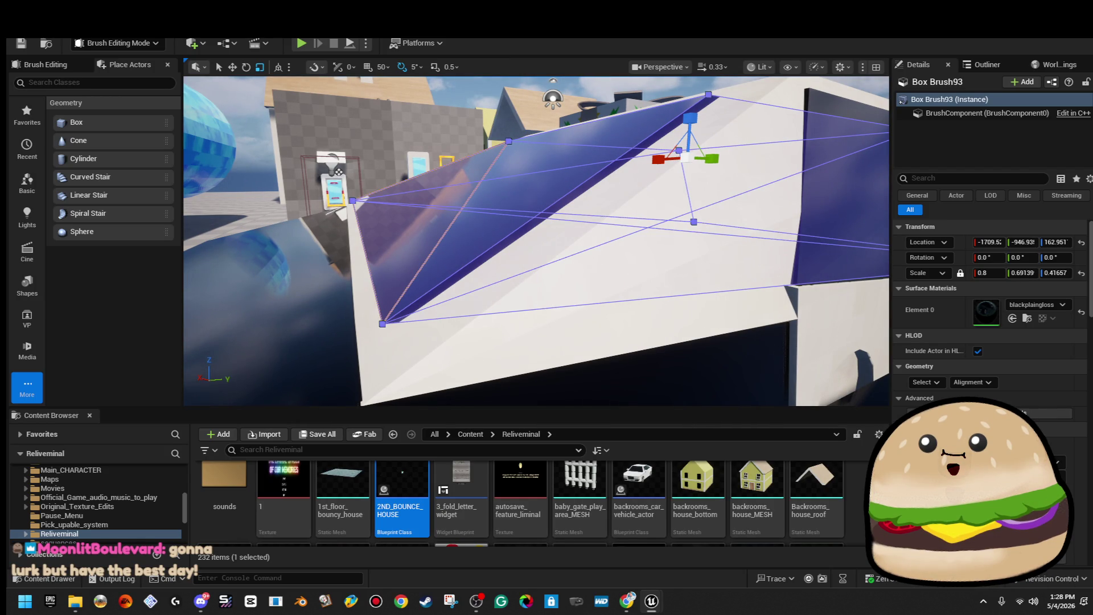
key(alt+Tab)
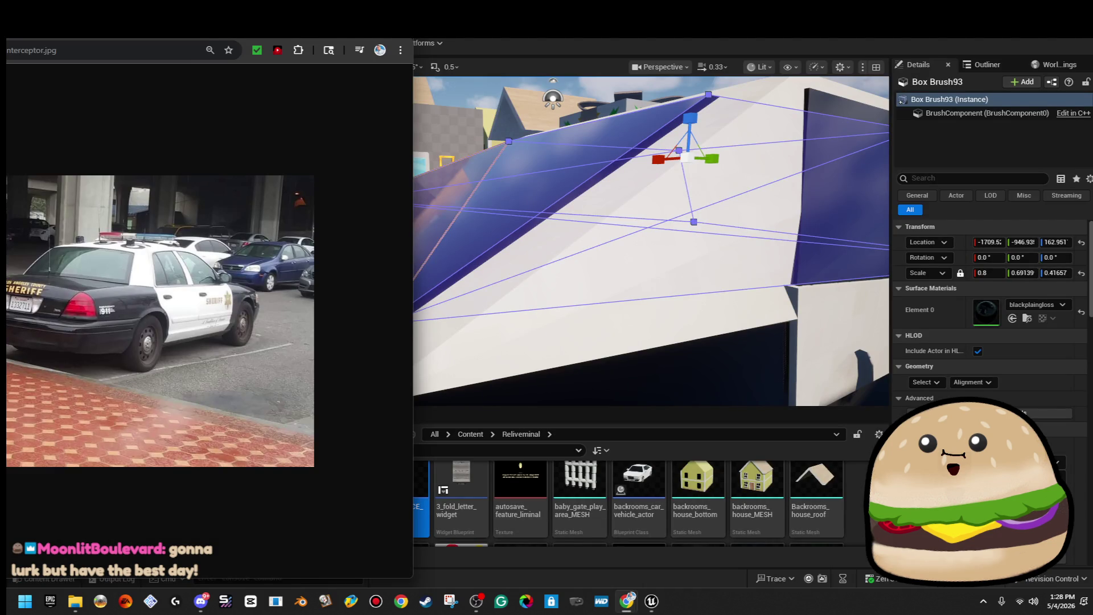
key(alt+Tab)
scroll(506, 183, down, 5)
click(505, 182)
mouse_move(506, 183)
mouse_down()
mouse_move(544, 195)
mouse_move(489, 199)
mouse_up()
click(544, 195)
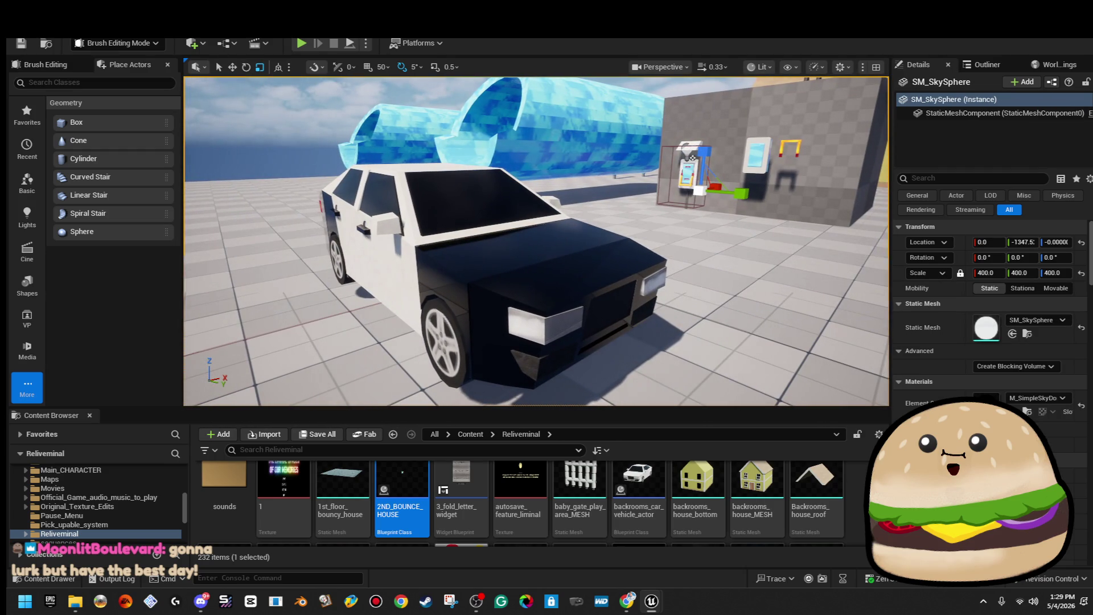
Step: Move Box Brush98's lower outer edge outward and down
mouse_move(567, 271)
mouse_down()
mouse_move(561, 228)
mouse_move(567, 271)
mouse_up()
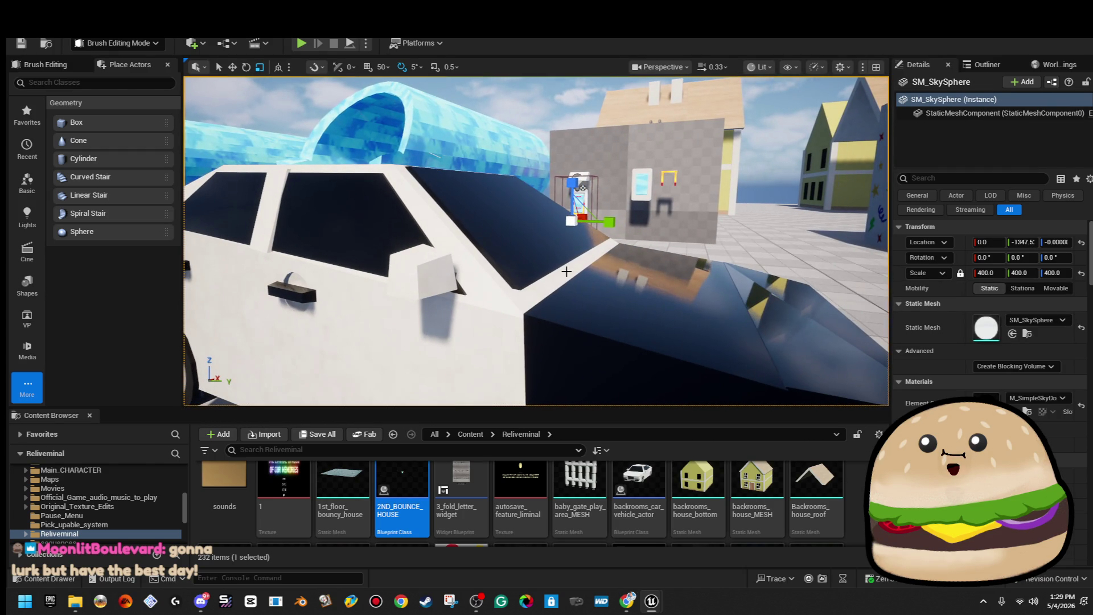
click(561, 266)
click(561, 266)
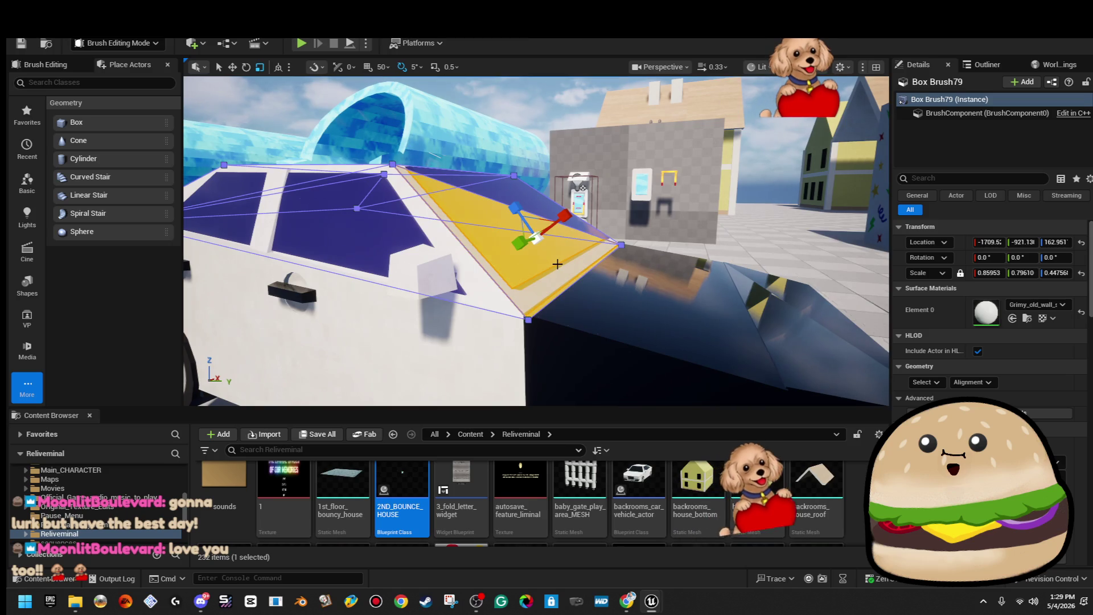
drag(561, 266, 555, 248)
click(557, 245)
click(557, 245)
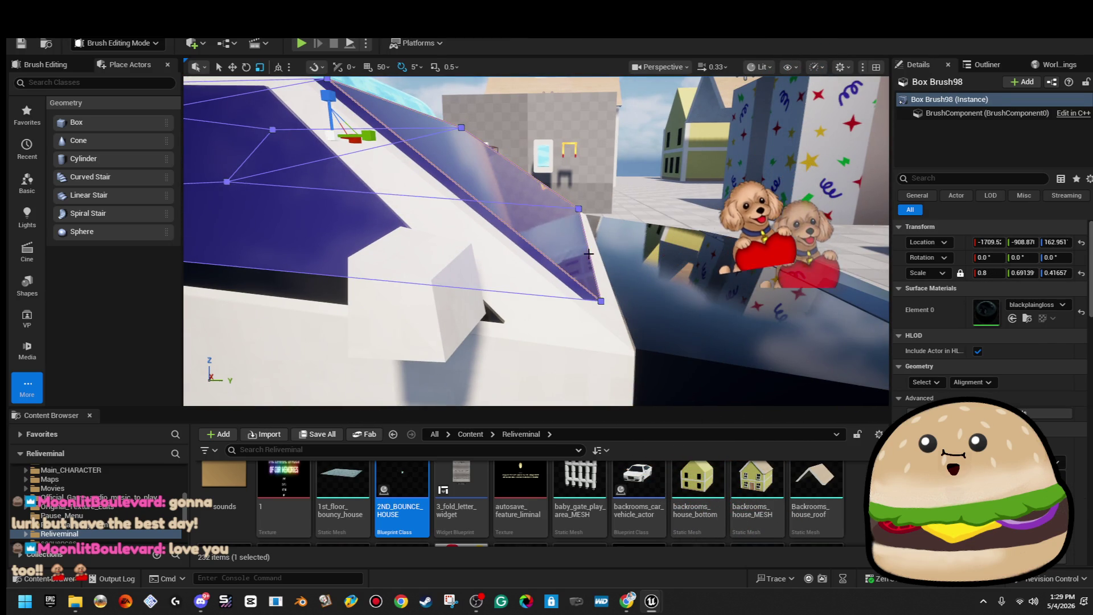
click(560, 201)
drag(560, 201, 565, 263)
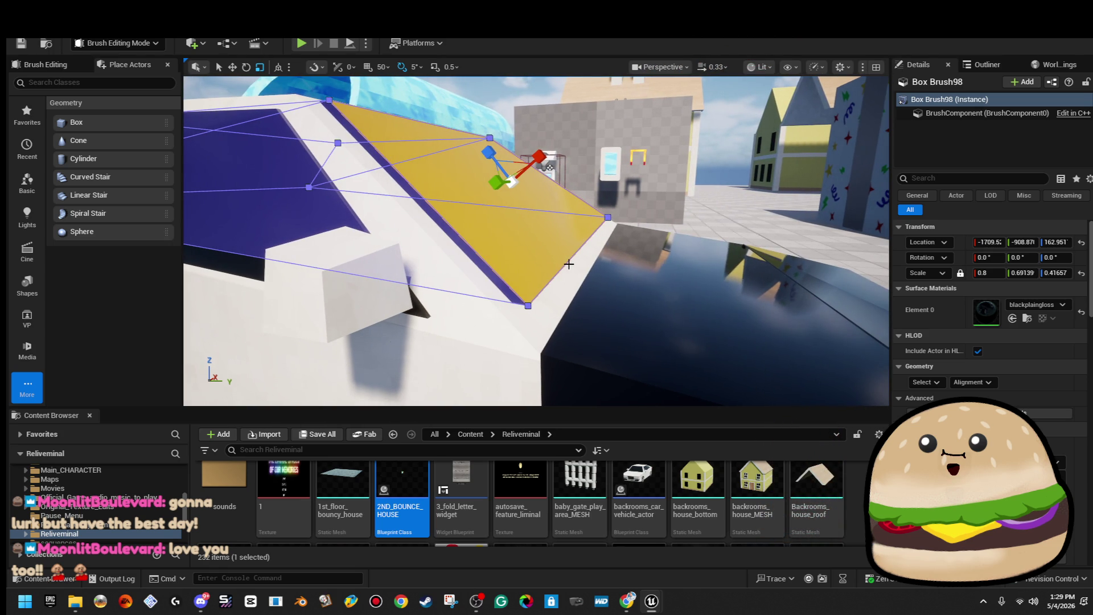
click(570, 263)
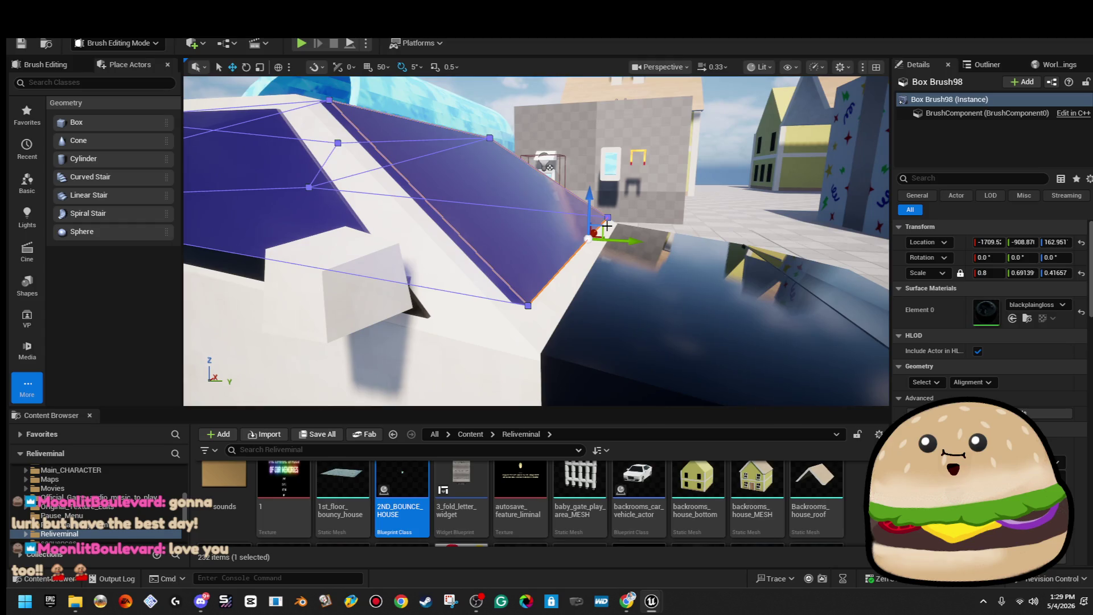
mouse_move(603, 225)
mouse_down()
mouse_move(618, 235)
mouse_move(564, 242)
mouse_up()
Step: Move an edge of Box Brush93 slightly left and down
drag(624, 240, 625, 240)
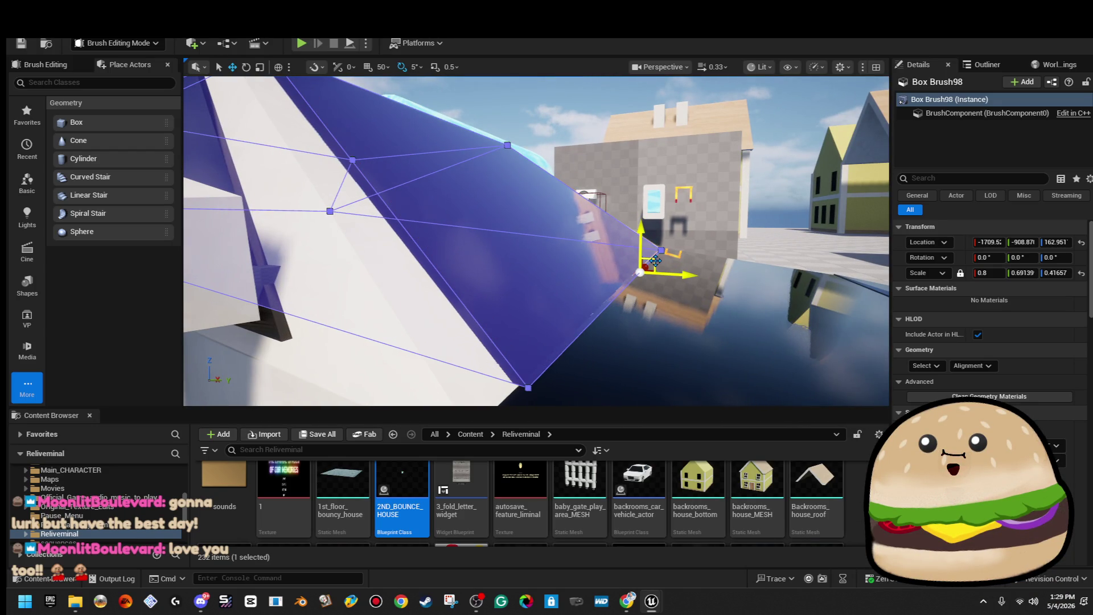
drag(655, 261, 655, 261)
drag(536, 241, 536, 241)
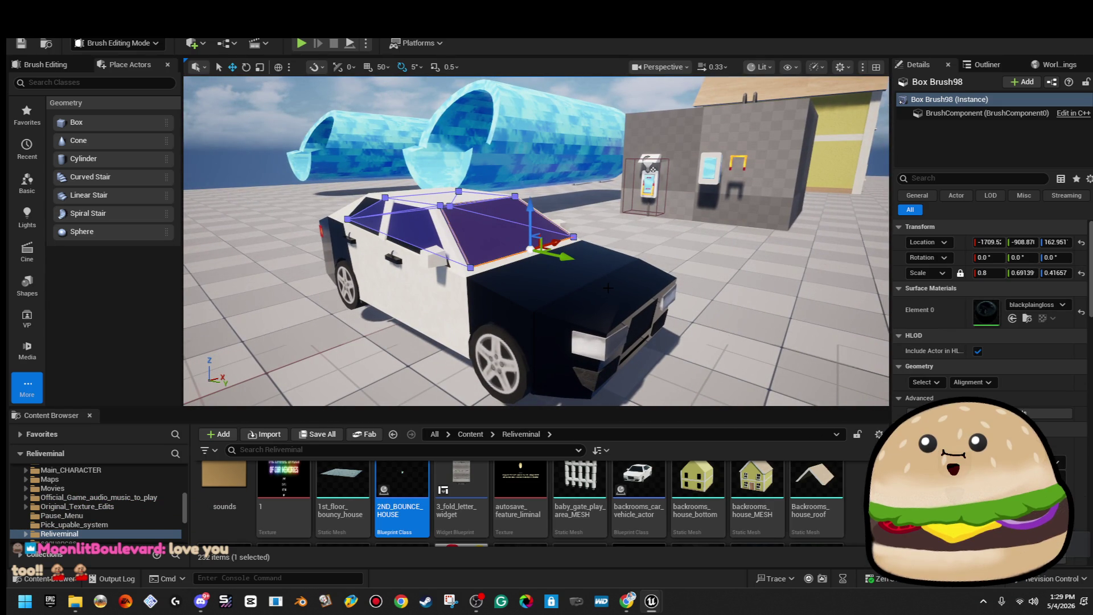
drag(608, 289, 609, 289)
drag(535, 292, 535, 292)
click(542, 276)
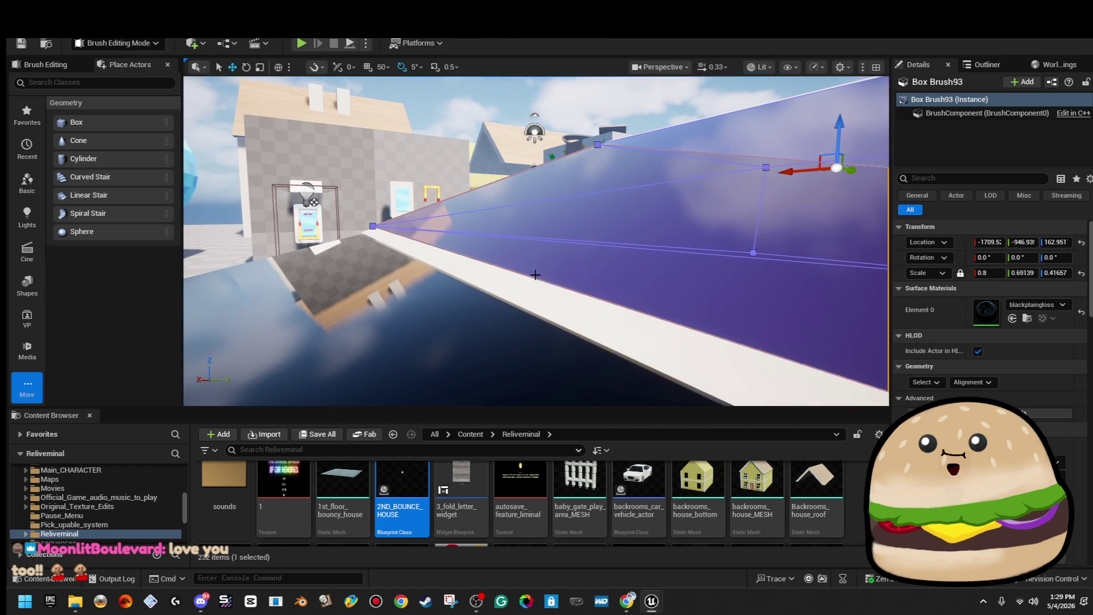
click(542, 276)
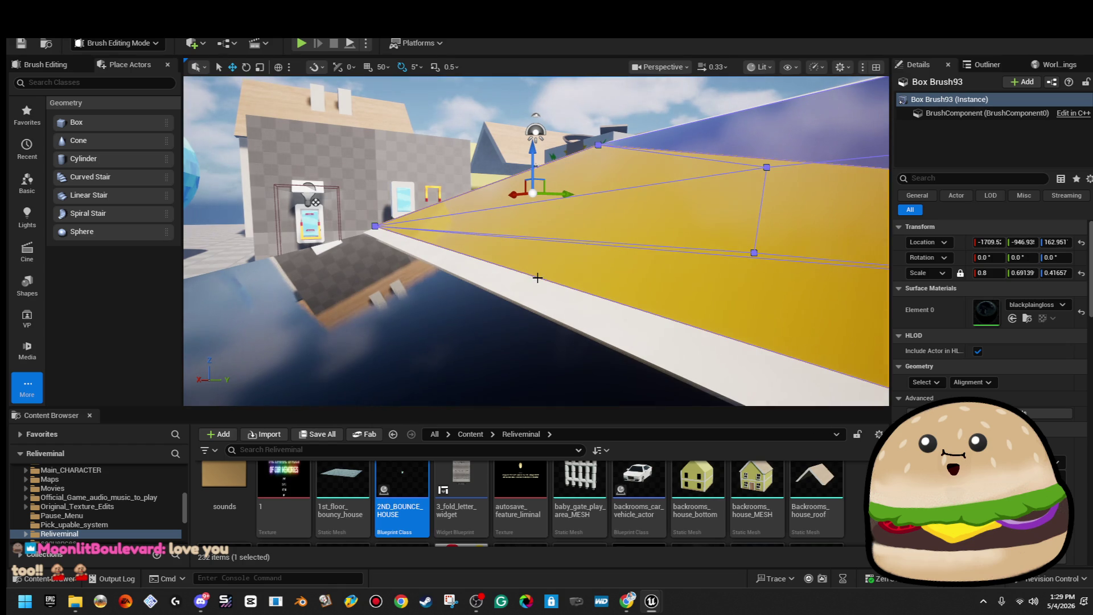
click(531, 279)
drag(531, 279, 531, 279)
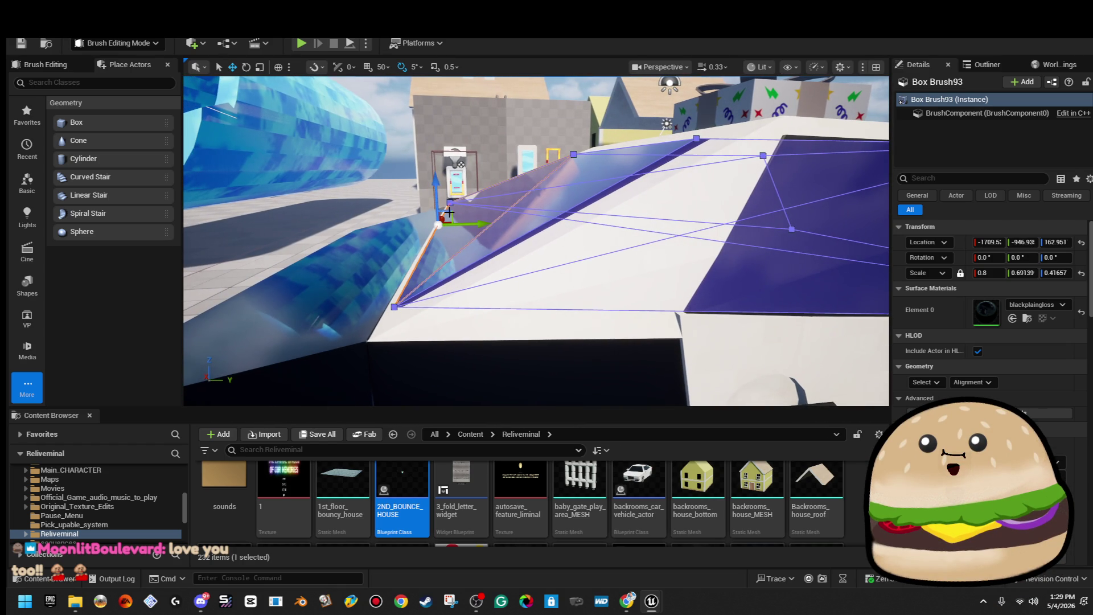
drag(452, 210, 445, 214)
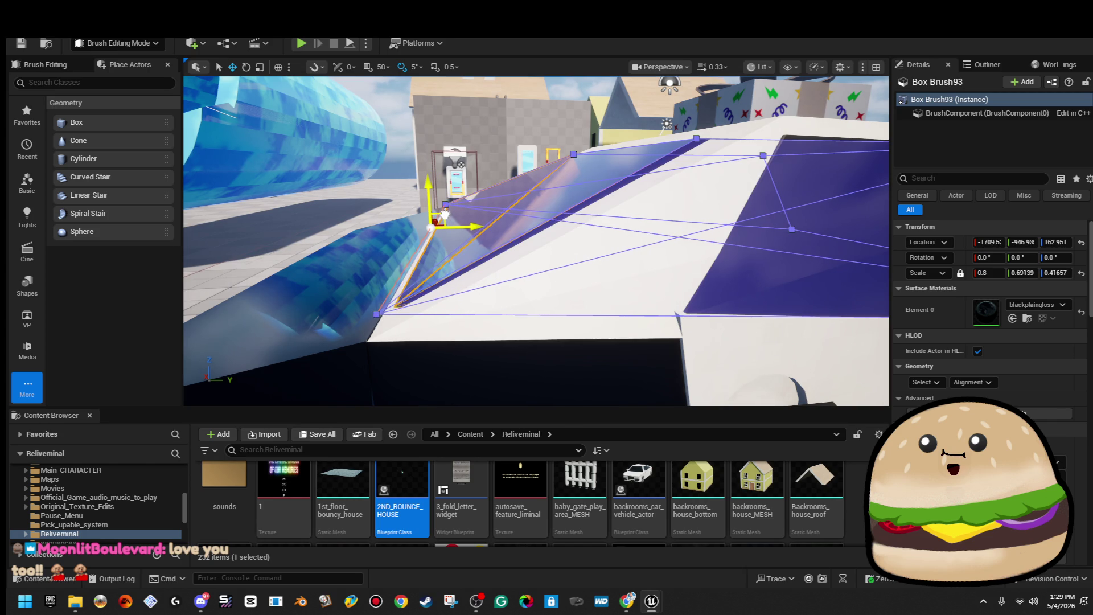
Step: Adjust the dark wedge brush's lower edge, select its corner vertex, then deselect
click(466, 97)
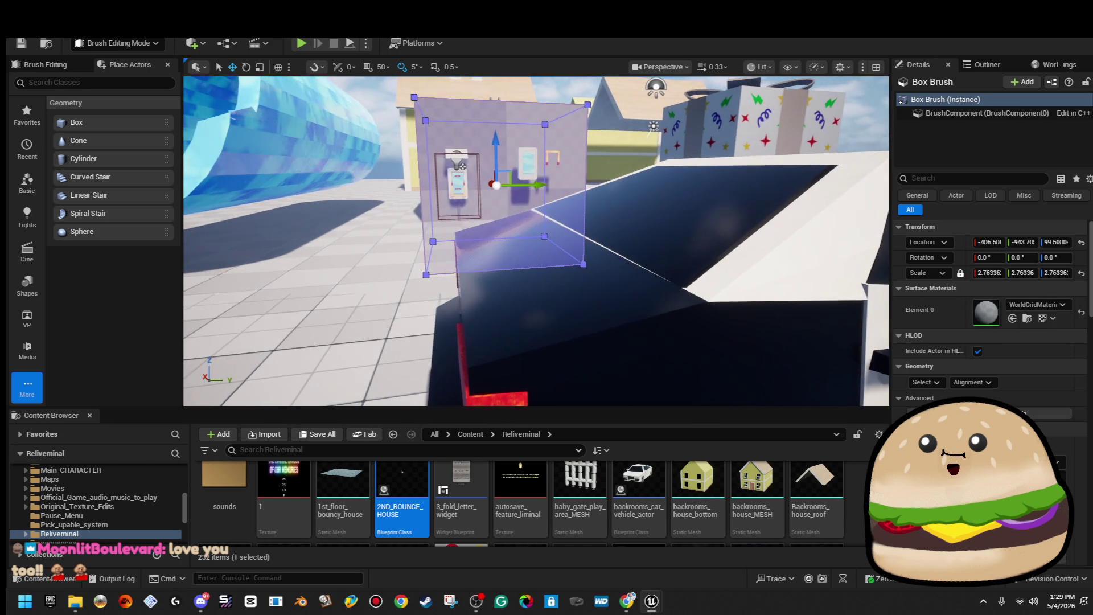
click(513, 224)
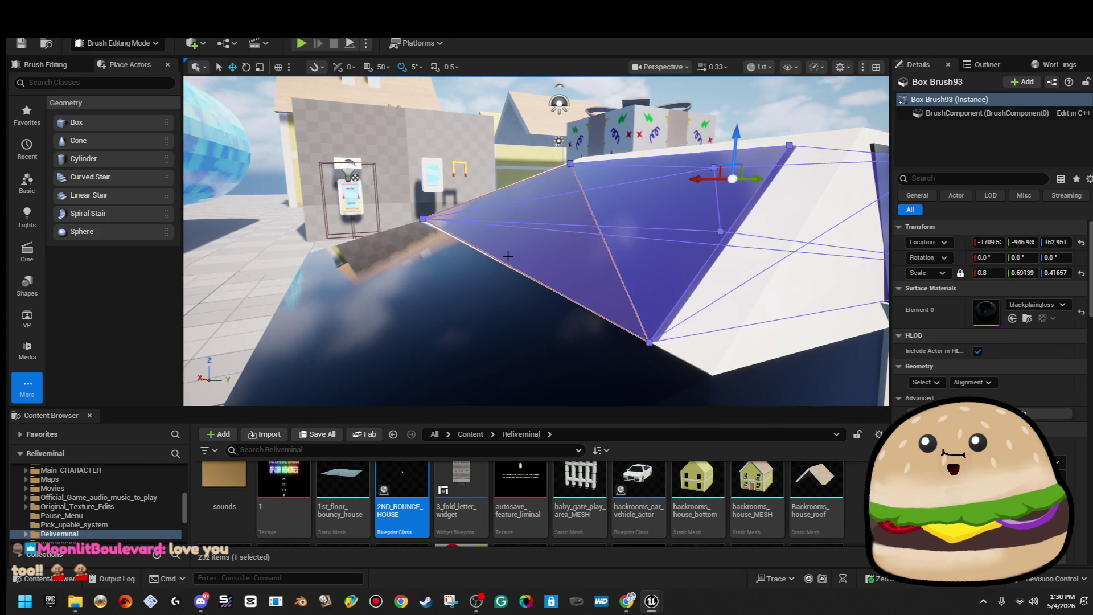
click(511, 223)
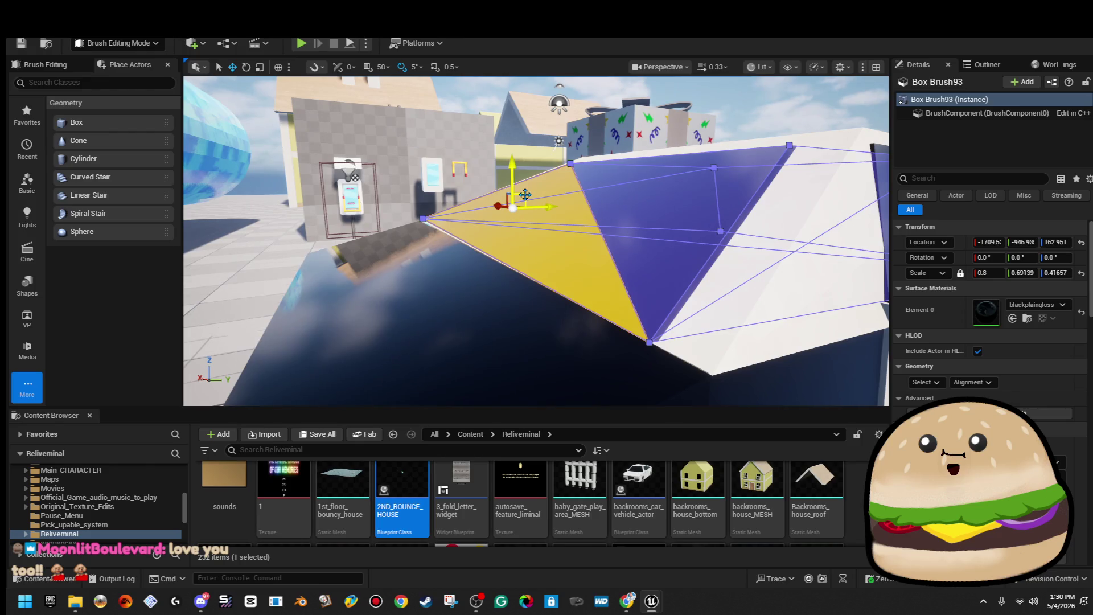
click(493, 257)
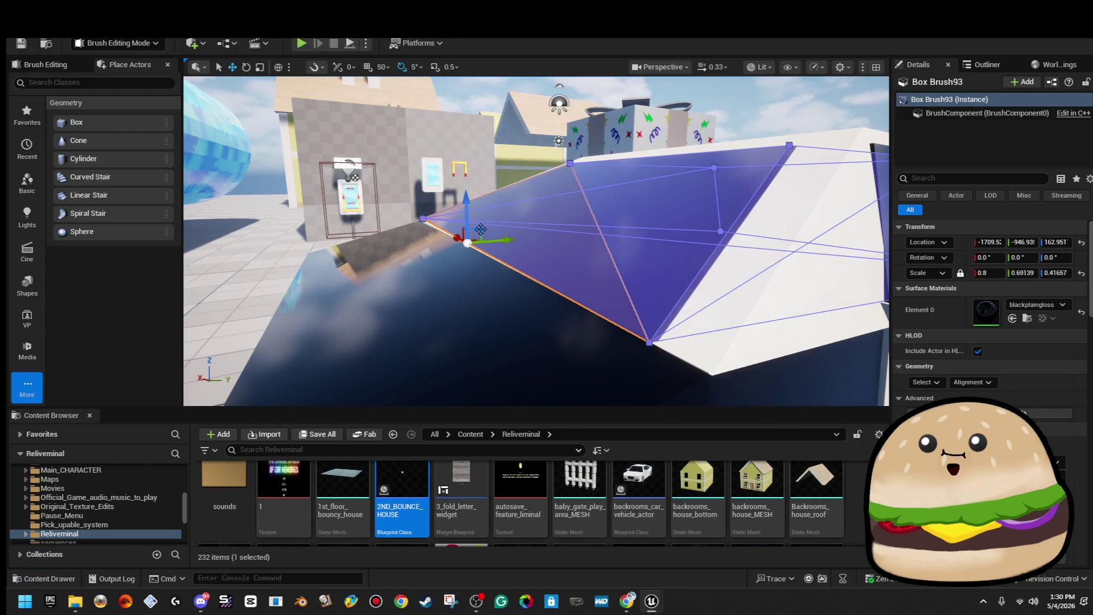
mouse_move(482, 230)
mouse_down()
mouse_move(473, 236)
mouse_move(623, 314)
mouse_move(630, 281)
mouse_up()
click(640, 284)
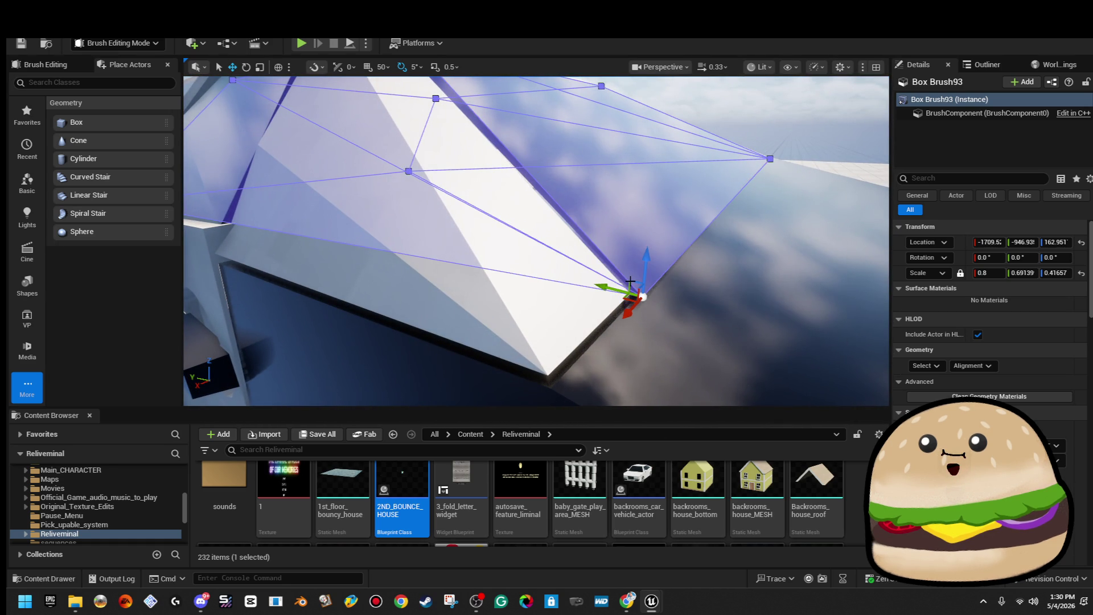
click(753, 121)
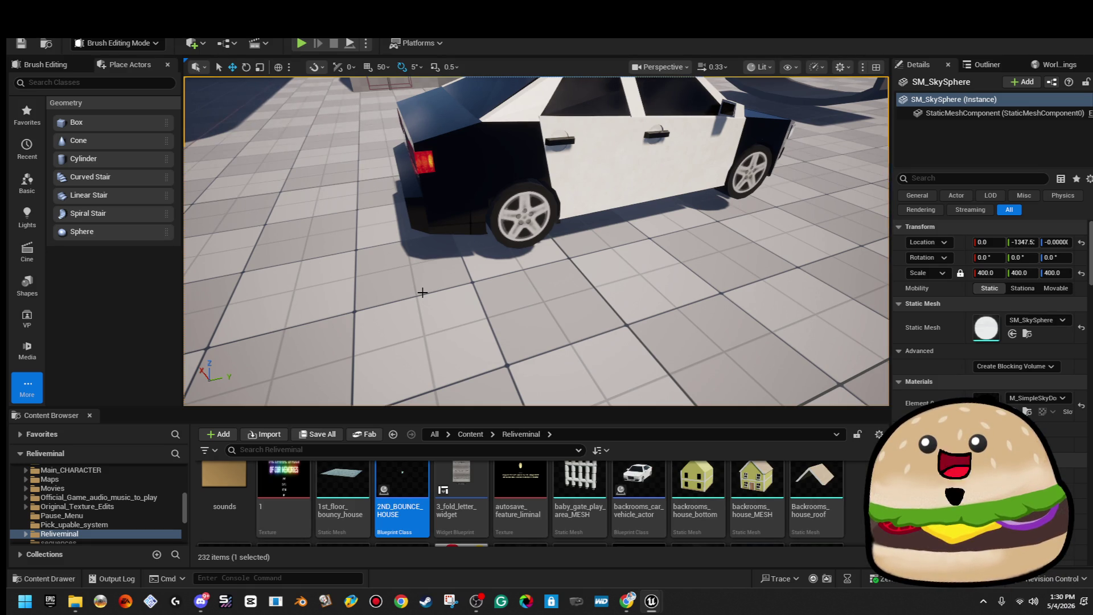
Step: From the rear wheel's material, open the wheel_pixel texture in its own texture editor
click(521, 219)
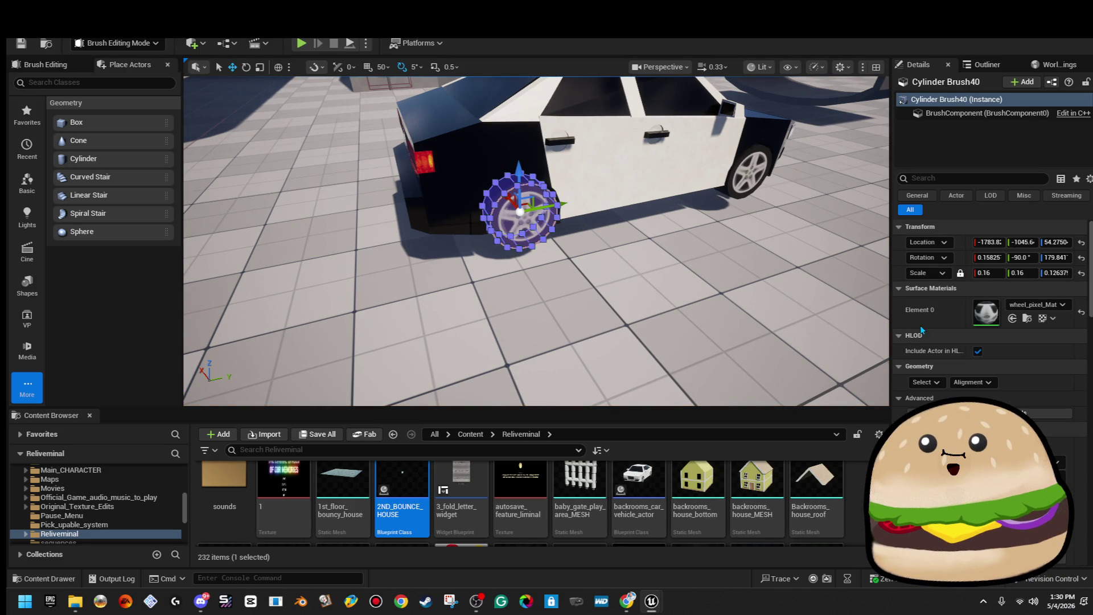
double_click(999, 309)
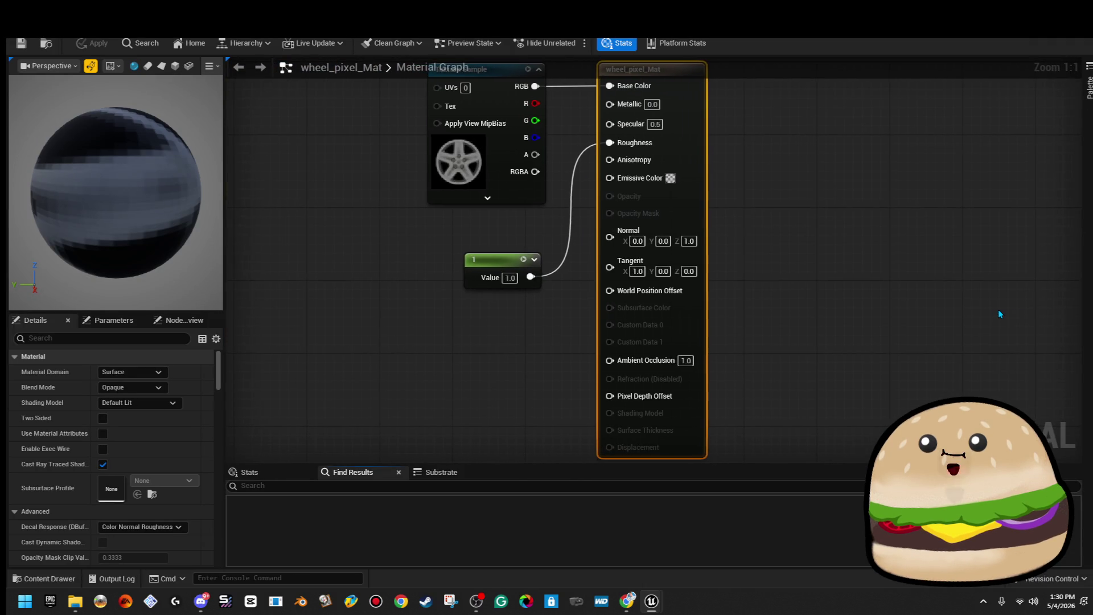
click(538, 191)
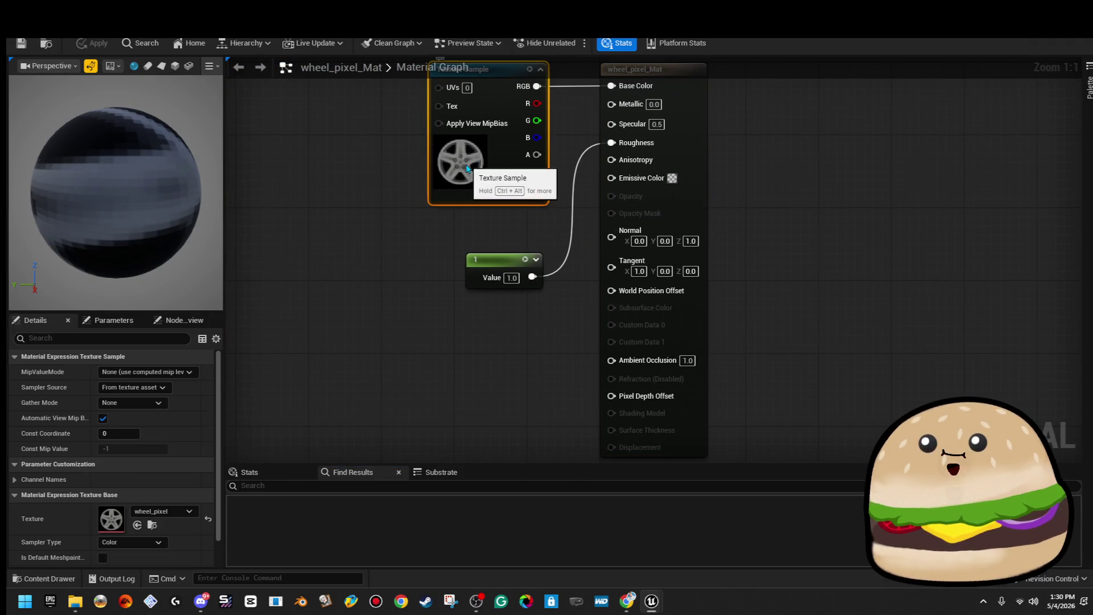
double_click(118, 525)
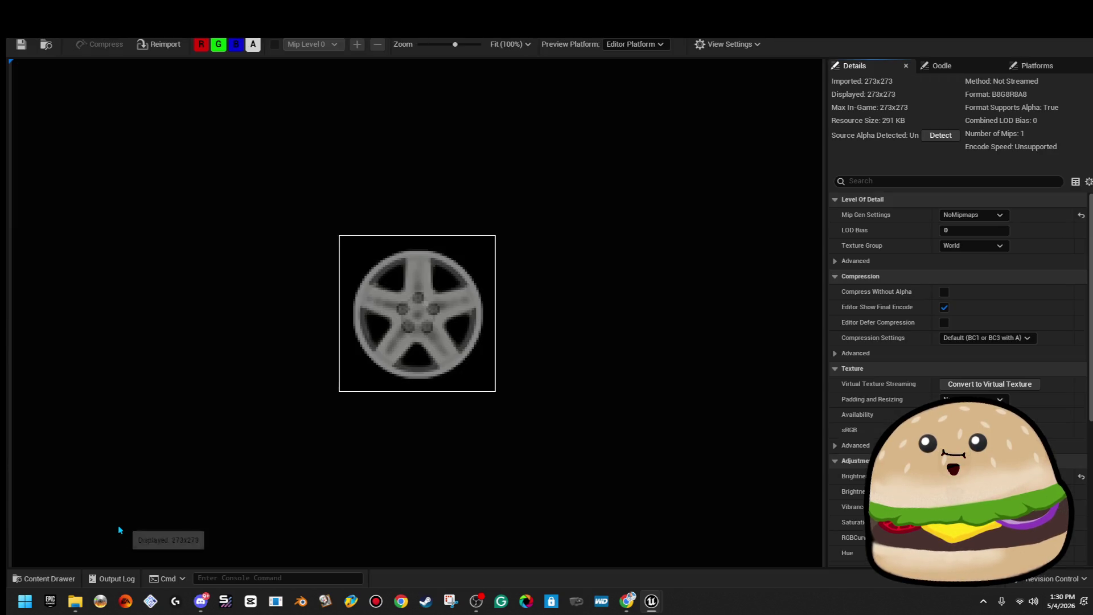
scroll(239, 467, up, 1)
Step: Capture the wheel texture with Snipping Tool and copy the snip to the clipboard
key(super)
text(snipping Tool)
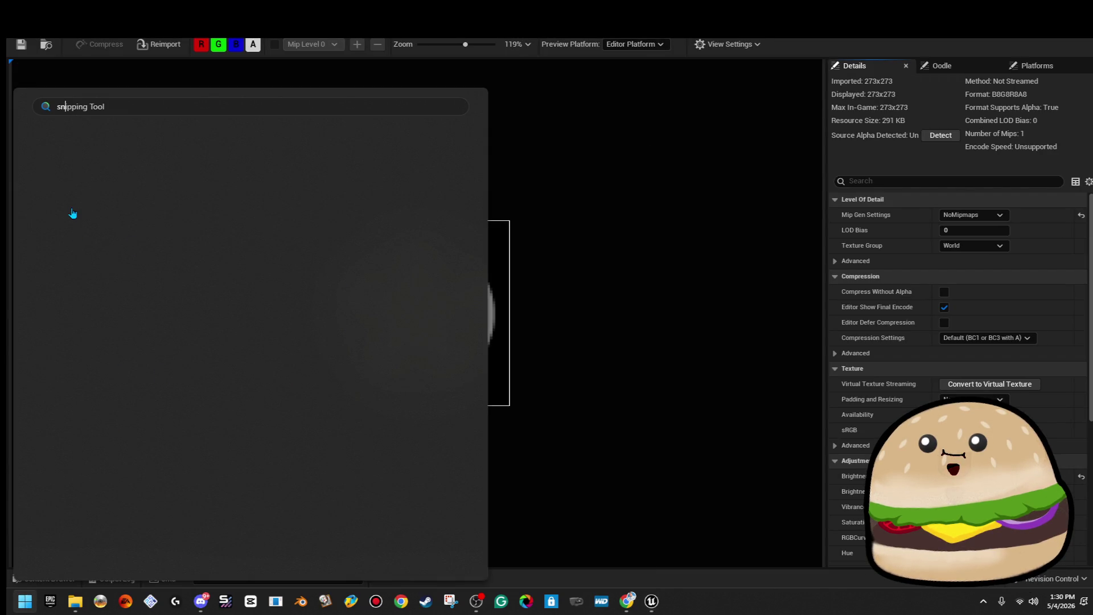
click(104, 184)
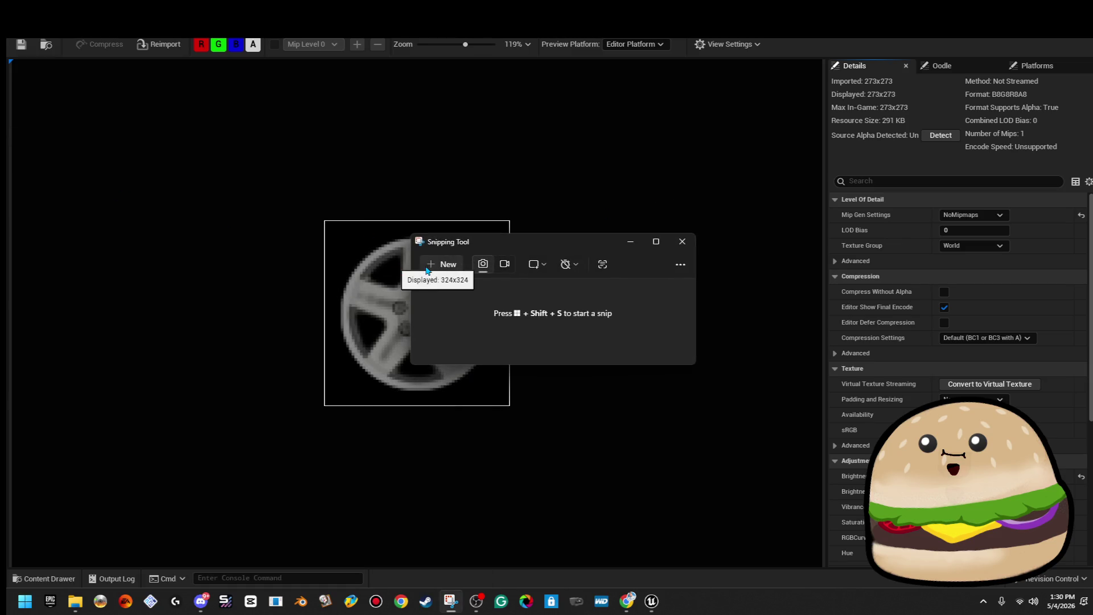
click(442, 262)
mouse_move(323, 220)
mouse_down()
mouse_move(496, 409)
mouse_move(510, 407)
mouse_up()
right_click(762, 407)
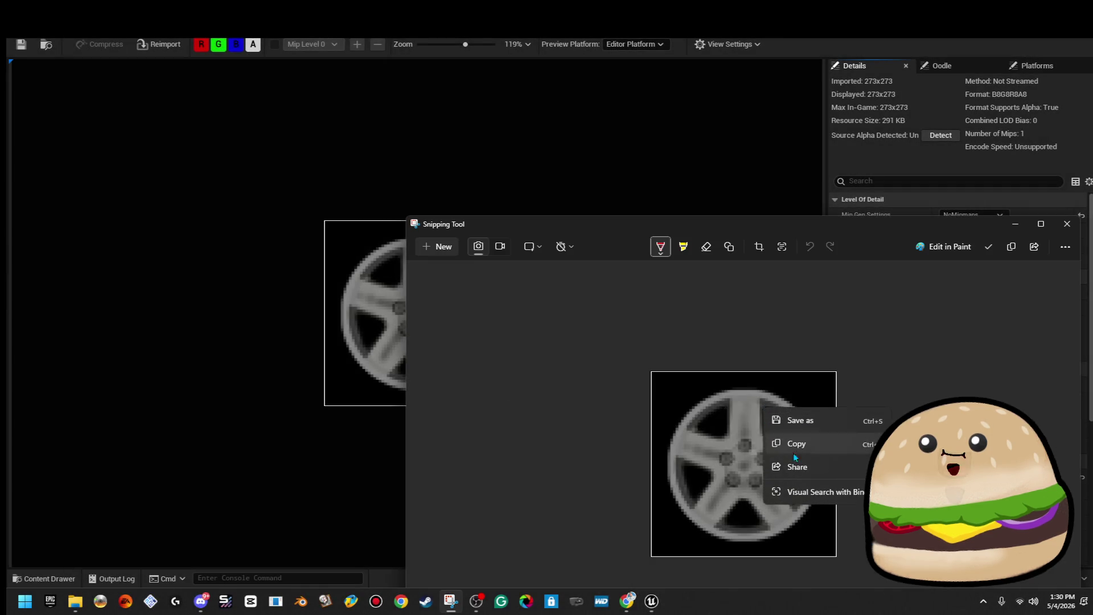
click(811, 446)
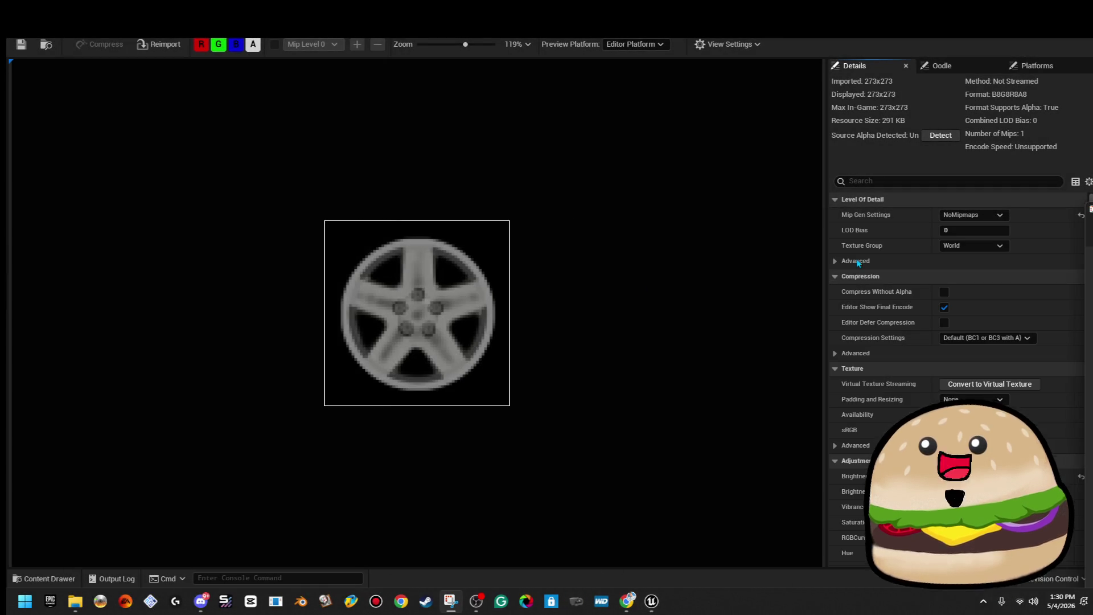
scroll(436, 304, up, 4)
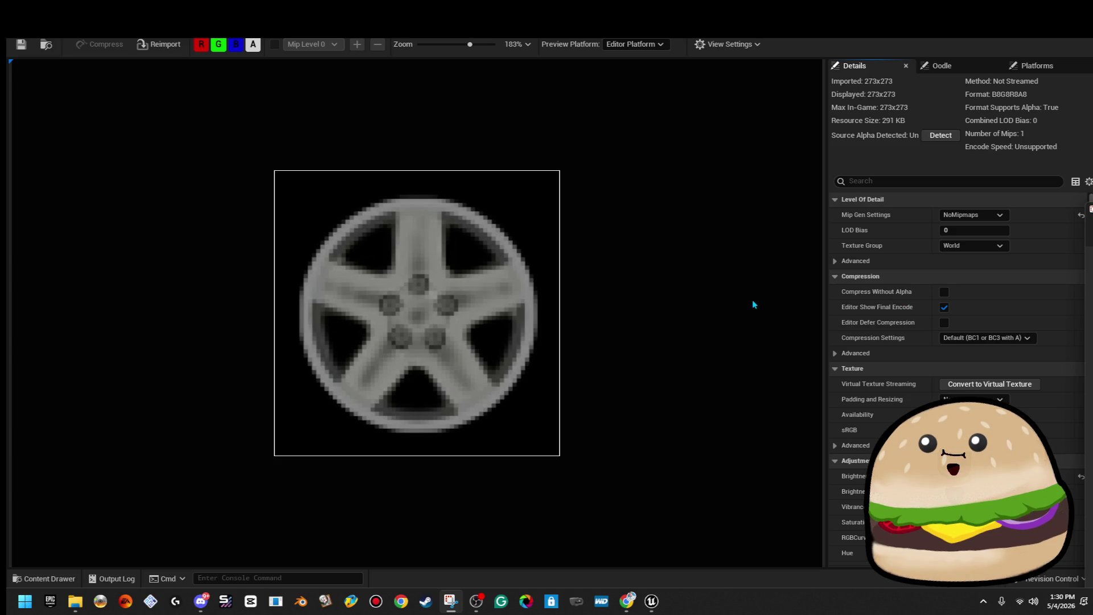
scroll(686, 322, up, 1)
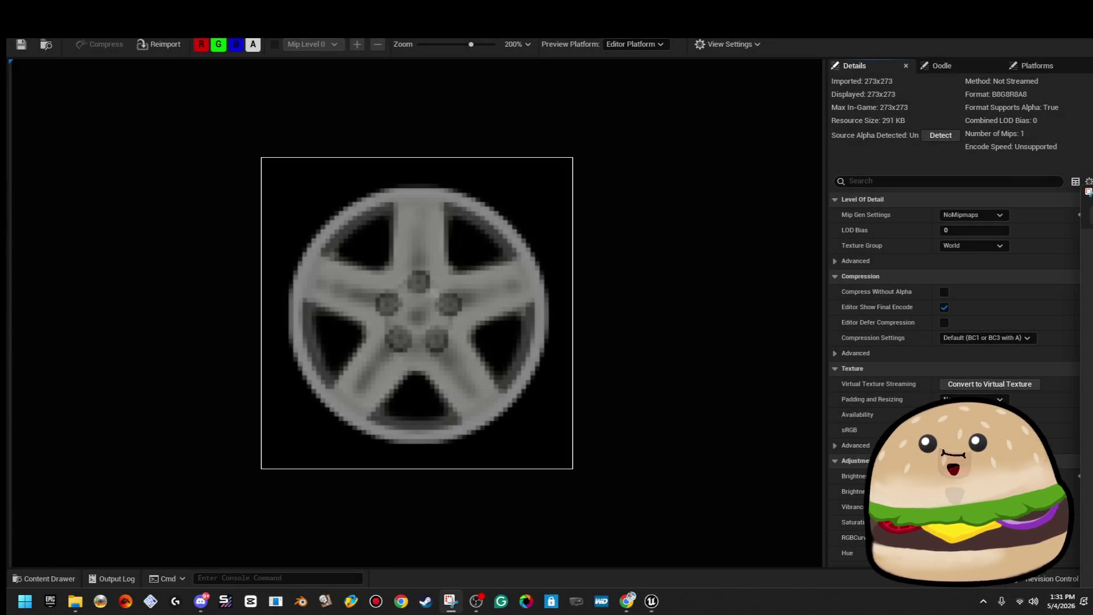
click(24, 601)
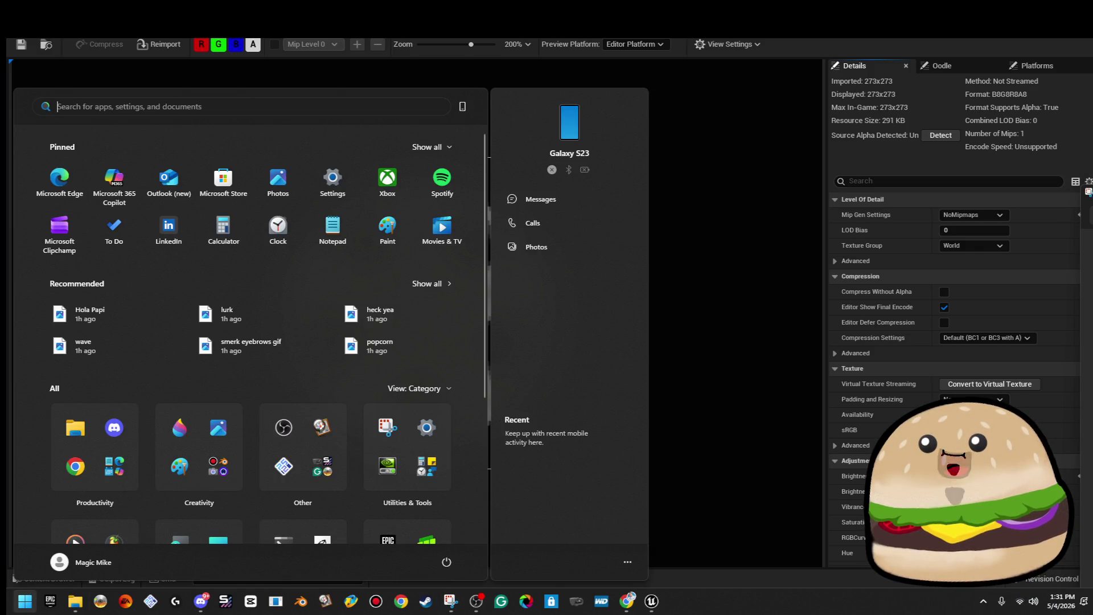
Step: Try a first Paint 3D canvas with the pasted wheel, then close Paint 3D to restart
text(p3d)
key(Return)
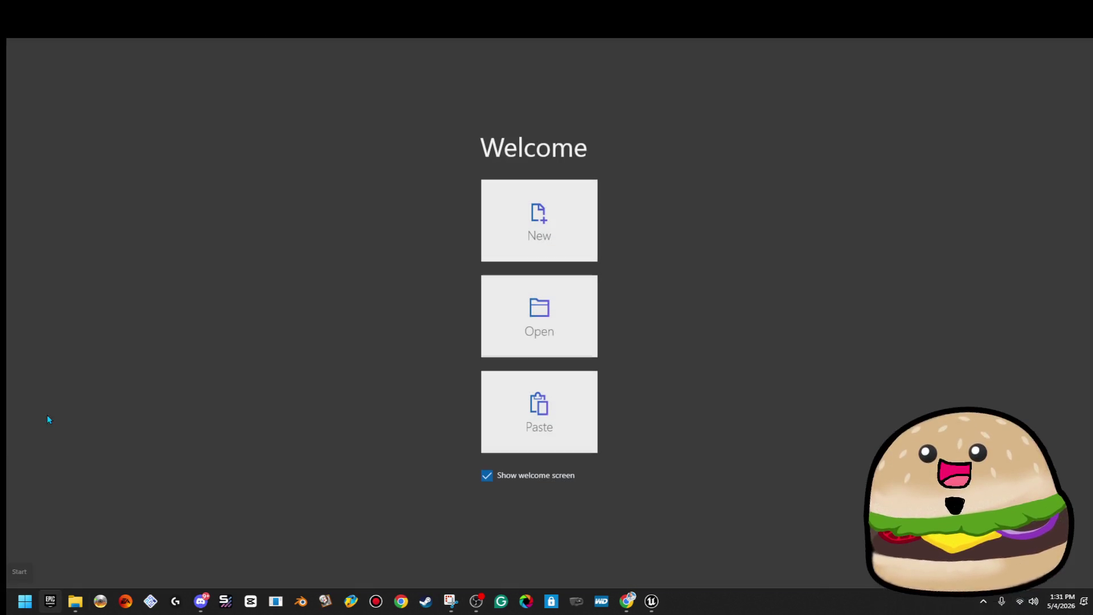
click(578, 237)
key(ctrl+v)
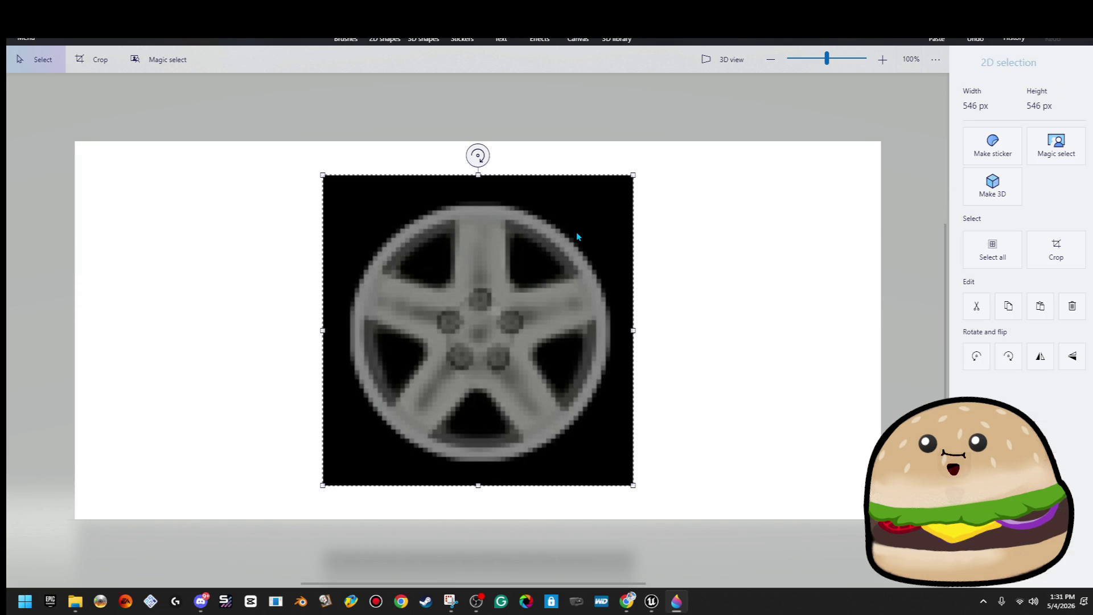
drag(613, 256, 567, 284)
key(Delete)
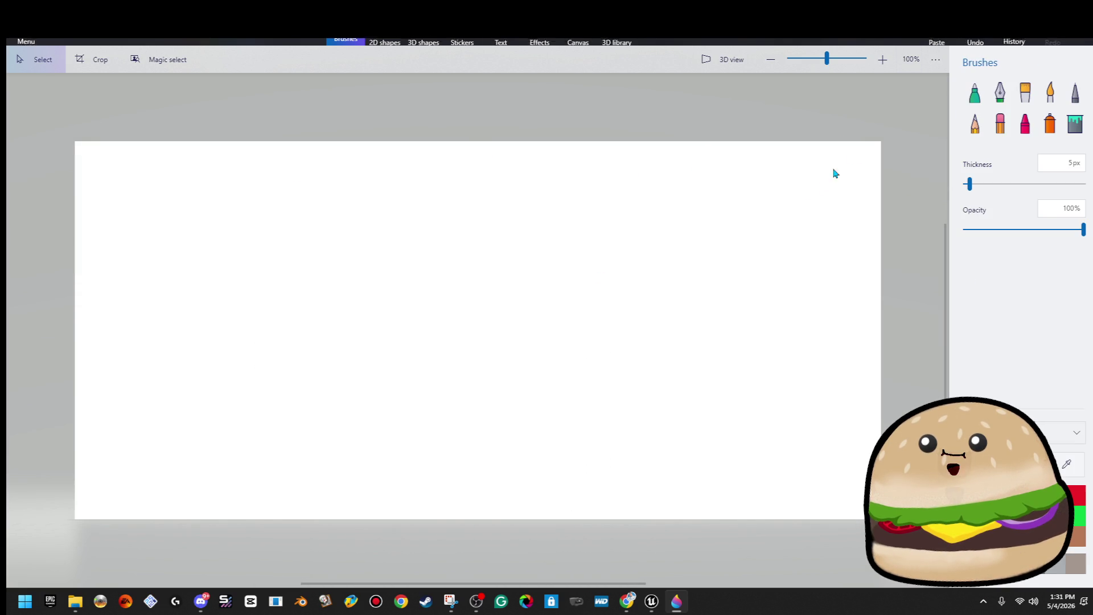
click(584, 41)
mouse_move(870, 132)
mouse_down()
mouse_move(730, 215)
mouse_move(350, 307)
mouse_up()
key(ctrl+v)
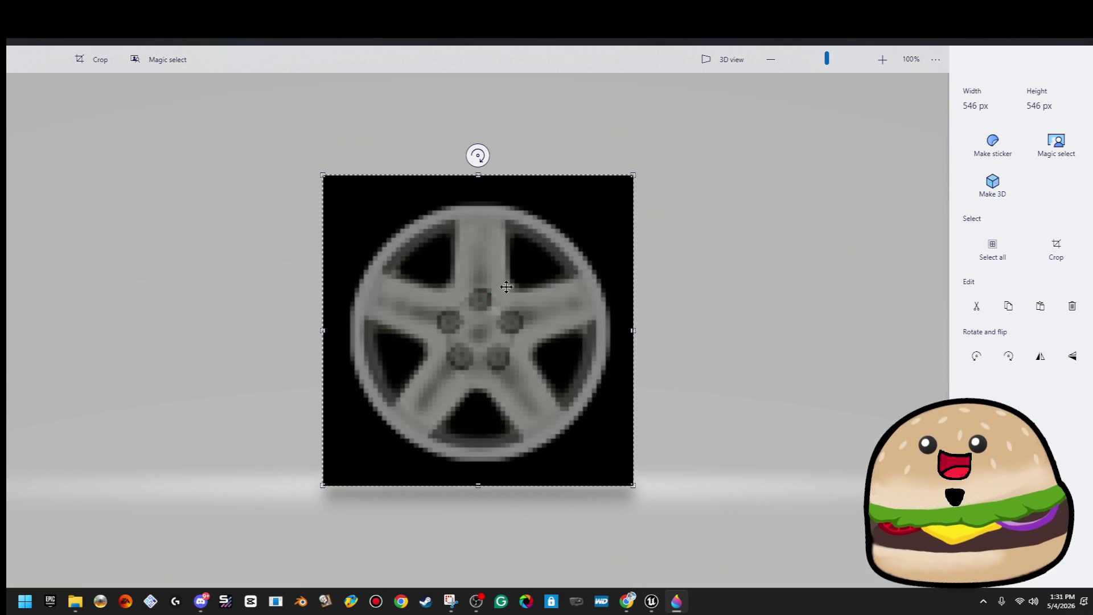
click(673, 316)
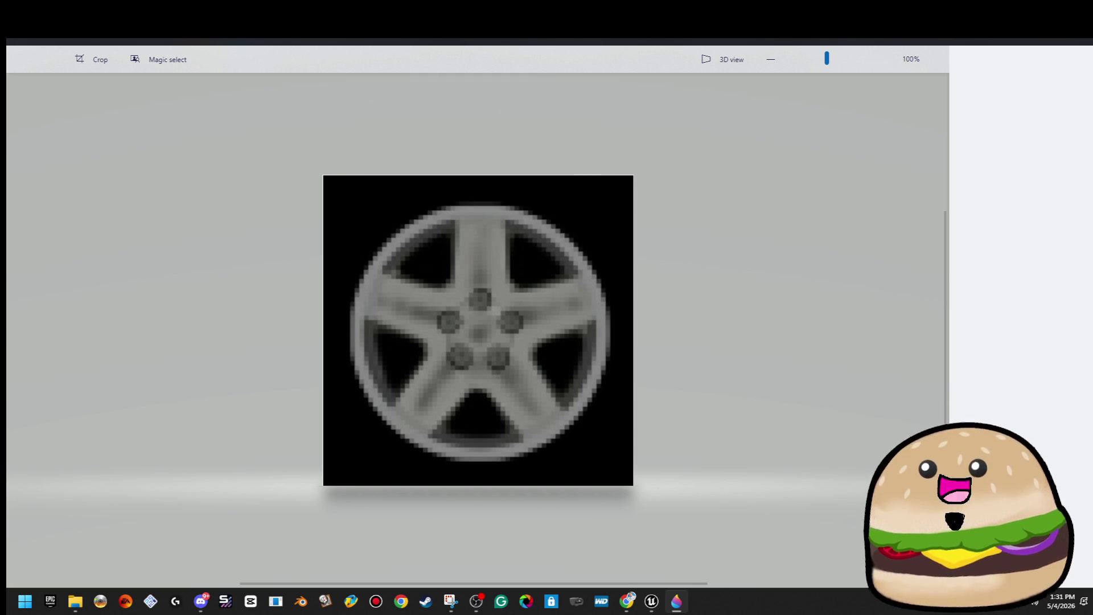
key(alt+F4)
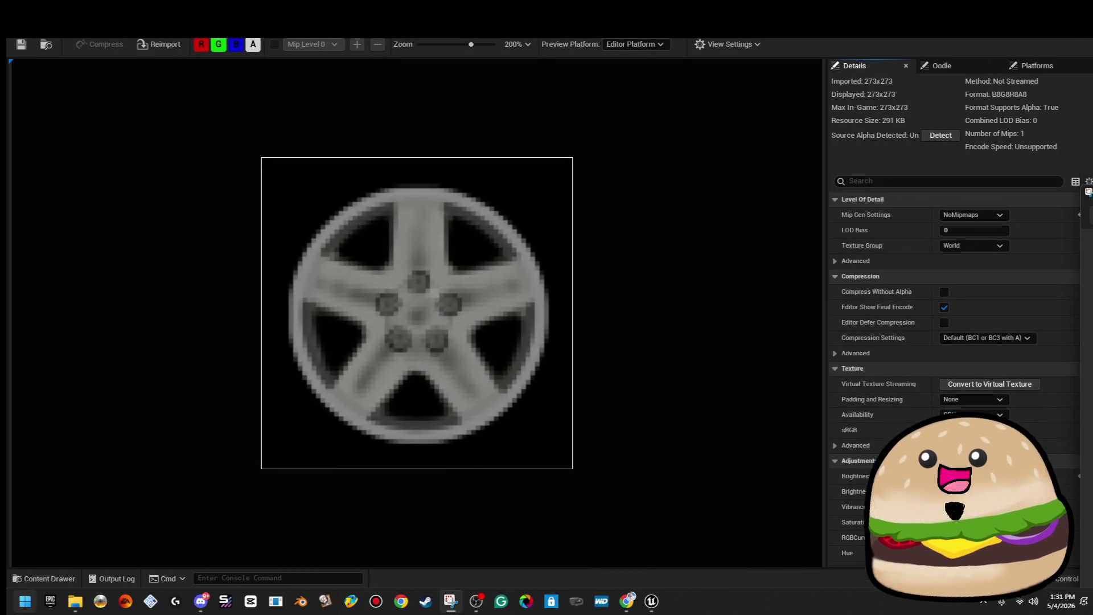
Step: In a fresh Paint 3D image, shrink the canvas and paste the wheel so it becomes 546 × 546 px
click(25, 601)
click(168, 421)
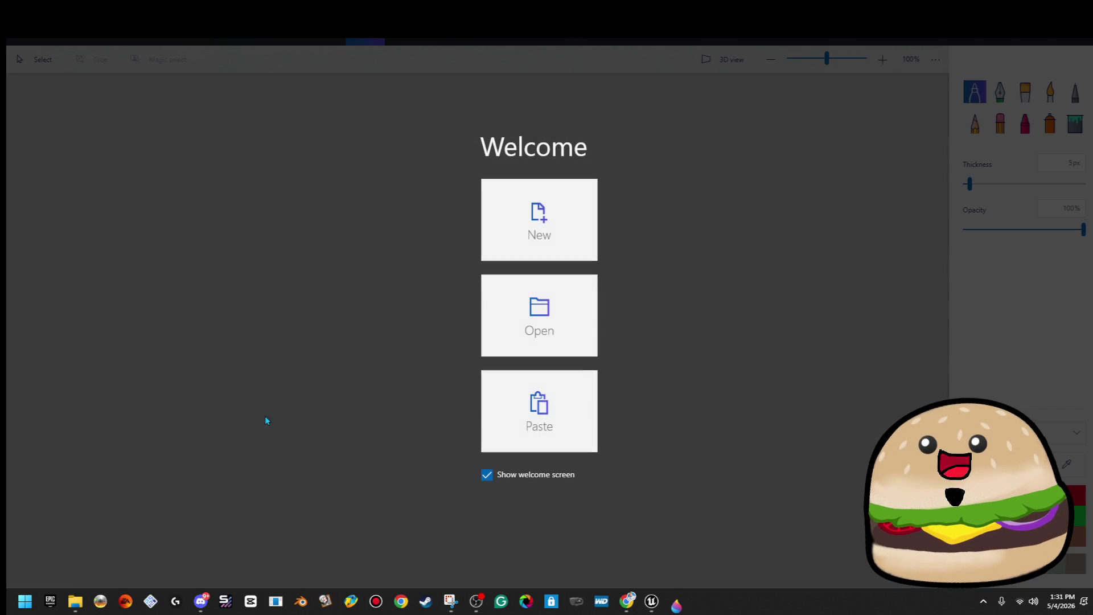
click(540, 223)
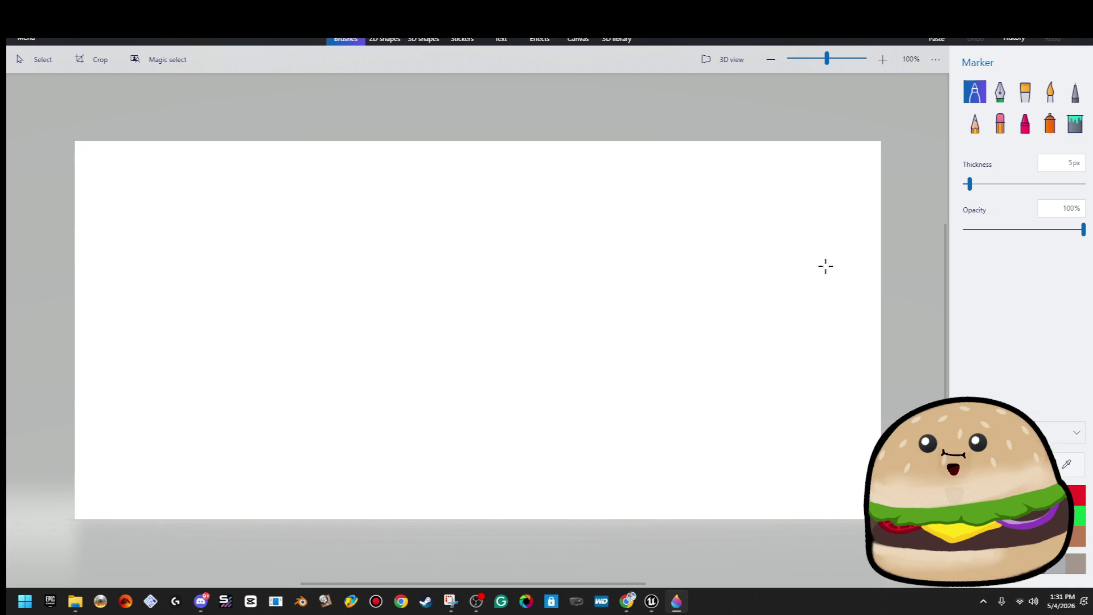
click(584, 41)
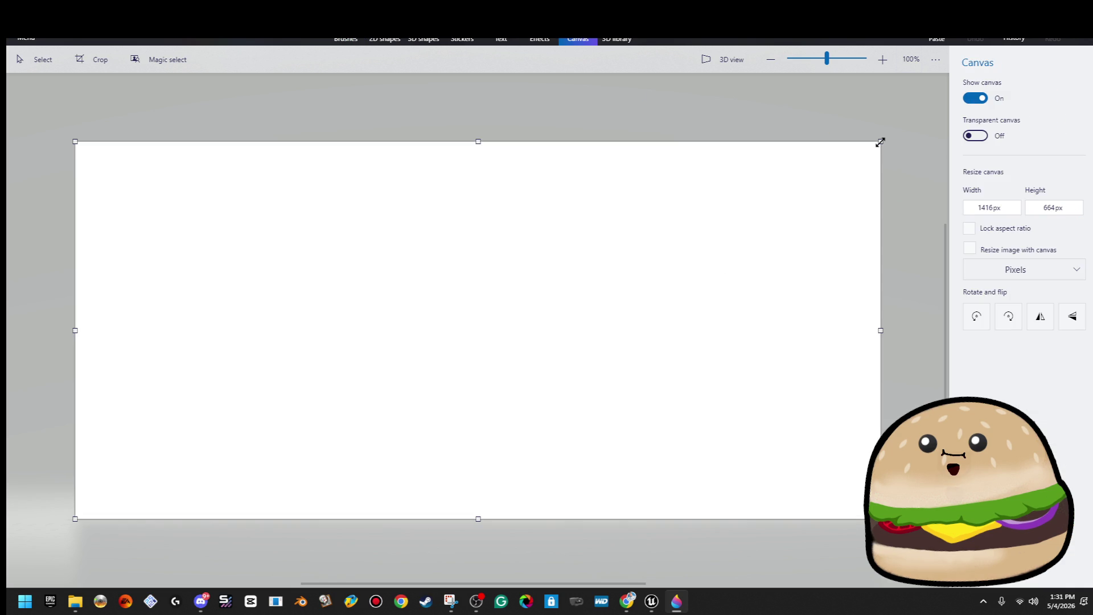
drag(881, 142, 373, 271)
key(ctrl+v)
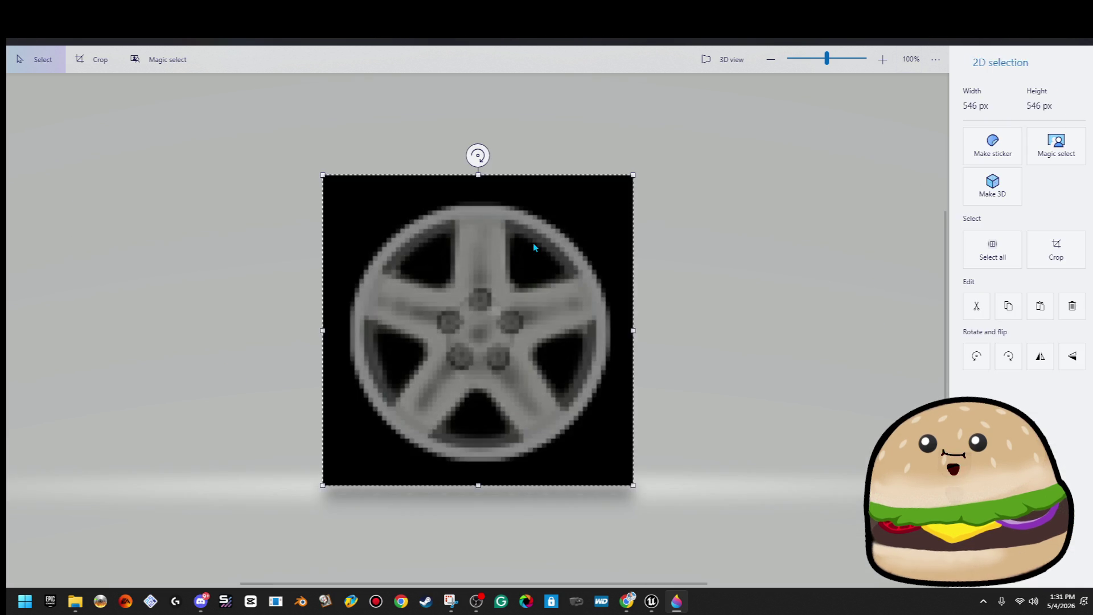
click(747, 213)
key(super)
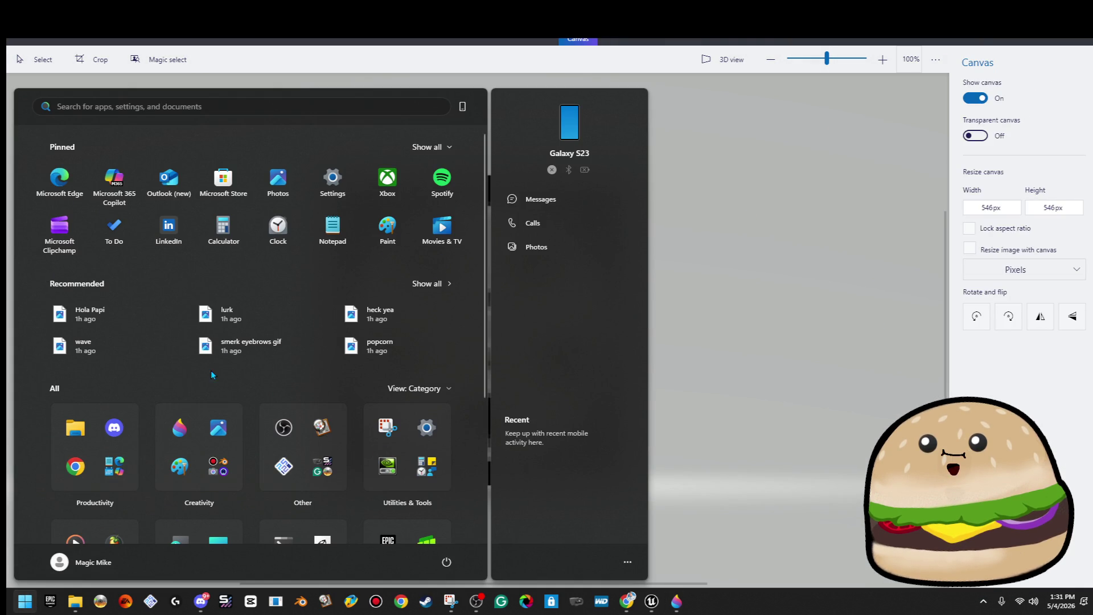
click(756, 387)
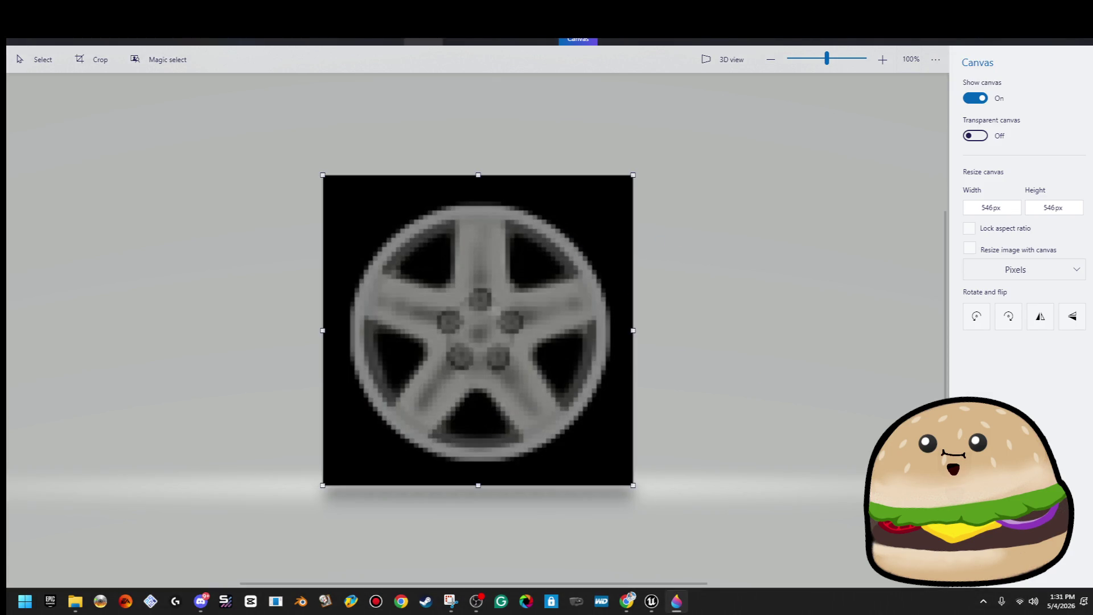
Step: Look through the Brushes, Text, Effects and Canvas panels
click(346, 41)
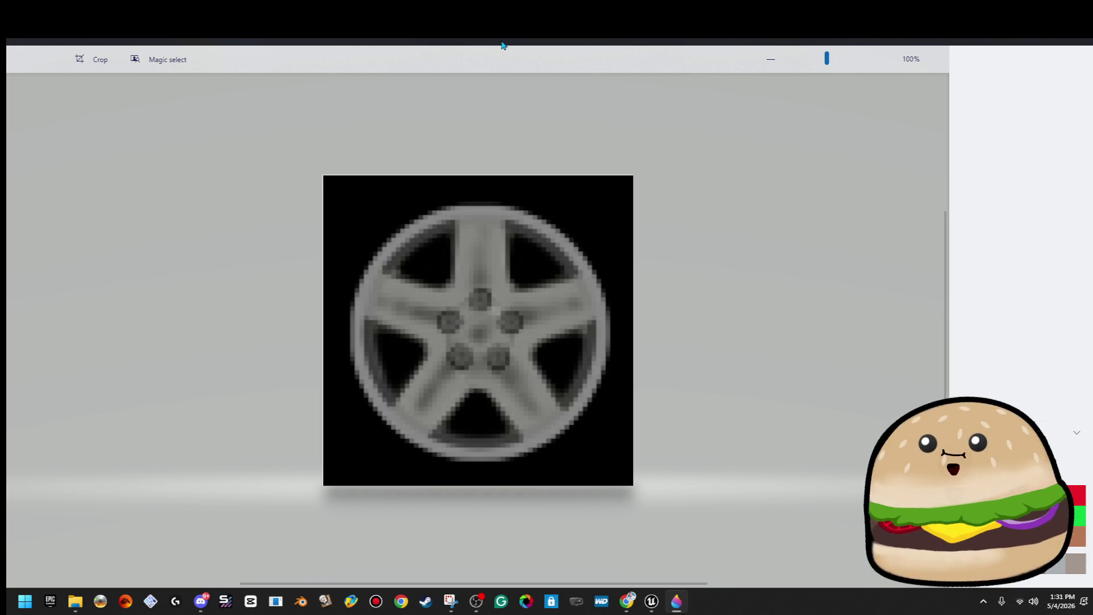
click(520, 41)
click(540, 41)
click(593, 42)
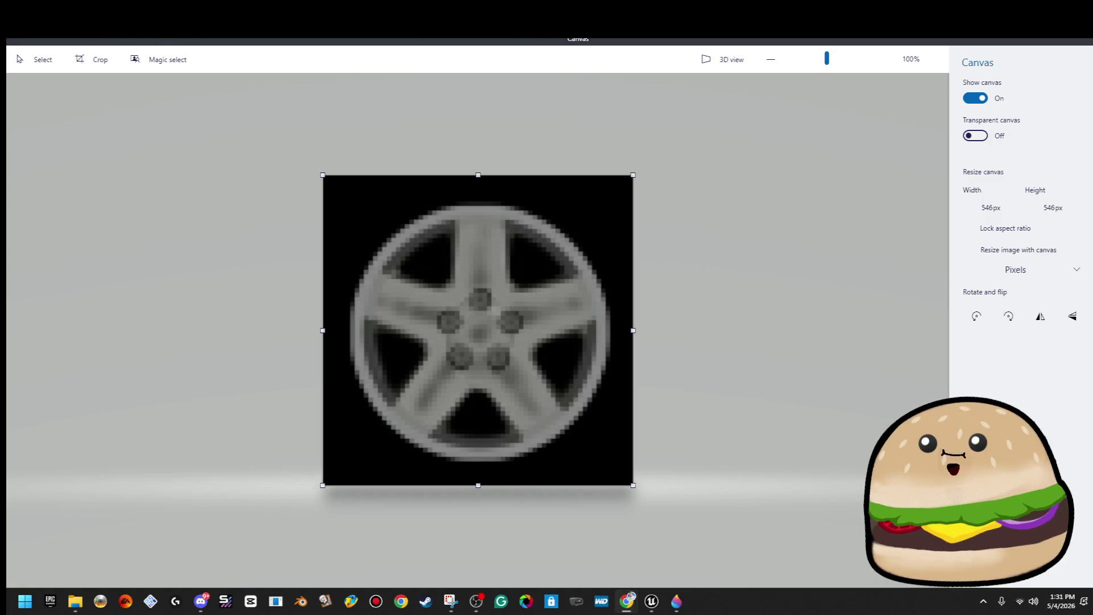
Step: Check the police car reference photo in Chrome, then return to the wheel image
mouse_move(676, 602)
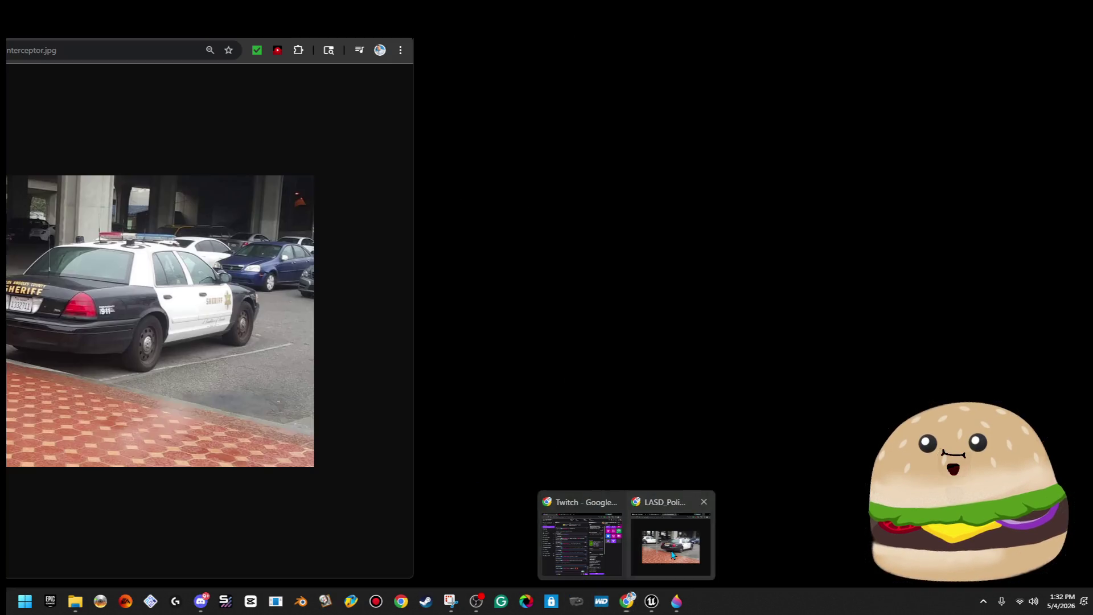
click(673, 555)
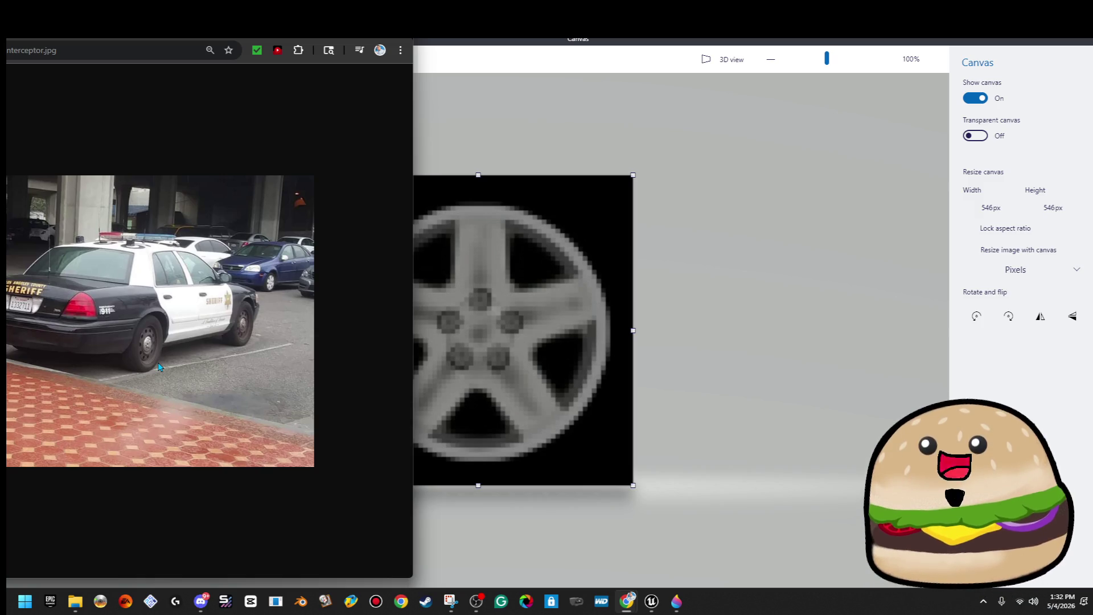
click(627, 601)
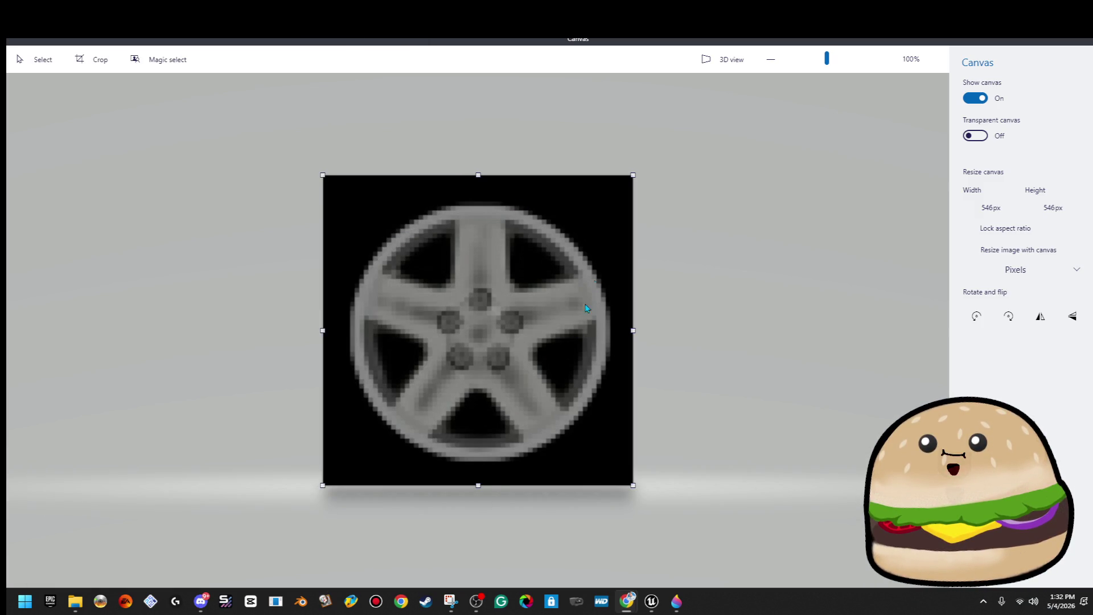
scroll(597, 284, up, 2)
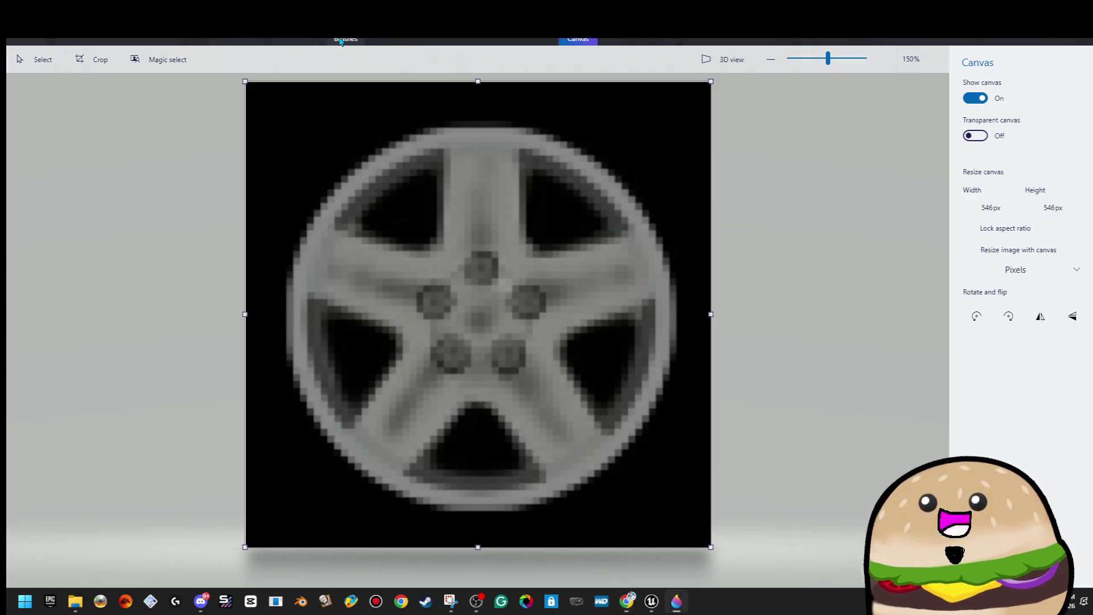
Step: Try a dark grey bucket fill on the light grey wheel and undo it
click(345, 40)
click(1075, 124)
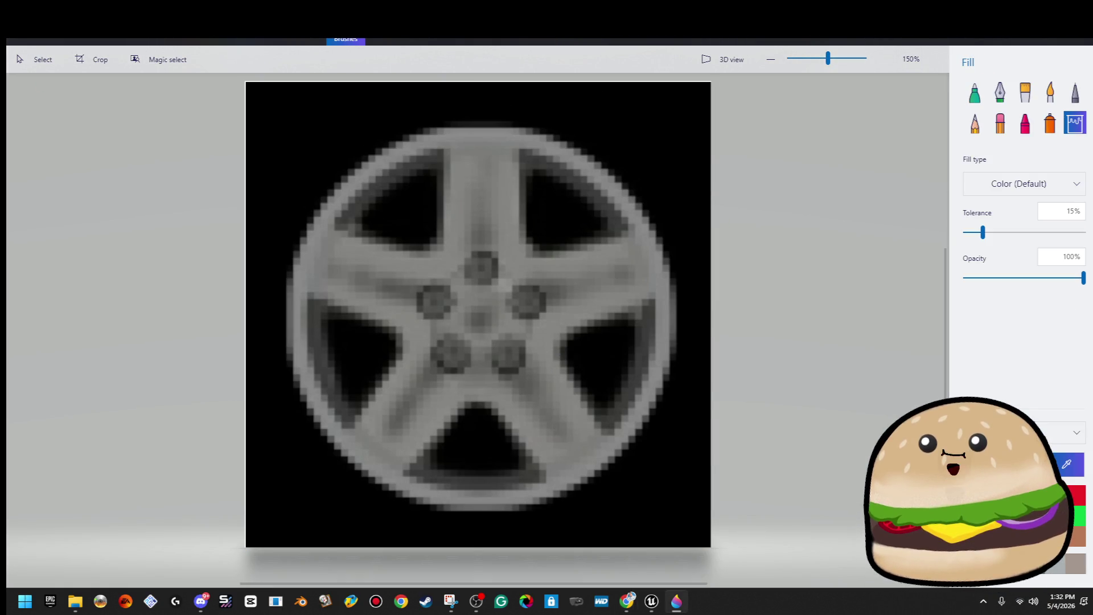
click(655, 268)
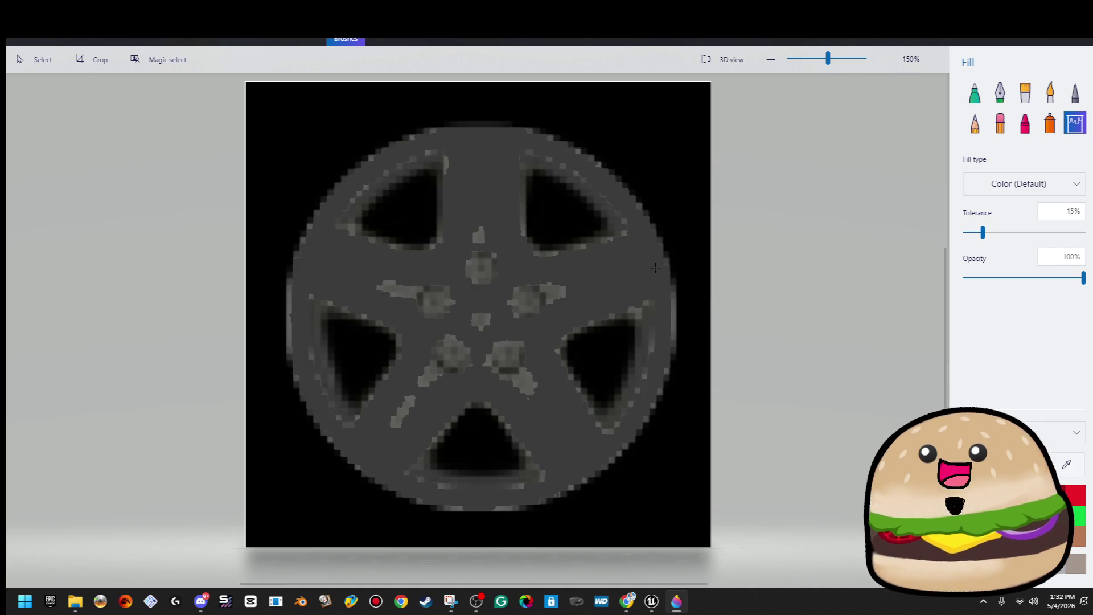
key(ctrl+z)
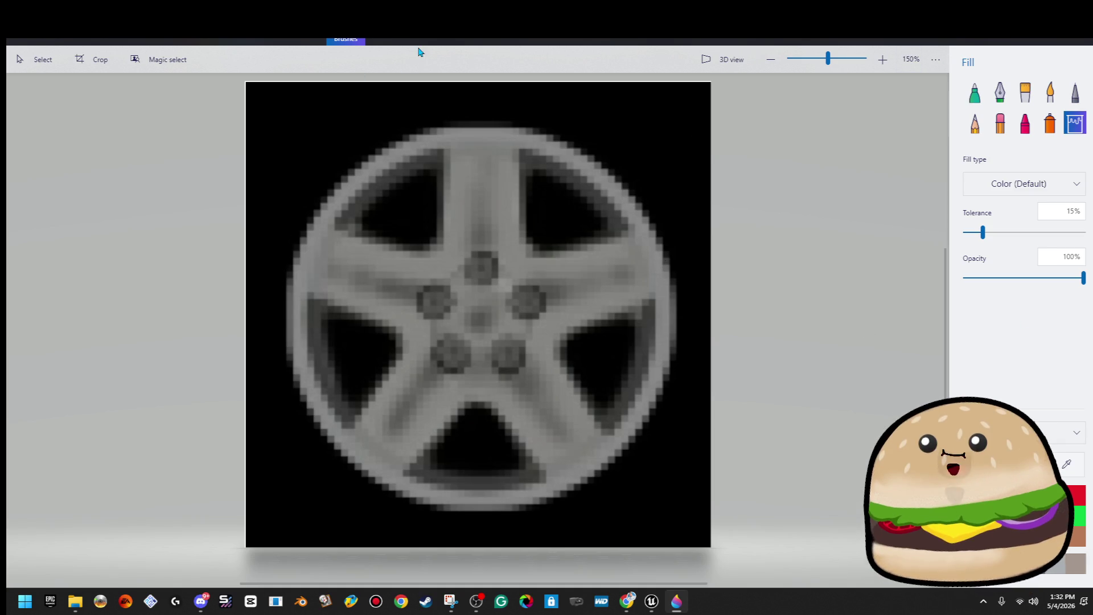
click(393, 40)
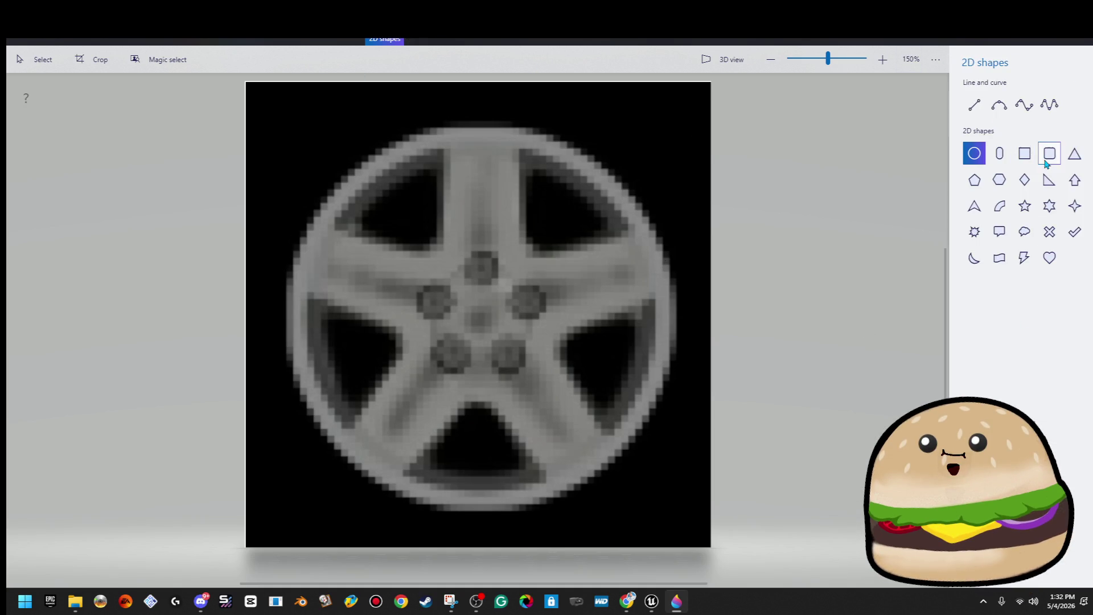
Step: Draw a thick black circle around the hub and lug nuts, checking it with undo and redo
drag(400, 408, 563, 246)
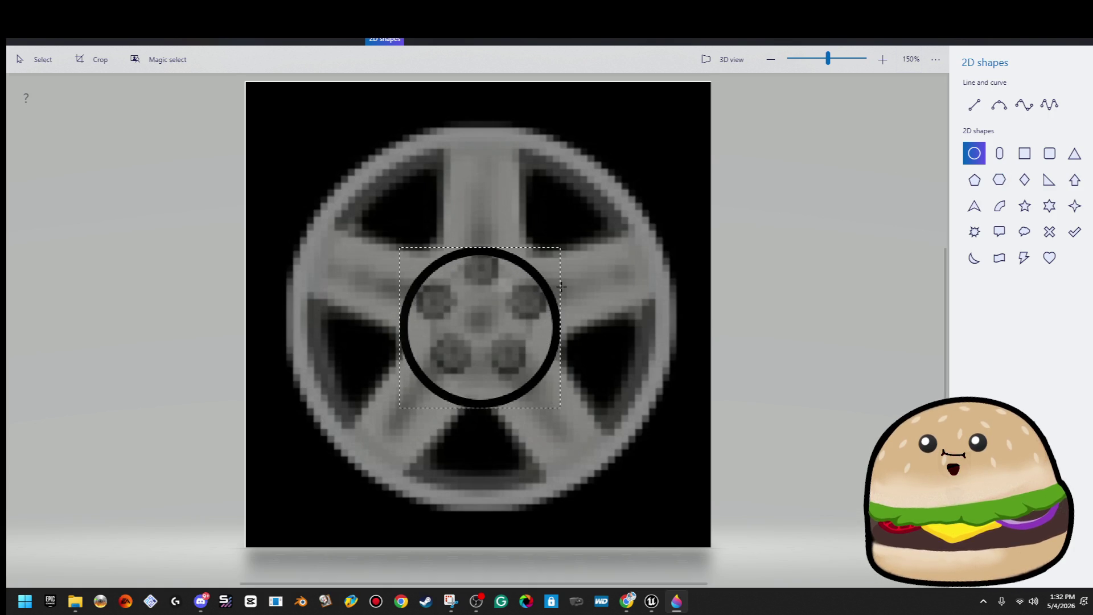
mouse_move(564, 283)
mouse_down()
mouse_move(575, 279)
mouse_move(562, 291)
mouse_up()
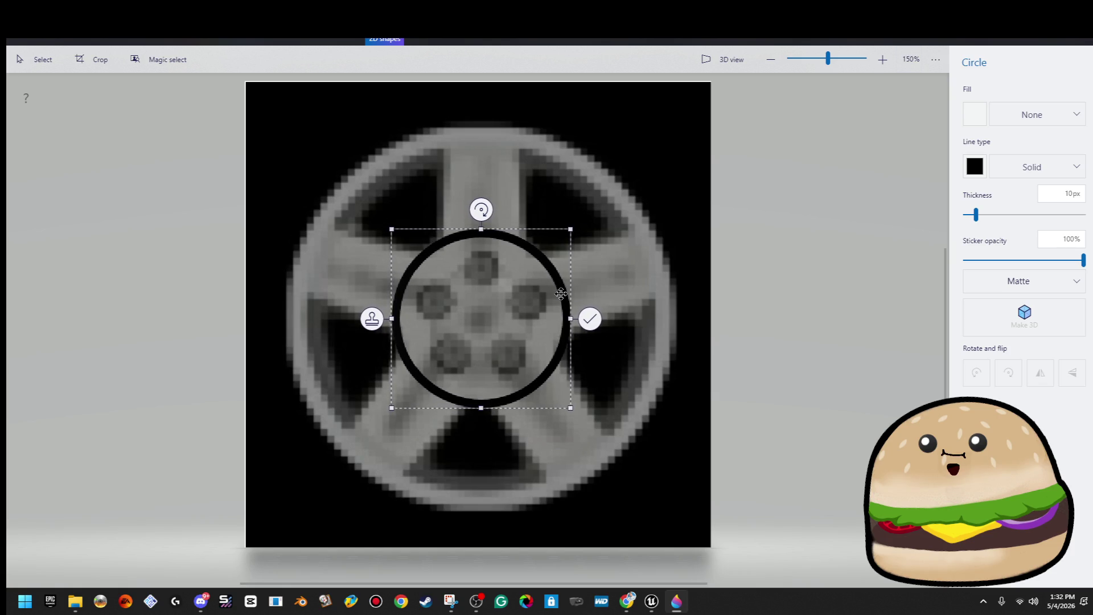
click(687, 317)
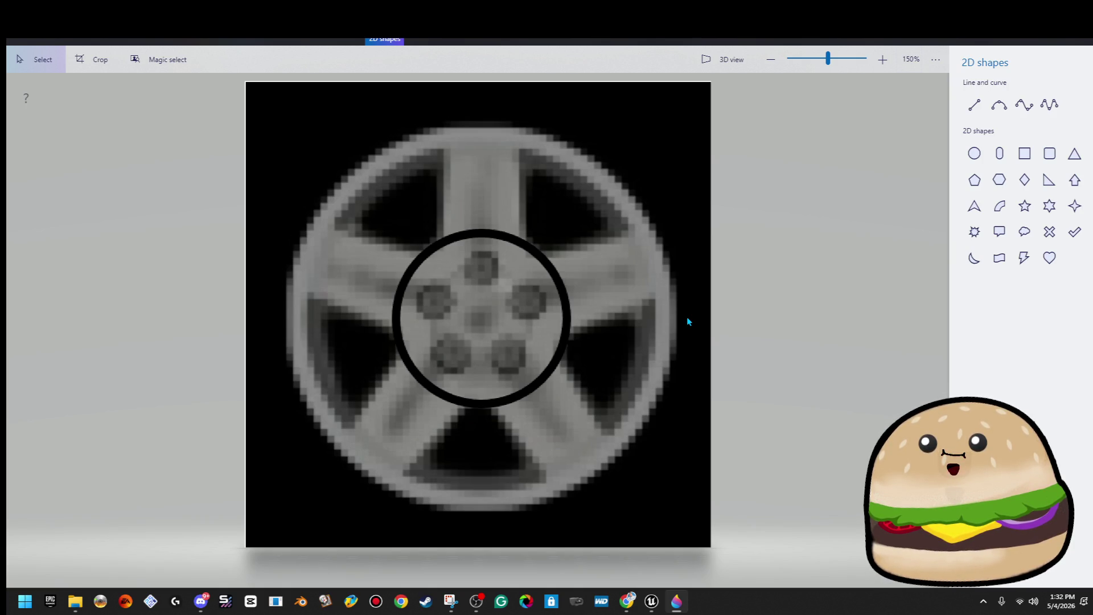
key(ctrl+z)
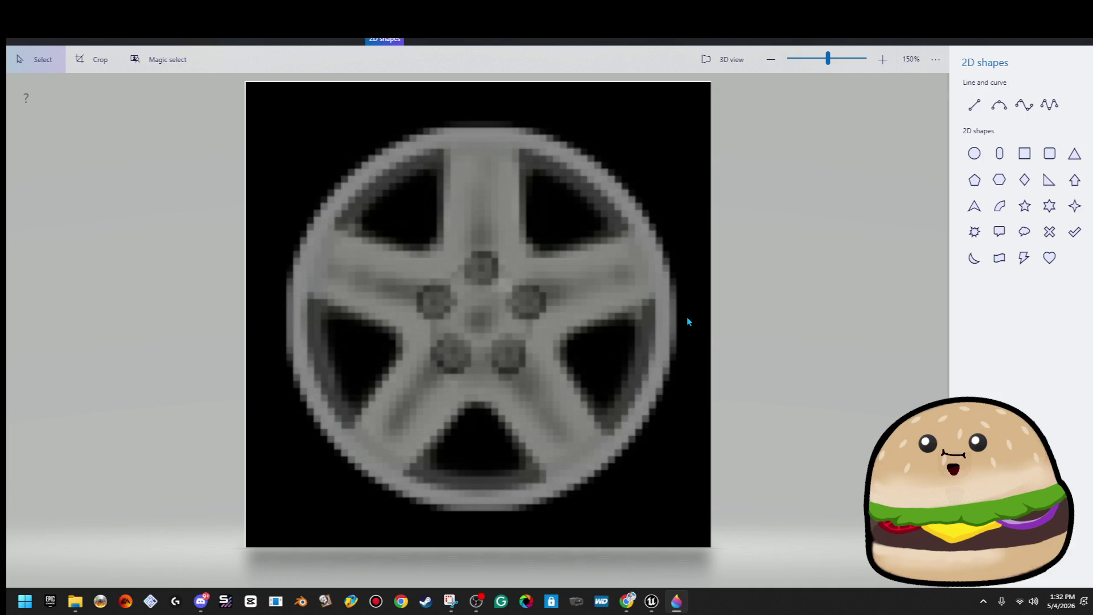
key(ctrl+z)
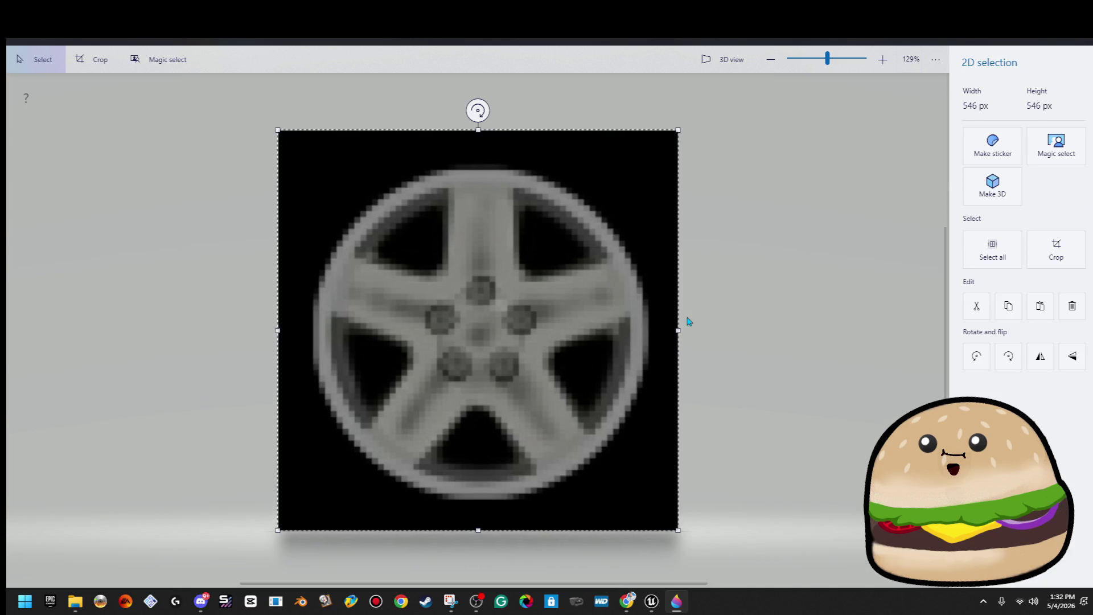
click(688, 321)
key(ctrl+y)
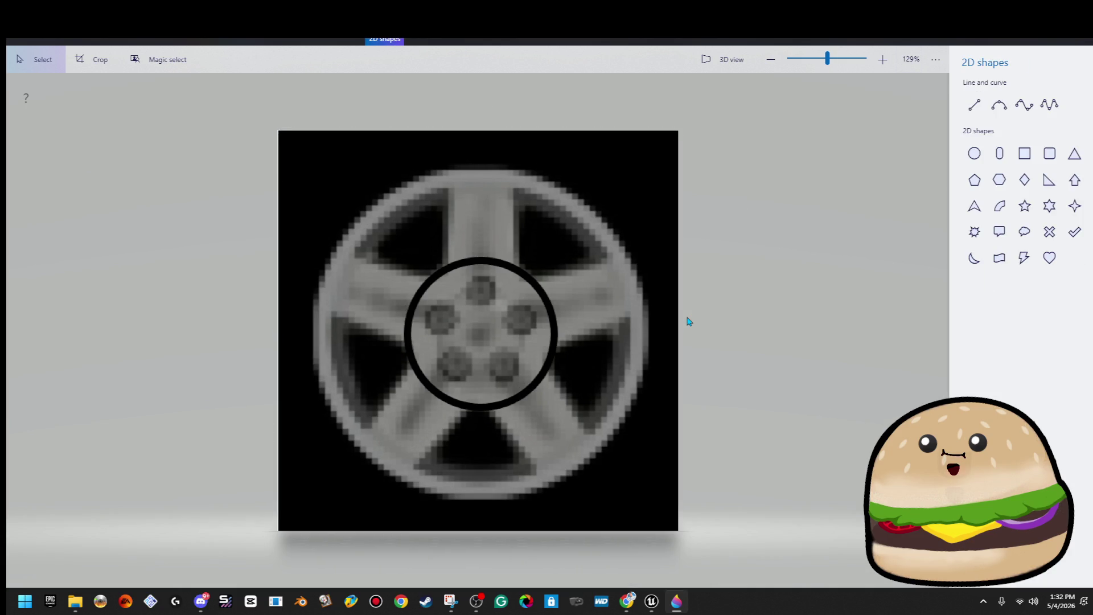
Step: Move between the Canvas, Brushes and 2D shapes panels
click(576, 41)
scroll(493, 326, up, 5)
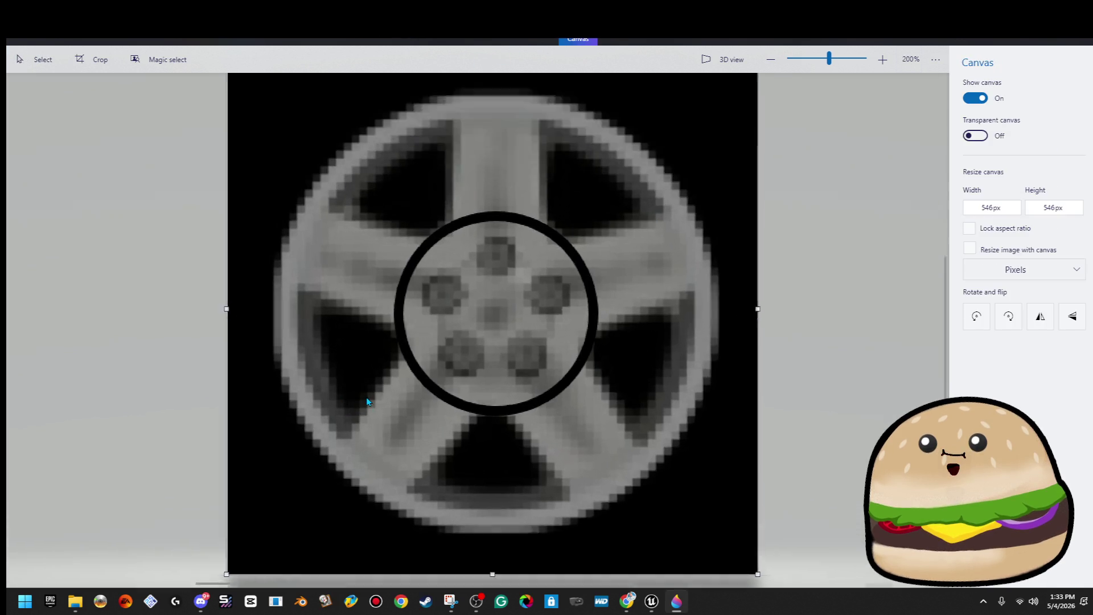
scroll(619, 317, down, 4)
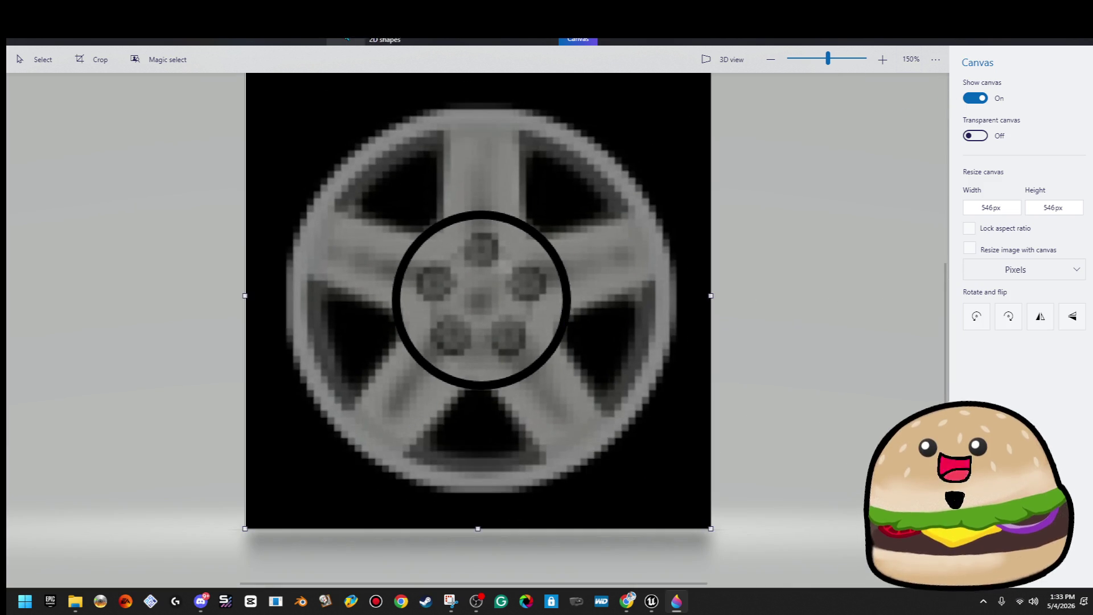
click(346, 41)
click(385, 40)
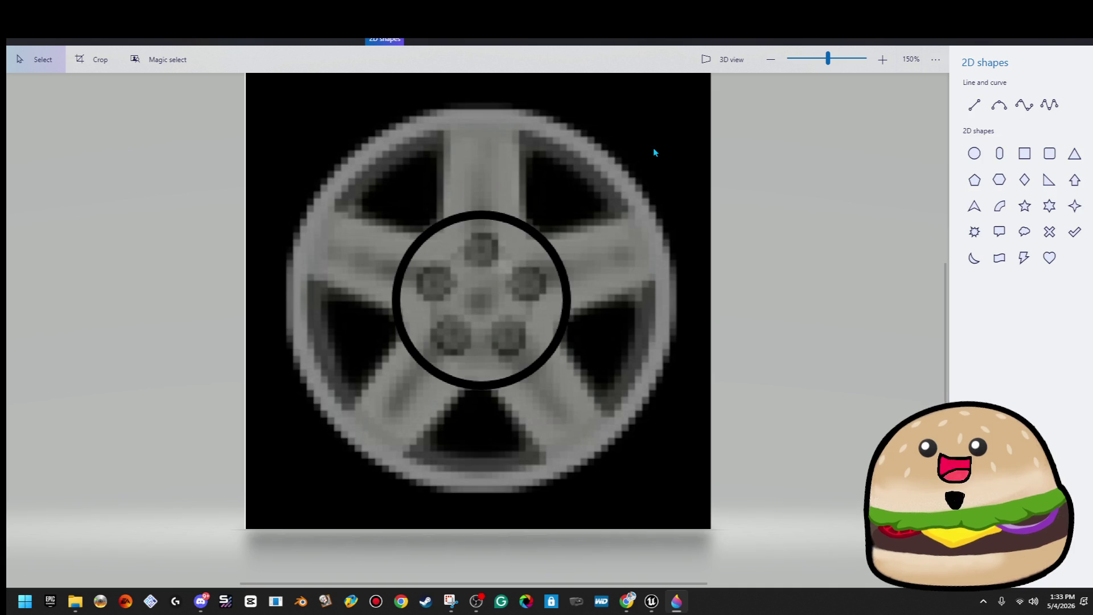
click(346, 40)
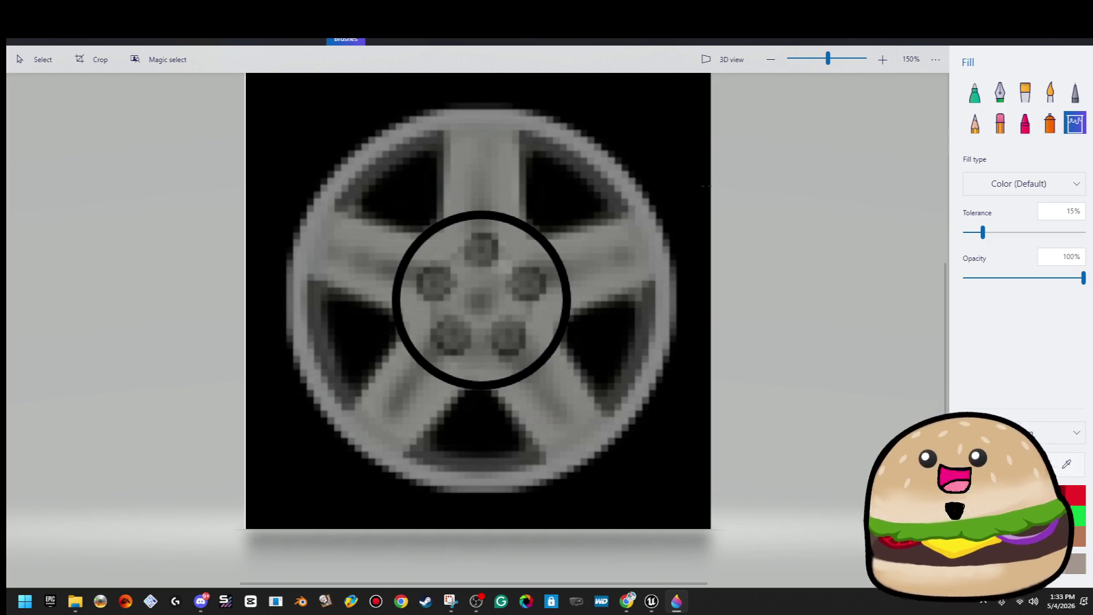
Step: Fill the rim and spokes with dark grey 222121, then set the fill colour to 111111
click(640, 214)
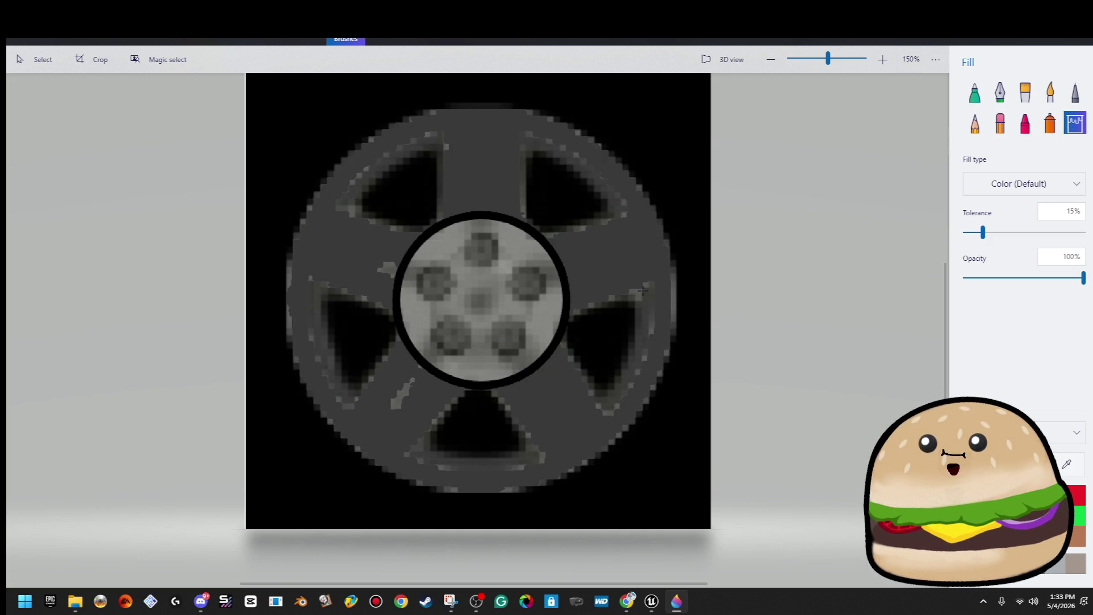
click(646, 234)
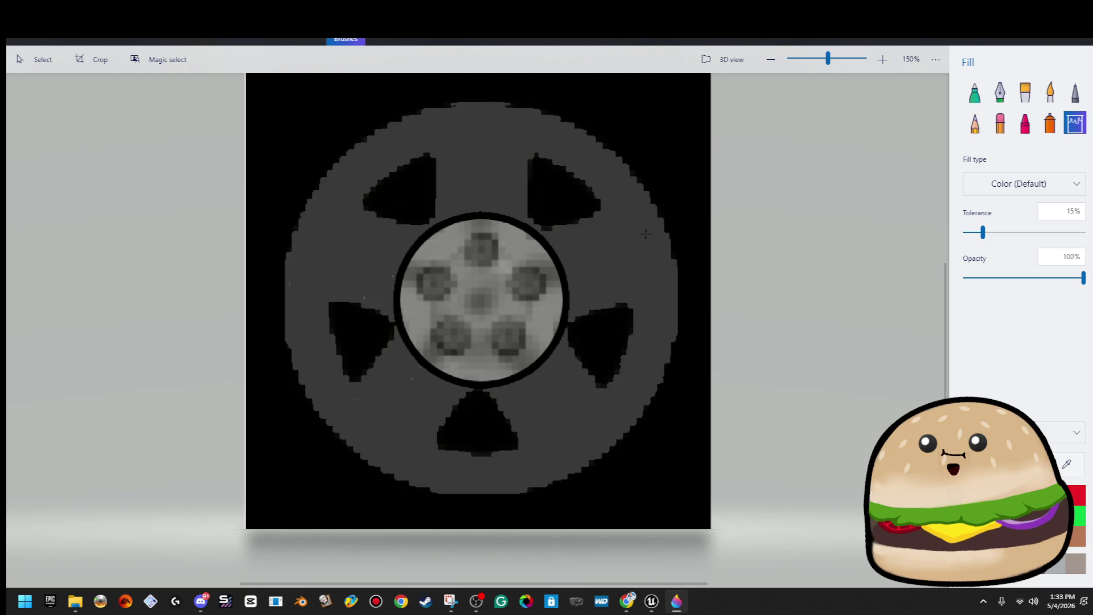
scroll(652, 283, down, 2)
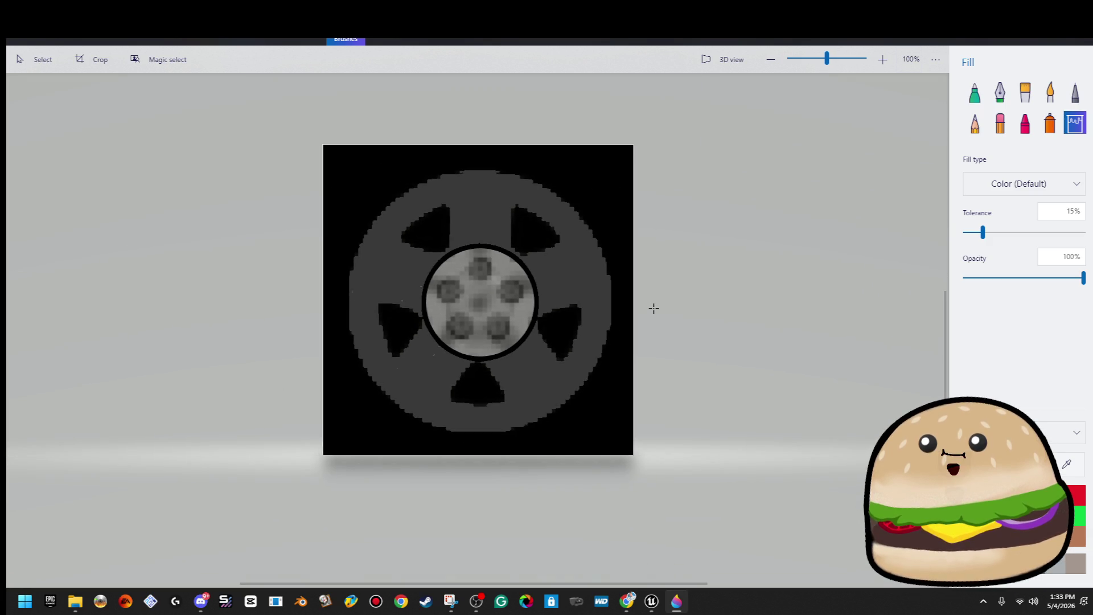
scroll(654, 308, up, 1)
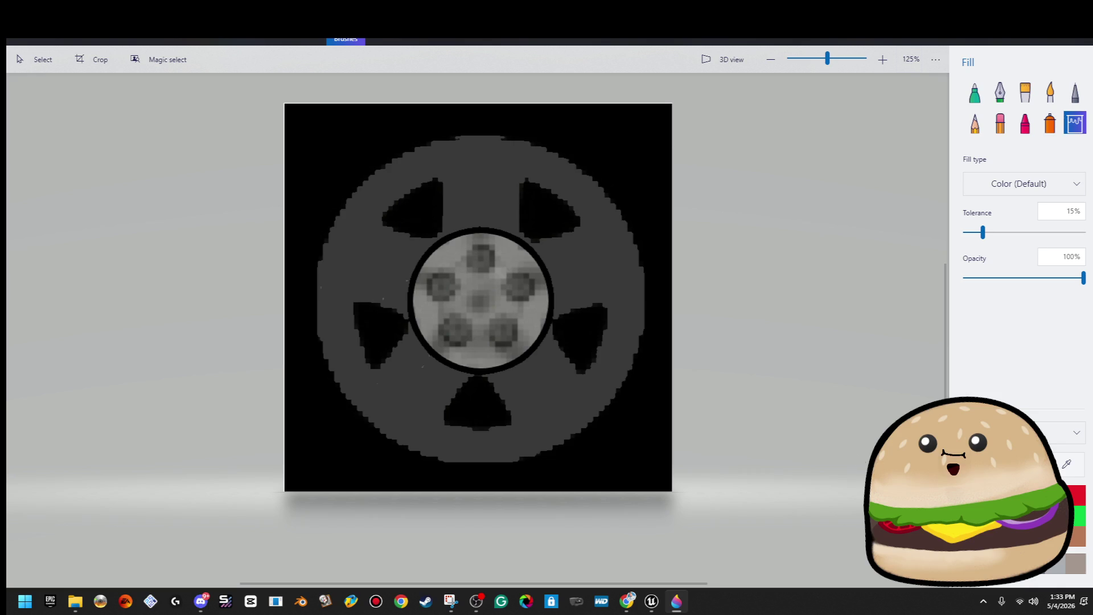
click(1020, 464)
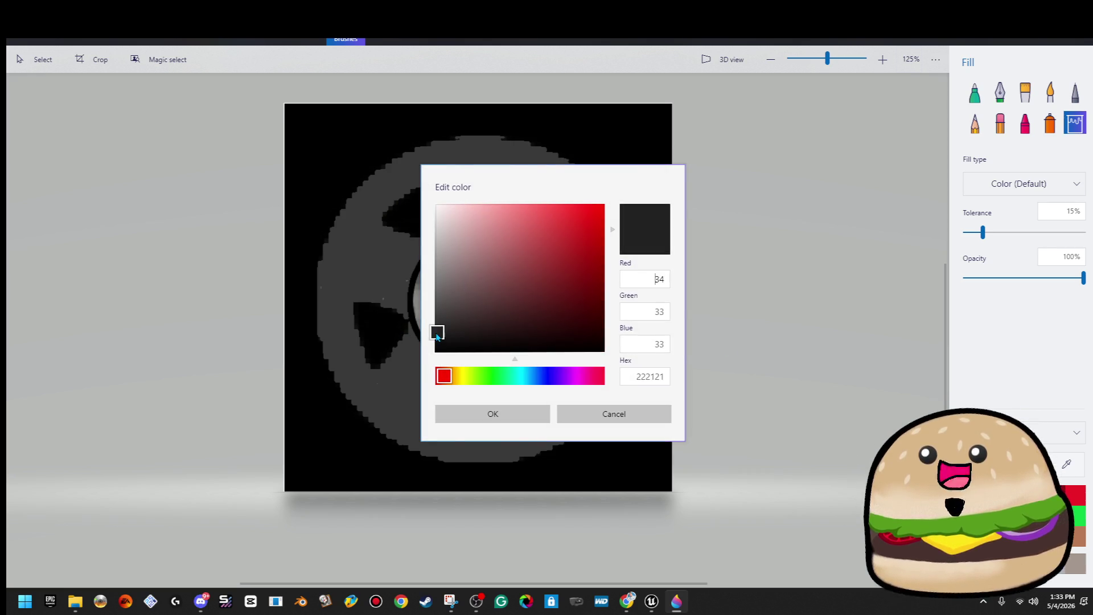
click(501, 414)
click(638, 256)
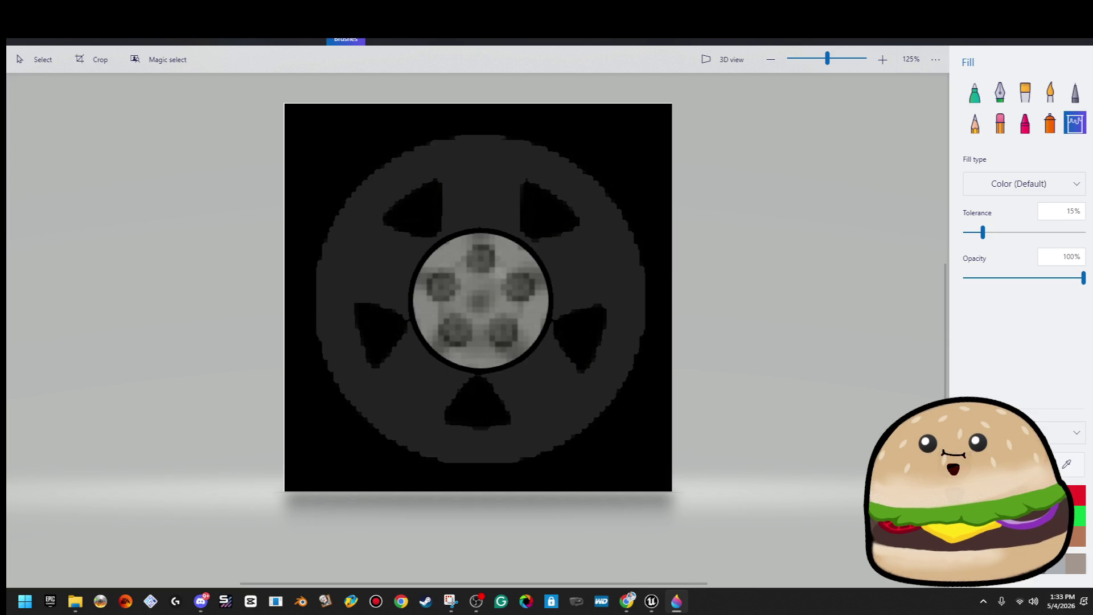
click(1019, 464)
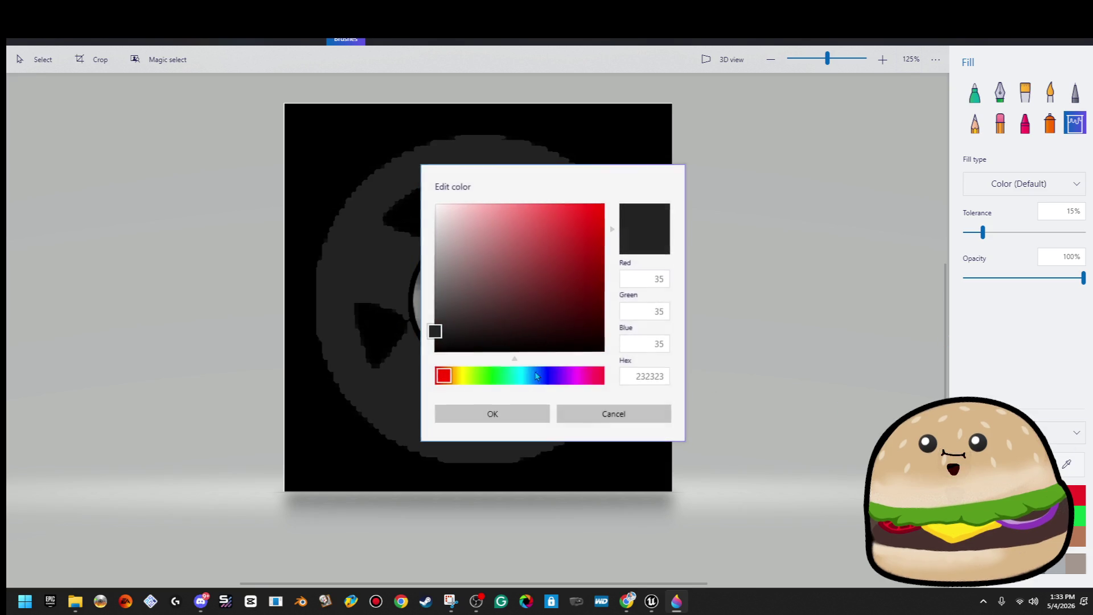
click(436, 344)
click(465, 411)
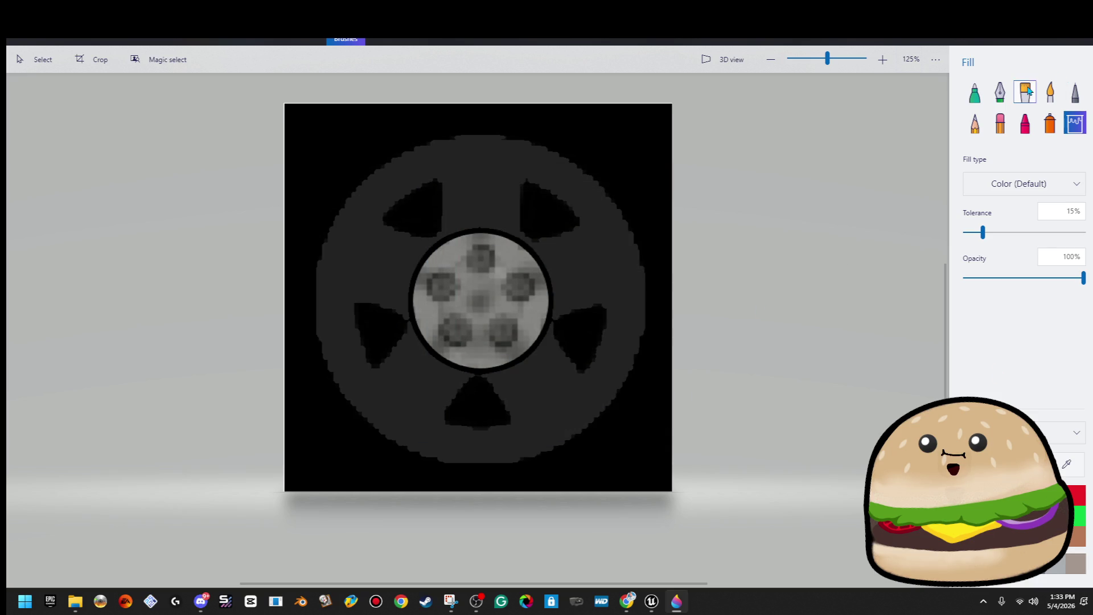
click(397, 44)
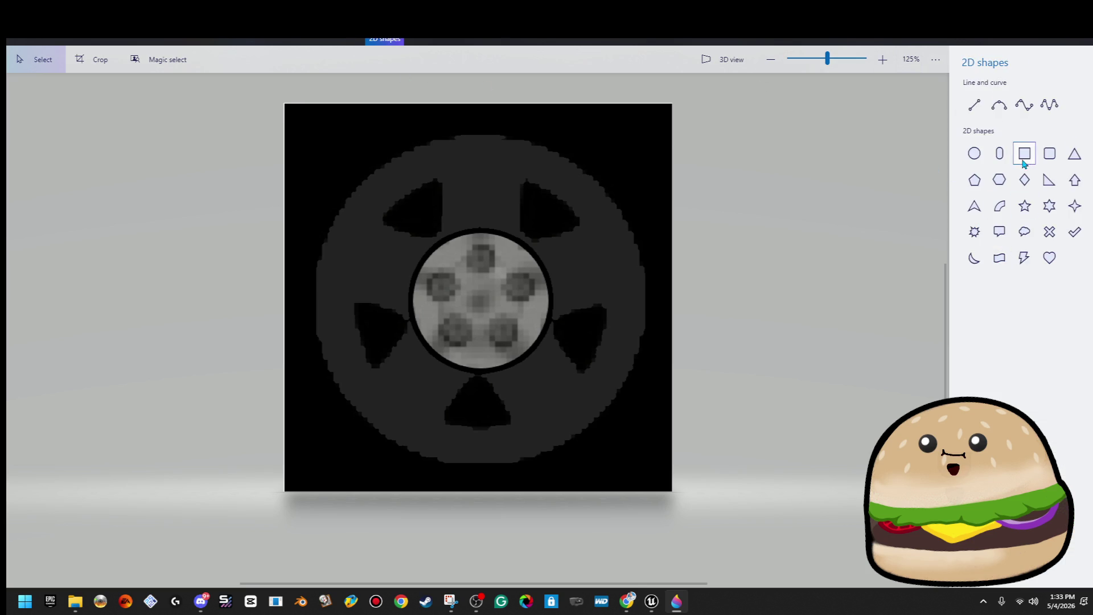
Step: Draw a 100px-thick dark grey circle over the spokes, centred between the hub and tyre
click(982, 151)
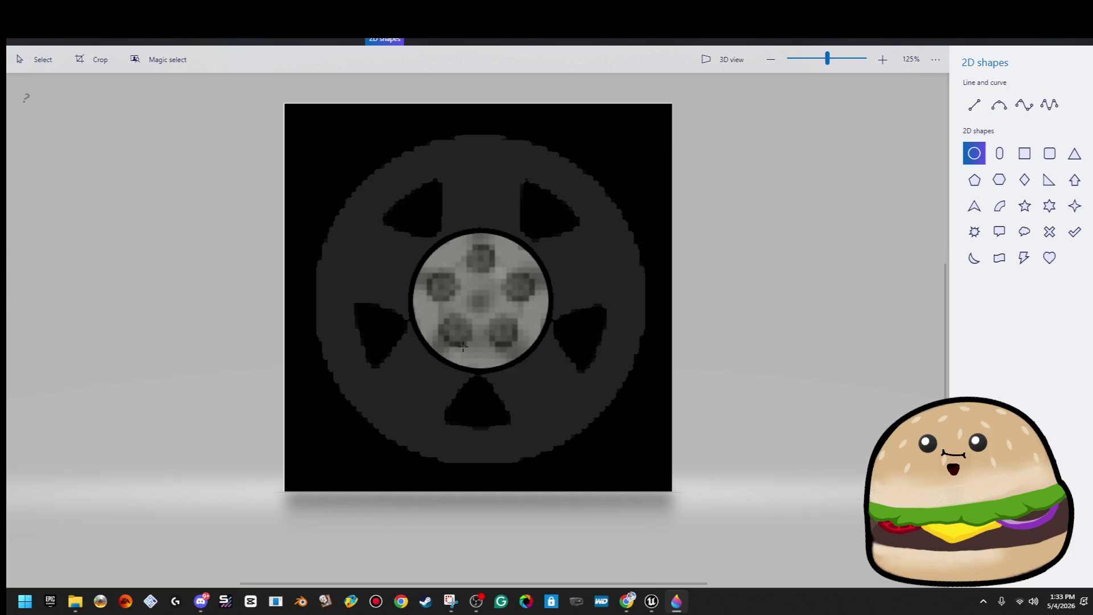
mouse_move(390, 393)
mouse_down()
mouse_move(600, 183)
mouse_move(579, 202)
mouse_move(591, 191)
mouse_up()
drag(976, 215, 1051, 215)
mouse_move(597, 394)
mouse_down()
mouse_move(708, 469)
mouse_move(696, 485)
mouse_move(531, 366)
mouse_up()
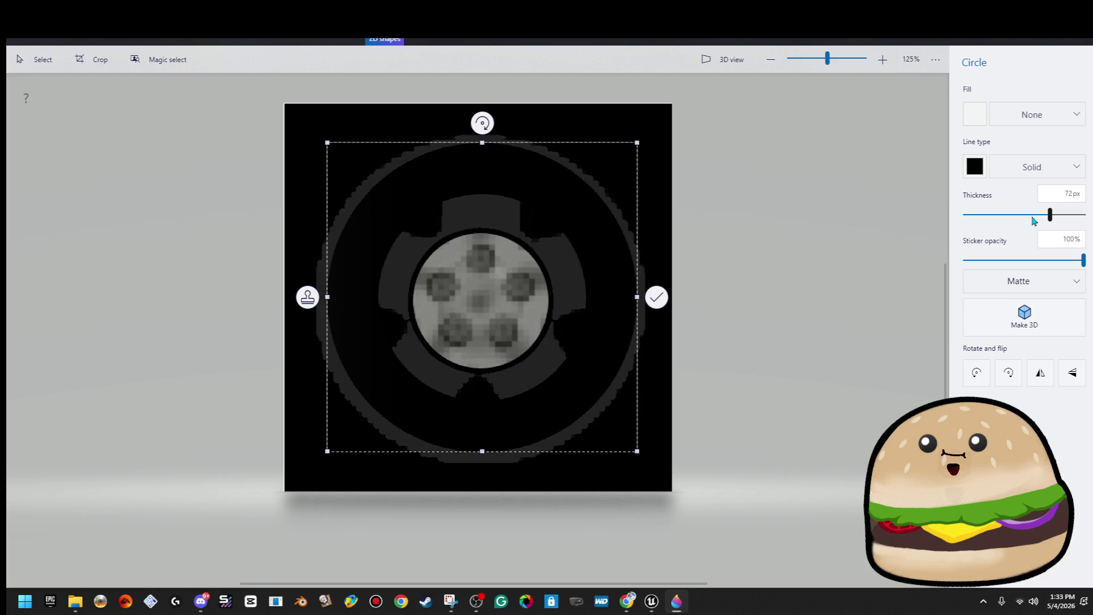
drag(1044, 221, 1092, 220)
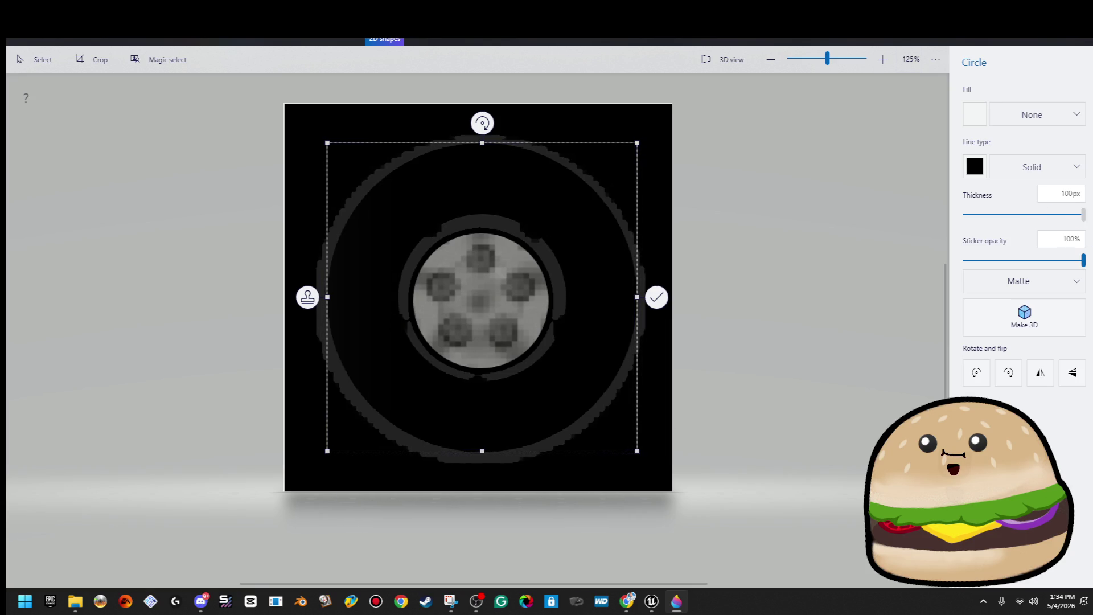
drag(637, 142, 621, 162)
drag(569, 231, 581, 224)
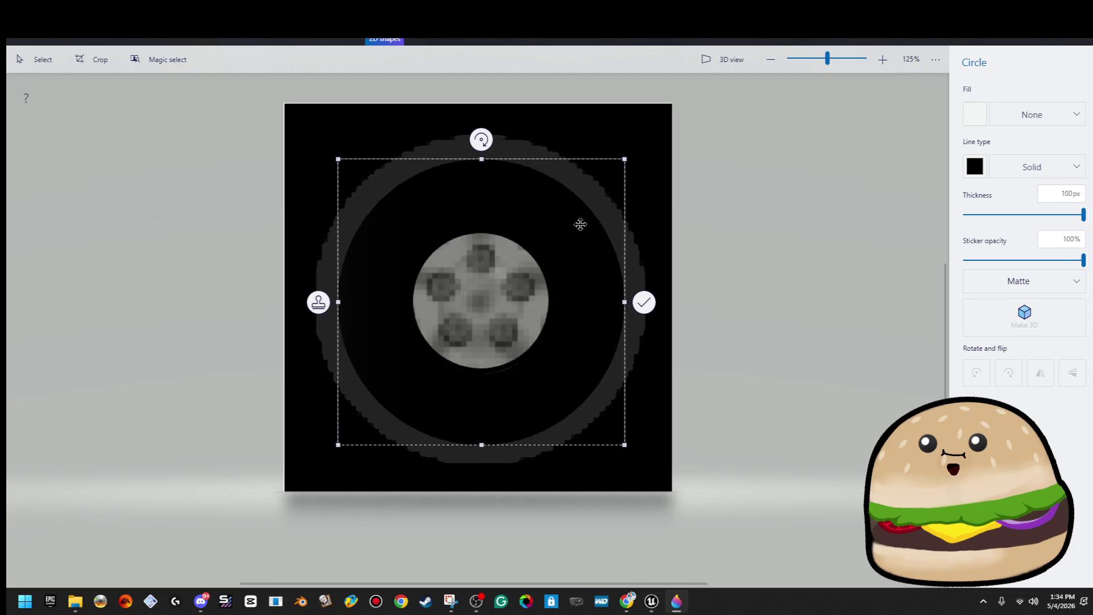
click(972, 170)
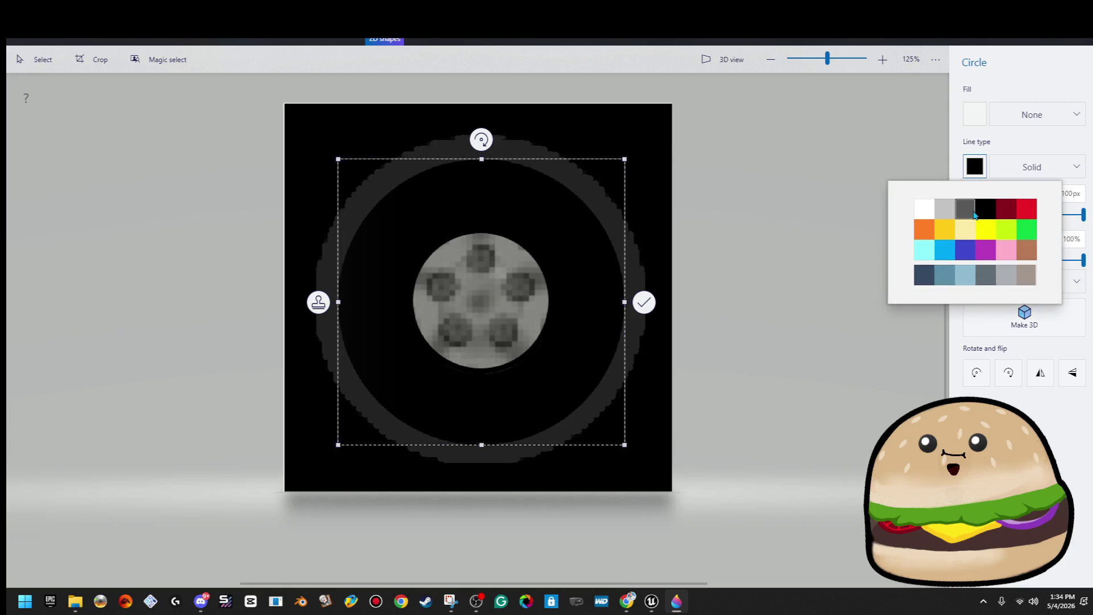
click(976, 213)
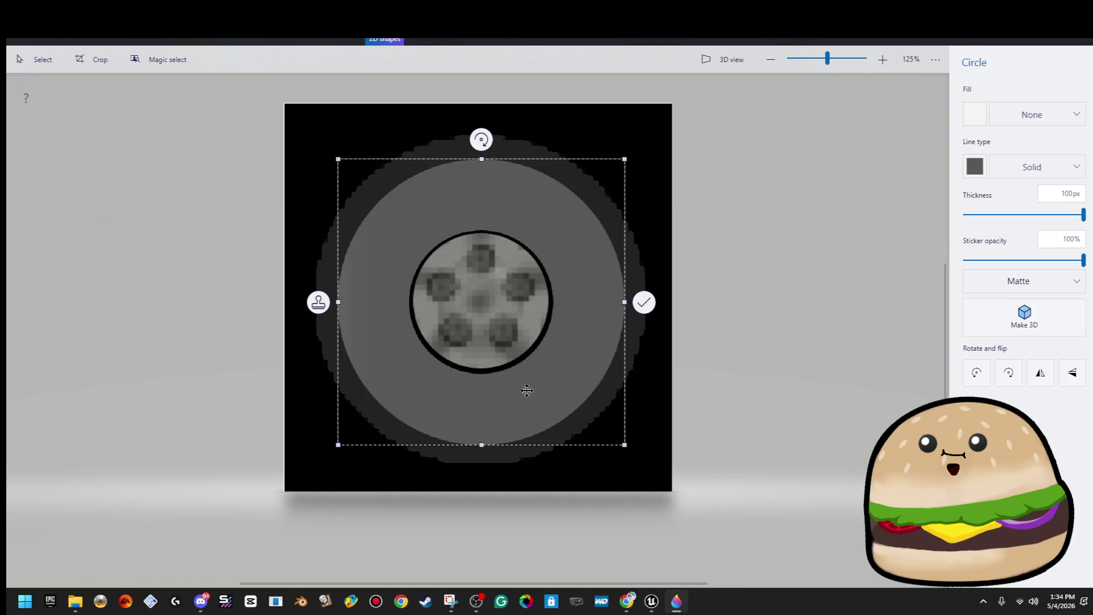
drag(520, 391, 527, 389)
key(Return)
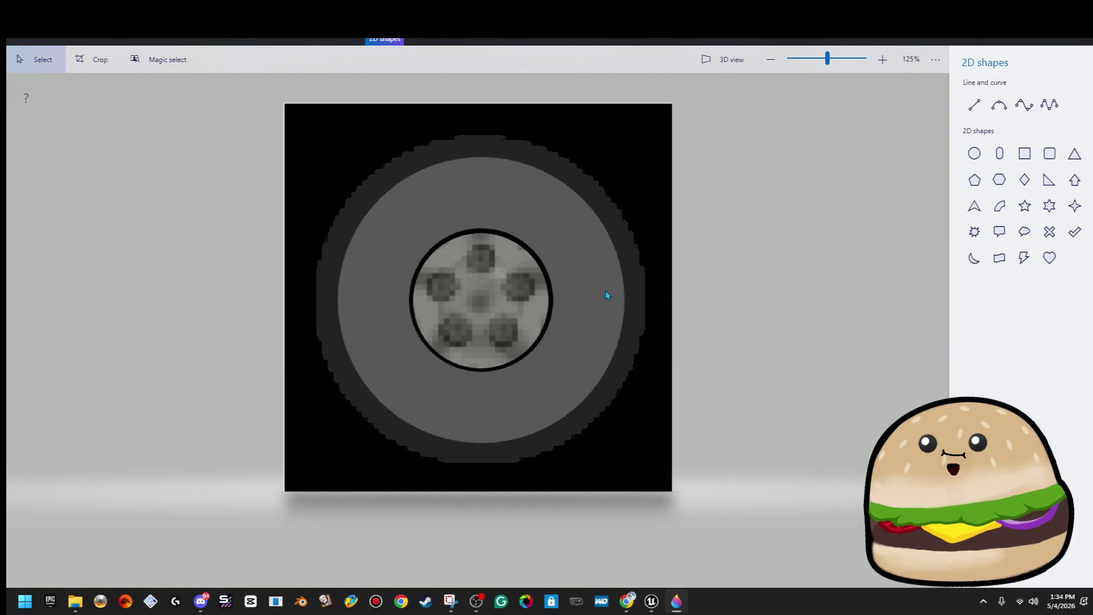
Step: Sample the tyre's dark grey and fill the light inner tyre ring with it
key(b)
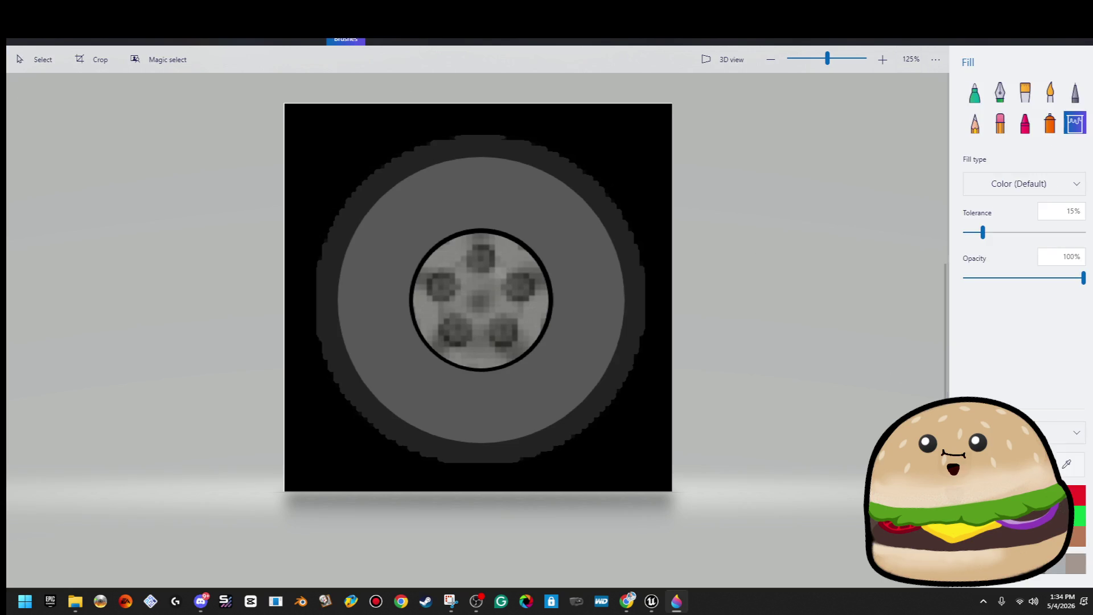
click(1065, 466)
click(630, 279)
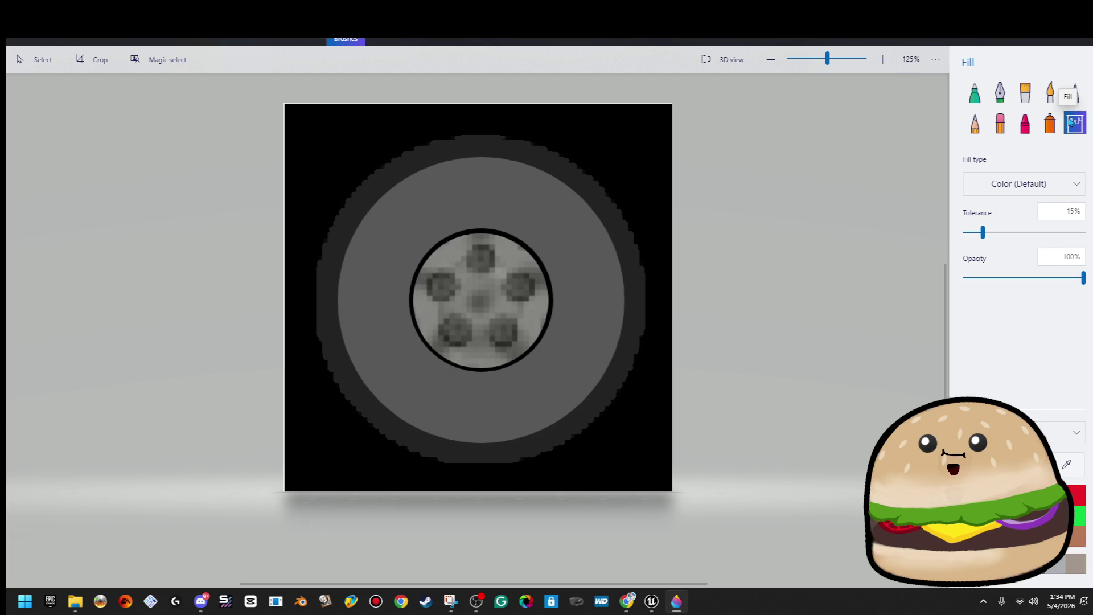
click(602, 263)
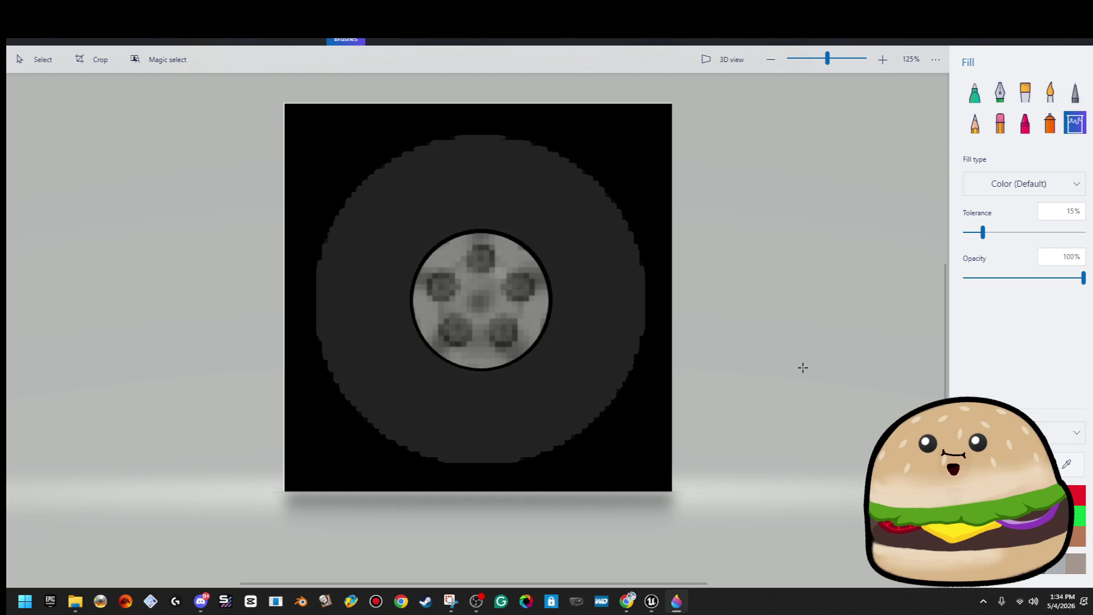
key(ctrl+z)
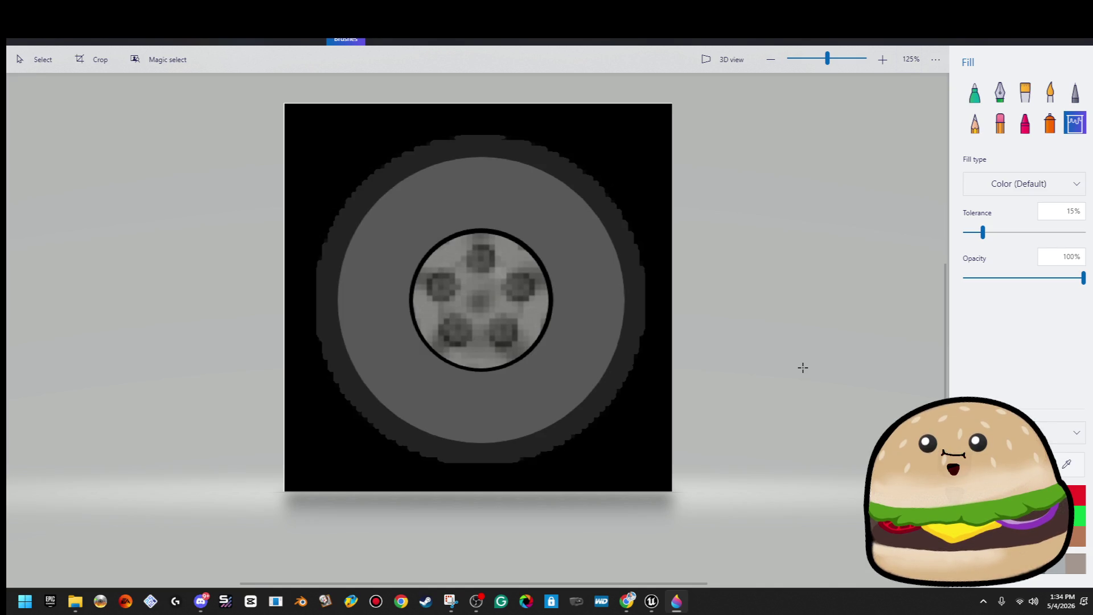
key(ctrl+y)
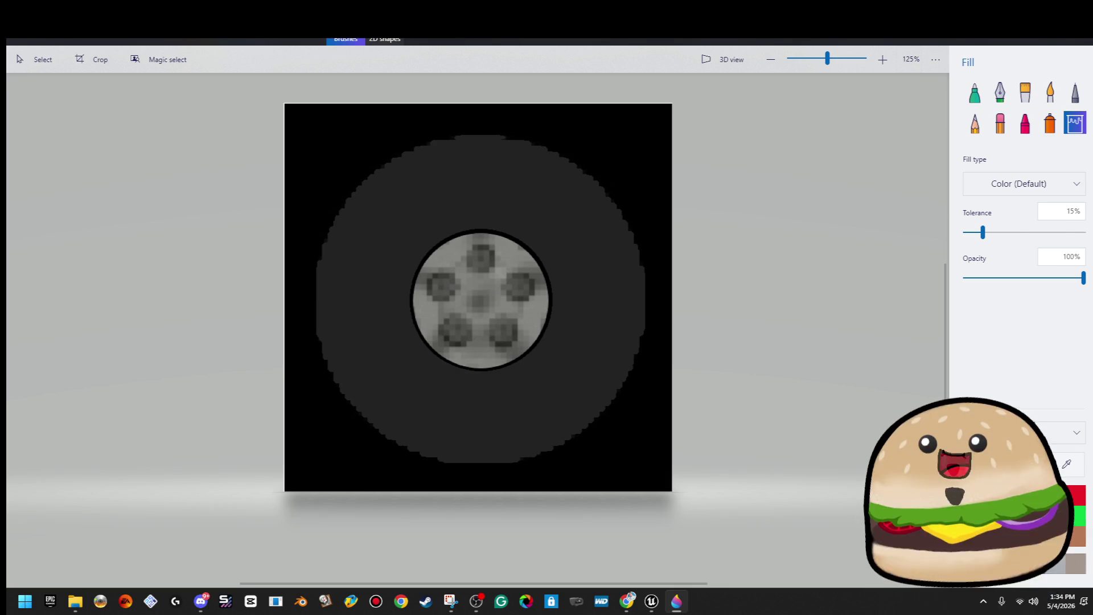
Step: Draw a large circle over the tyre with a solid black 23px outline
click(385, 39)
click(975, 153)
drag(374, 442, 623, 194)
drag(1016, 215, 992, 215)
click(1018, 170)
click(1019, 169)
click(975, 166)
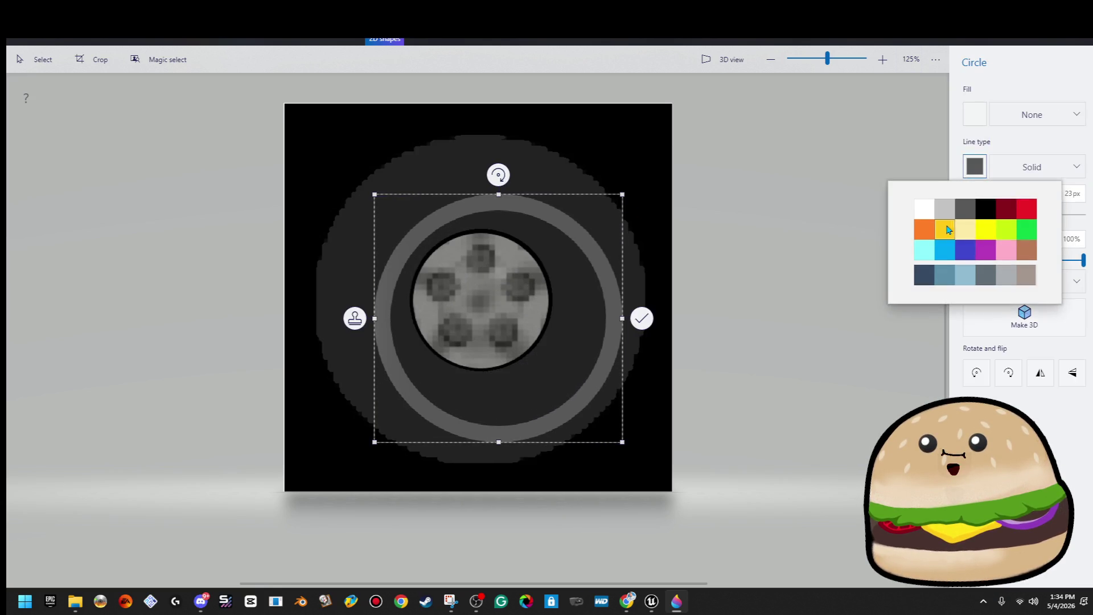
click(988, 208)
Step: Fit the black ring to the tyre's outer edge, thin it to 13px and commit it
drag(620, 339, 578, 340)
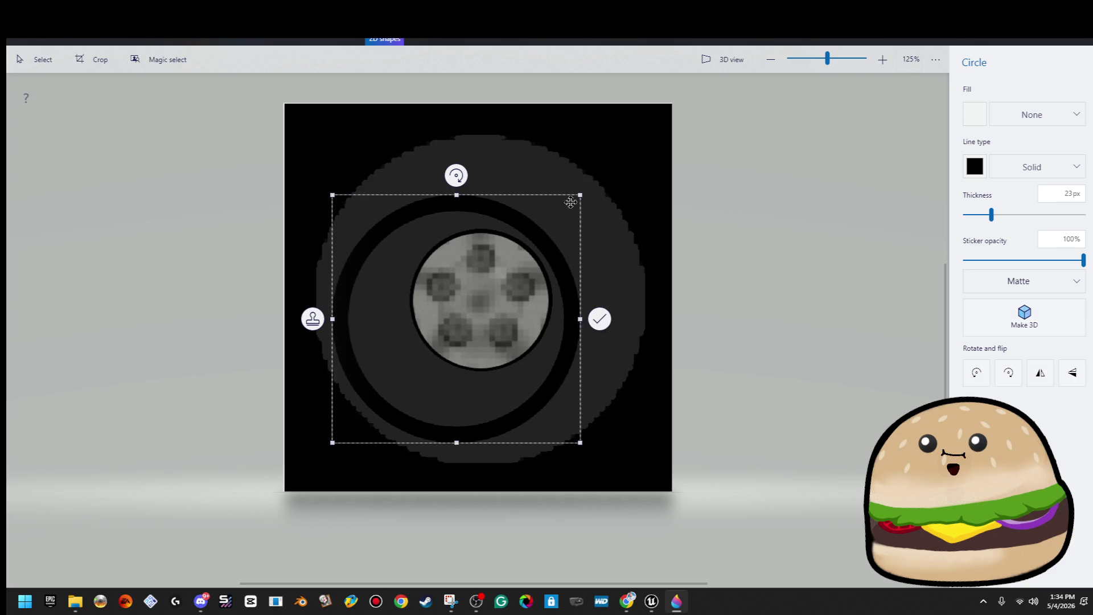
drag(574, 200, 658, 152)
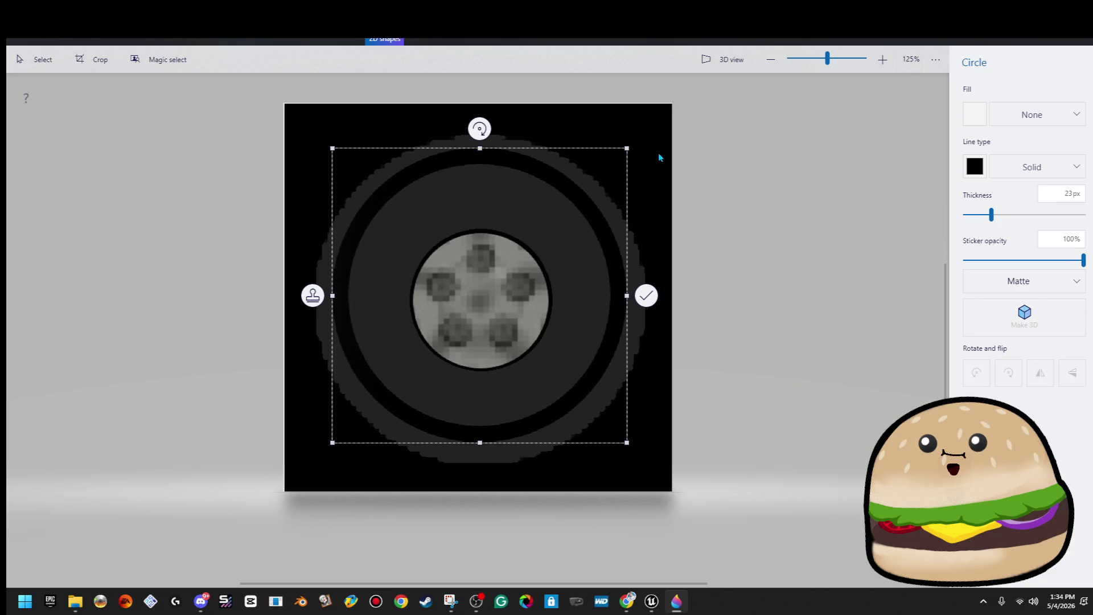
drag(619, 436, 598, 410)
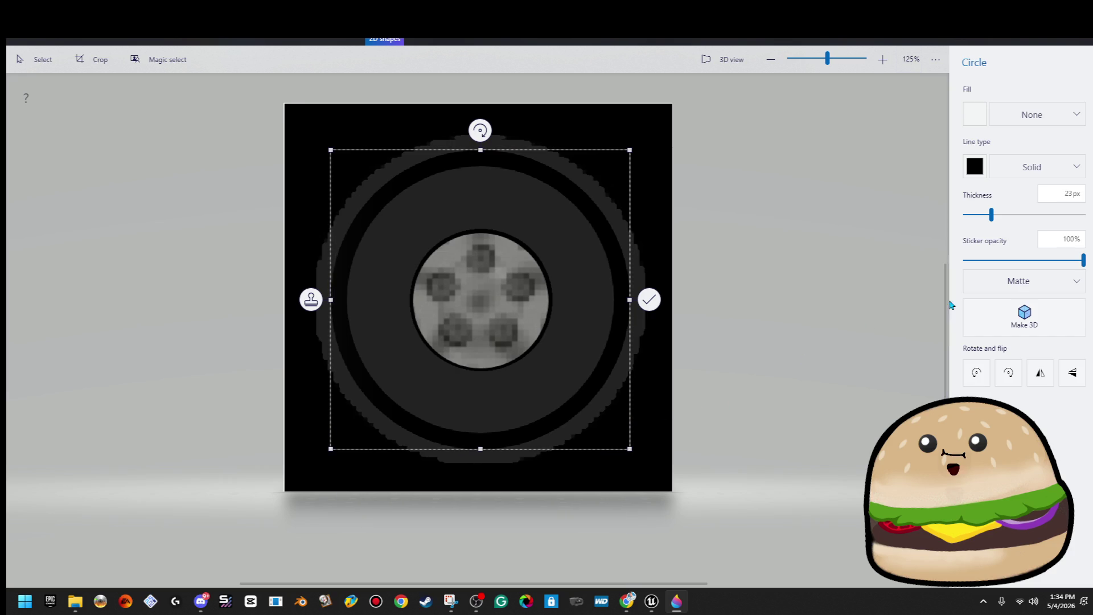
drag(991, 215, 980, 215)
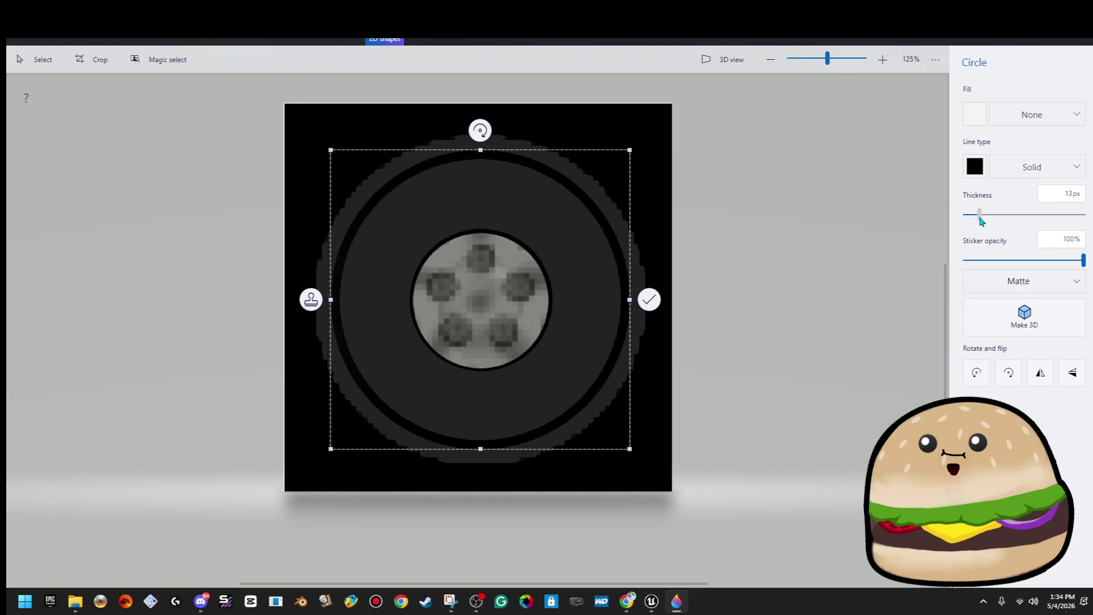
click(826, 249)
click(974, 153)
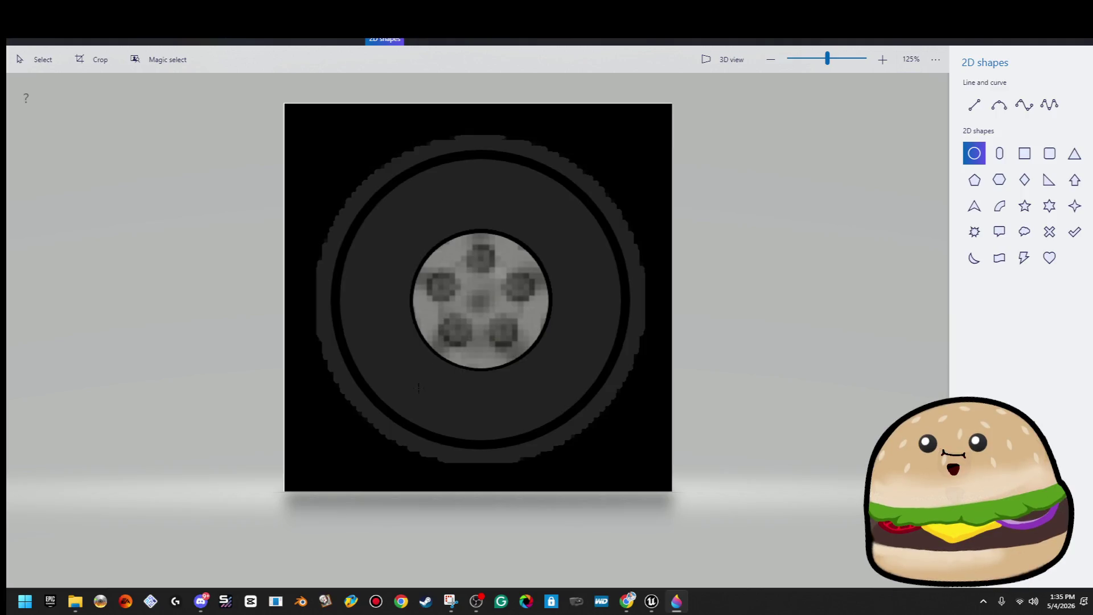
Step: Draw and commit a ring around the central hub, then undo it
drag(419, 389, 581, 226)
drag(567, 307, 548, 305)
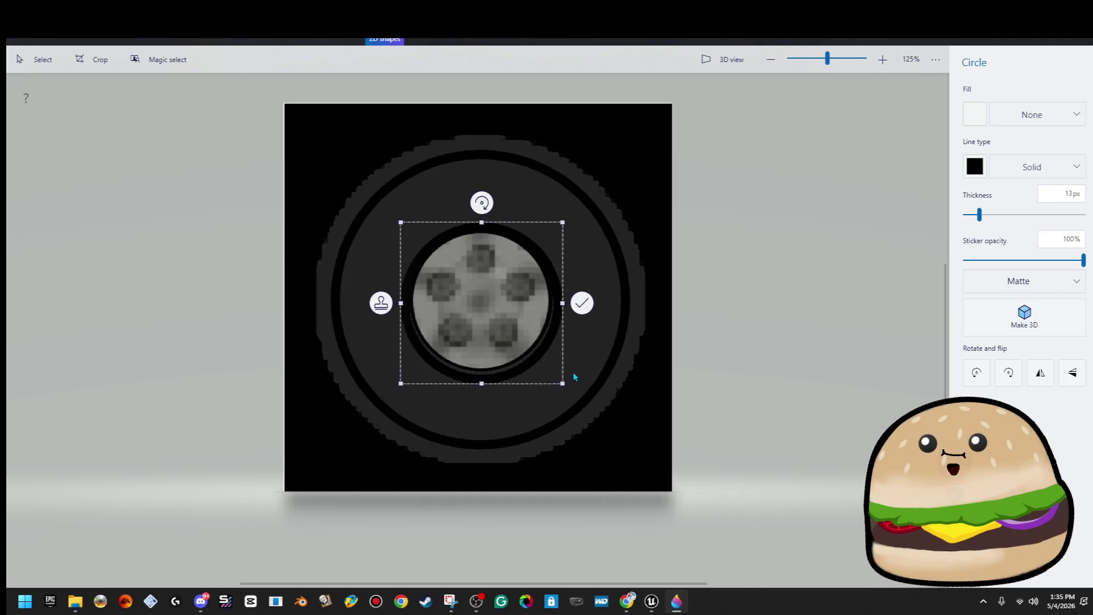
drag(563, 384, 532, 354)
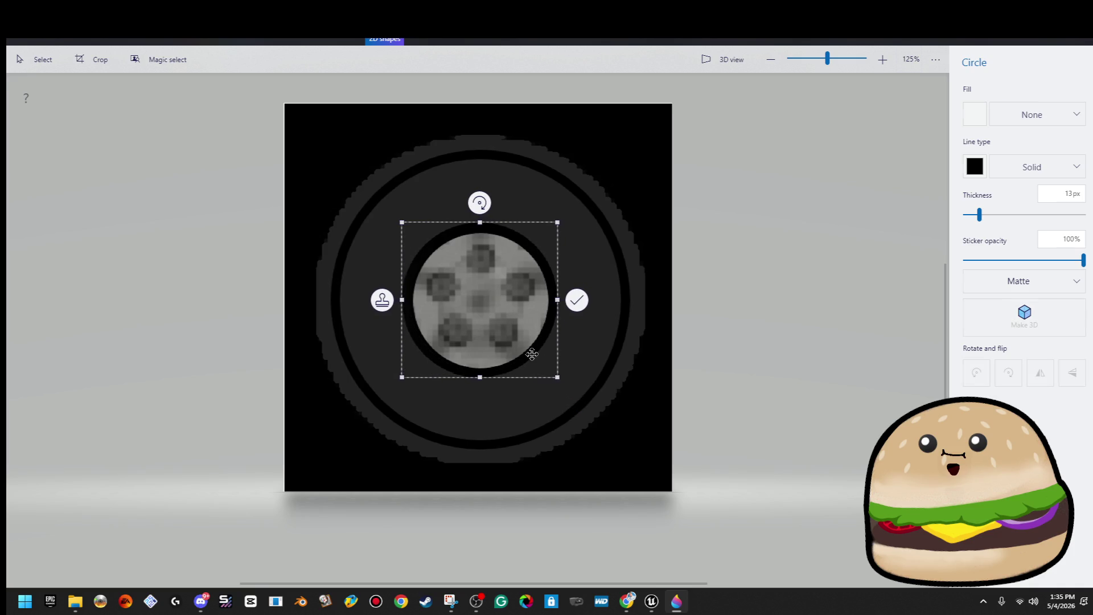
click(584, 362)
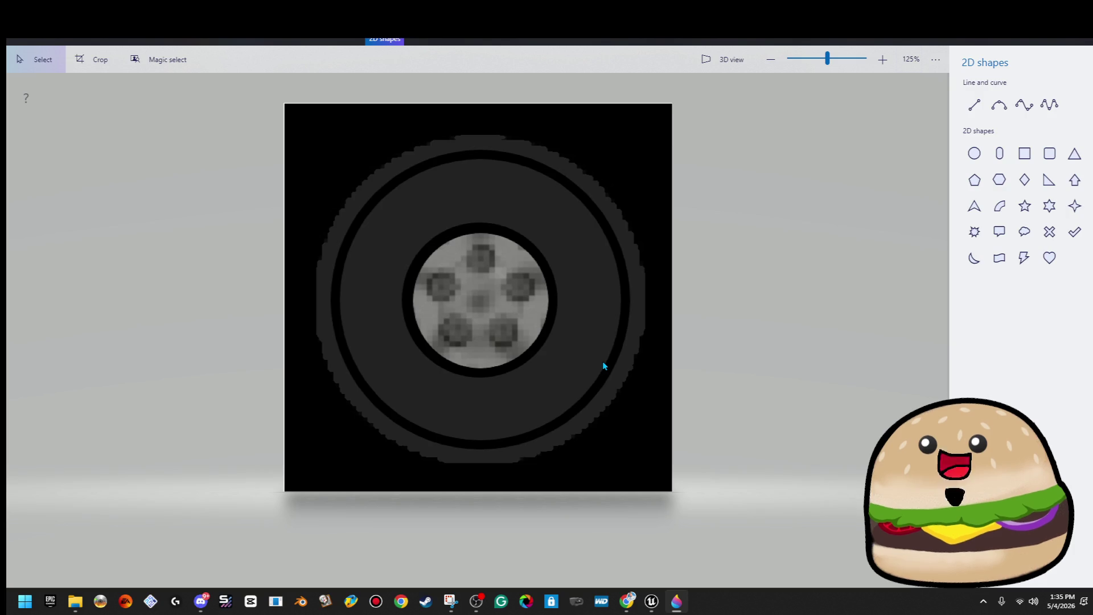
key(ctrl+z)
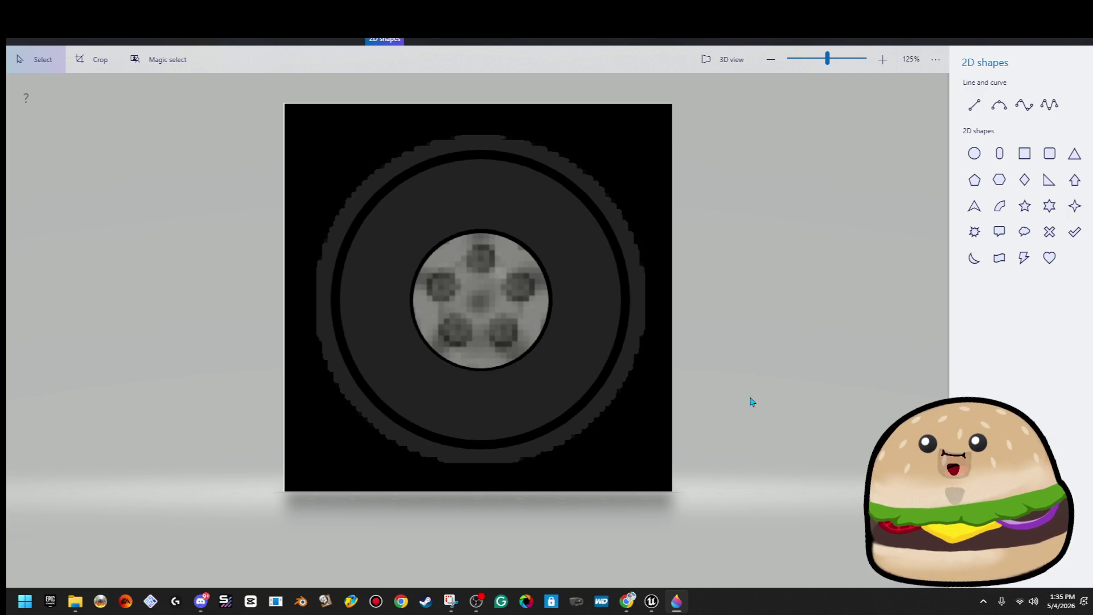
Step: Redraw a centred ring around the hub and commit it, deleting a stray small circle
click(975, 157)
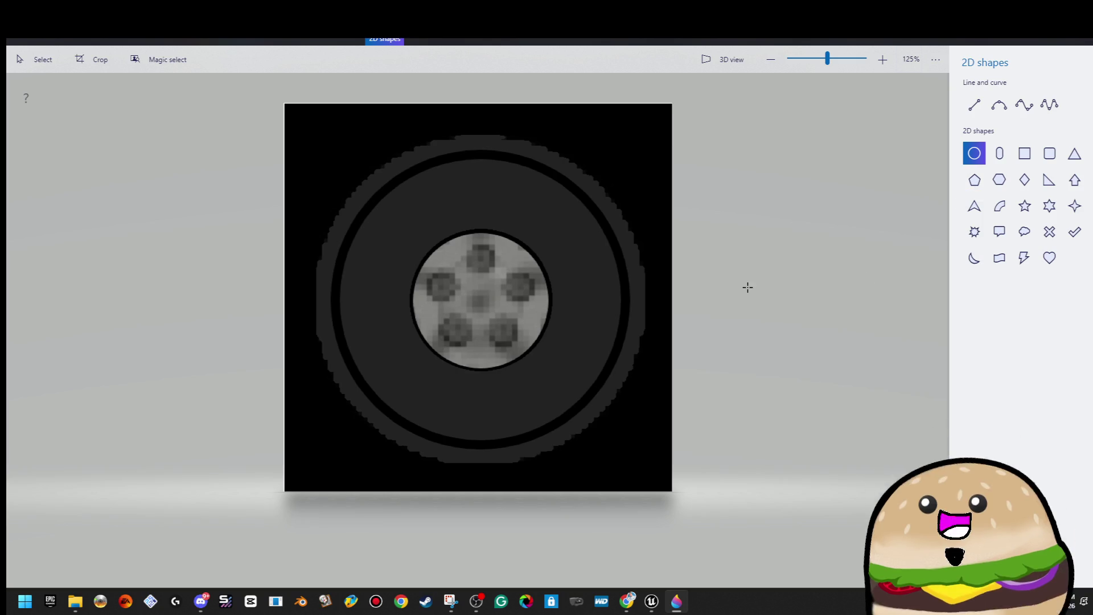
drag(411, 380, 564, 225)
drag(517, 324, 511, 322)
click(645, 311)
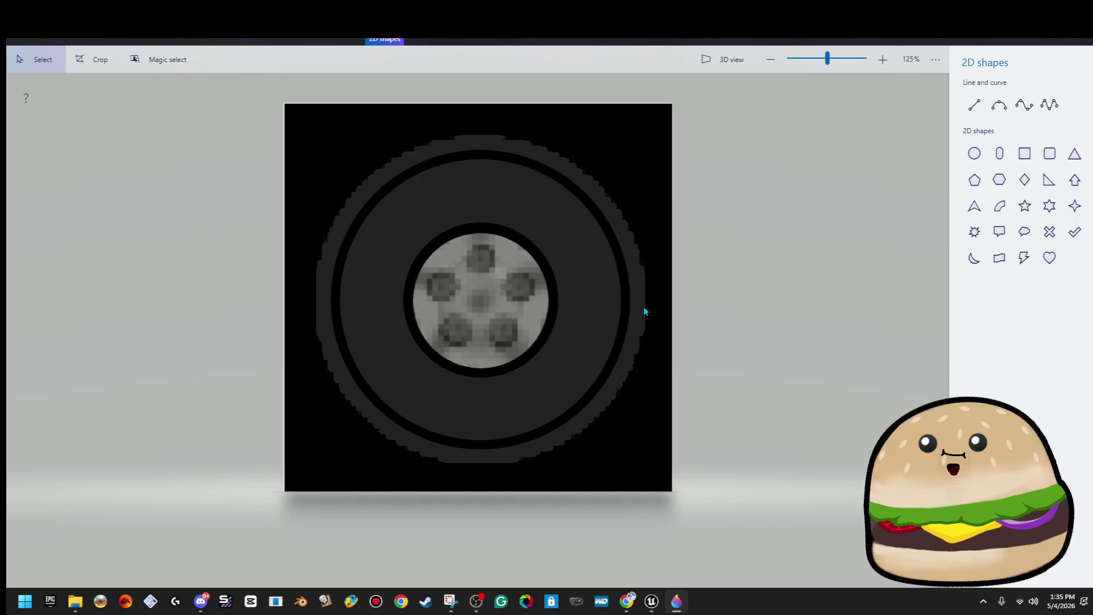
click(975, 154)
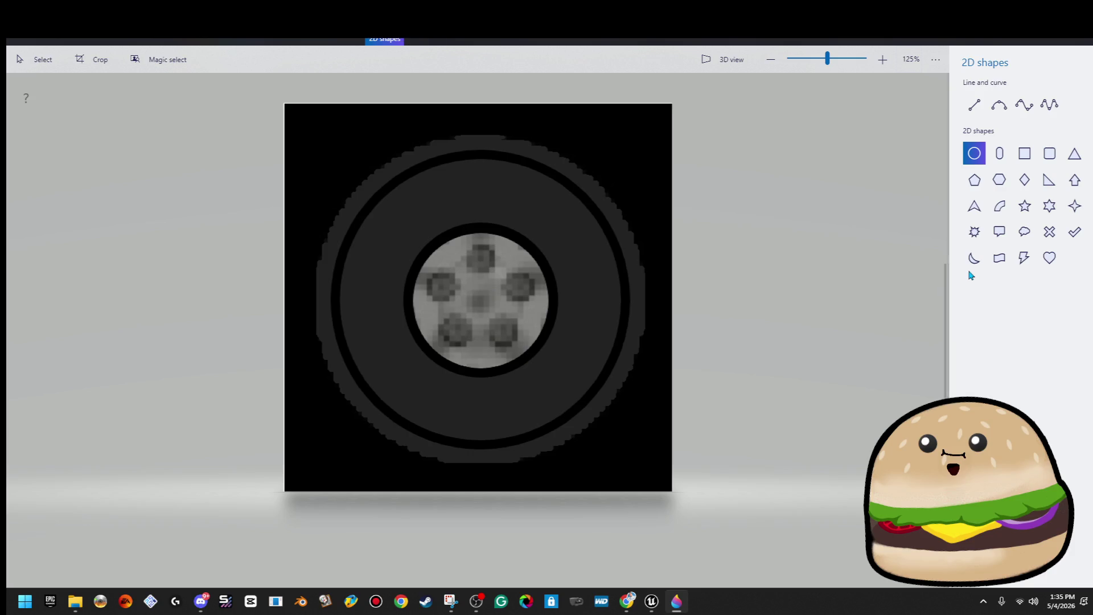
mouse_move(592, 268)
mouse_down()
mouse_move(609, 285)
mouse_move(566, 286)
mouse_up()
key(Delete)
Step: Place a trial 3D cylinder right of the hub, then draw a small 2D circle there
click(423, 39)
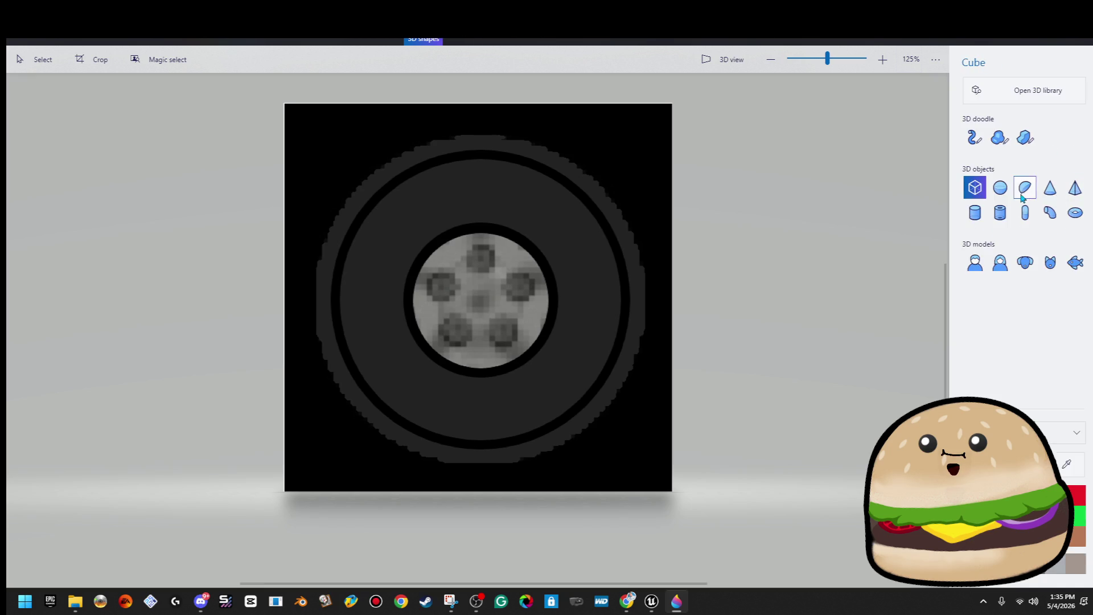
click(1000, 187)
click(974, 220)
mouse_move(560, 285)
mouse_down()
mouse_move(596, 307)
mouse_move(597, 320)
mouse_move(627, 285)
mouse_up()
click(614, 369)
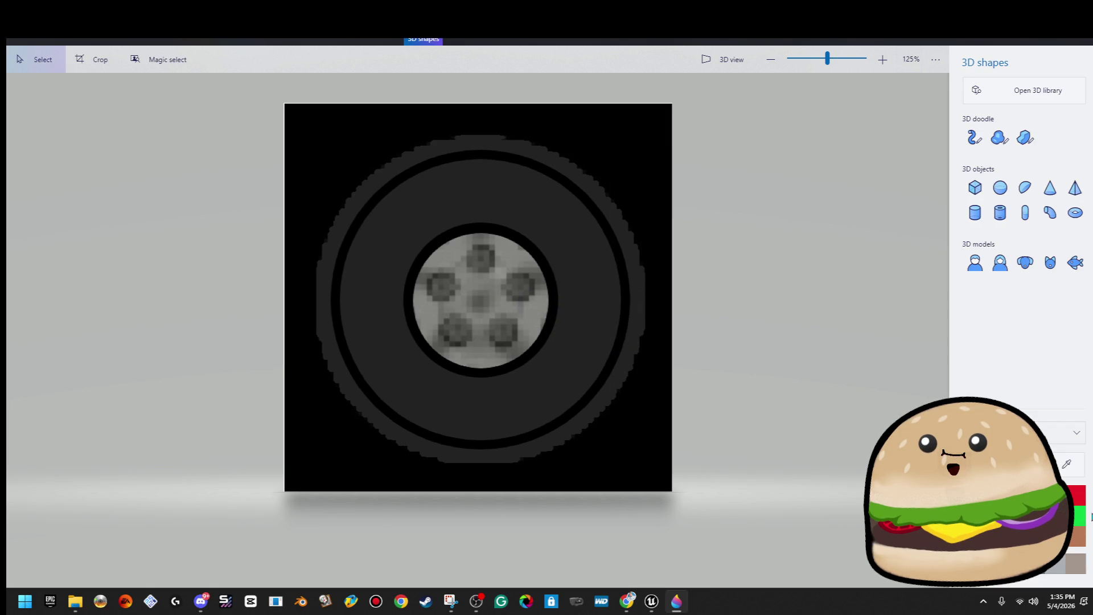
click(386, 35)
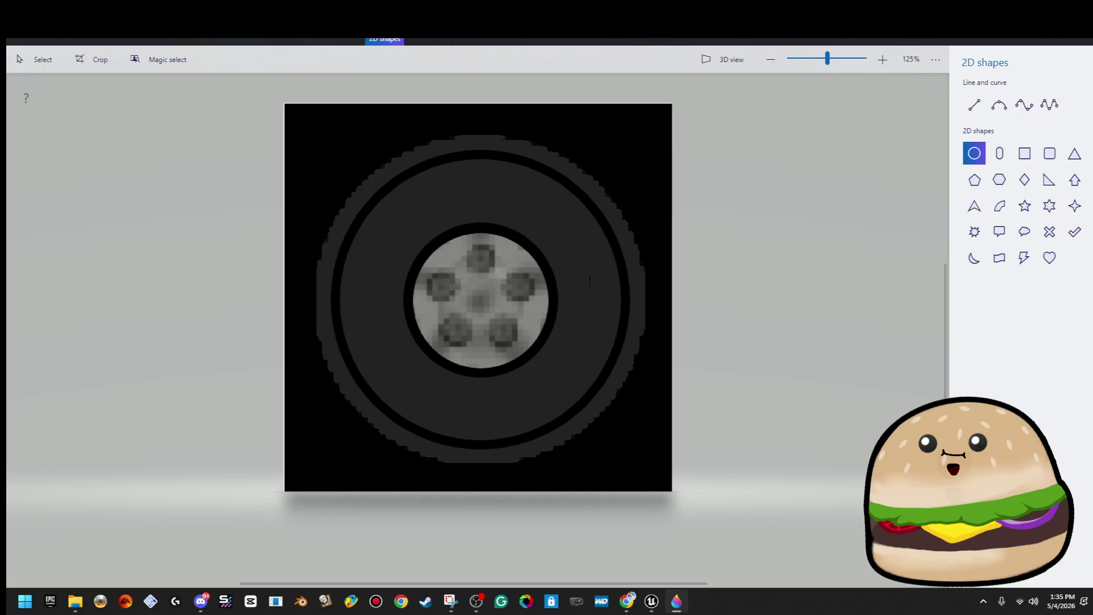
mouse_move(590, 280)
mouse_down()
mouse_move(574, 296)
mouse_move(607, 312)
mouse_up()
Step: Give the small circle a solid black fill and commit it as a hole
click(1025, 114)
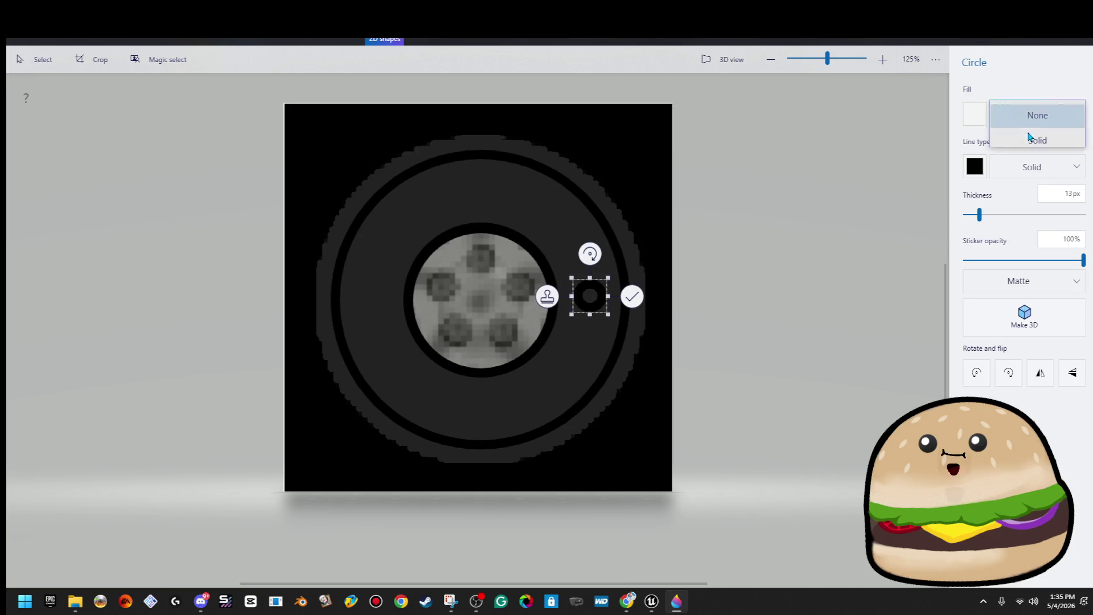
click(1031, 154)
click(975, 114)
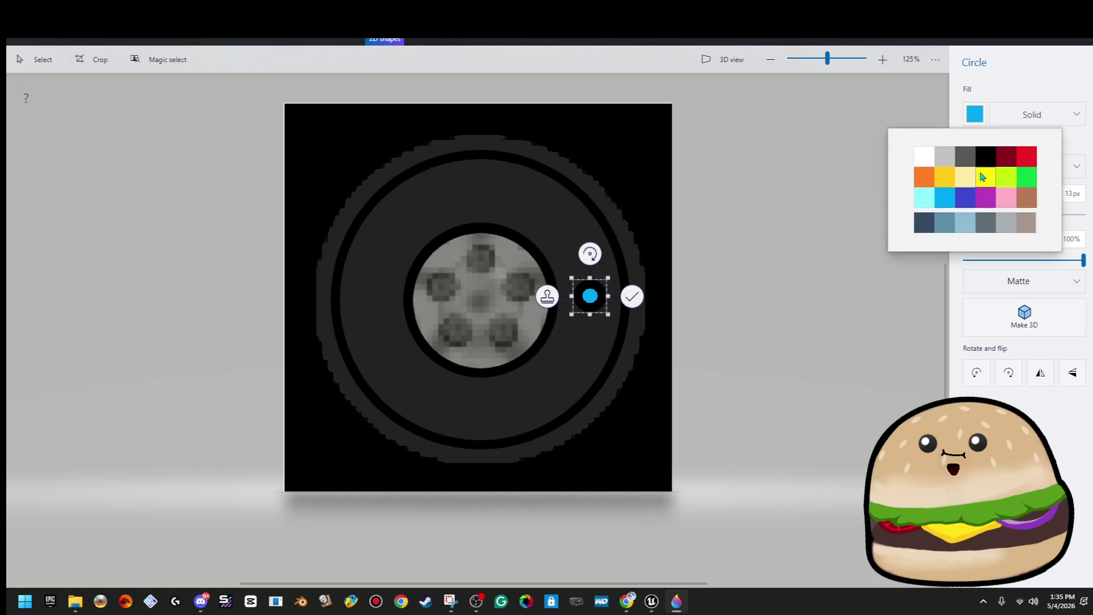
click(933, 219)
scroll(577, 305, up, 5)
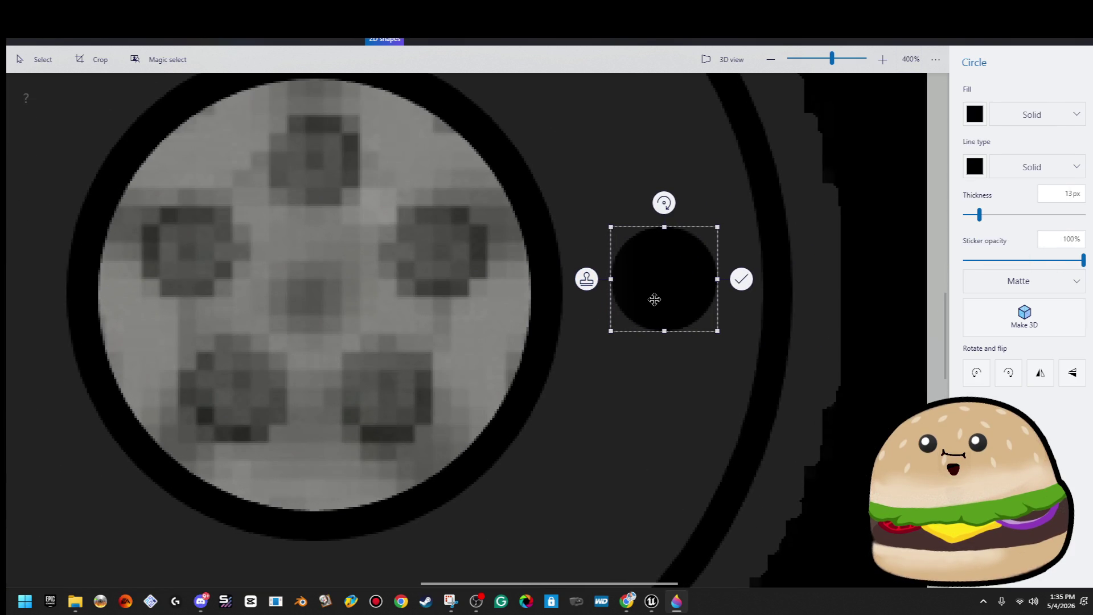
click(756, 282)
Step: Select the black hole and paste a duplicate of it
scroll(771, 285, down, 1)
scroll(771, 283, down, 1)
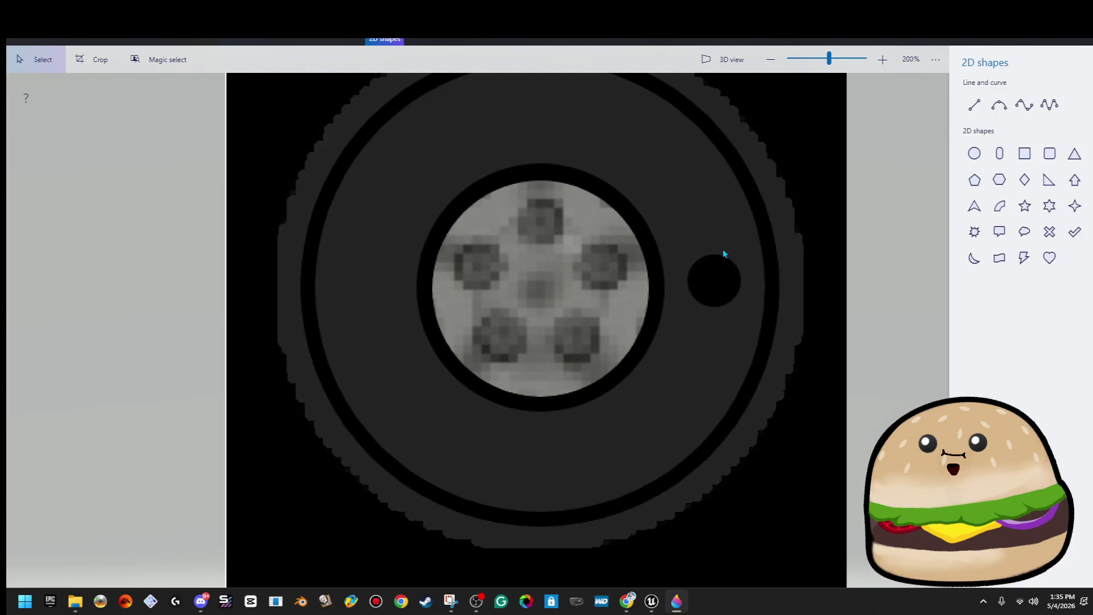
drag(679, 245, 749, 315)
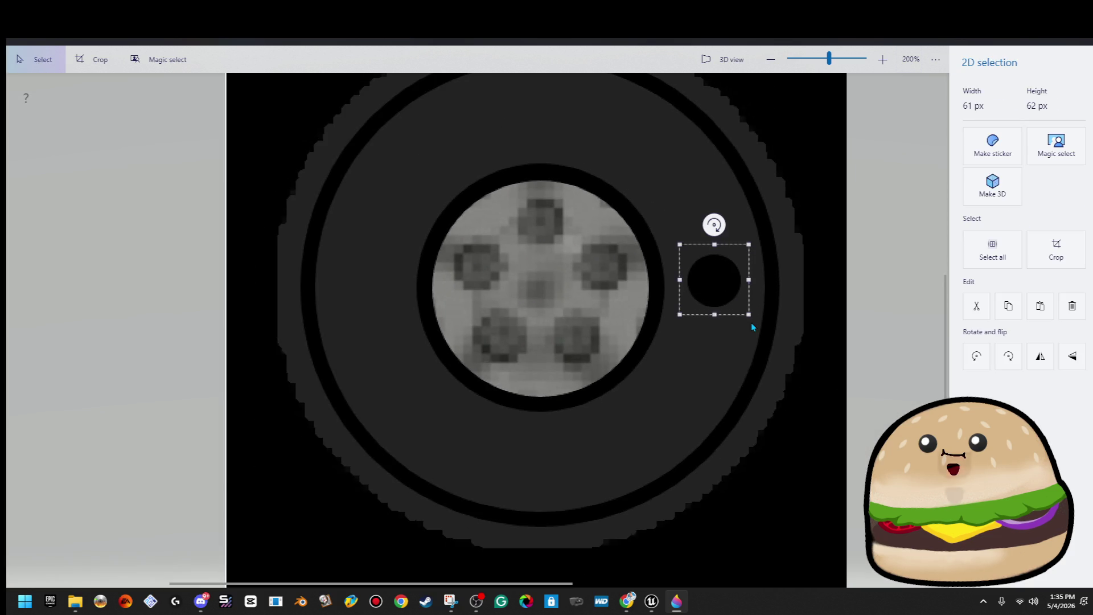
key(ctrl+c)
key(ctrl+v)
Step: Place hole copies to the left of the hub and just below it
key(Left)
key(Left)
key(Left)
key(Left)
key(Left)
key(Left)
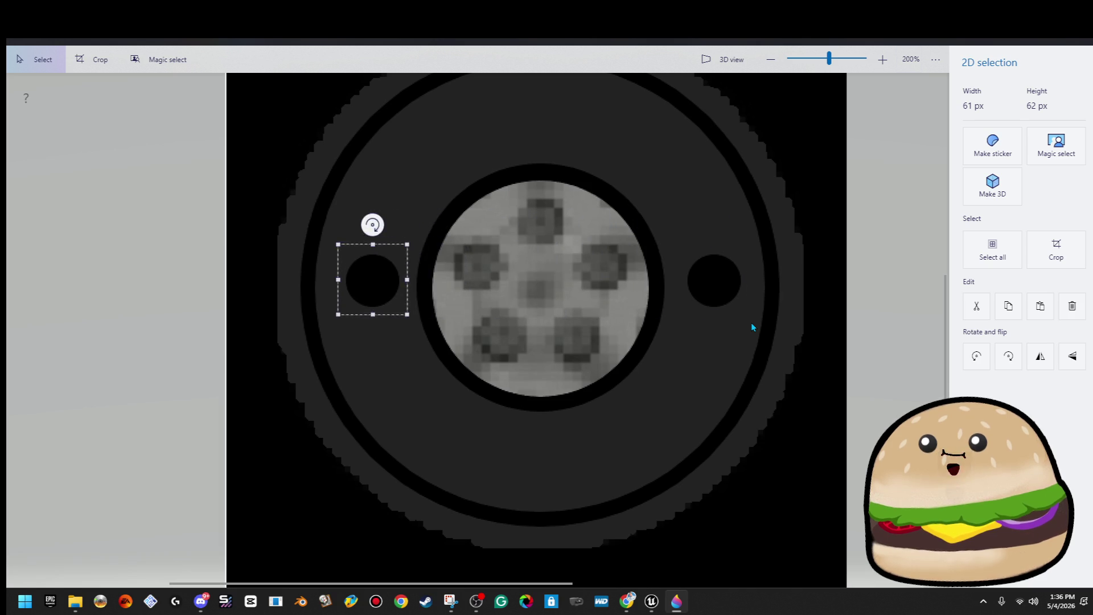
key(Escape)
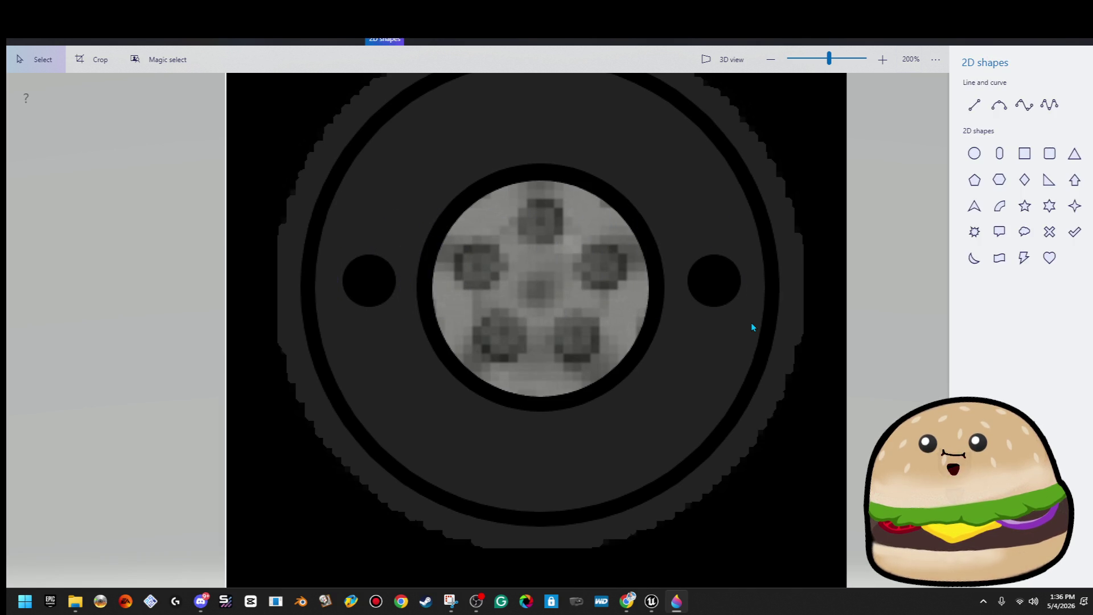
key(ctrl+minus)
key(ctrl+v)
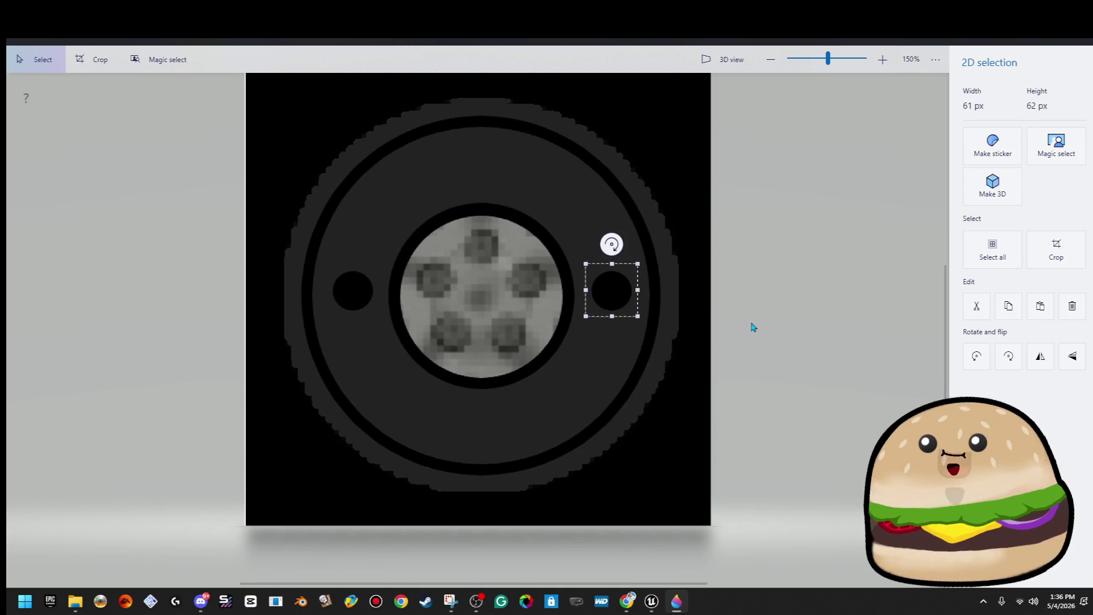
mouse_move(624, 302)
mouse_down()
mouse_move(493, 171)
mouse_move(497, 179)
mouse_up()
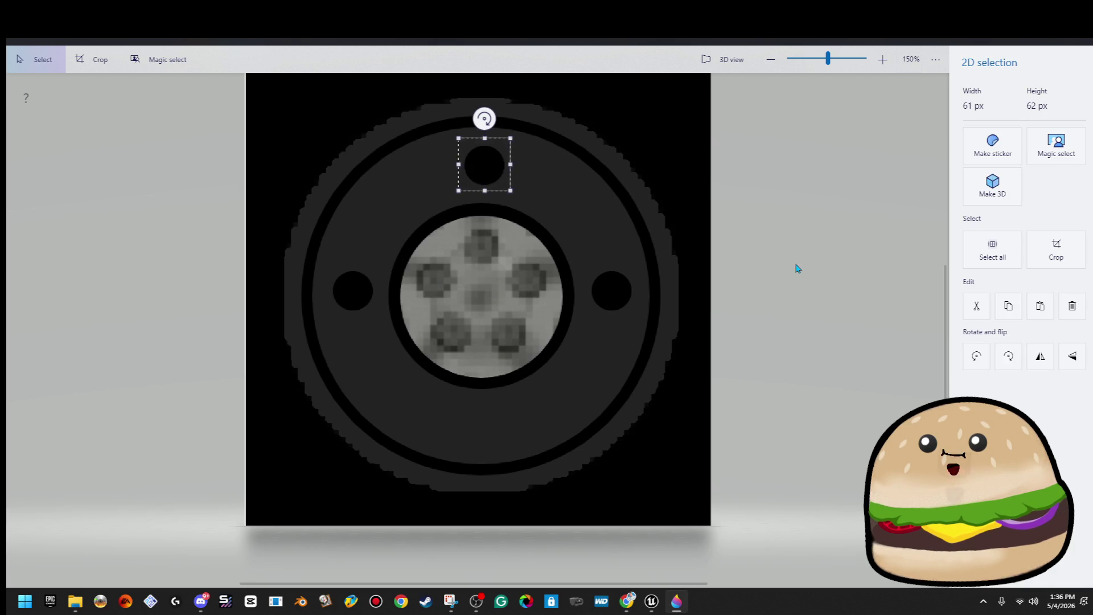
key(Down)
key(Down)
key(Down)
key(Down)
key(Down)
key(Down)
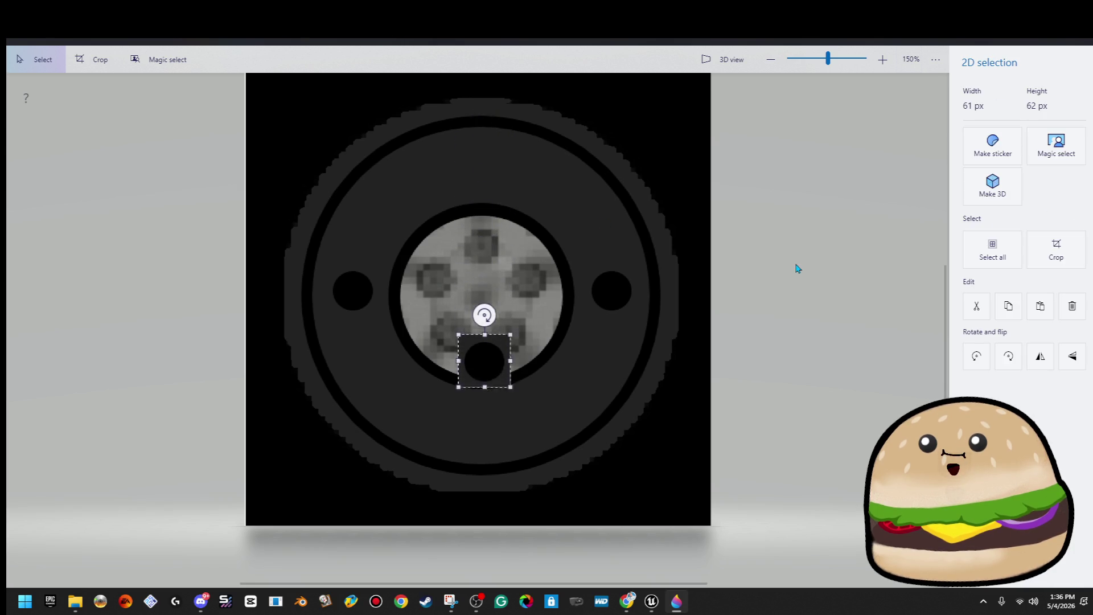
key(Down)
key(s)
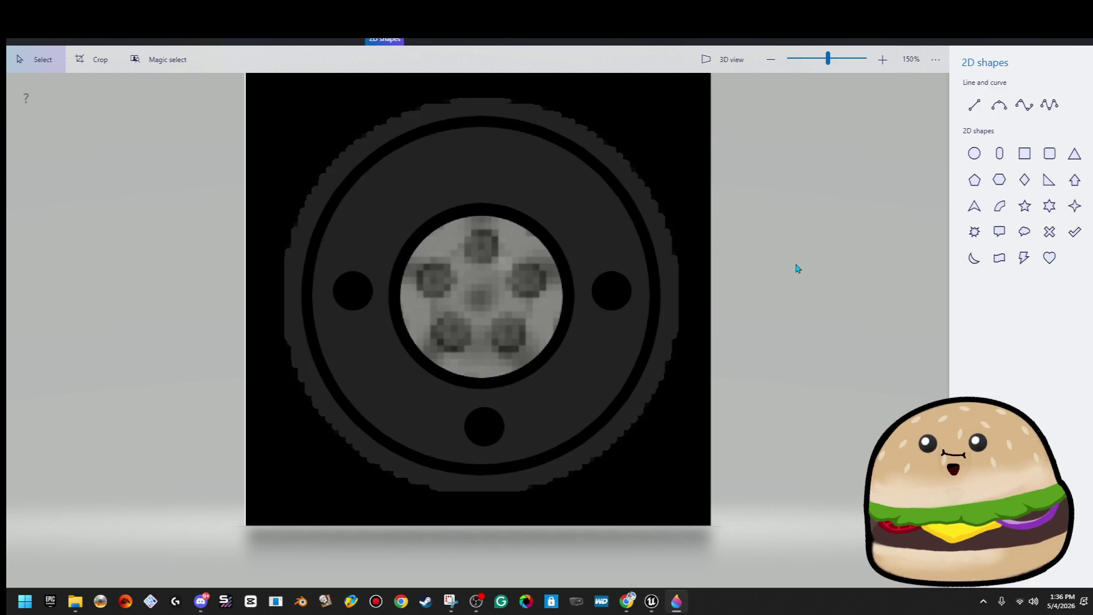
Step: Paste and position holes at the top, upper-right and upper-left of the rim
key(ctrl+v)
key(s)
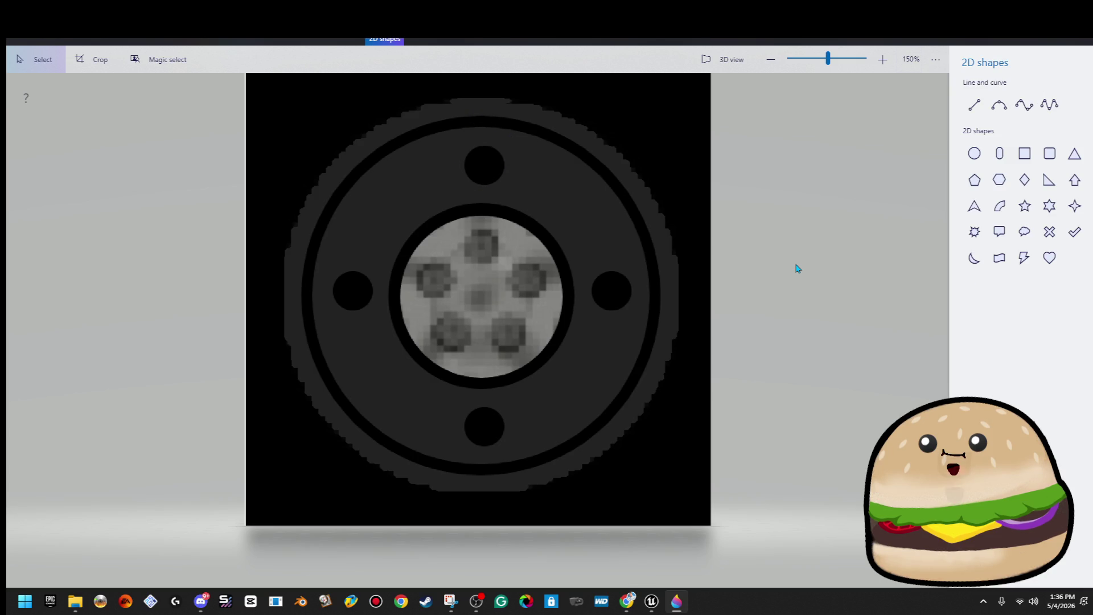
key(ctrl+v)
drag(484, 179, 570, 213)
click(698, 211)
key(ctrl+v)
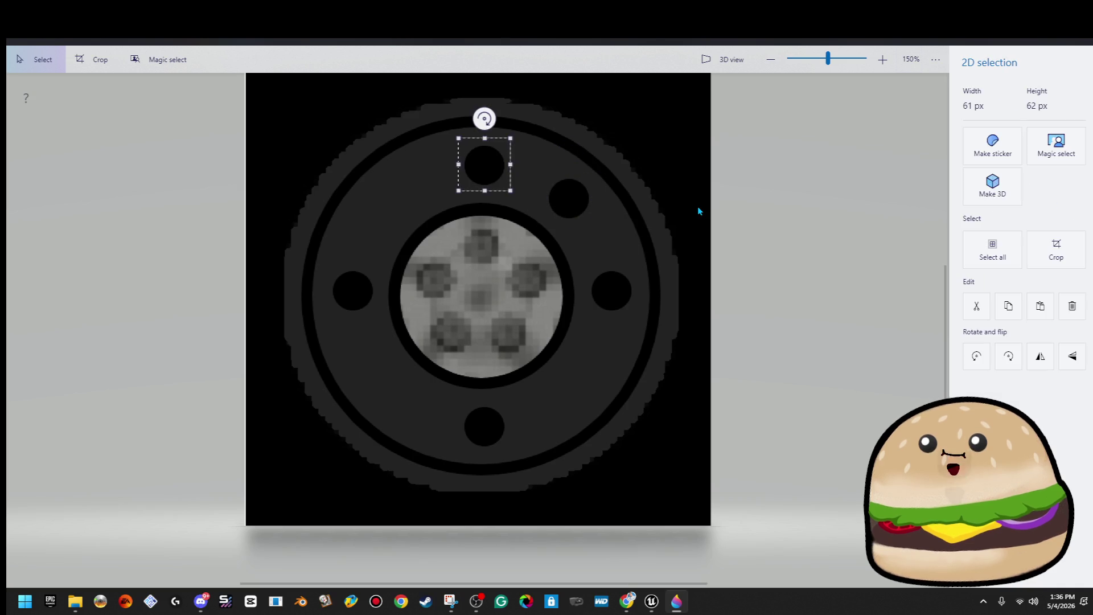
mouse_move(485, 179)
mouse_down()
mouse_move(393, 203)
mouse_move(393, 215)
mouse_up()
click(560, 238)
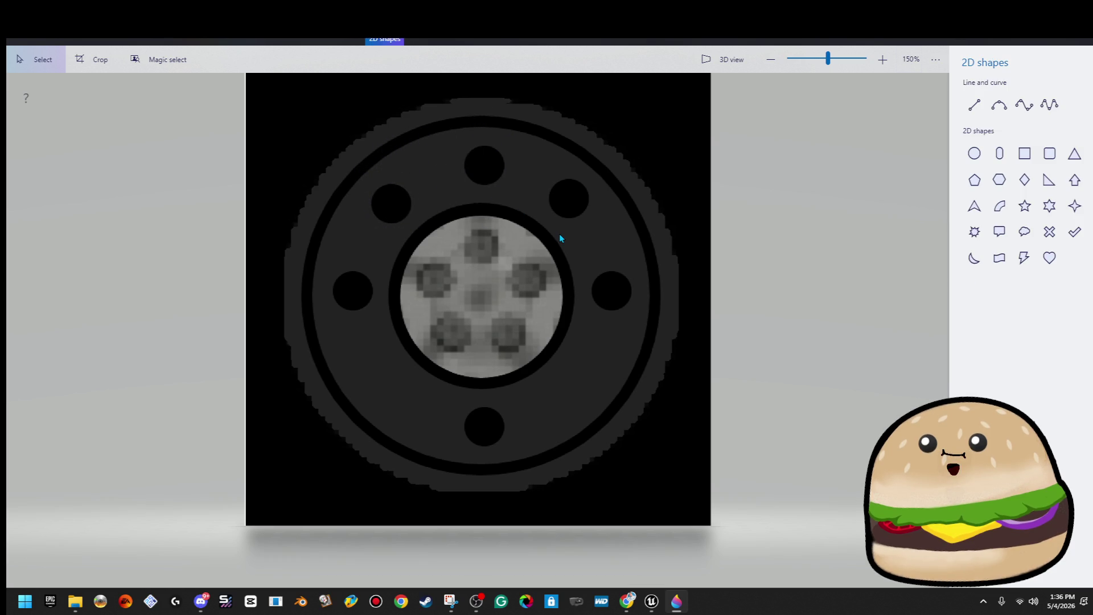
Step: Add holes at the lower-right and lower-left of the rim
key(ctrl+v)
drag(499, 174, 586, 398)
click(644, 265)
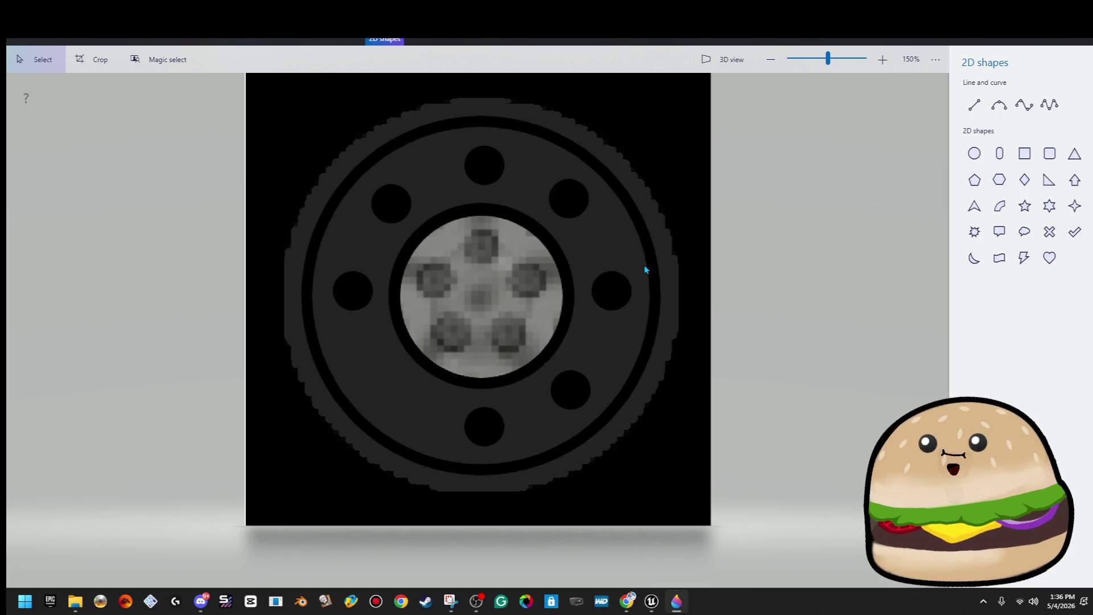
key(ctrl+v)
mouse_move(486, 165)
mouse_down()
mouse_move(386, 382)
mouse_move(397, 396)
mouse_up()
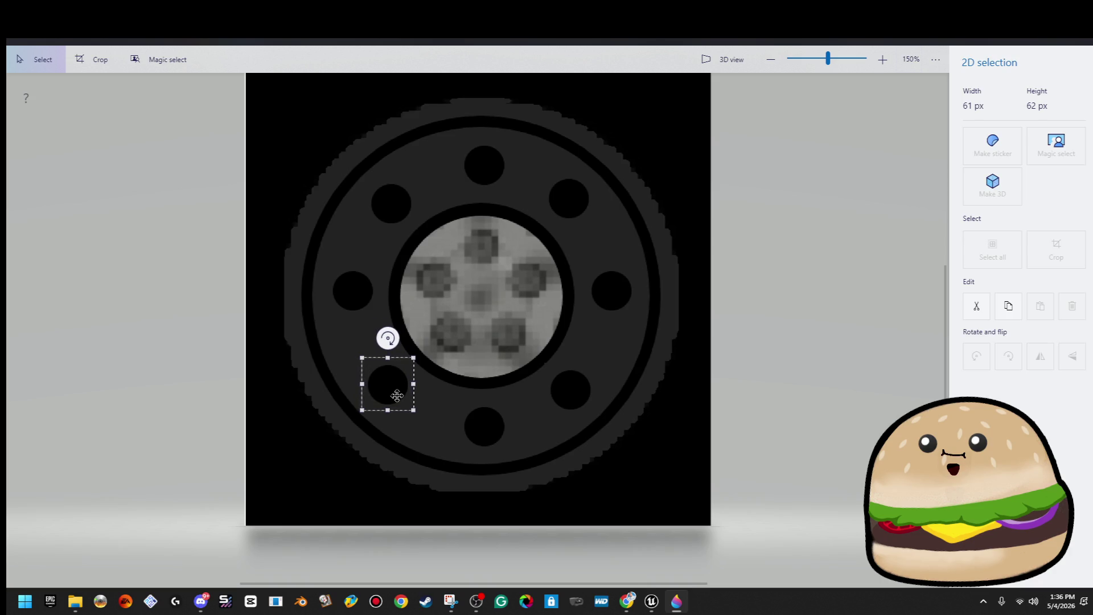
click(469, 327)
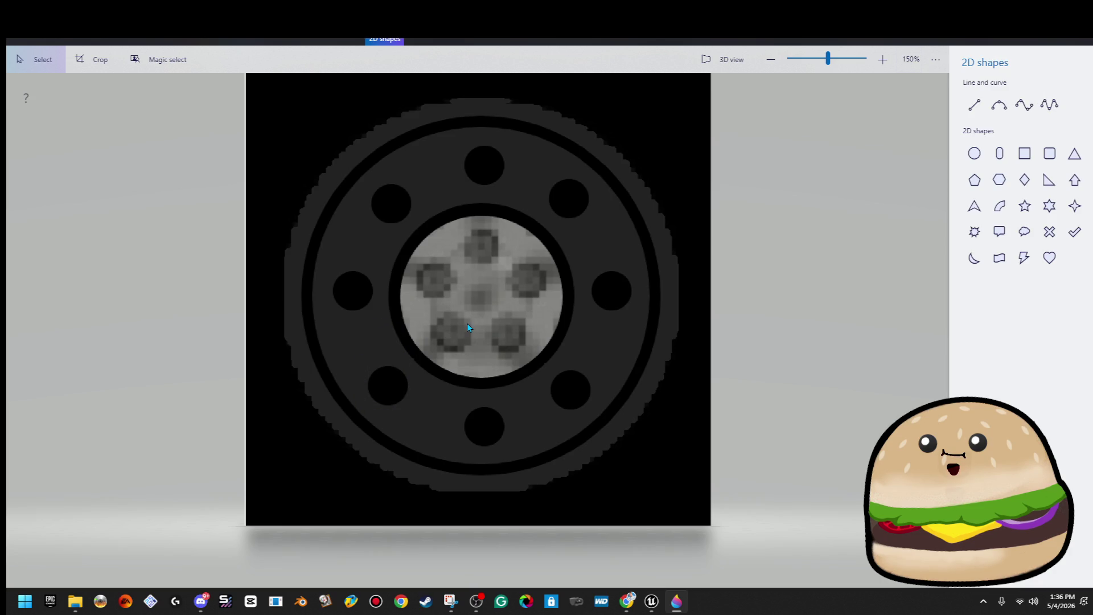
Step: Paste fresh copies to realign the lower-right hole on the rim
key(ctrl+v)
mouse_move(487, 157)
mouse_down()
mouse_move(583, 392)
mouse_move(571, 384)
mouse_up()
click(661, 265)
key(ctrl+v)
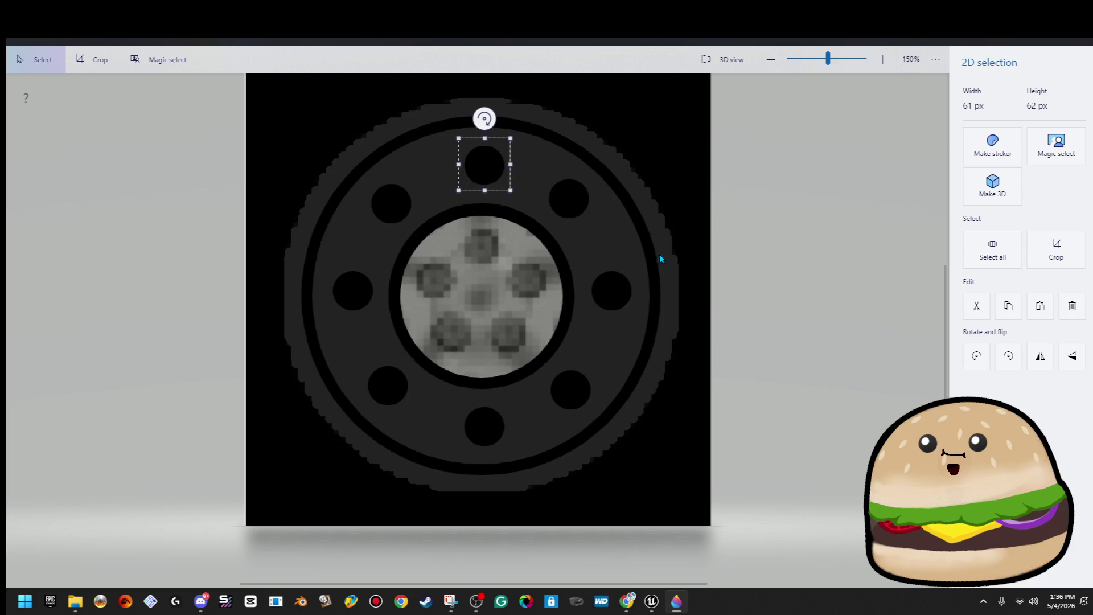
mouse_move(485, 165)
mouse_down()
mouse_move(618, 393)
mouse_move(583, 401)
mouse_move(568, 364)
mouse_move(598, 352)
mouse_move(587, 358)
mouse_up()
scroll(559, 406, up, 2)
scroll(559, 407, up, 2)
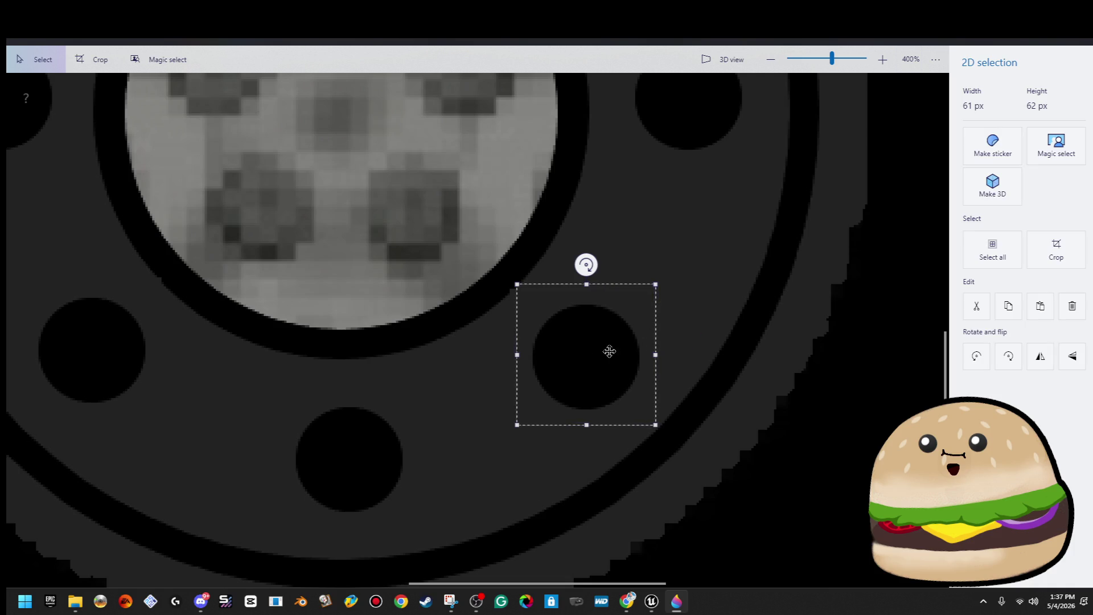
Step: Commit the final lower-right hole, return the zoom to 125%, and show the Brushes panel
click(685, 322)
scroll(706, 316, down, 6)
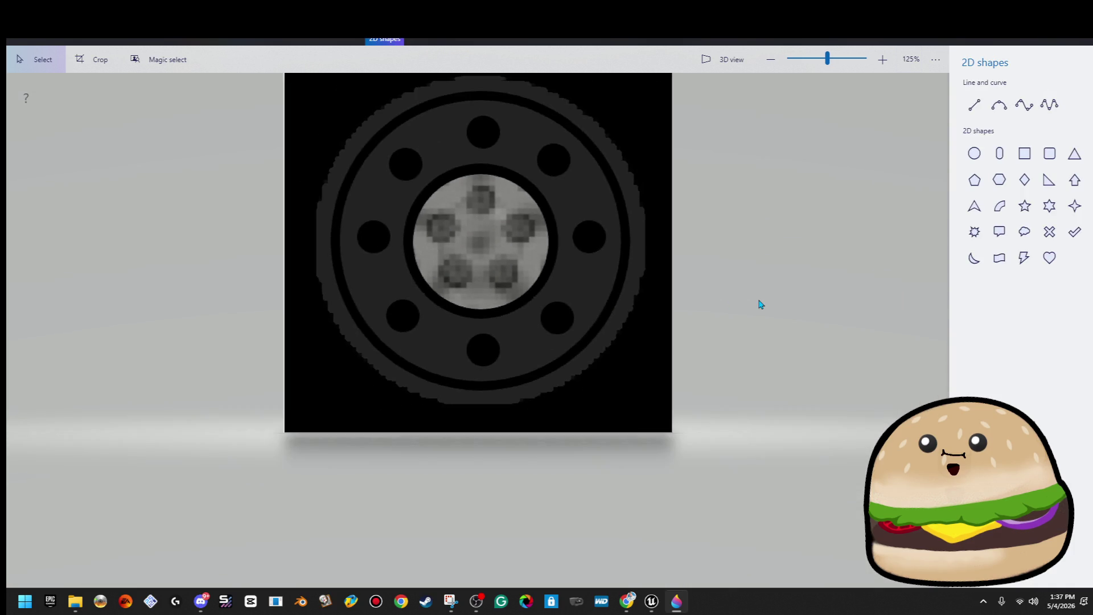
scroll(761, 304, down, 2)
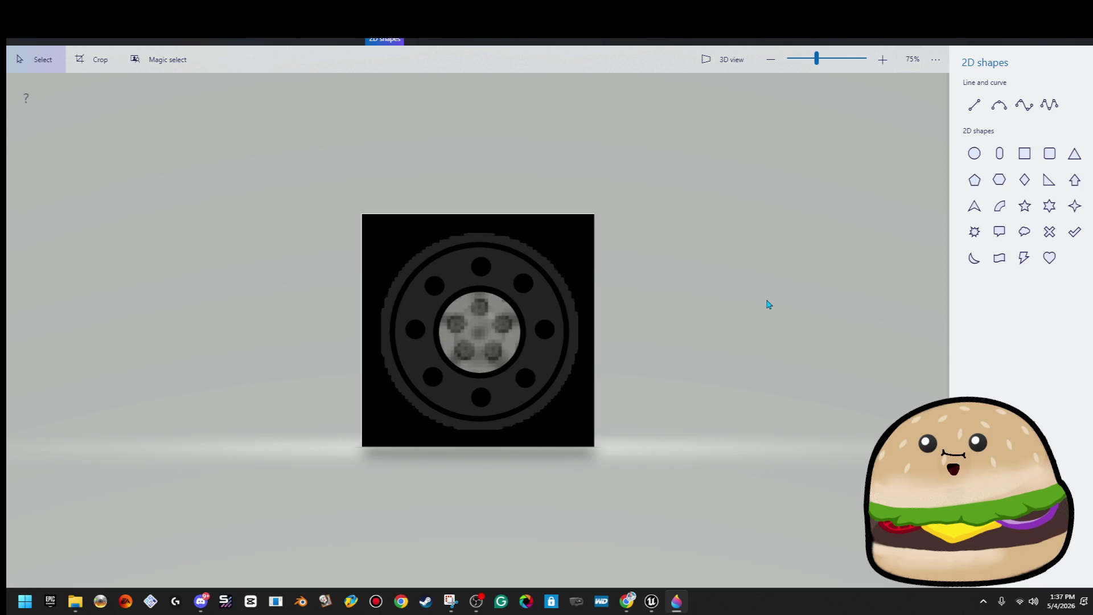
scroll(672, 352, down, 2)
scroll(509, 351, up, 1)
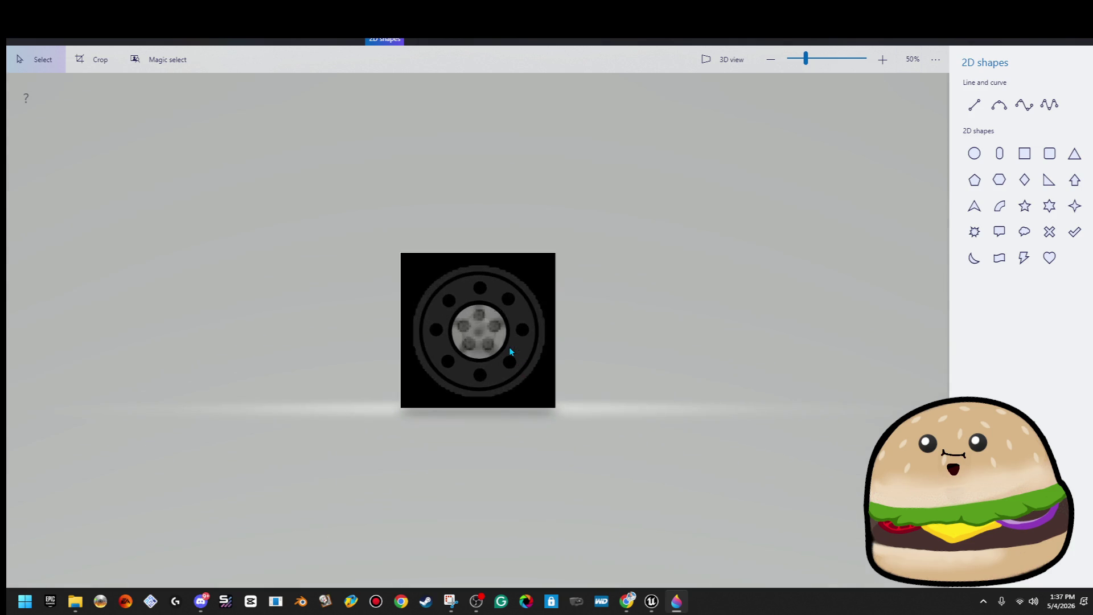
scroll(605, 300, up, 2)
scroll(619, 241, up, 1)
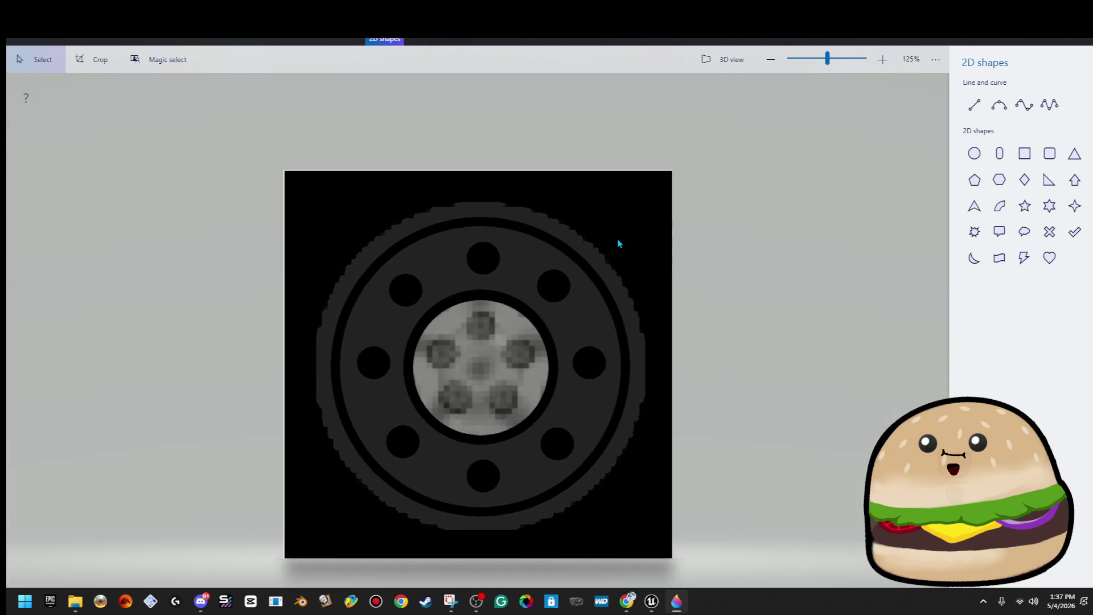
click(345, 41)
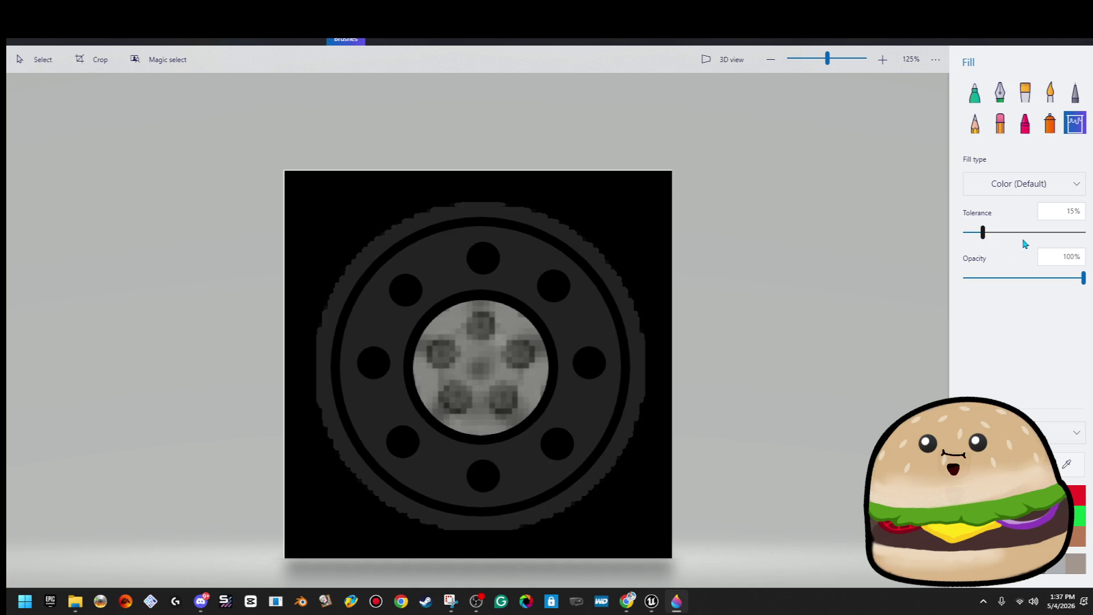
Step: Spray soft black shading (110px, 100% opacity) along the tyre's lower-right edge, undoing two misplaced strokes
click(1002, 464)
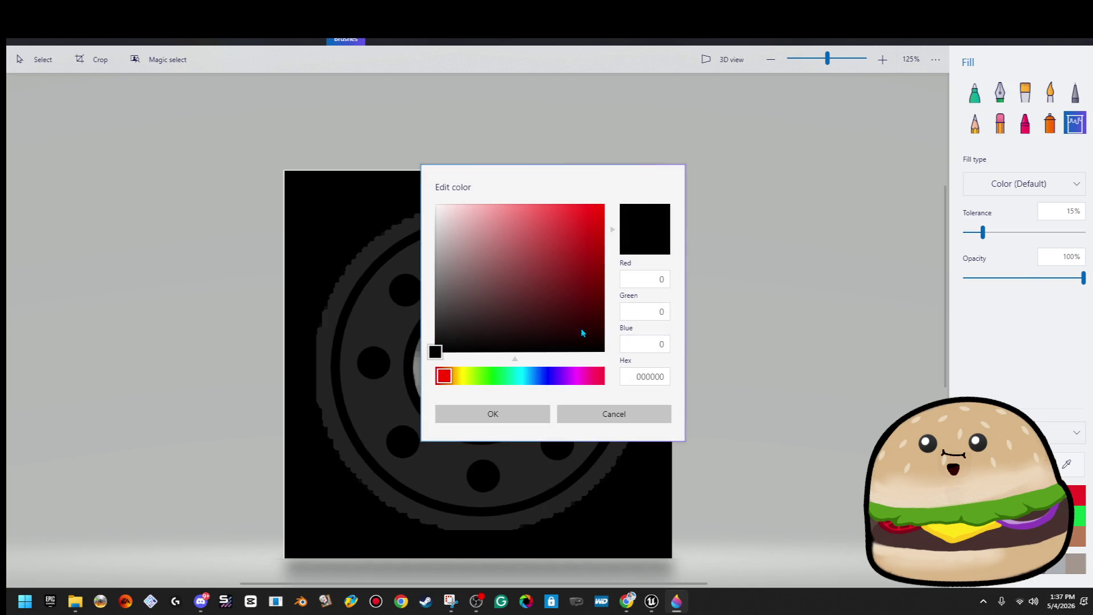
click(518, 420)
click(1048, 130)
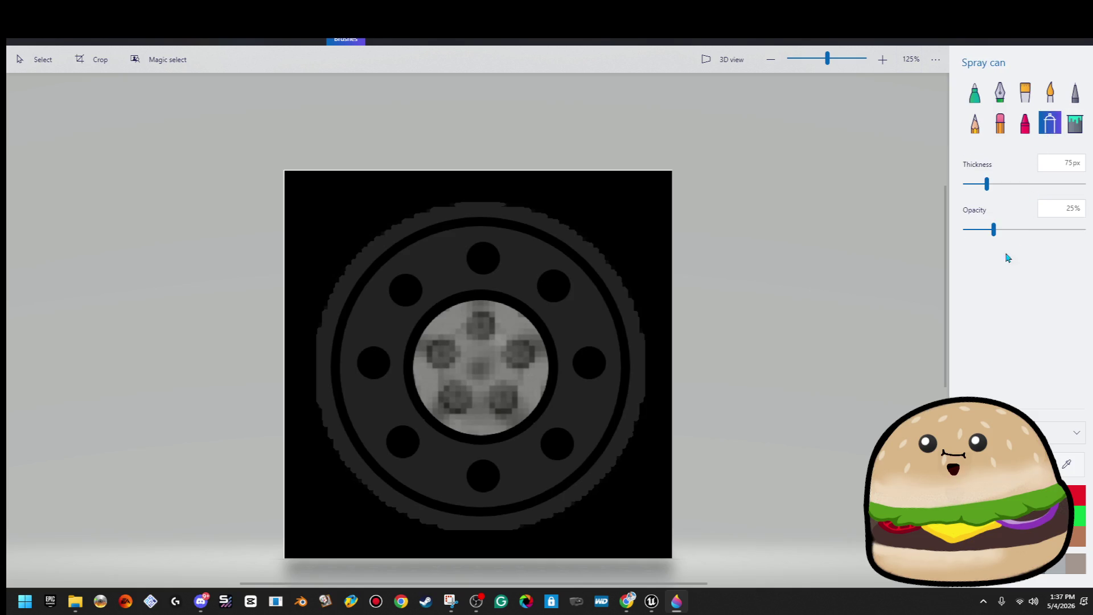
drag(651, 277, 566, 205)
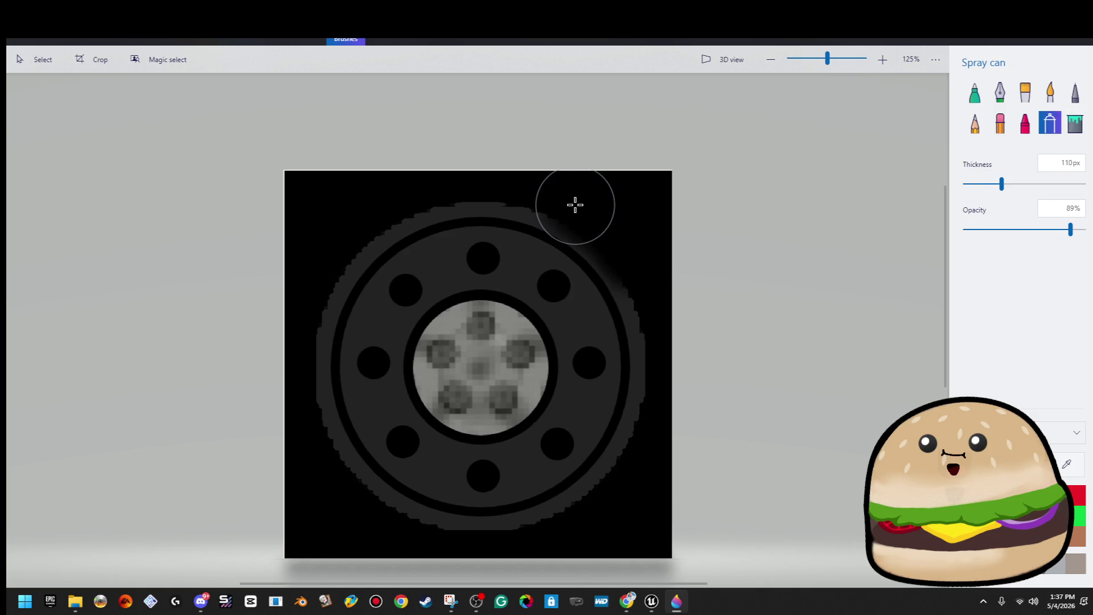
key(ctrl+z)
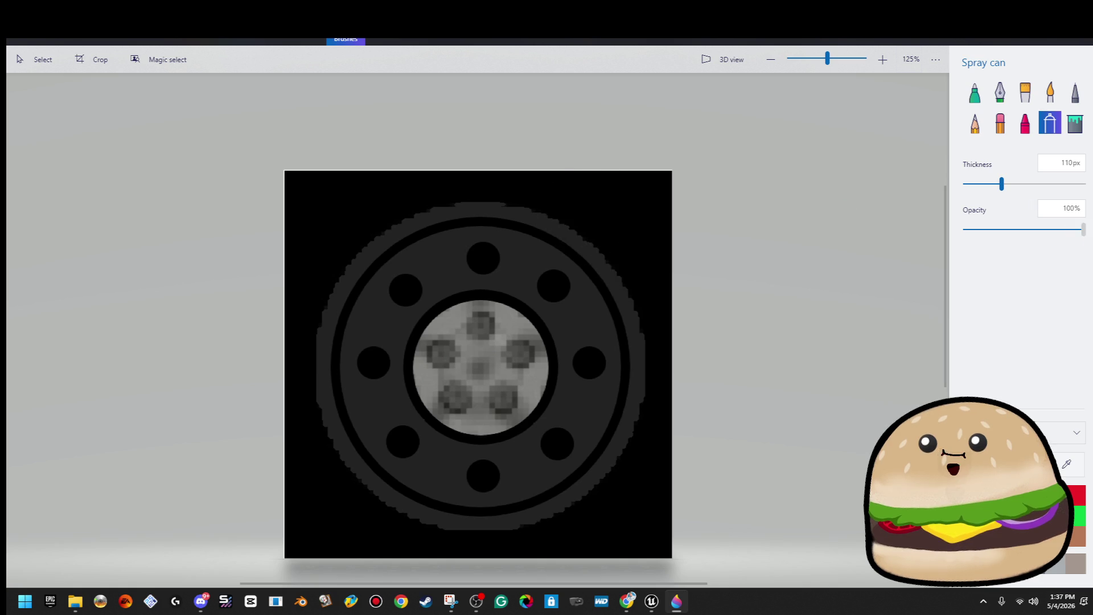
drag(642, 338, 437, 329)
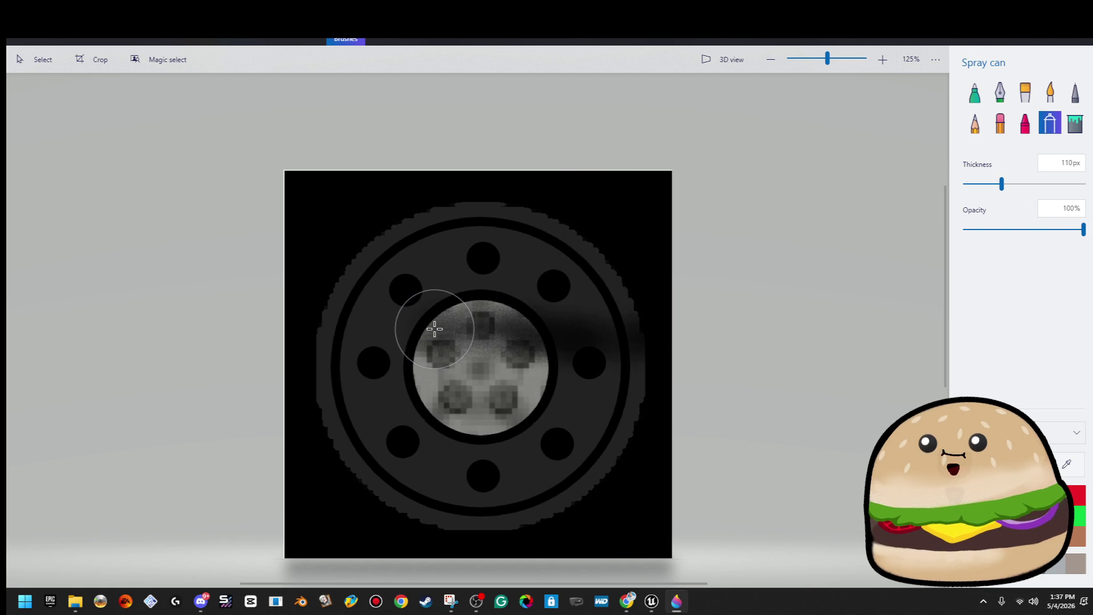
key(ctrl+z)
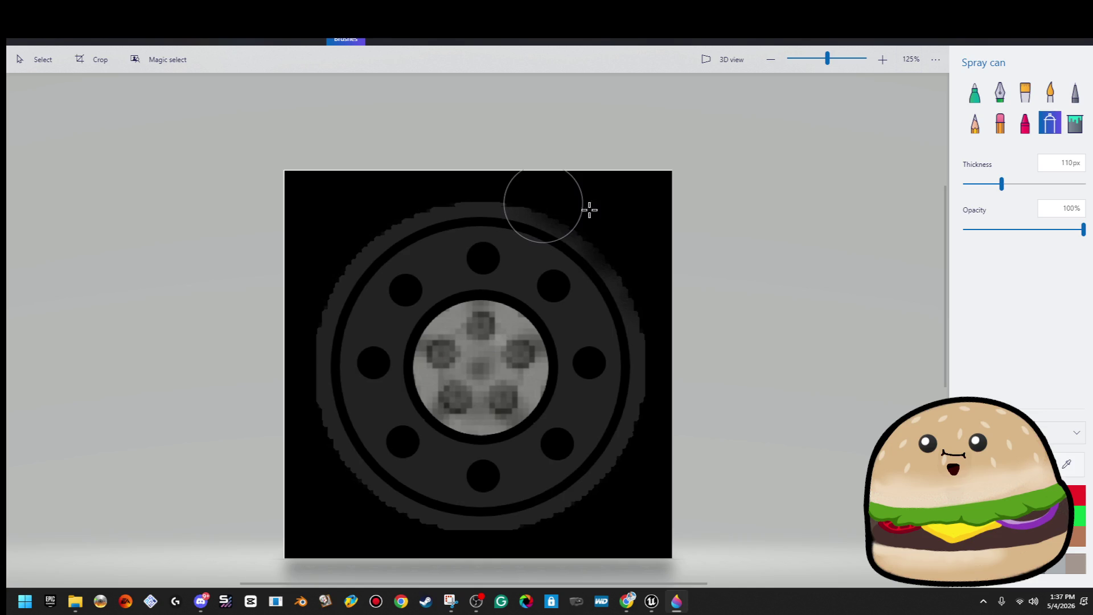
drag(646, 435, 557, 508)
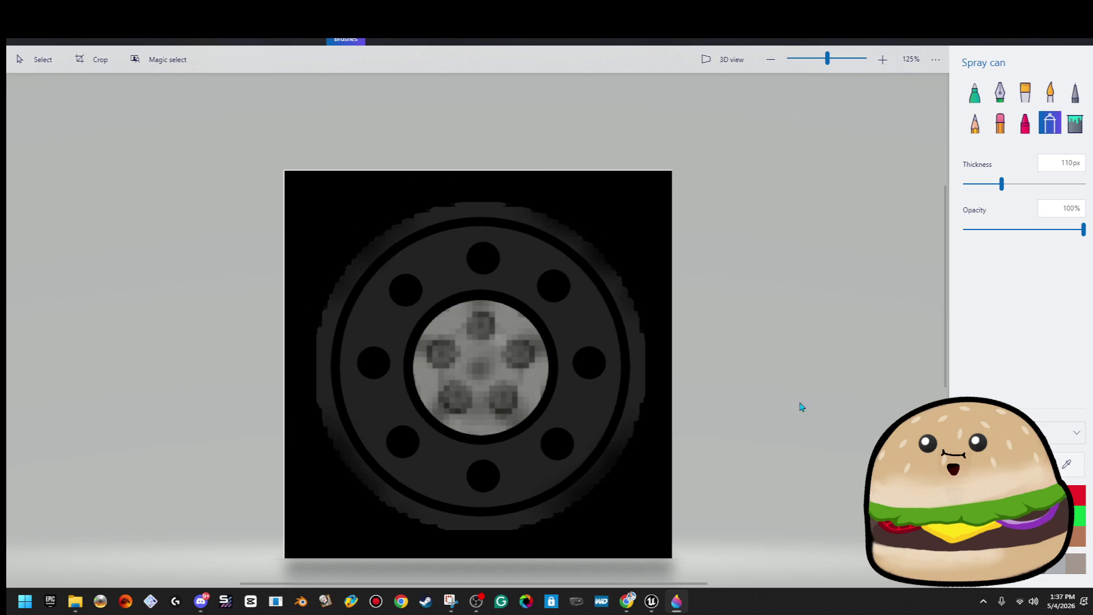
Step: Select the Crayon brush, undo a trial stroke, and set it to 83px thickness, 15% opacity
click(1026, 123)
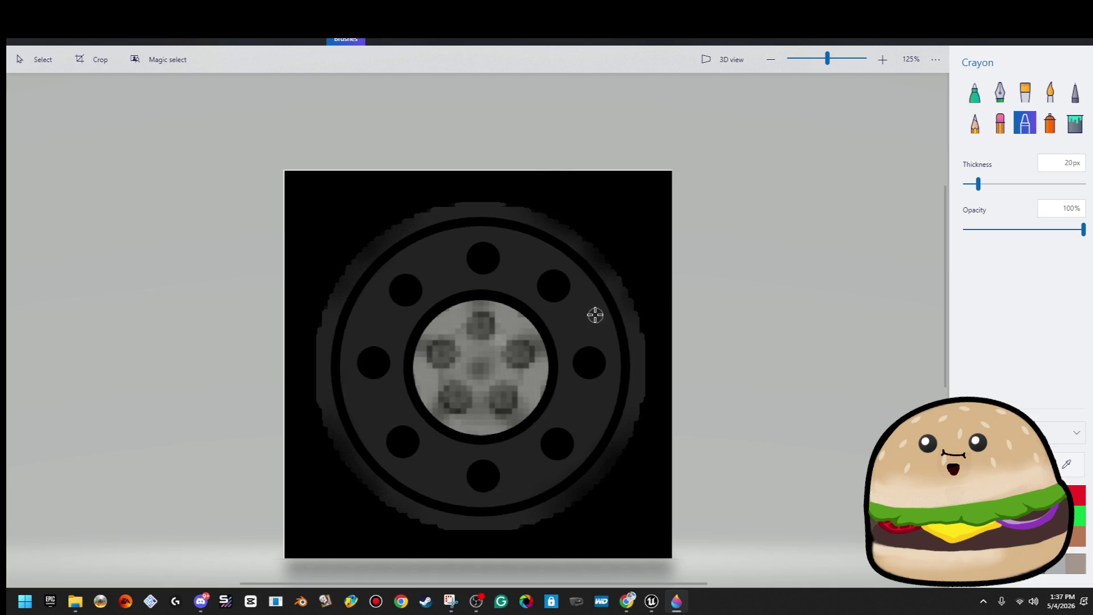
mouse_move(580, 333)
mouse_down()
mouse_move(505, 266)
mouse_move(368, 340)
mouse_move(395, 452)
mouse_up()
key(ctrl+z)
drag(988, 230, 981, 230)
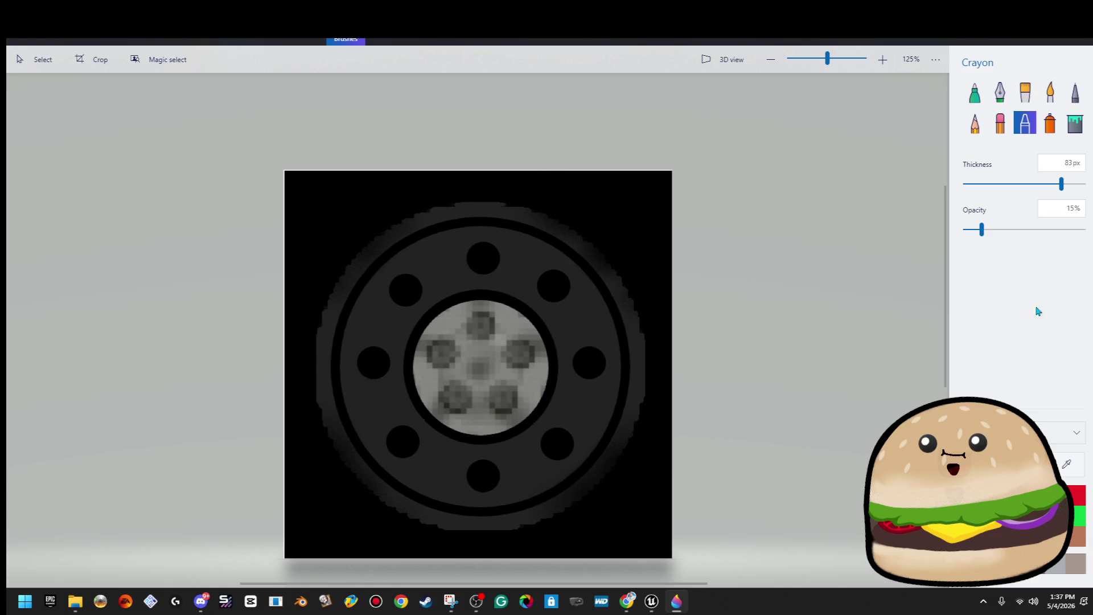
Step: Shade the wheel's outer ring and grey centre hub with dark mottled 83 px Crayon strokes
mouse_move(571, 318)
mouse_down()
mouse_move(488, 258)
mouse_move(393, 319)
mouse_move(408, 400)
mouse_move(521, 414)
mouse_move(539, 300)
mouse_move(442, 254)
mouse_move(366, 315)
mouse_move(367, 396)
mouse_move(437, 471)
mouse_move(508, 481)
mouse_move(581, 427)
mouse_move(600, 354)
mouse_move(571, 262)
mouse_move(474, 228)
mouse_up()
scroll(728, 447, down, 5)
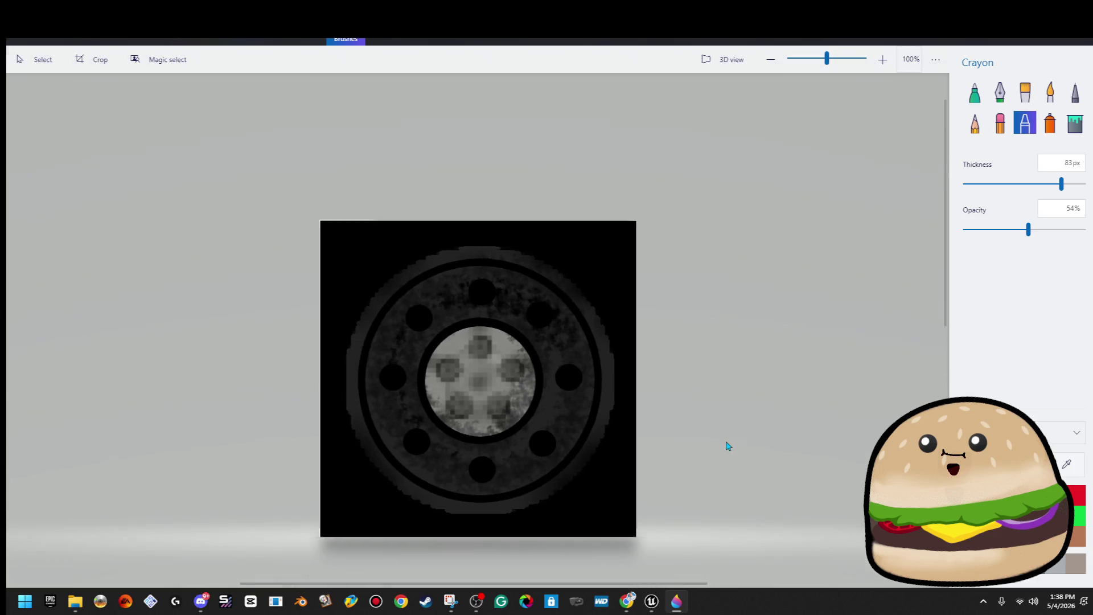
scroll(726, 454, up, 5)
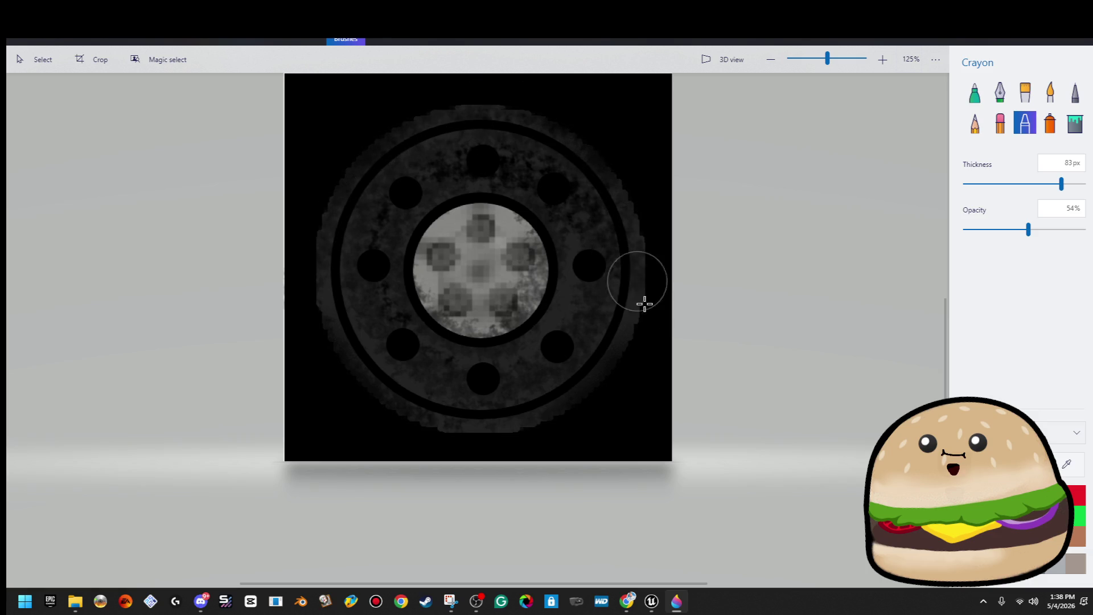
scroll(651, 402, down, 1)
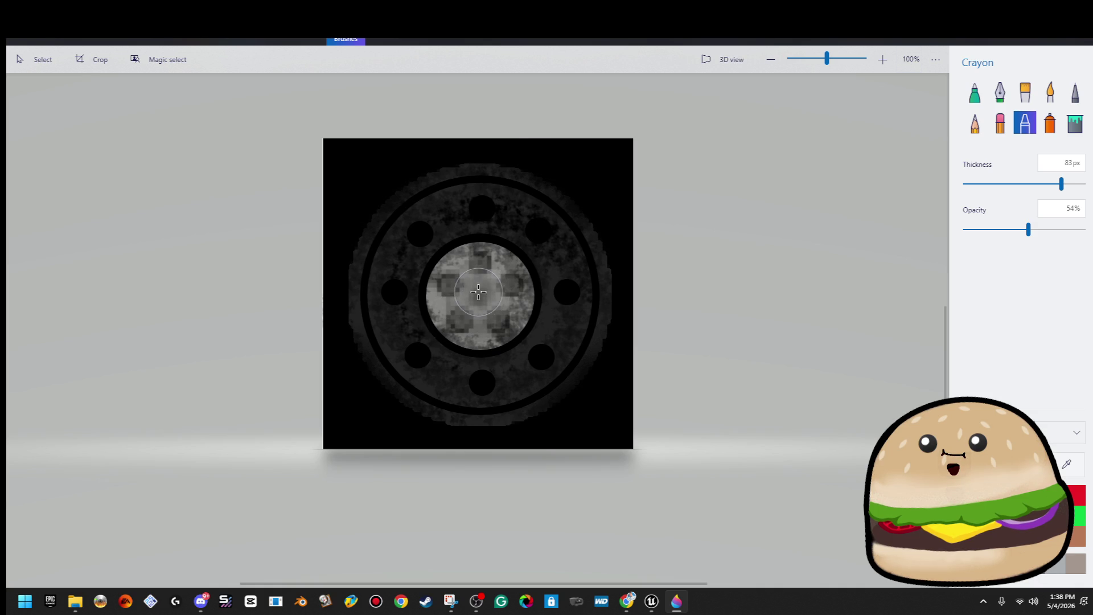
drag(487, 284, 478, 299)
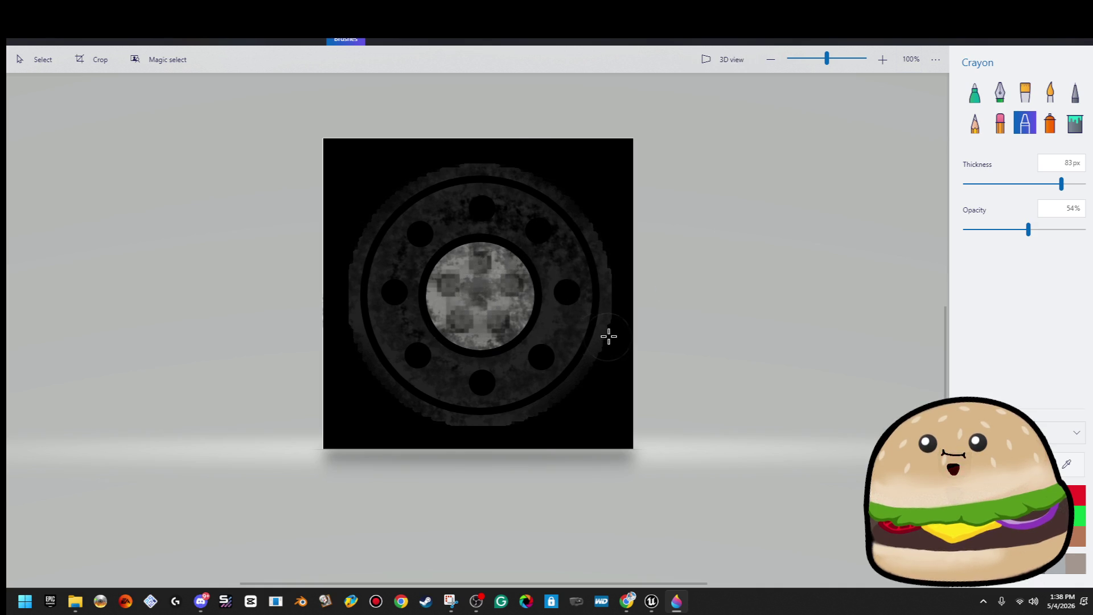
scroll(616, 330, down, 1)
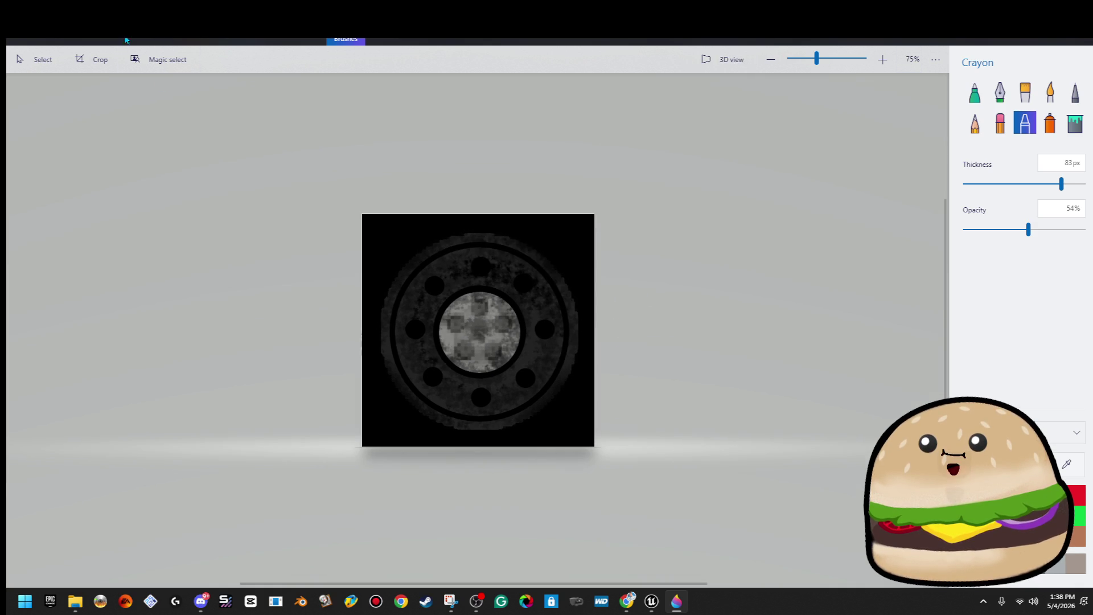
click(25, 39)
Step: Save the wheel as PNG image 'wheel cap cop police steele' in a Desktop folder
click(91, 176)
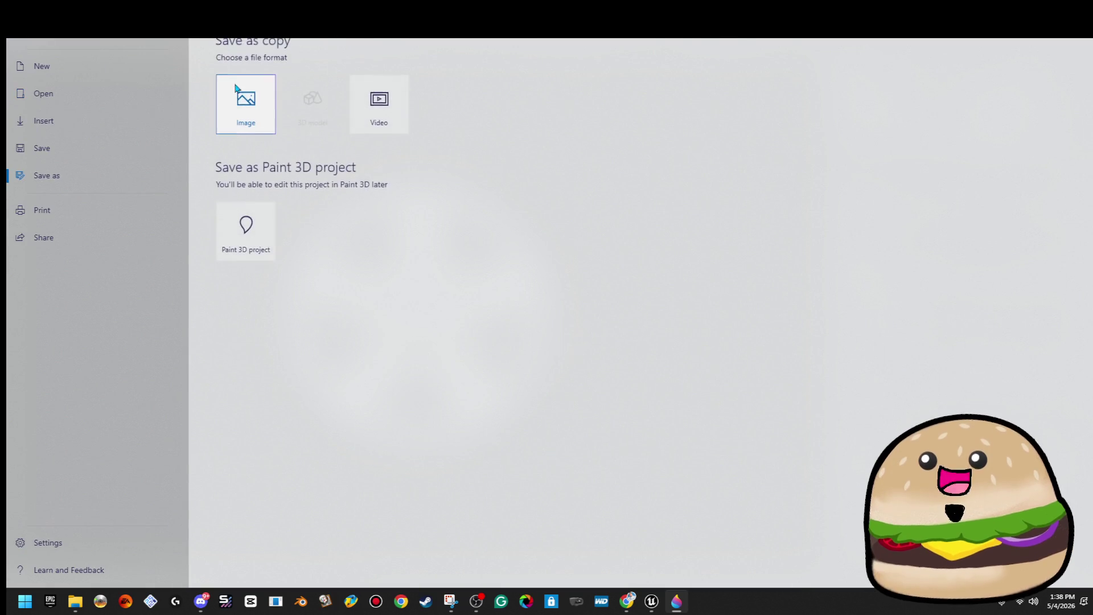
key(Escape)
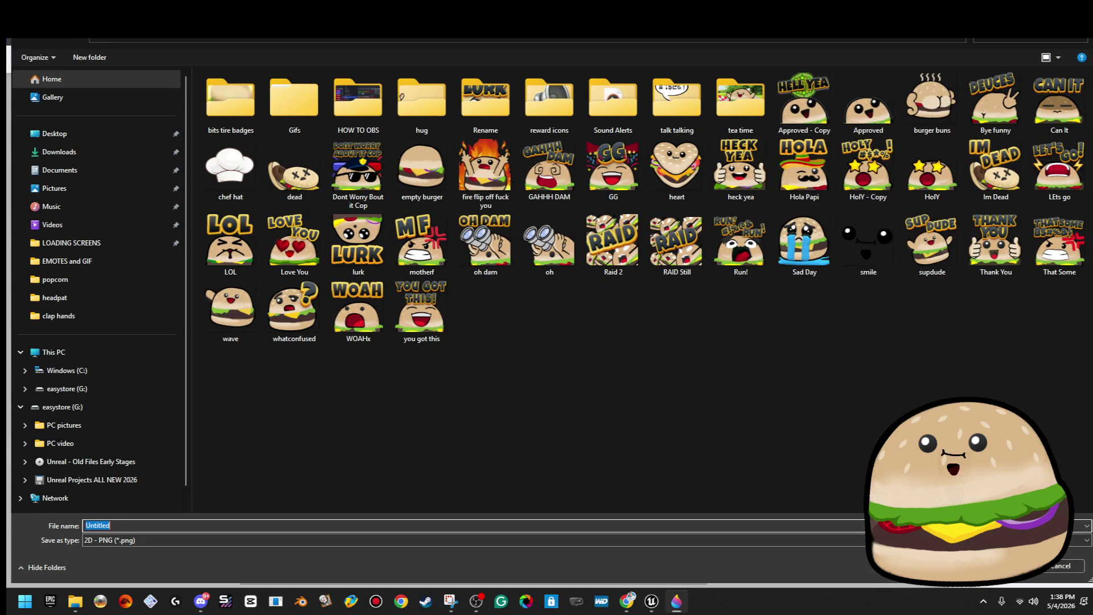
scroll(111, 391, down, 1)
scroll(111, 392, up, 1)
click(52, 132)
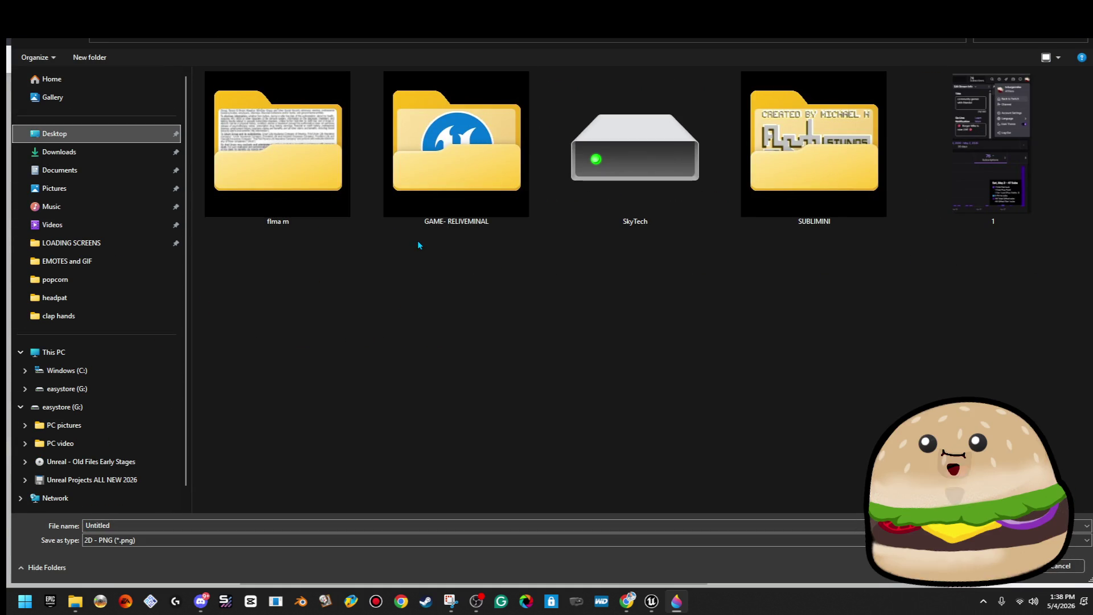
double_click(814, 166)
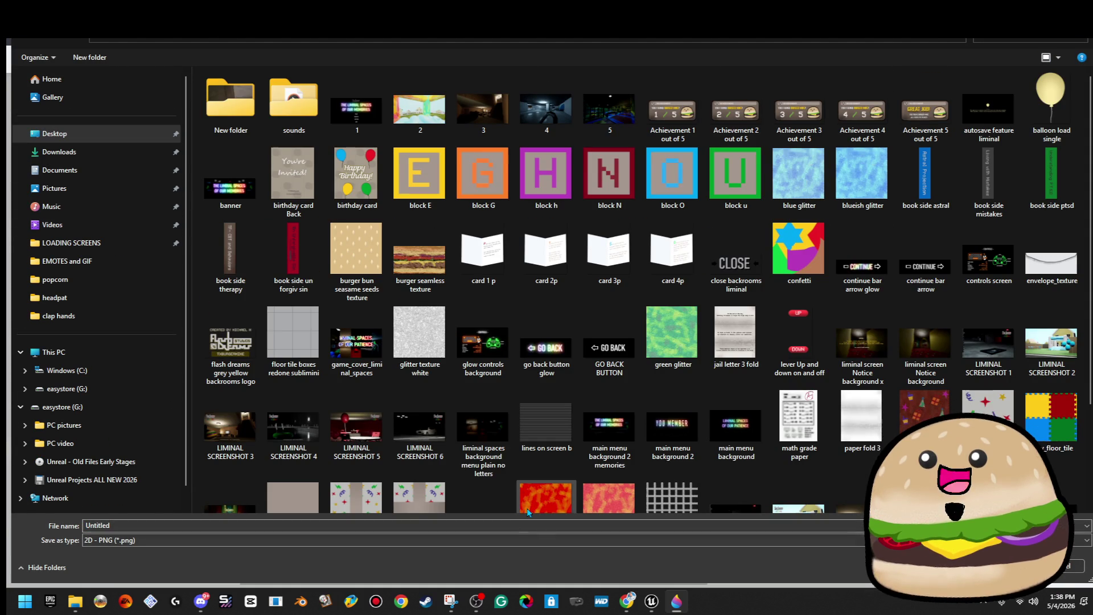
text(wheel cap p)
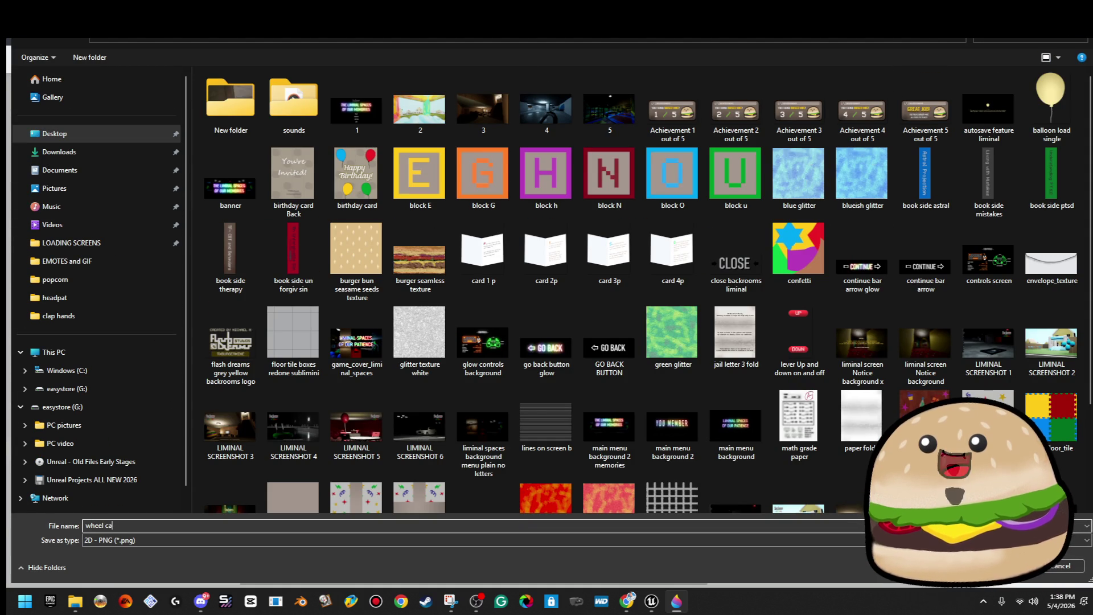
key(BackSpace)
text(cop police stee)
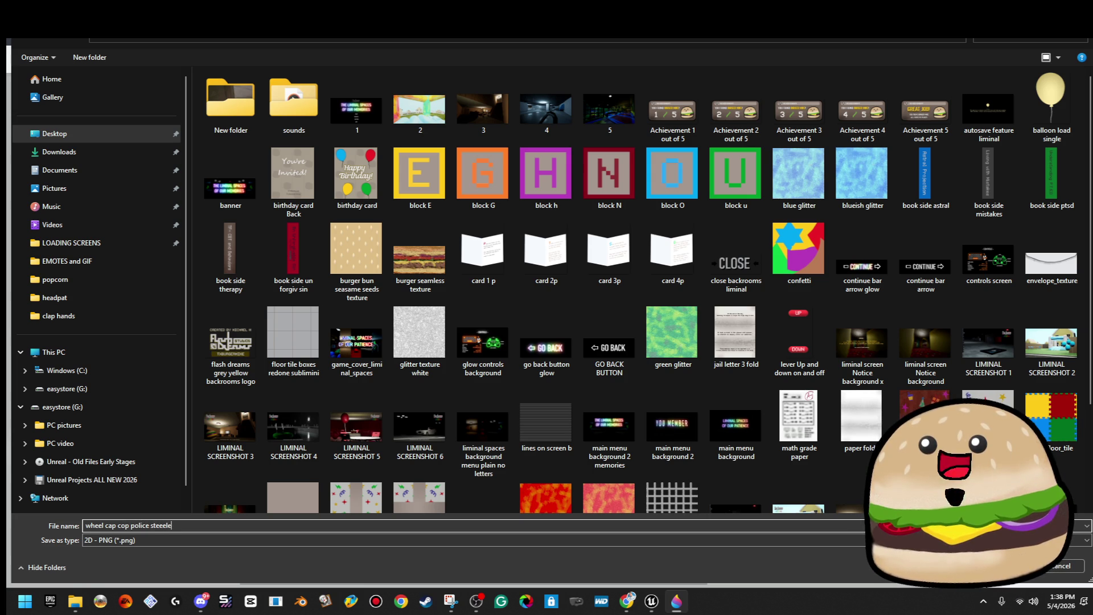
key(Return)
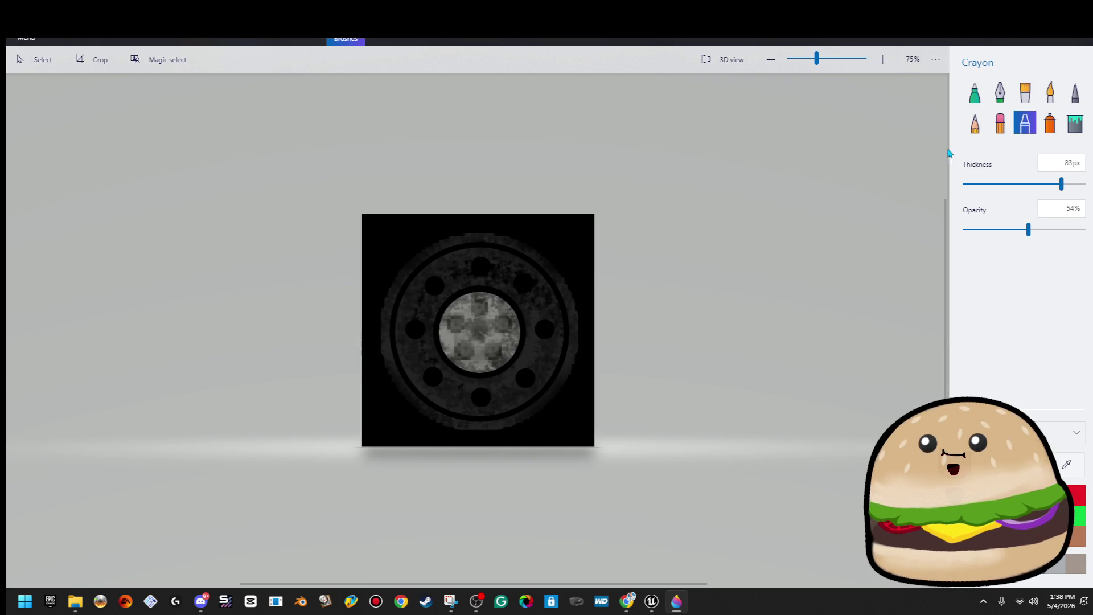
Step: Touch up the strips along the wheel image's top and left edges with rectangular selections
scroll(542, 195, up, 2)
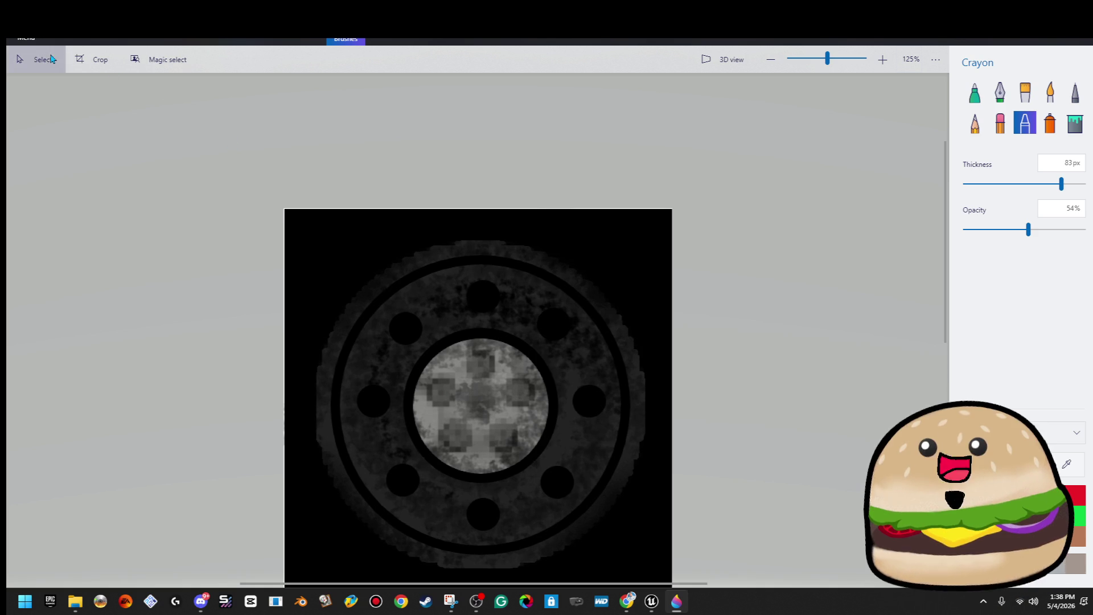
click(51, 59)
mouse_move(287, 222)
mouse_down()
mouse_move(393, 188)
mouse_move(800, 123)
mouse_up()
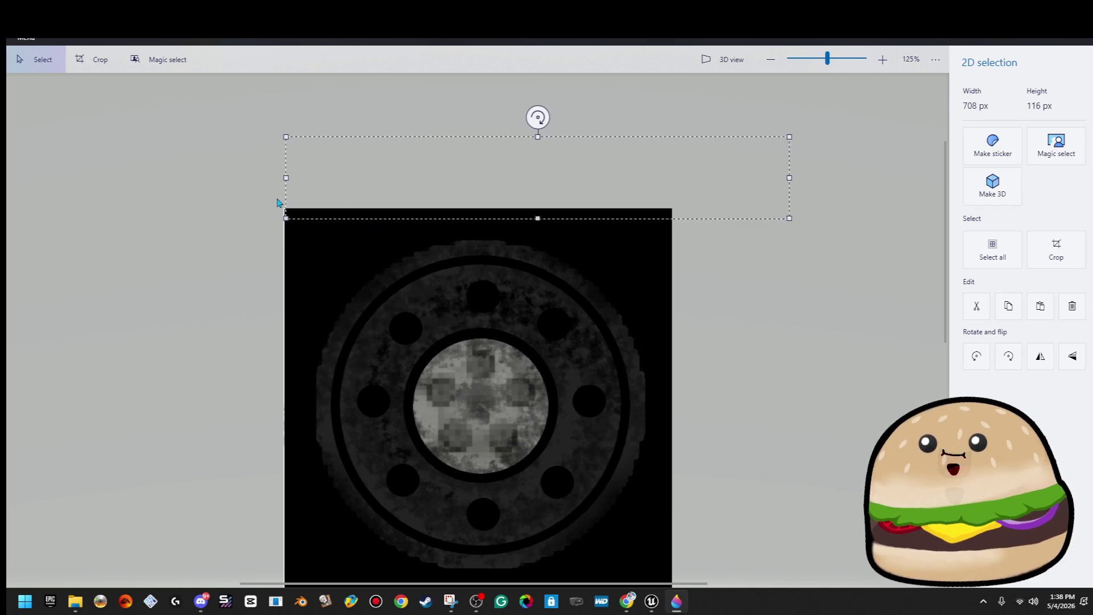
drag(289, 186, 233, 181)
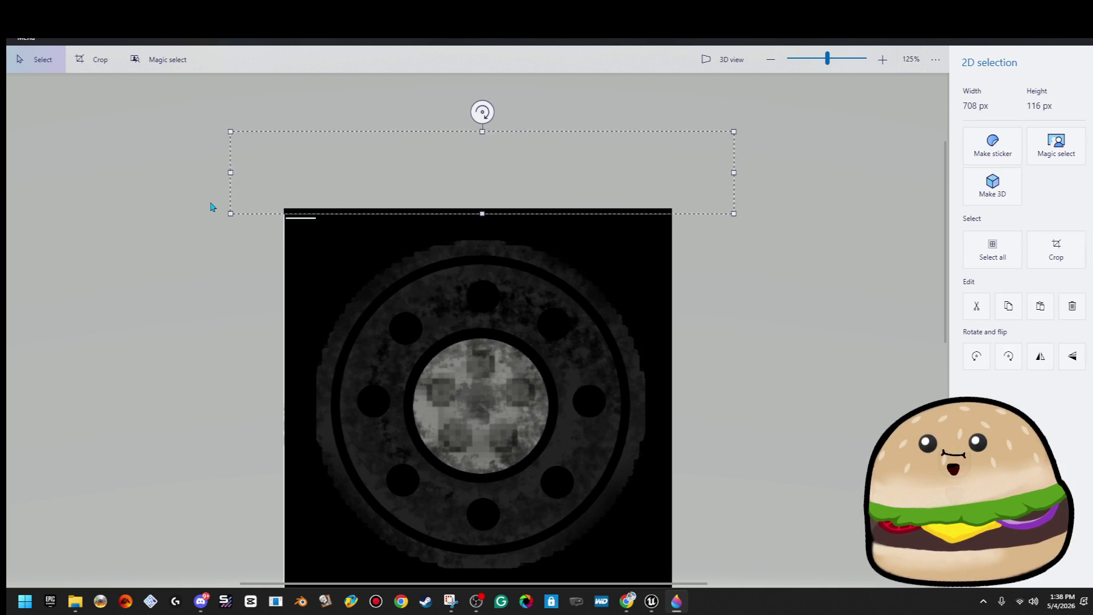
click(483, 222)
mouse_move(290, 214)
mouse_down()
mouse_move(244, 161)
mouse_move(274, 188)
mouse_up()
drag(287, 227, 287, 566)
scroll(415, 289, down, 3)
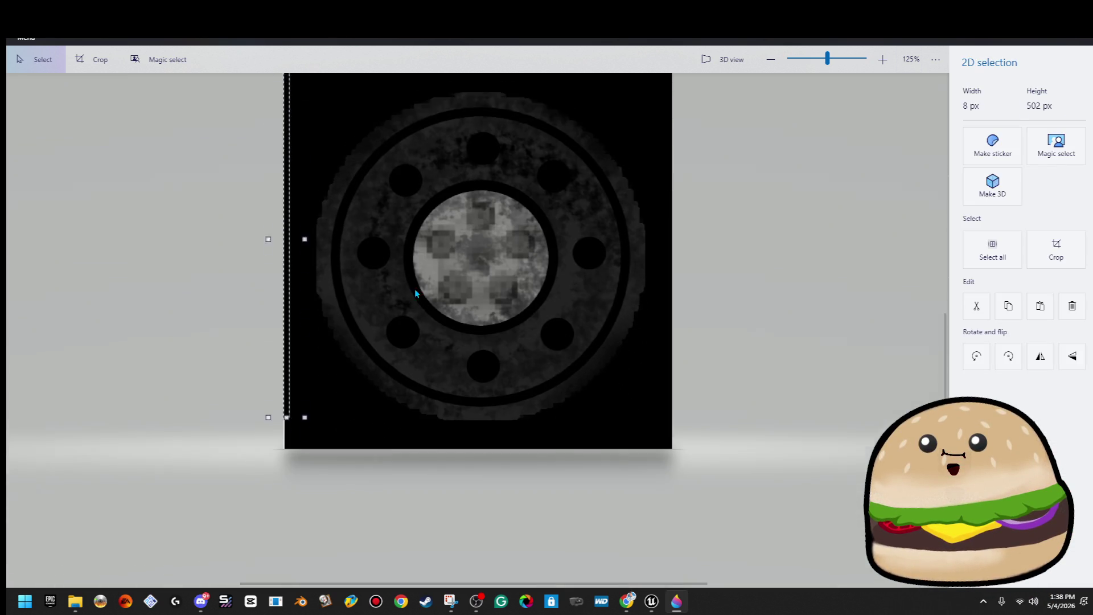
drag(265, 367, 247, 420)
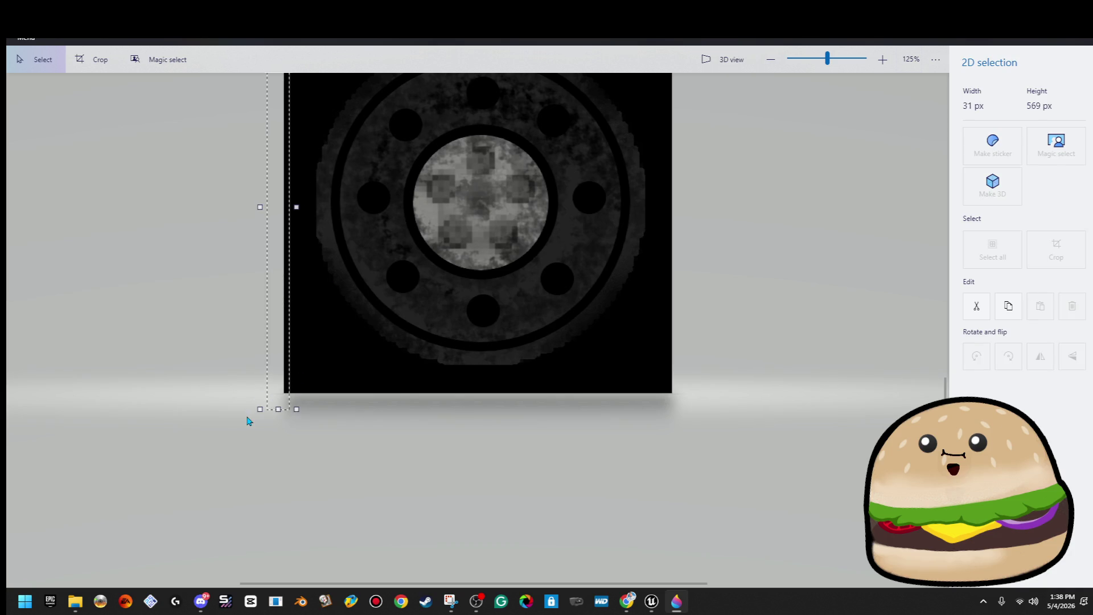
click(344, 407)
Step: Touch up the strip along the image's right edge, stretching the selection taller
mouse_move(294, 392)
mouse_down()
mouse_move(757, 500)
mouse_move(758, 477)
mouse_up()
click(766, 332)
mouse_move(645, 393)
mouse_down()
mouse_move(716, 398)
mouse_move(672, 354)
mouse_move(707, 334)
mouse_move(673, 364)
mouse_up()
click(639, 348)
scroll(687, 416, up, 2)
mouse_move(691, 436)
mouse_down()
mouse_move(788, 66)
mouse_move(799, 137)
mouse_up()
click(793, 168)
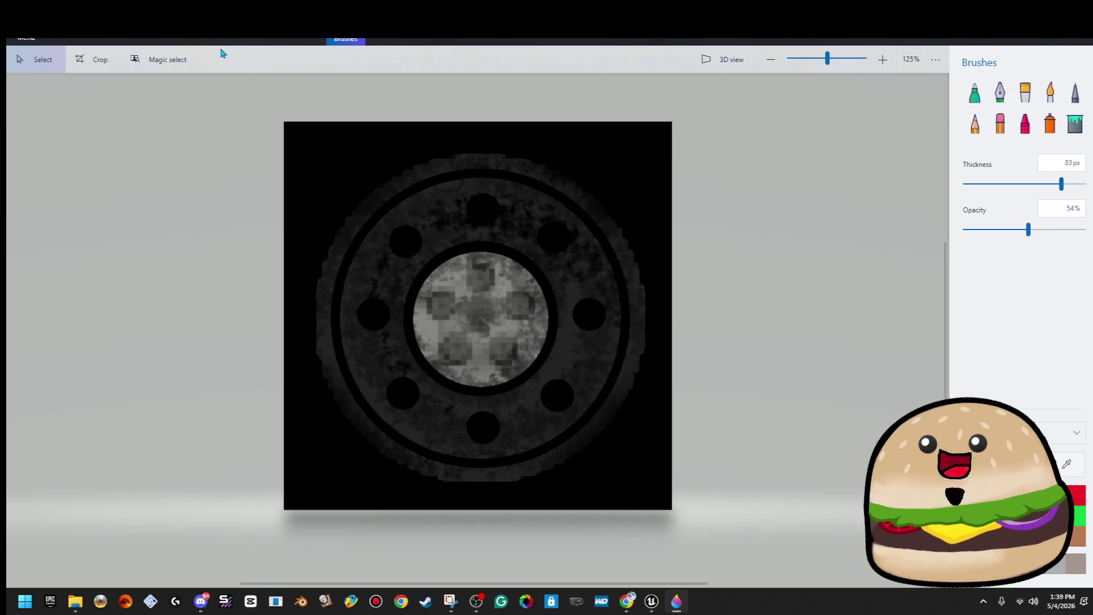
click(26, 39)
Step: Save the image over the existing 'wheel cap cop police steele' PNG, replacing it, then switch to Unreal
click(108, 177)
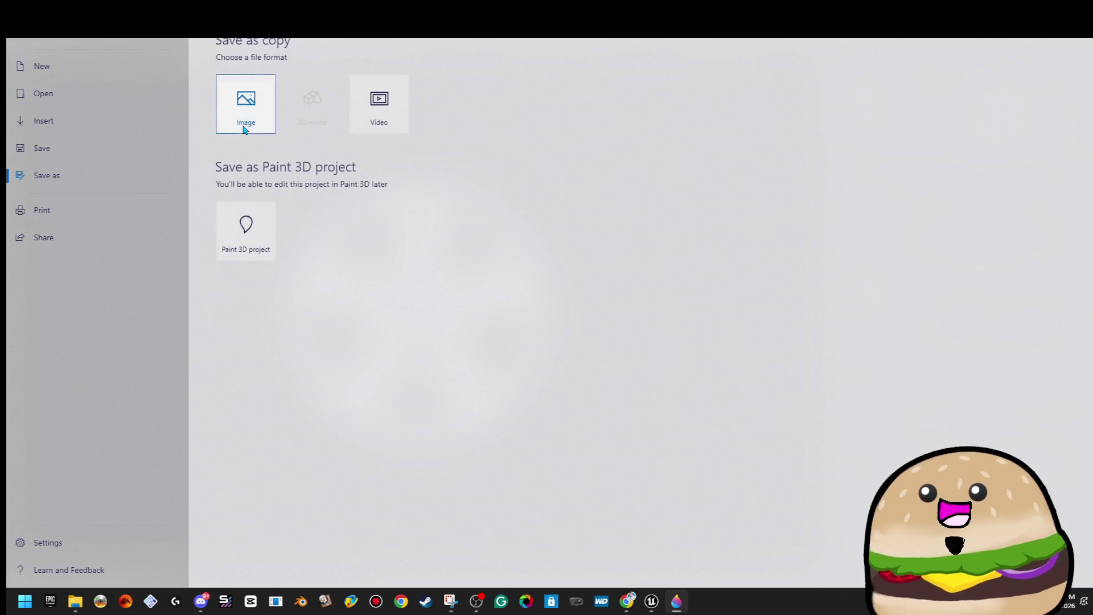
click(246, 123)
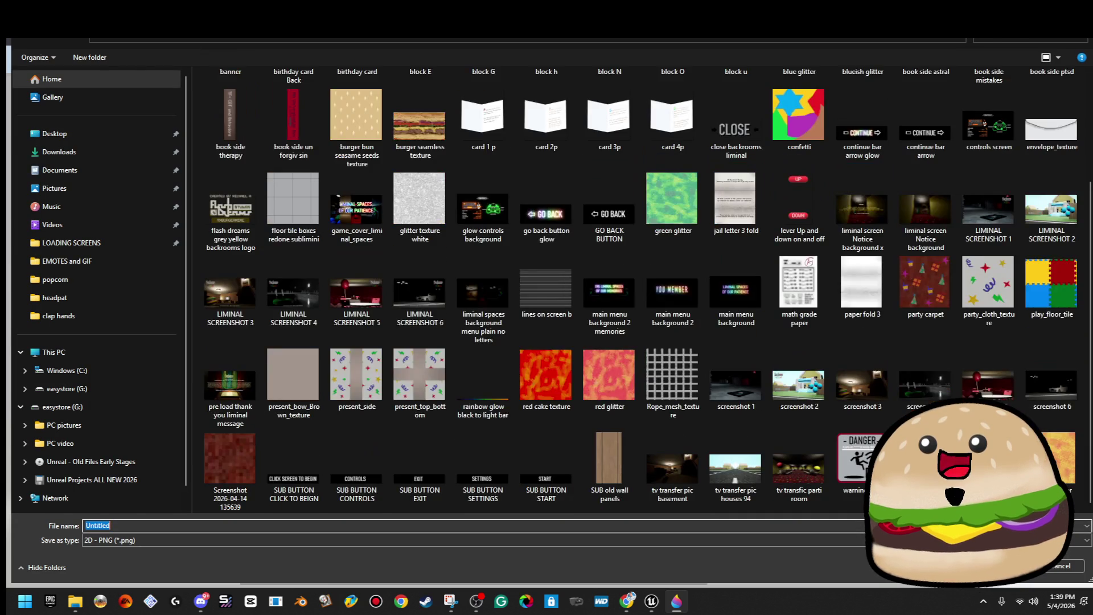
scroll(641, 285, up, 2)
scroll(641, 285, down, 2)
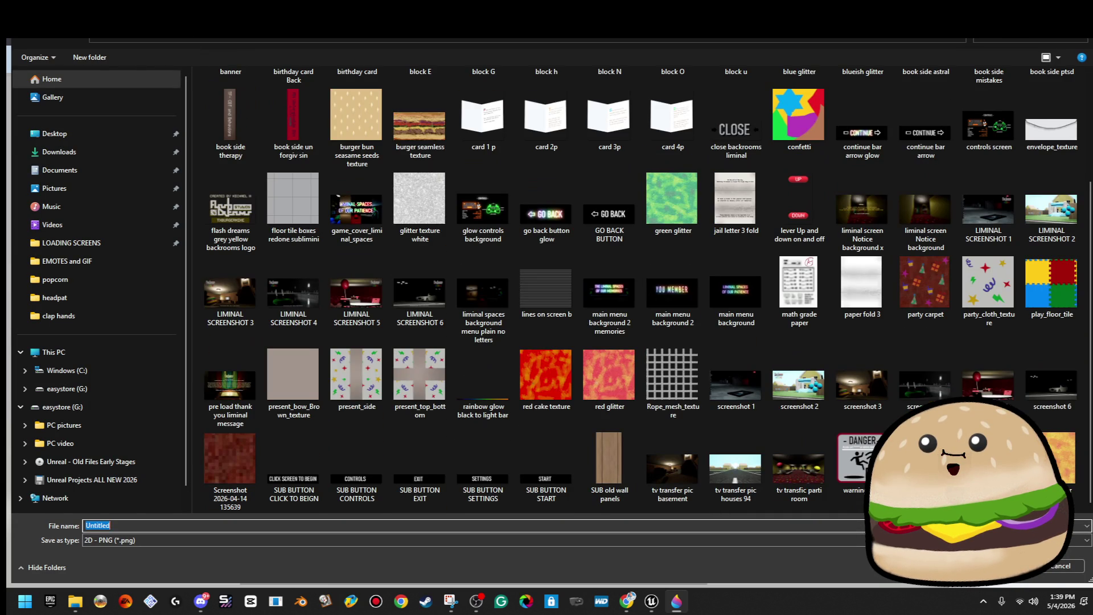
double_click(926, 456)
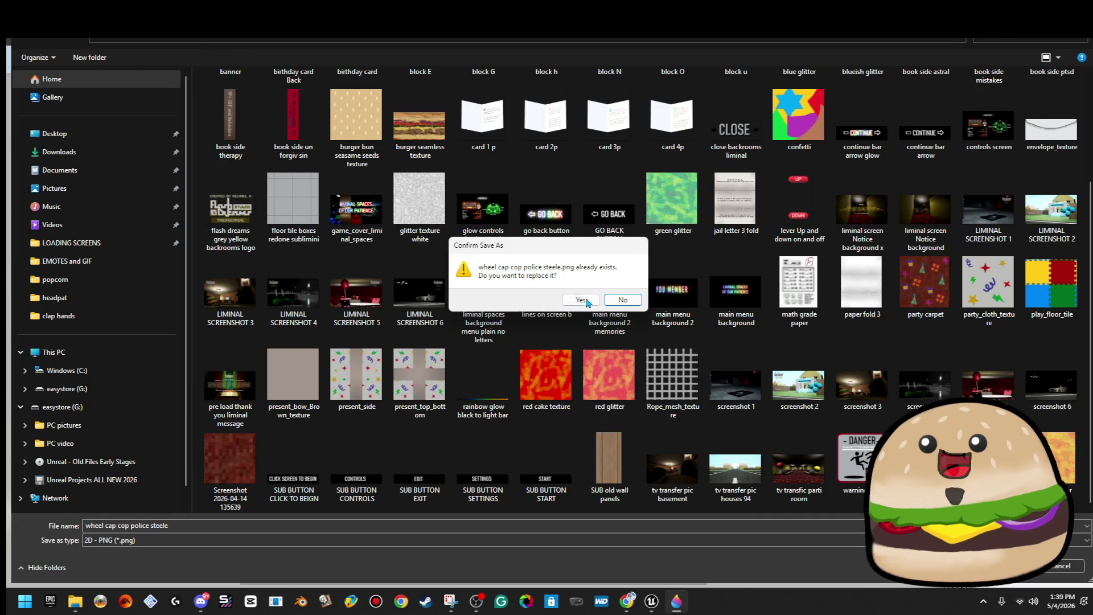
key(alt+y)
click(1019, 43)
click(1019, 44)
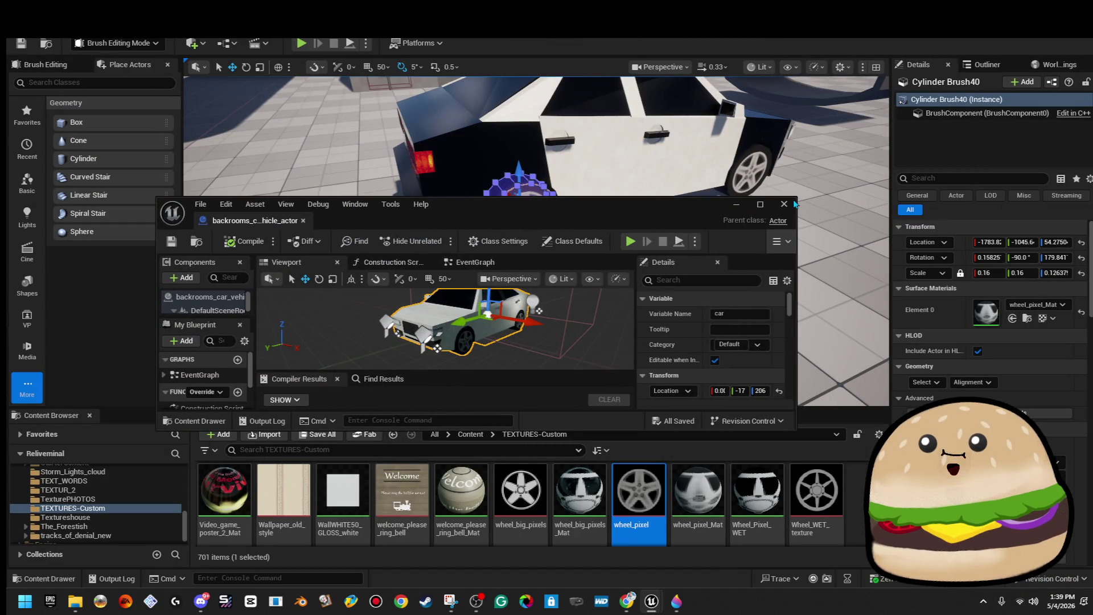
Step: Import the wheel_cap_cop_police_steele PNG from the GAME- RELIVEMINAL project folder into TEXTURES-Custom
click(794, 202)
click(249, 434)
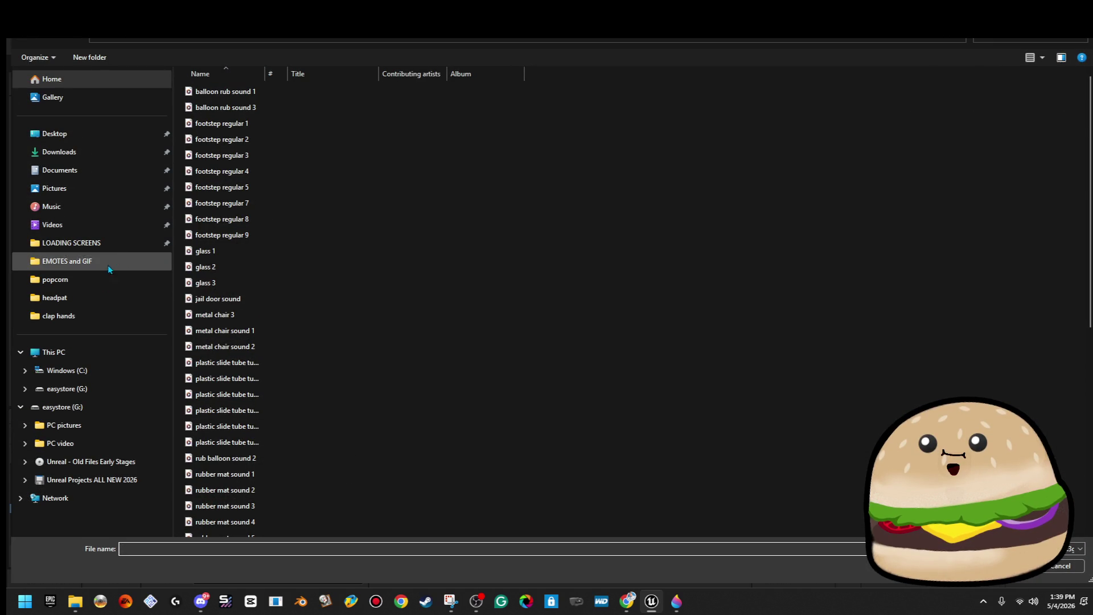
click(107, 132)
double_click(474, 219)
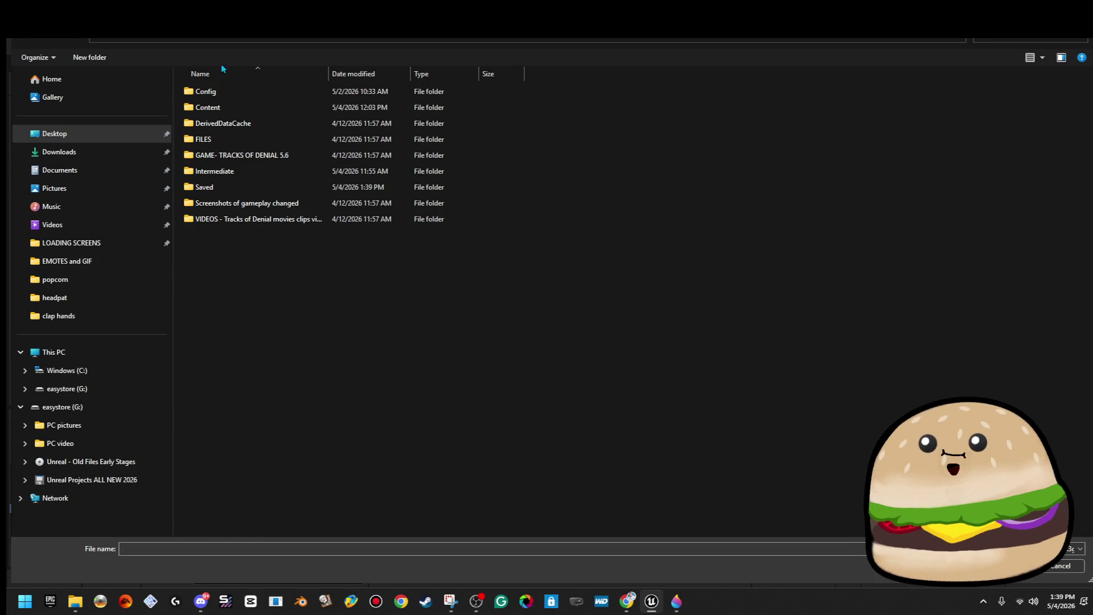
double_click(805, 160)
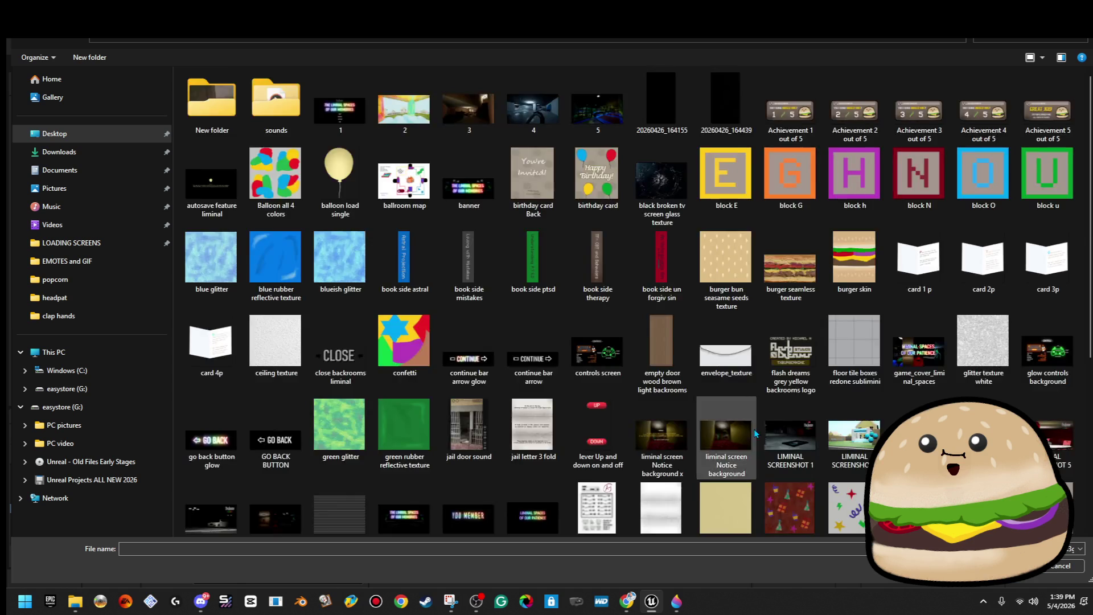
scroll(828, 491, down, 5)
key(Escape)
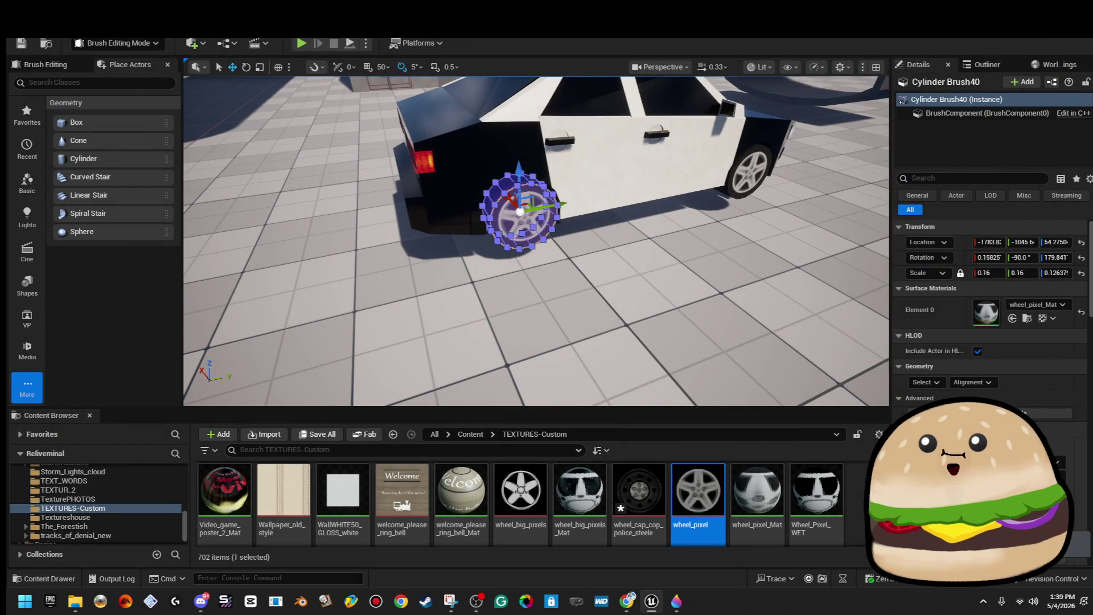
scroll(627, 501, down, 3)
ctrl+click(637, 481)
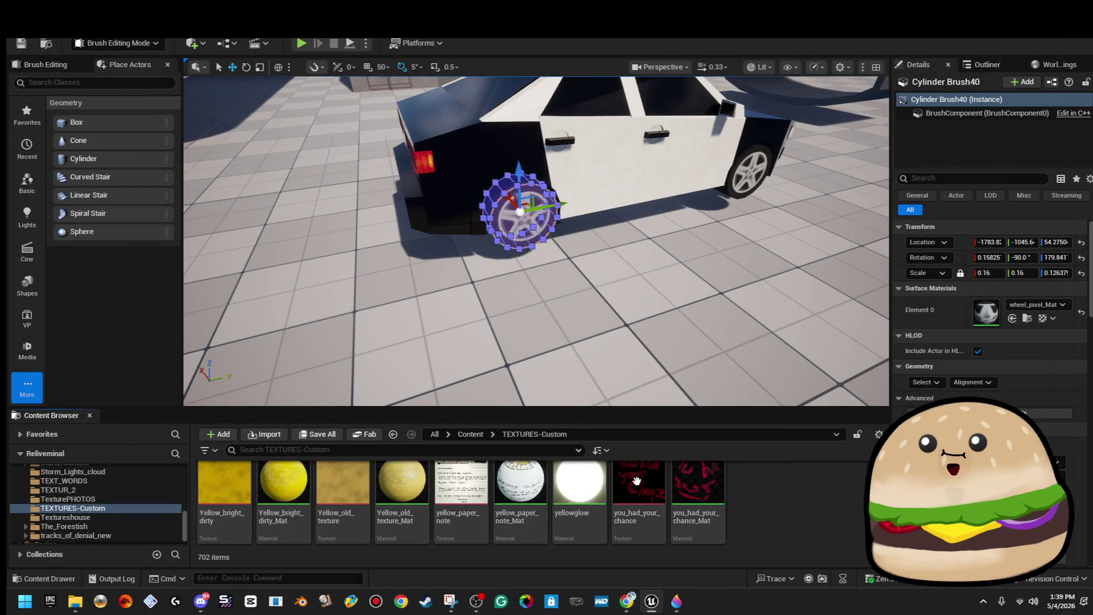
Step: Search 'whe', create wheel_cap_cop_police_steele_Mat from the texture, and open it maximised
click(340, 449)
text(whe)
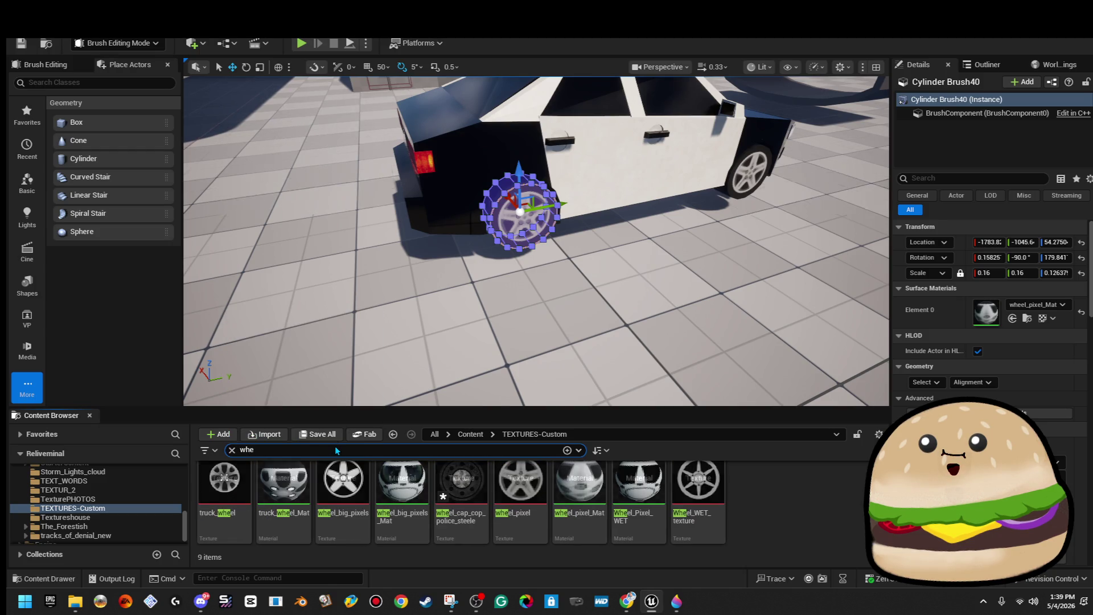
click(792, 498)
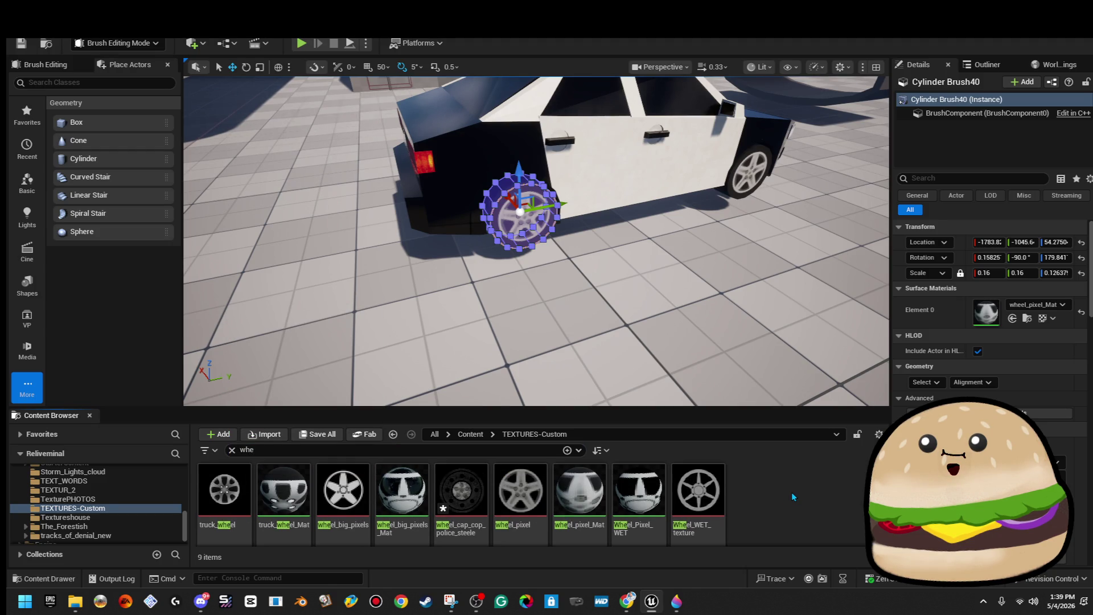
right_click(465, 476)
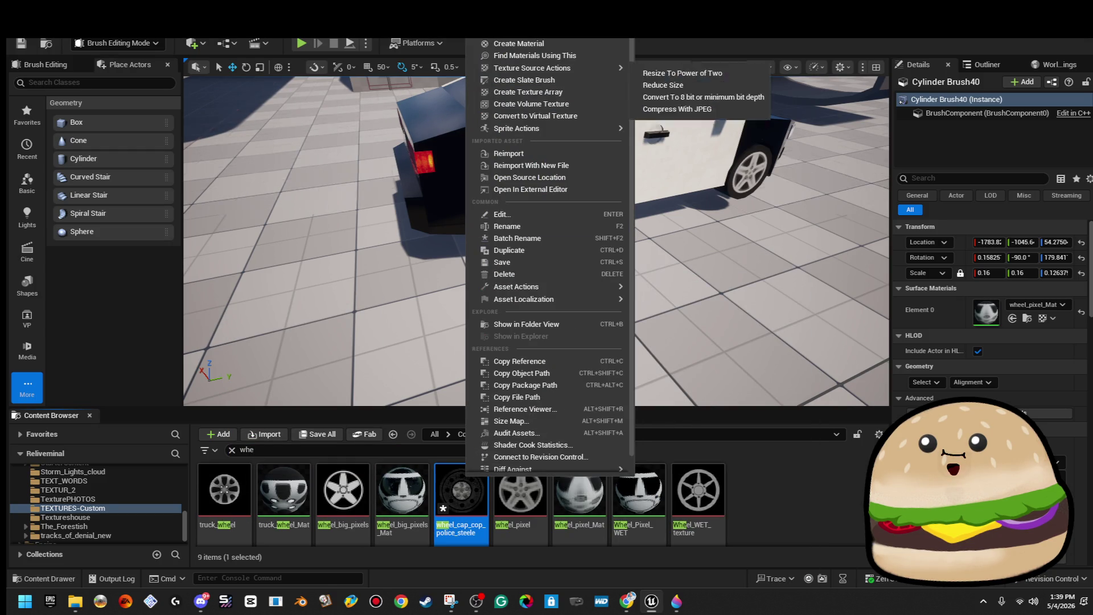
click(569, 45)
key(Return)
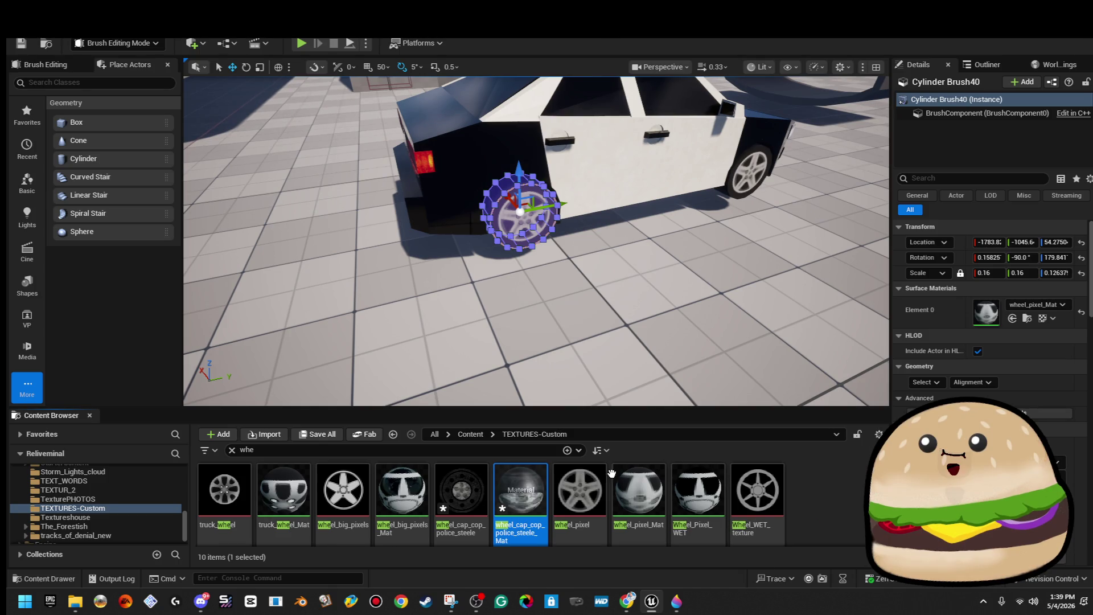
double_click(544, 491)
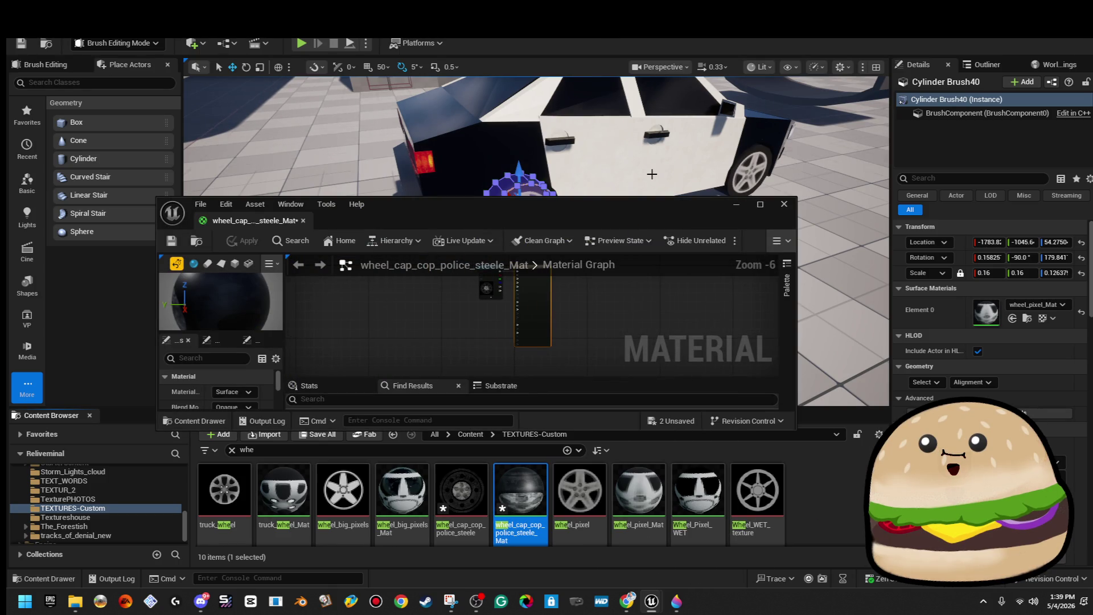
double_click(632, 219)
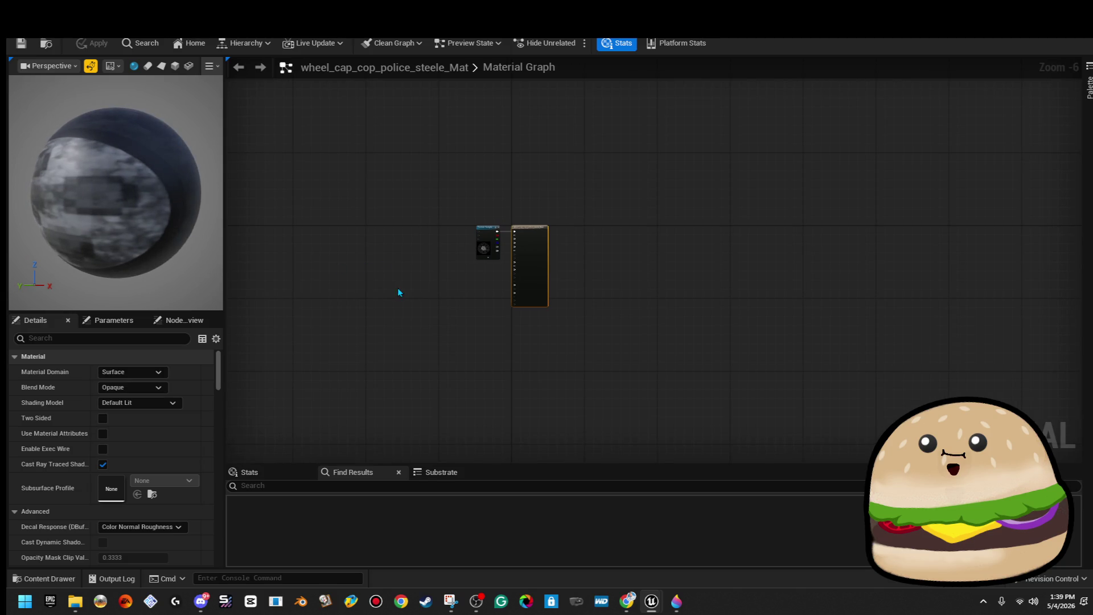
Step: Set the wheel-cap material's Metallic to 1 and Specular to 0
scroll(495, 235, up, 5)
scroll(497, 235, up, 1)
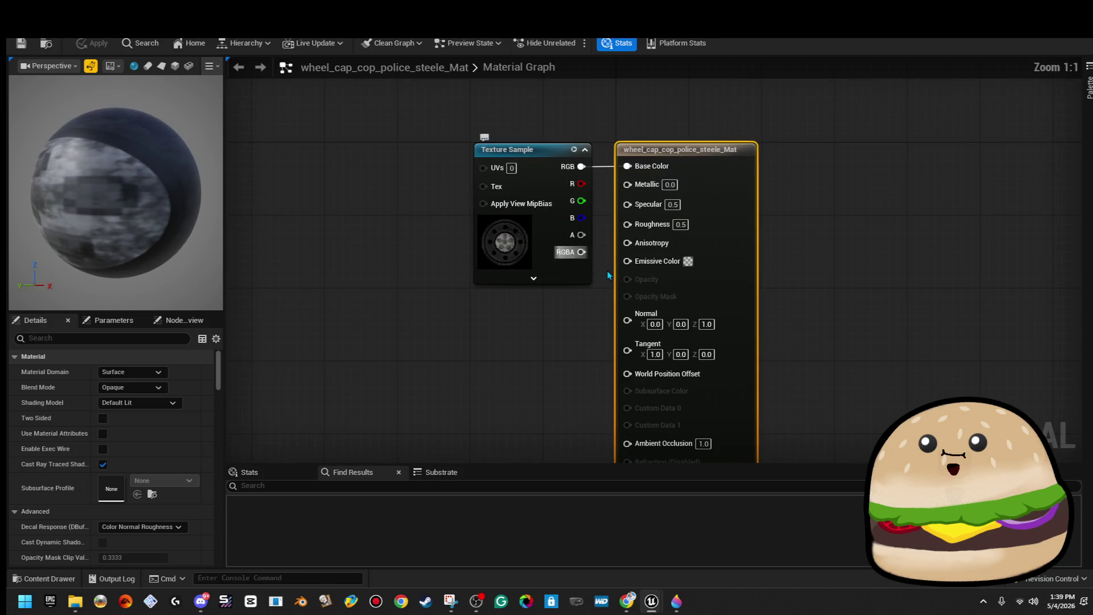
click(670, 185)
text(1)
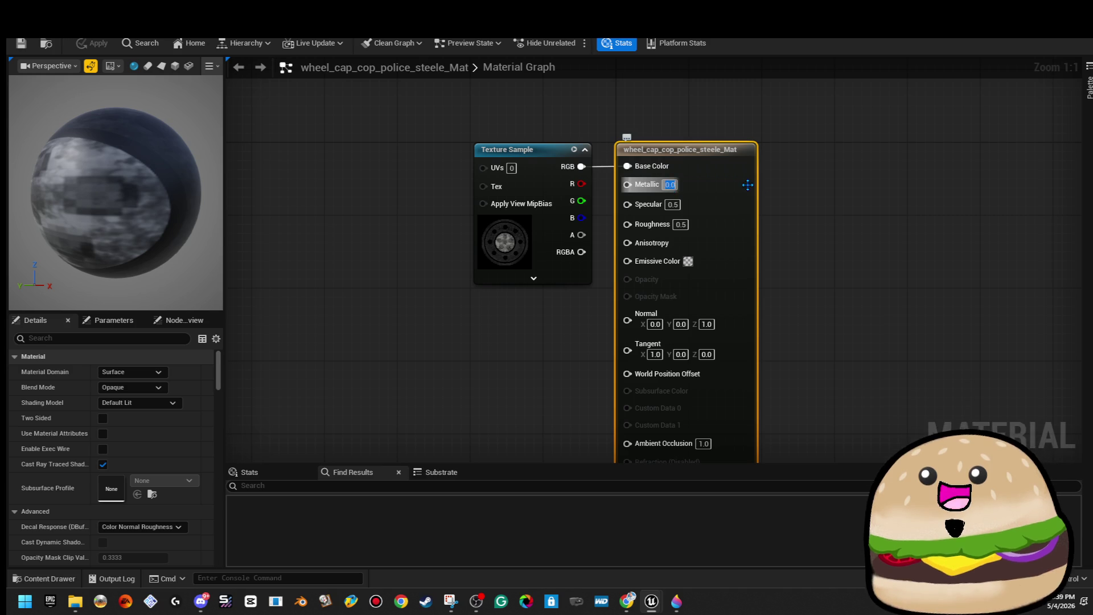
click(797, 181)
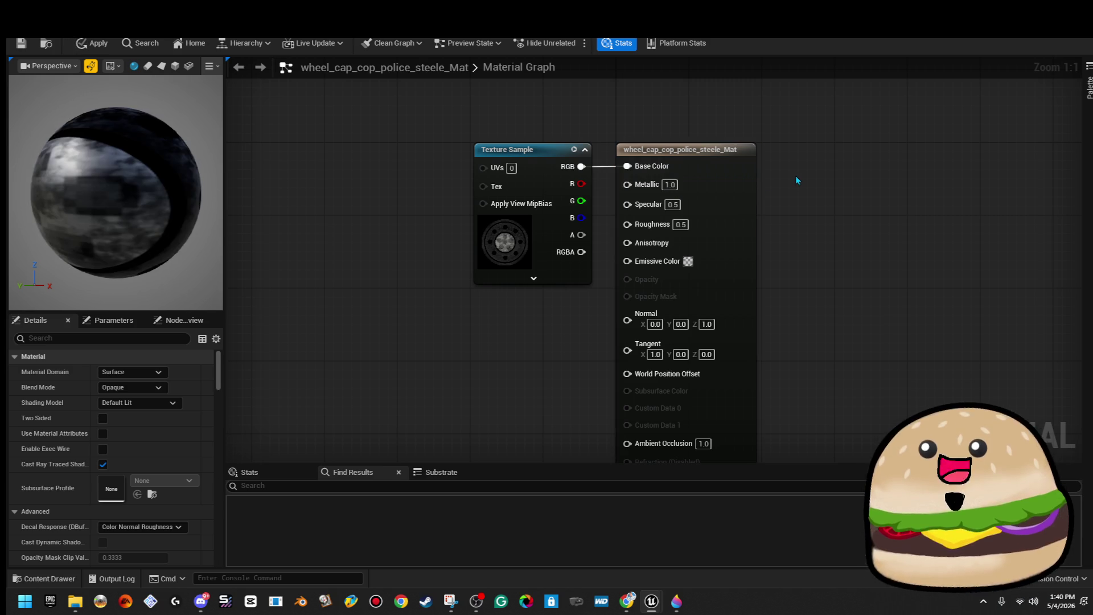
click(673, 204)
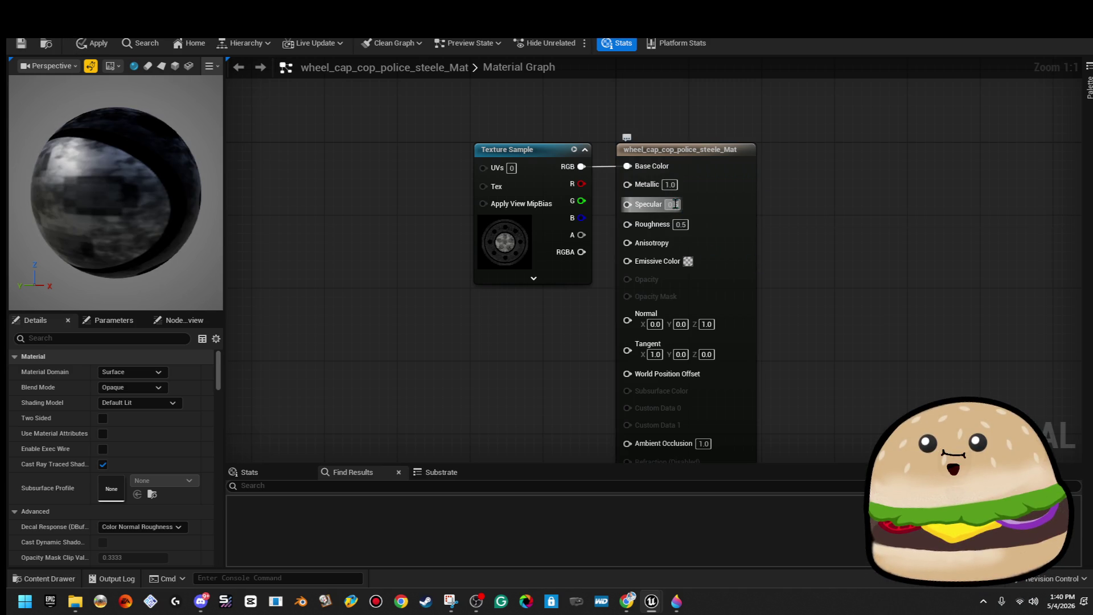
text(0)
key(Return)
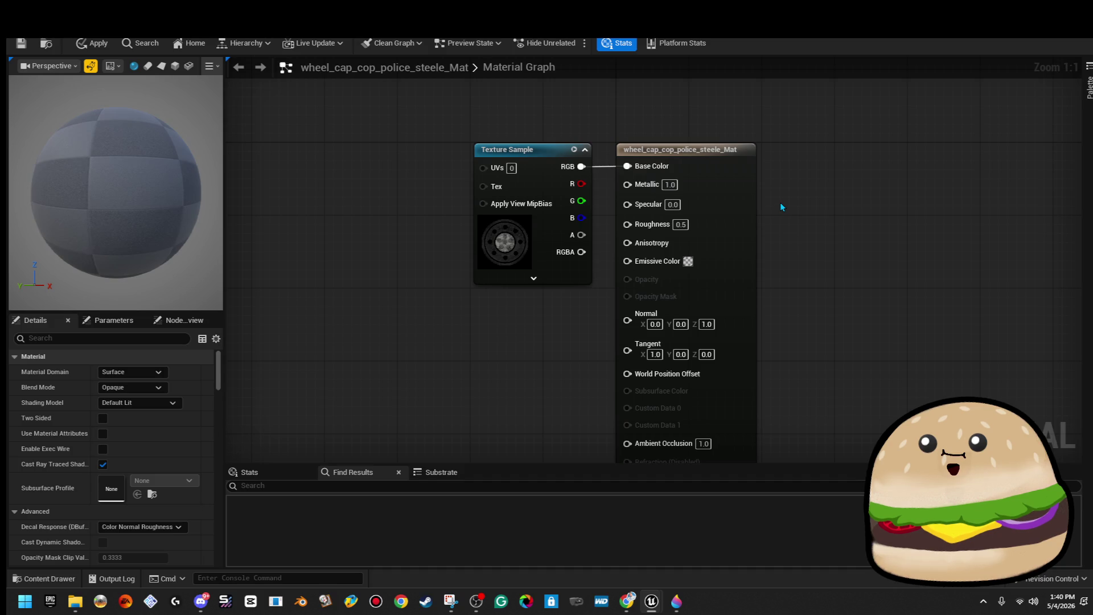
Step: Try Roughness values 0, 0.5, 0.75 and 2.0, orbiting the preview sphere to compare
mouse_move(114, 188)
mouse_down()
mouse_move(182, 196)
mouse_move(137, 196)
mouse_move(46, 128)
mouse_up()
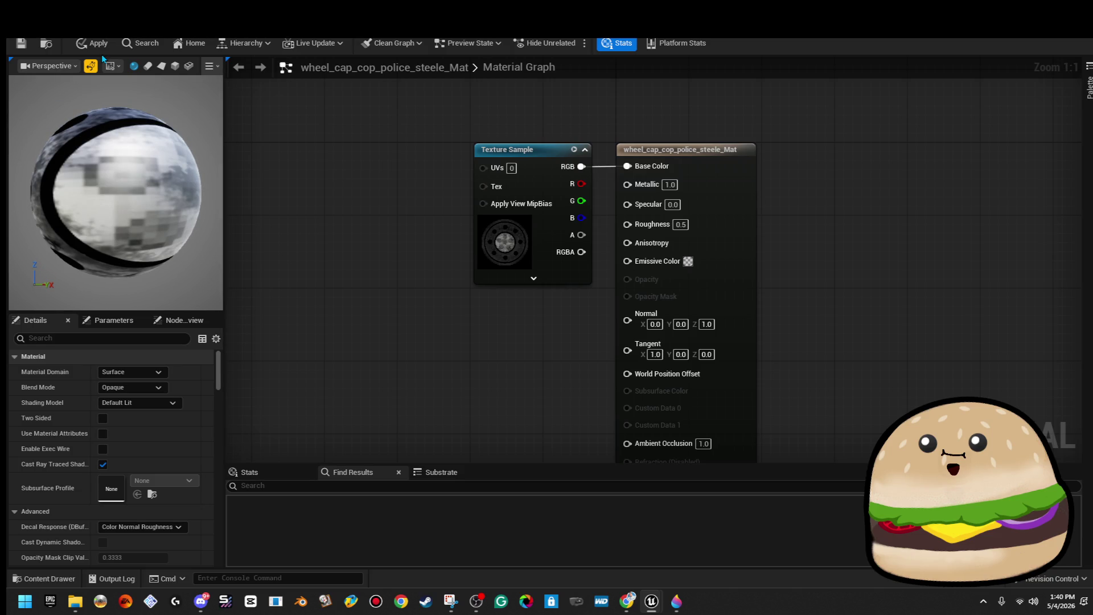
text(0)
key(Return)
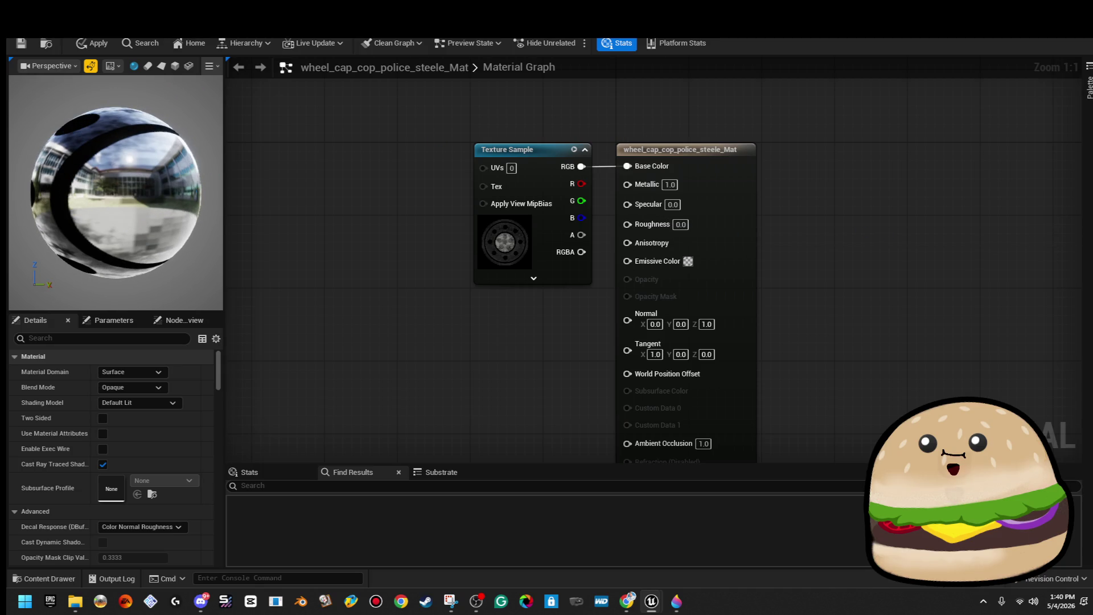
mouse_move(100, 175)
mouse_down()
mouse_move(162, 184)
mouse_move(222, 221)
mouse_up()
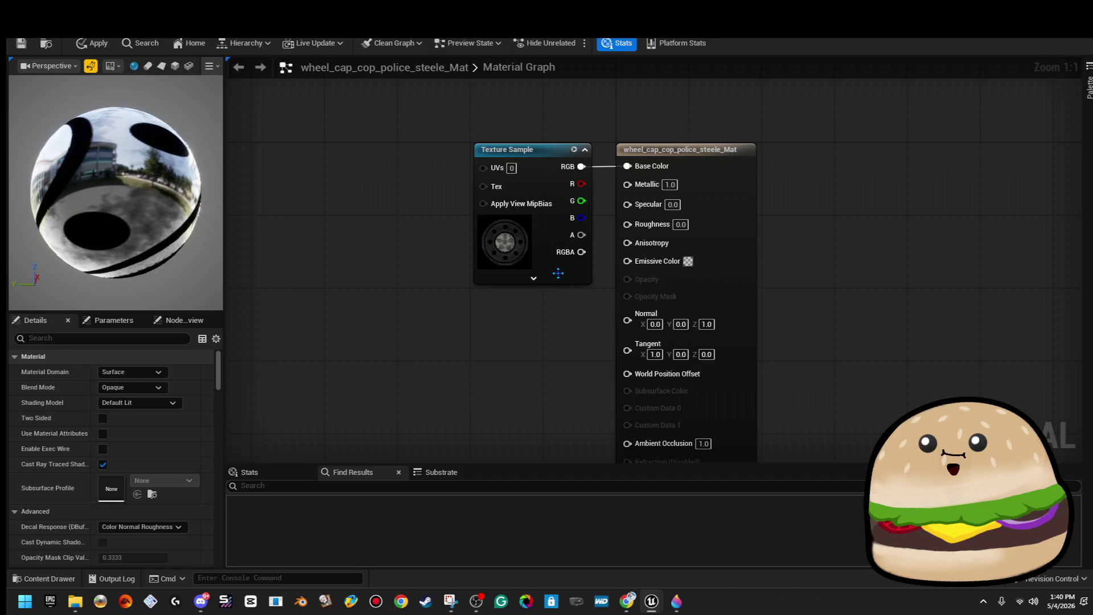
click(680, 224)
text(0.5)
key(Return)
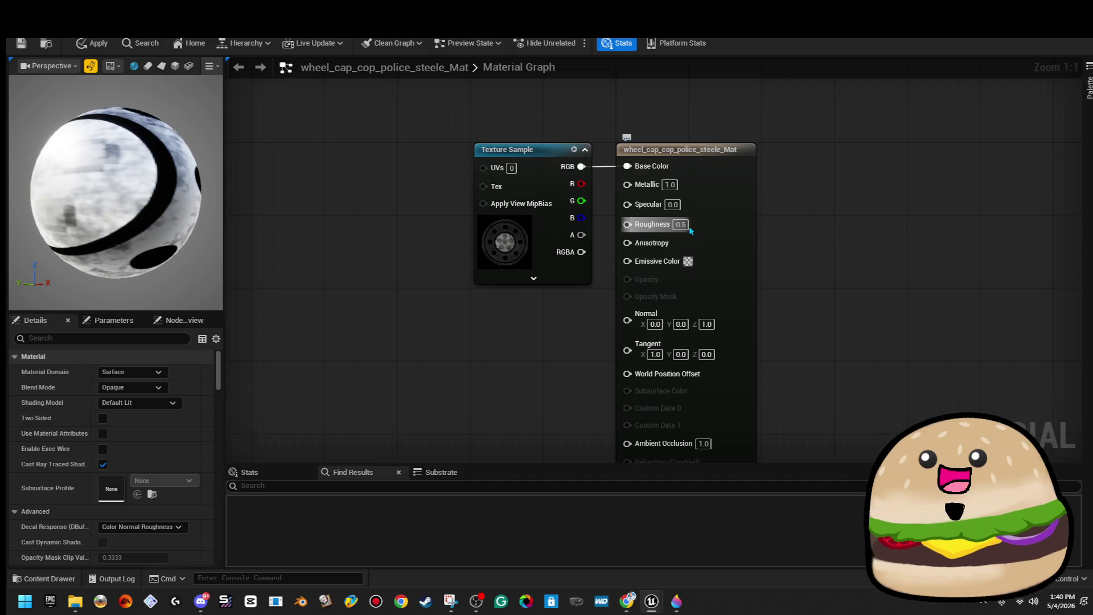
click(680, 225)
text(0.75)
key(Return)
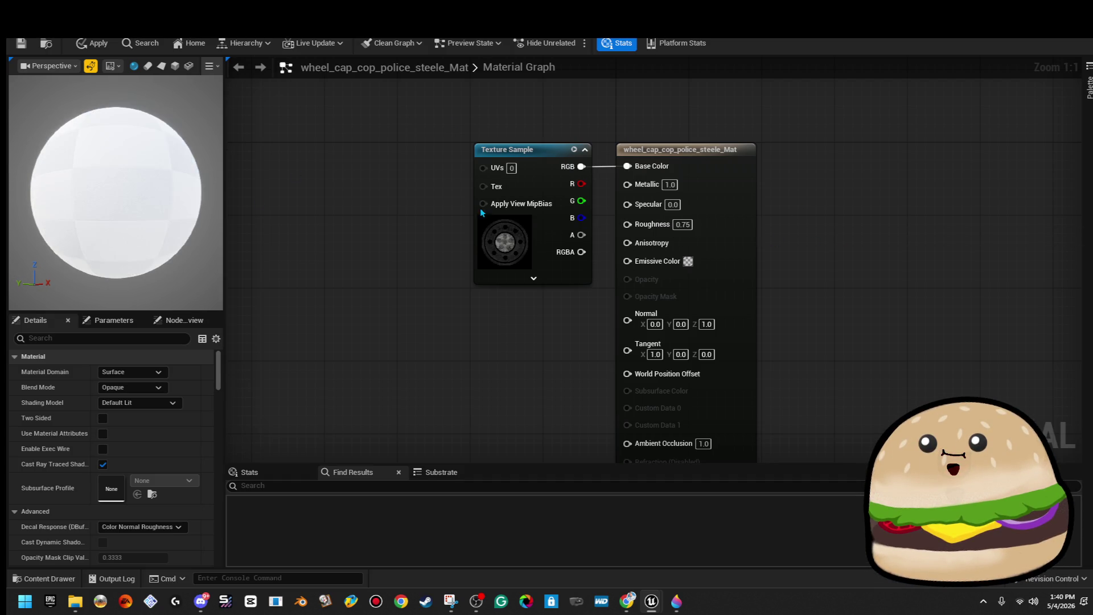
mouse_move(164, 209)
mouse_down()
mouse_move(117, 209)
mouse_move(164, 208)
mouse_up()
click(681, 225)
text(2)
key(Return)
Step: Settle Roughness at 0.2 after testing 0 and 0.1
mouse_move(104, 226)
mouse_down()
mouse_move(171, 215)
mouse_move(183, 237)
mouse_move(210, 236)
mouse_up()
click(680, 224)
text(0)
key(Return)
click(680, 224)
text(0.1)
key(Return)
drag(717, 214, 846, 217)
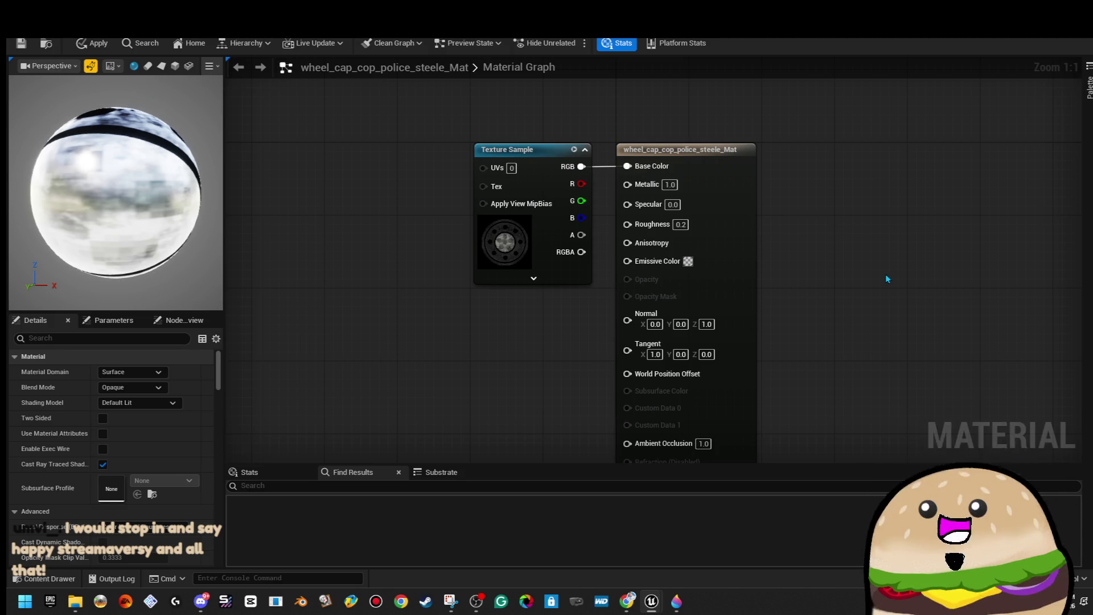
drag(114, 194, 205, 197)
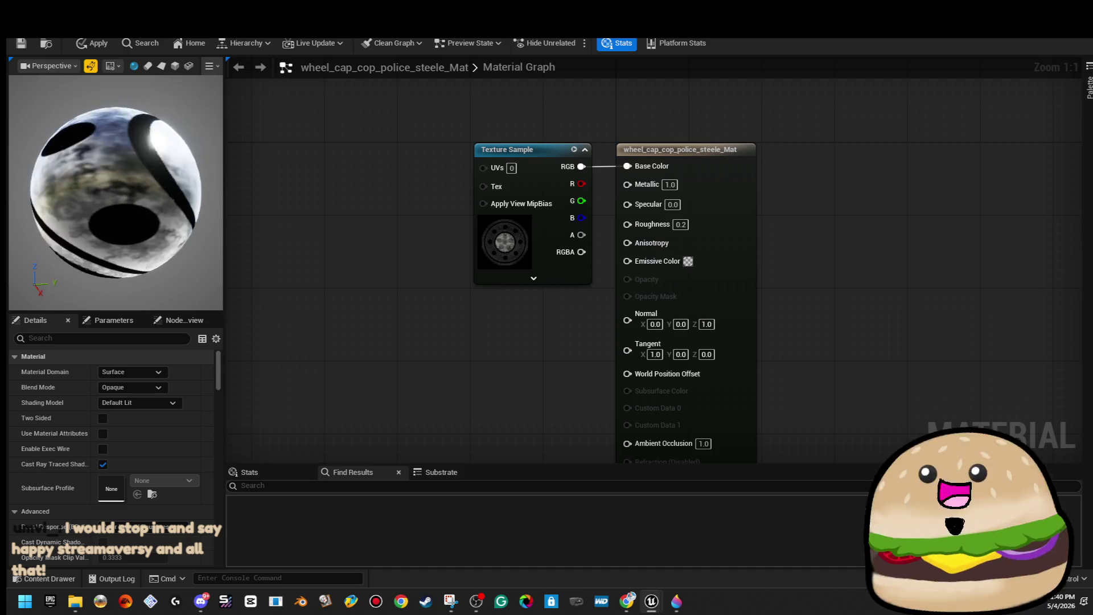
Step: Apply and save the material changes, then return to the level editor
click(85, 44)
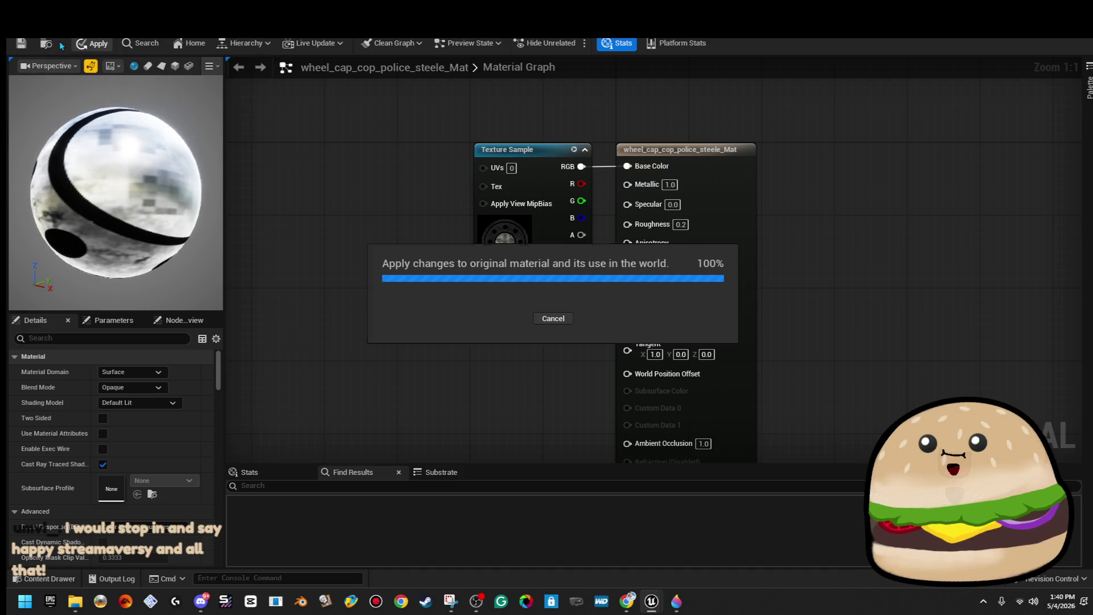
click(21, 44)
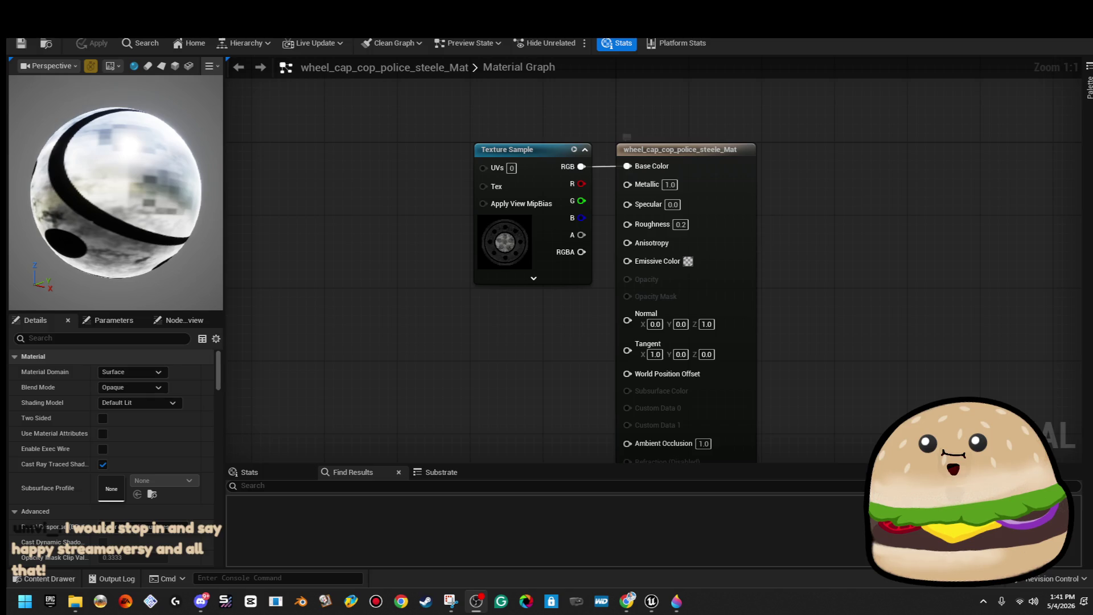
click(23, 45)
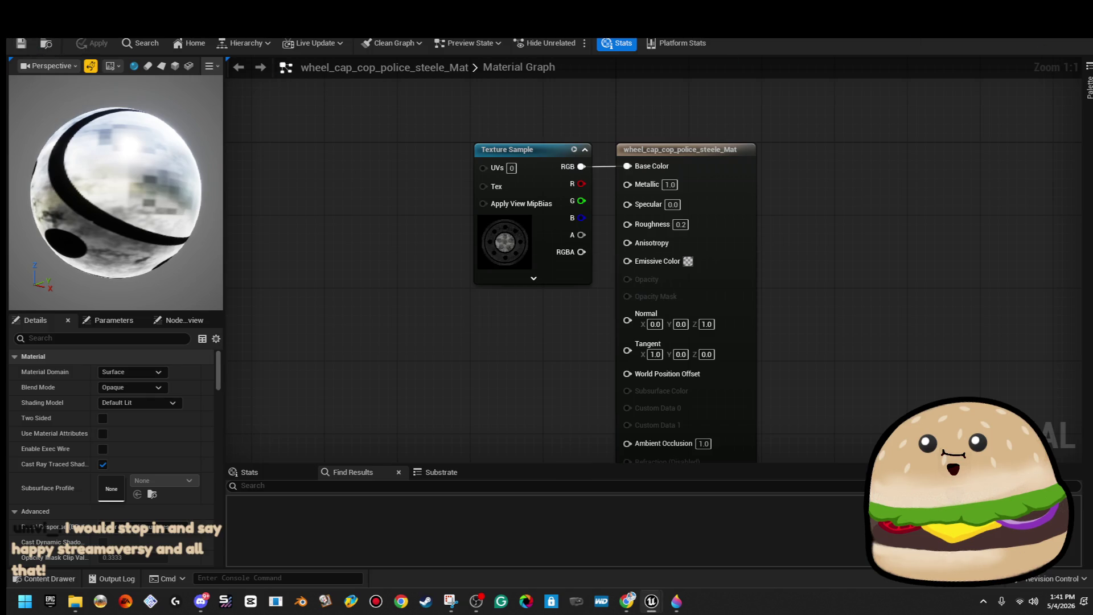
key(alt+Tab)
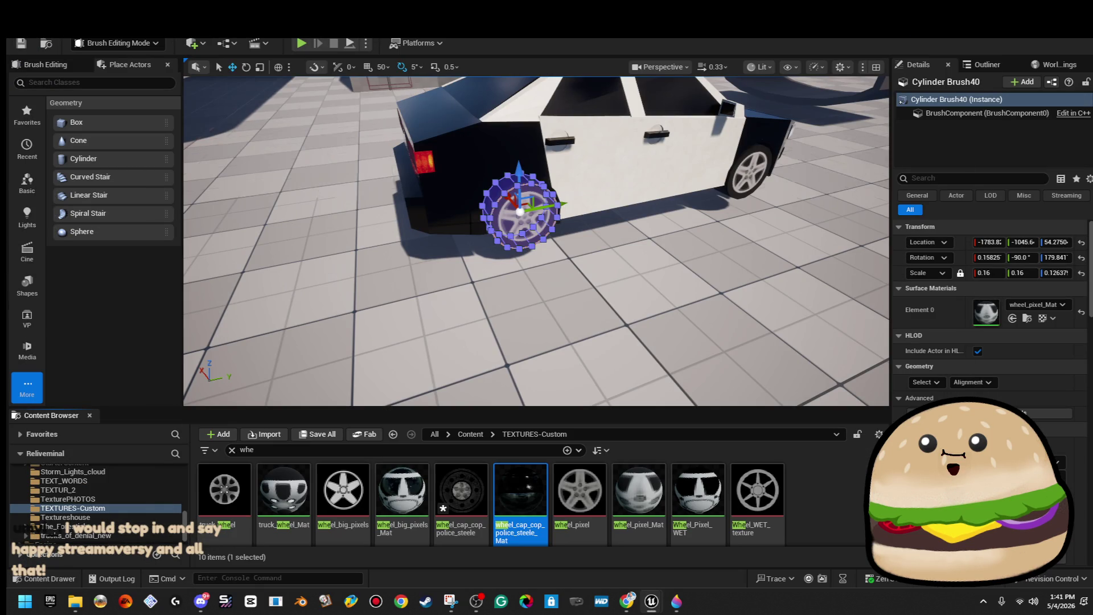
Step: Drop wheel_cap_cop_police_steele_Mat onto the rear wheel's cylinder brush and zoom in on it
drag(520, 490, 989, 321)
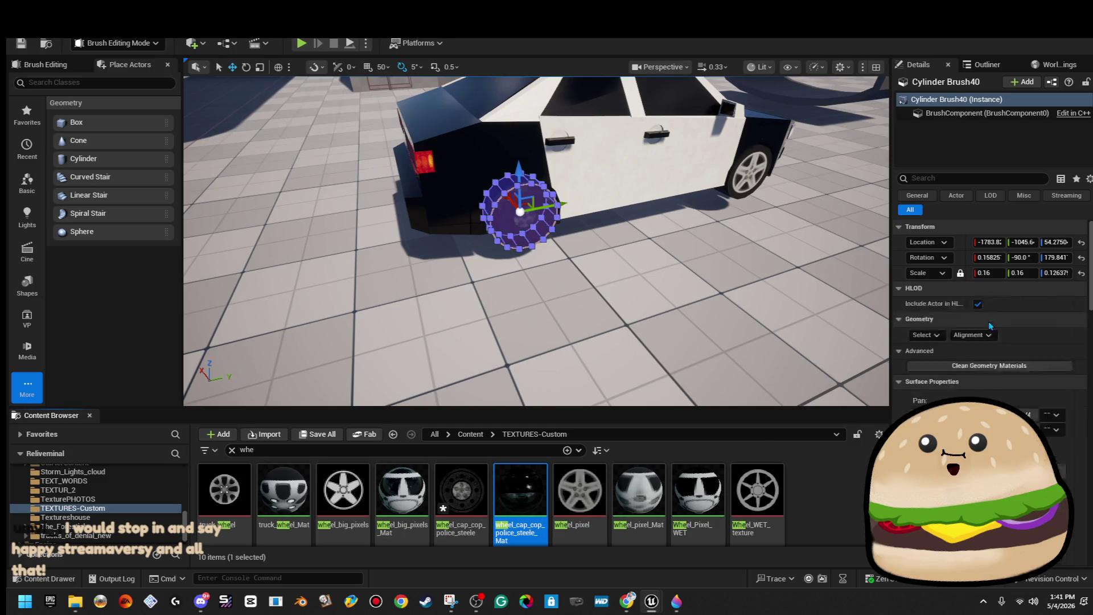
click(816, 137)
scroll(817, 137, up, 5)
scroll(536, 241, up, 5)
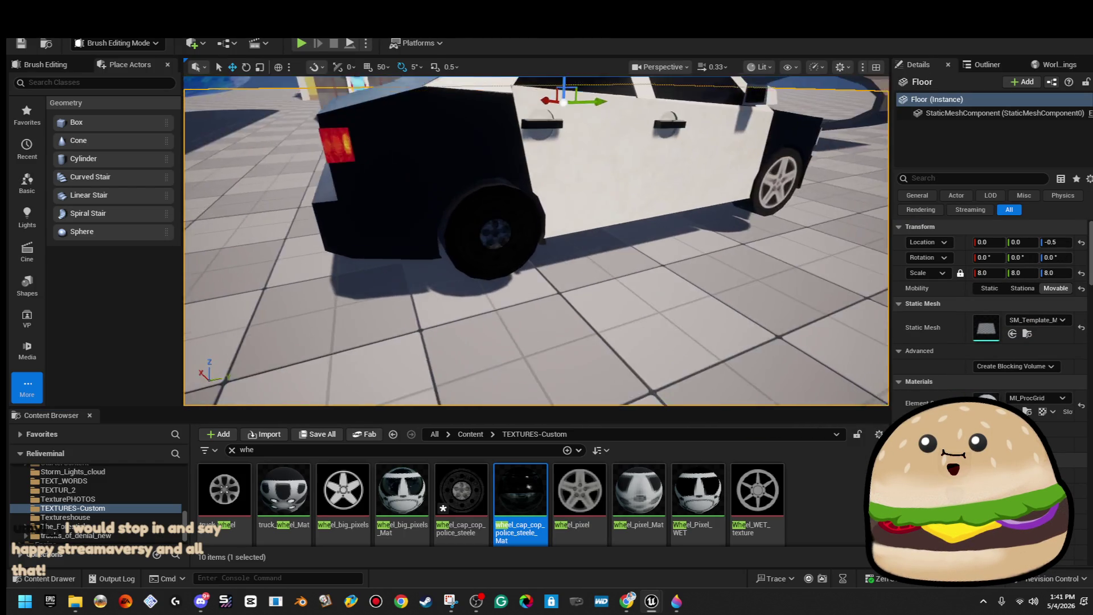
scroll(536, 241, down, 3)
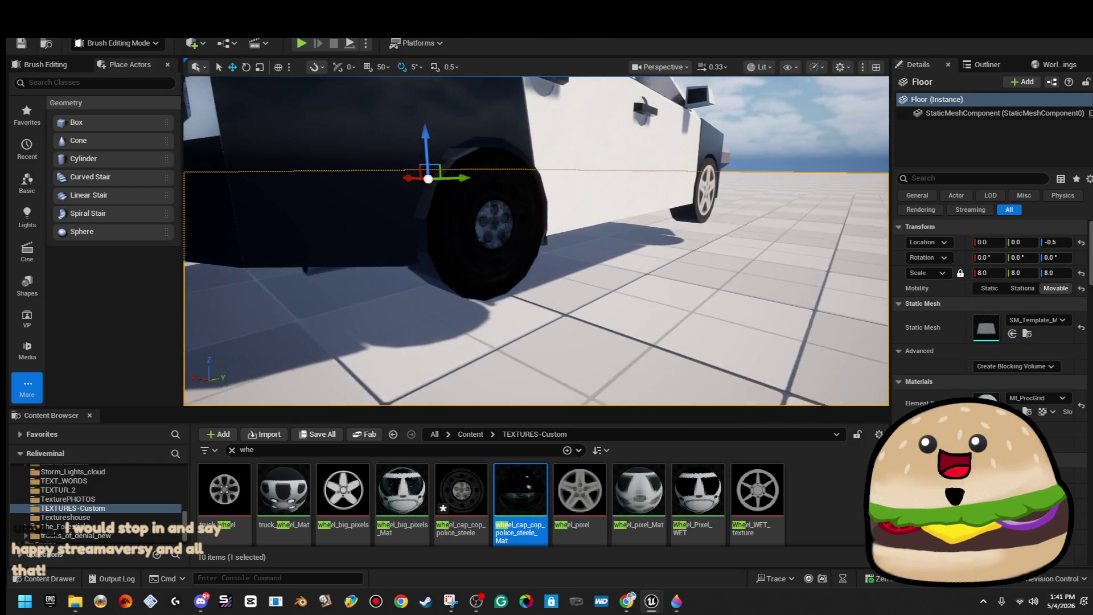
Step: Compare wheel_pixel and wheel_pixel_Mat with the police material, then select the rear wheel brush
double_click(575, 484)
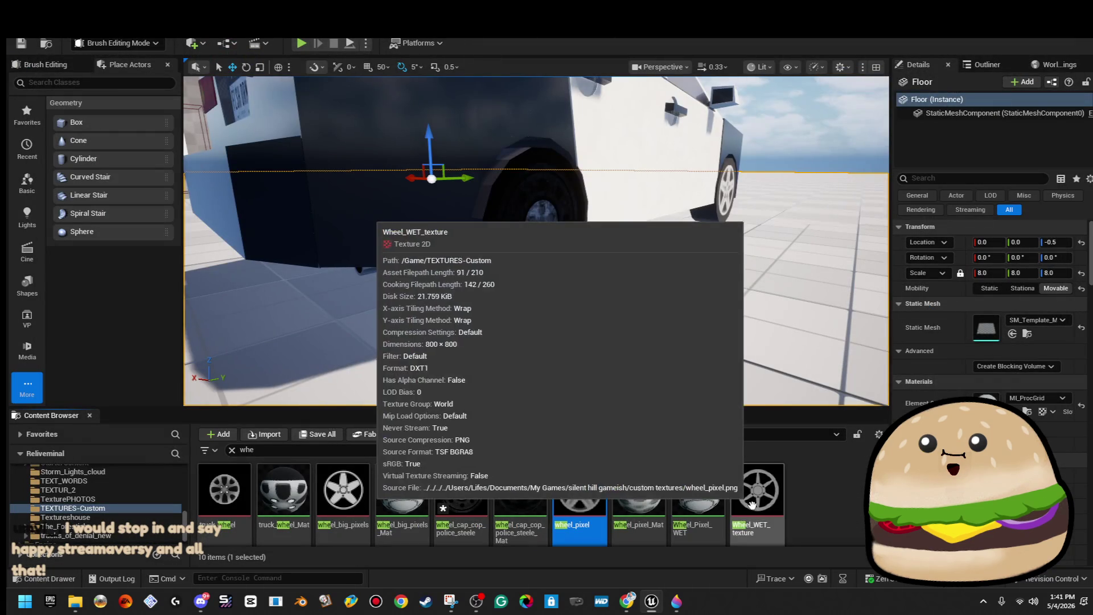
click(653, 515)
double_click(653, 516)
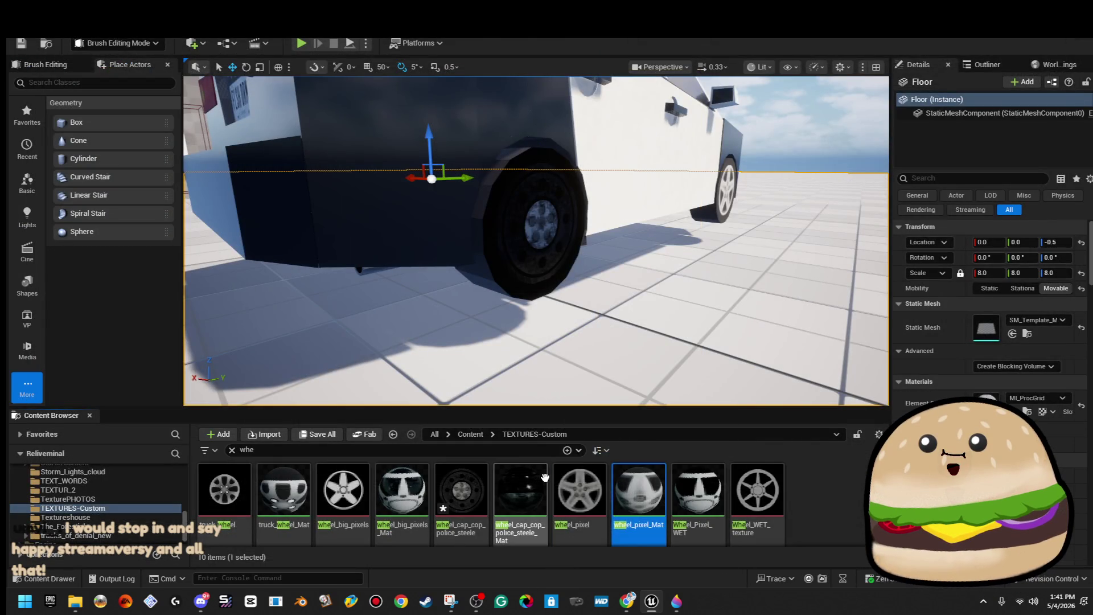
double_click(541, 485)
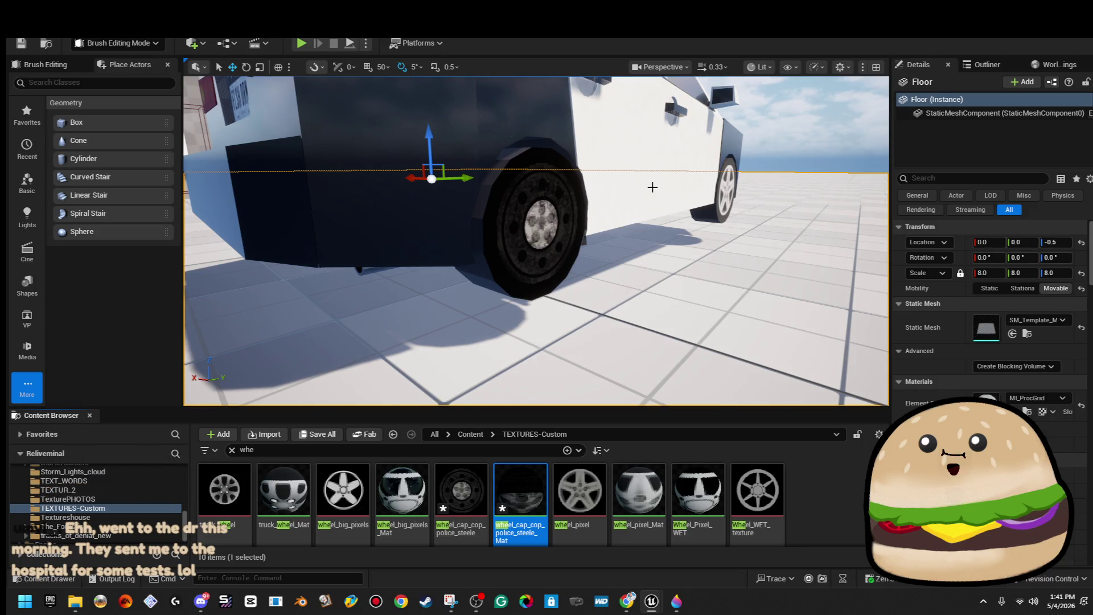
mouse_move(660, 210)
mouse_down()
mouse_move(593, 148)
mouse_move(639, 194)
mouse_move(639, 228)
mouse_move(621, 228)
mouse_move(639, 213)
mouse_up()
click(523, 240)
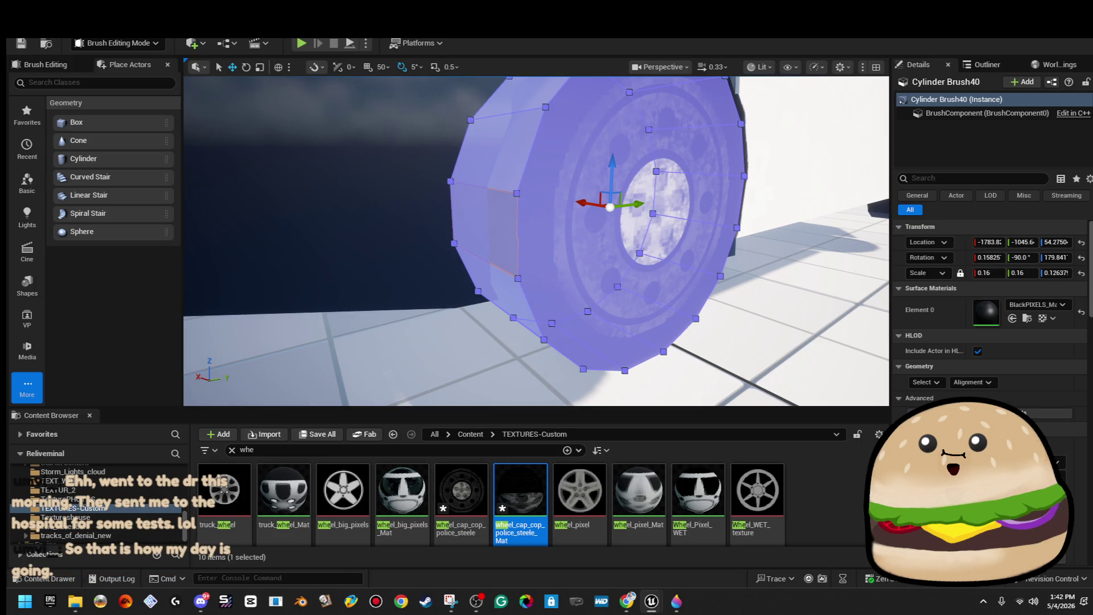
Step: Frame the car body, view it from behind and wide, then select the rear wheel's Cylinder Brush31
click(826, 147)
key(f)
mouse_move(740, 142)
mouse_down()
mouse_move(592, 161)
mouse_move(581, 139)
mouse_move(590, 121)
mouse_move(579, 123)
mouse_up()
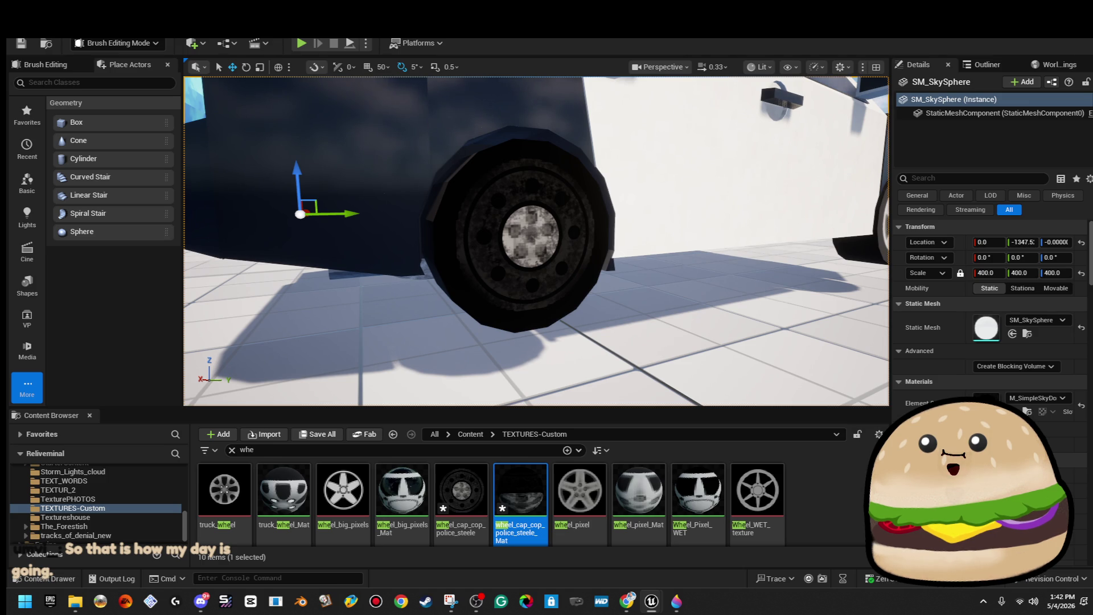
mouse_move(672, 160)
mouse_down()
mouse_move(680, 174)
mouse_move(680, 151)
mouse_move(689, 165)
mouse_move(680, 176)
mouse_up()
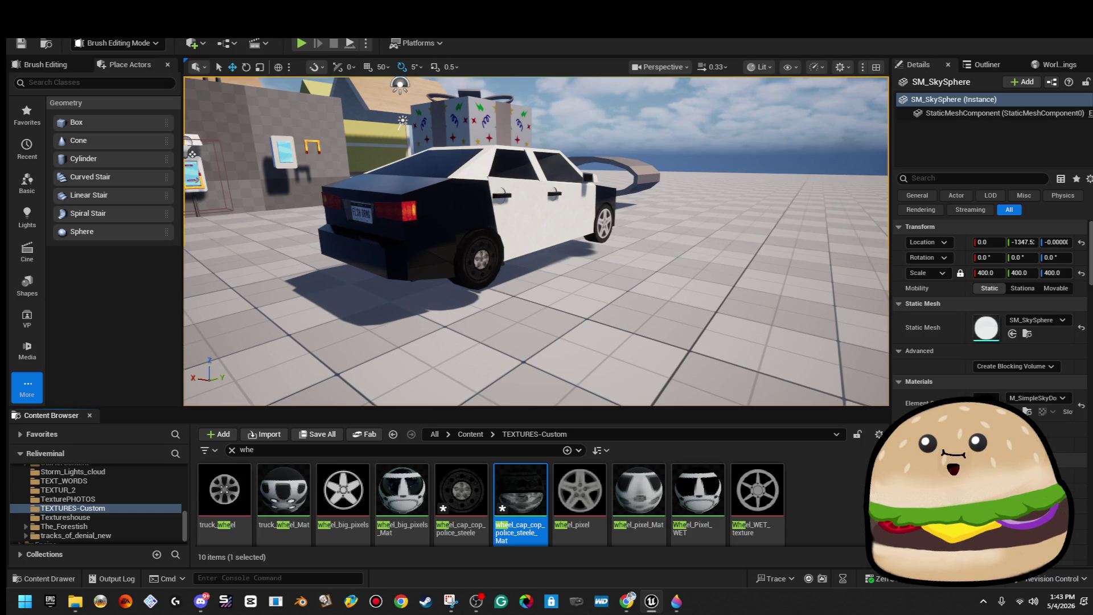
scroll(626, 276, up, 10)
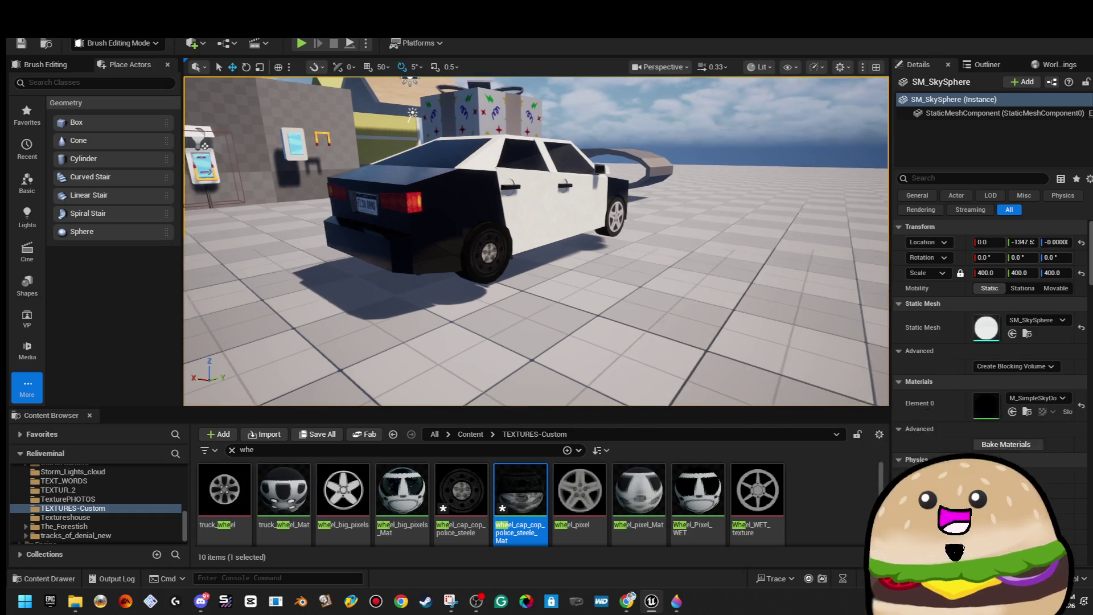
click(502, 215)
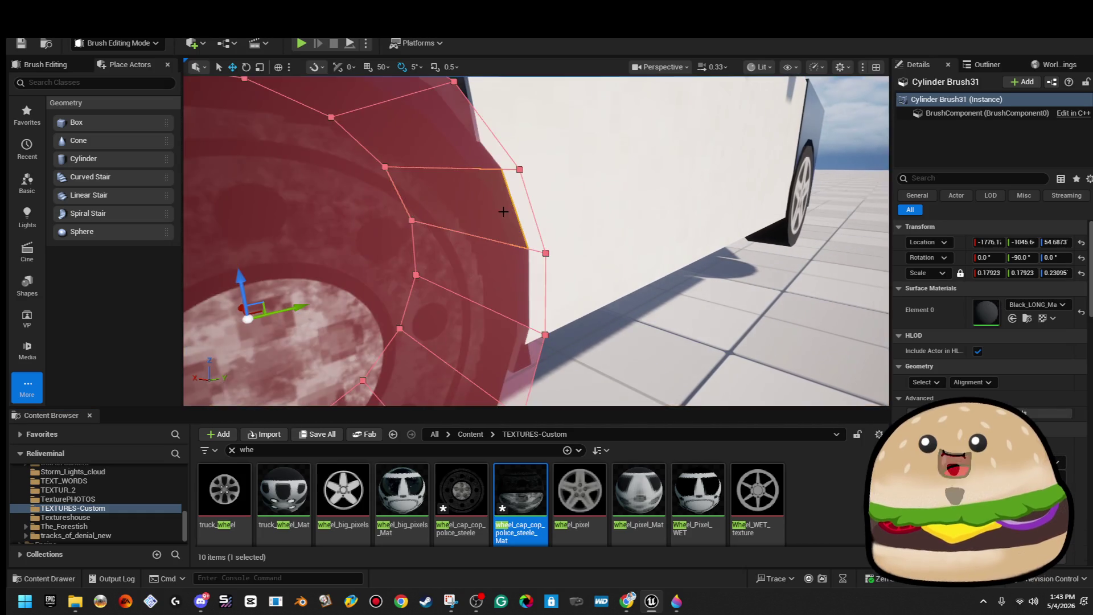
key(f)
drag(501, 217, 466, 210)
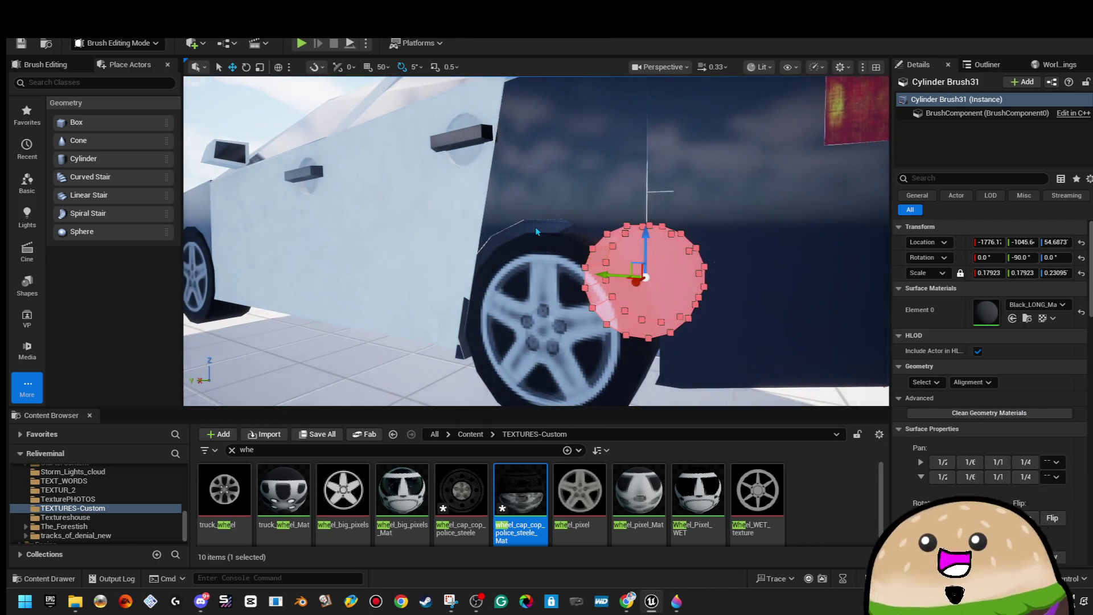
ctrl+click(537, 231)
key(f)
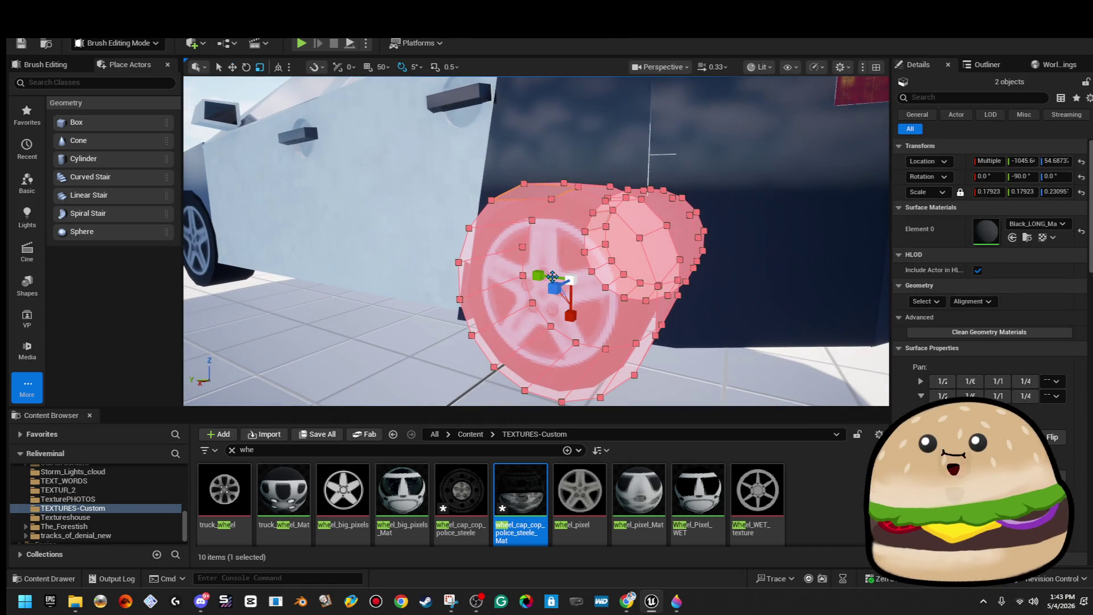
drag(573, 275, 572, 274)
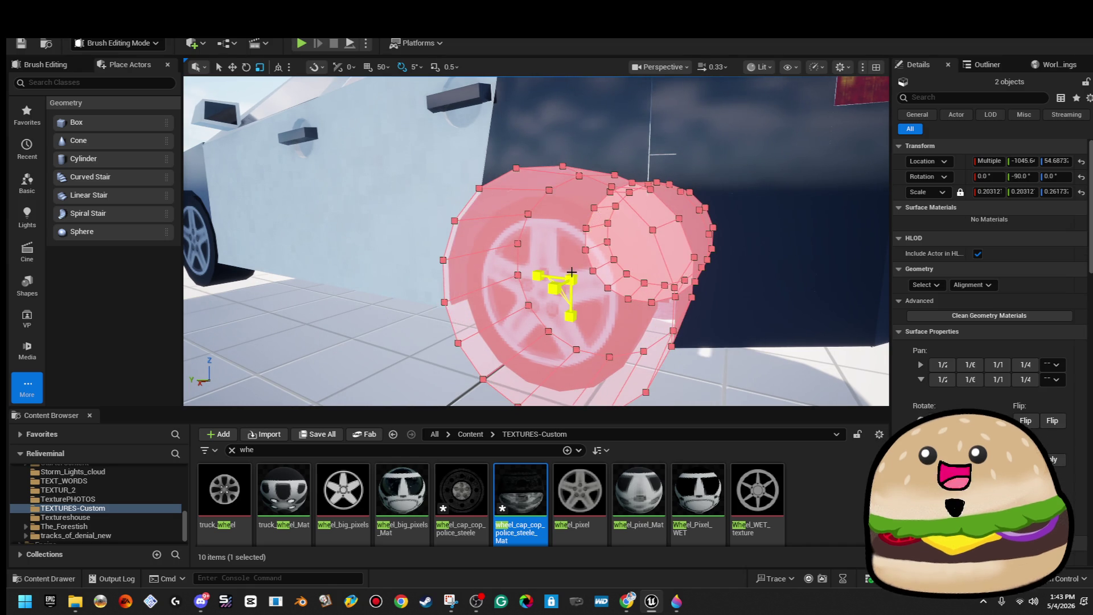
scroll(627, 188, down, 5)
click(627, 187)
drag(642, 251, 641, 251)
click(641, 252)
drag(558, 191, 558, 191)
ctrl+click(558, 191)
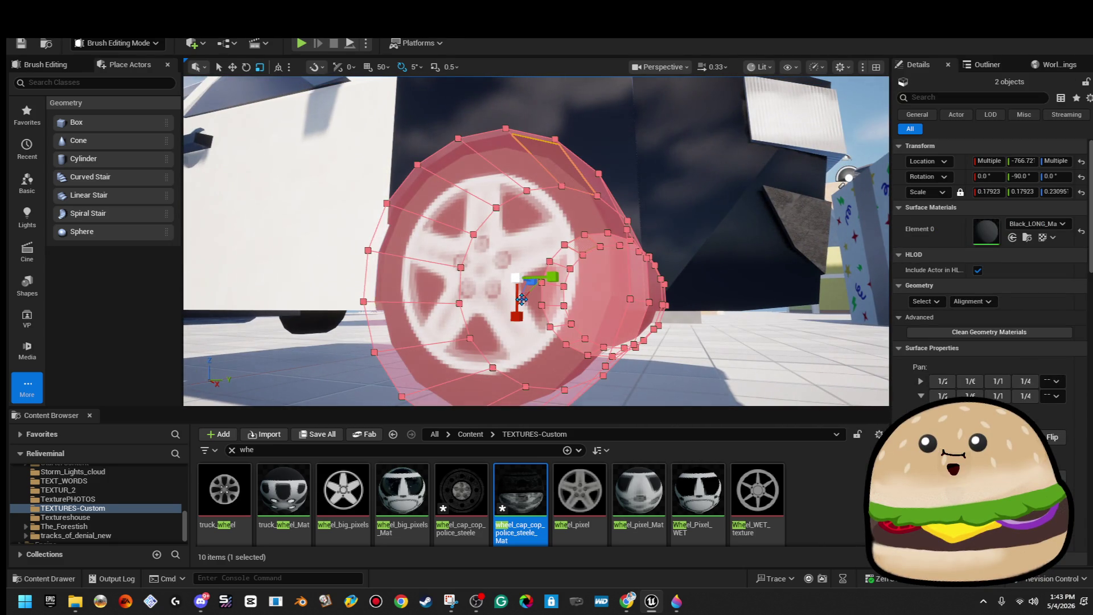
mouse_move(516, 277)
mouse_down()
mouse_move(536, 246)
mouse_move(529, 270)
mouse_up()
click(740, 143)
click(512, 251)
ctrl+click(512, 251)
ctrl+click(545, 306)
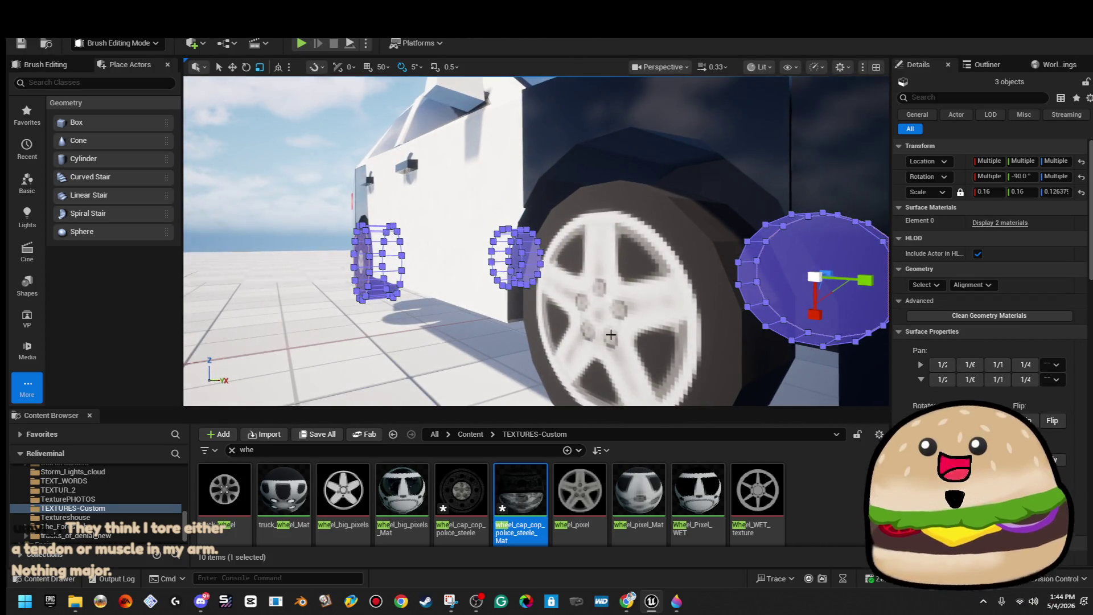
ctrl+click(611, 335)
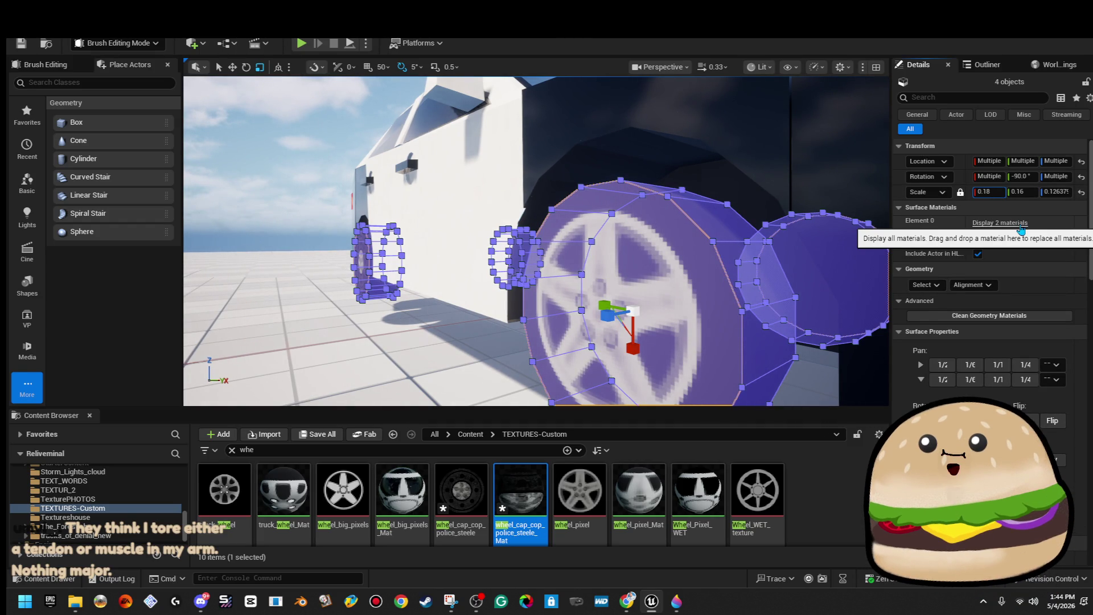
key(Return)
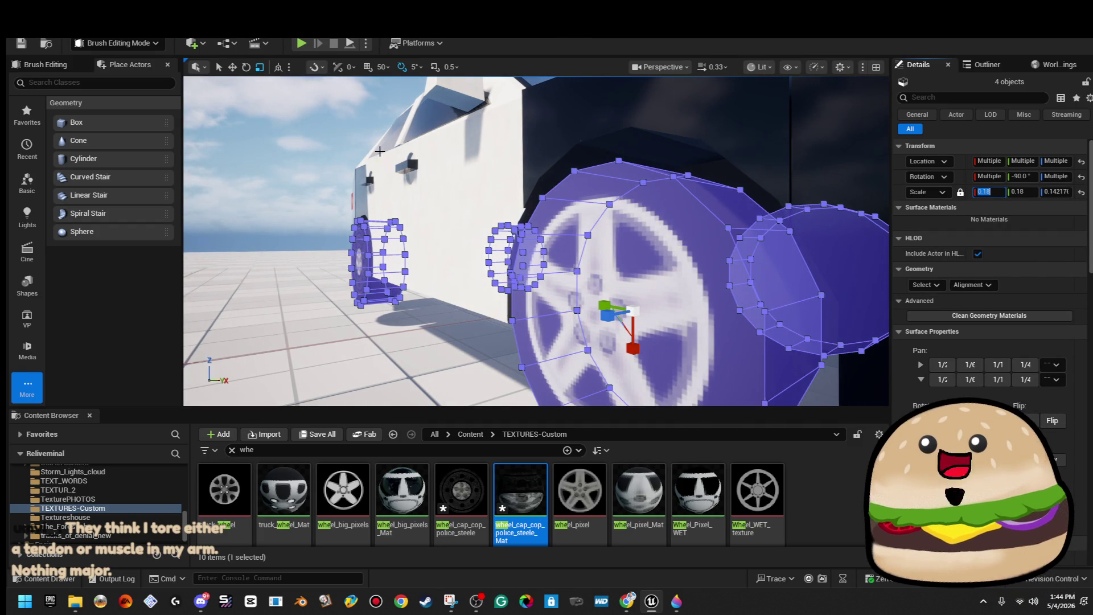
click(712, 125)
drag(712, 126, 513, 227)
mouse_move(314, 162)
mouse_down()
mouse_move(268, 227)
mouse_move(314, 163)
mouse_up()
key(ctrl+z)
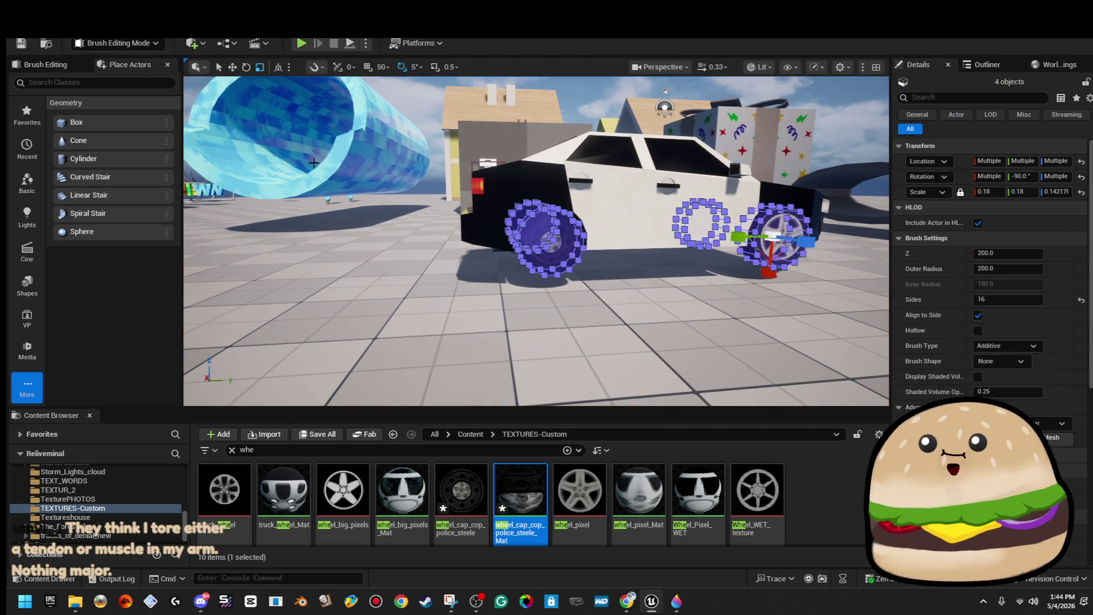
key(ctrl+z)
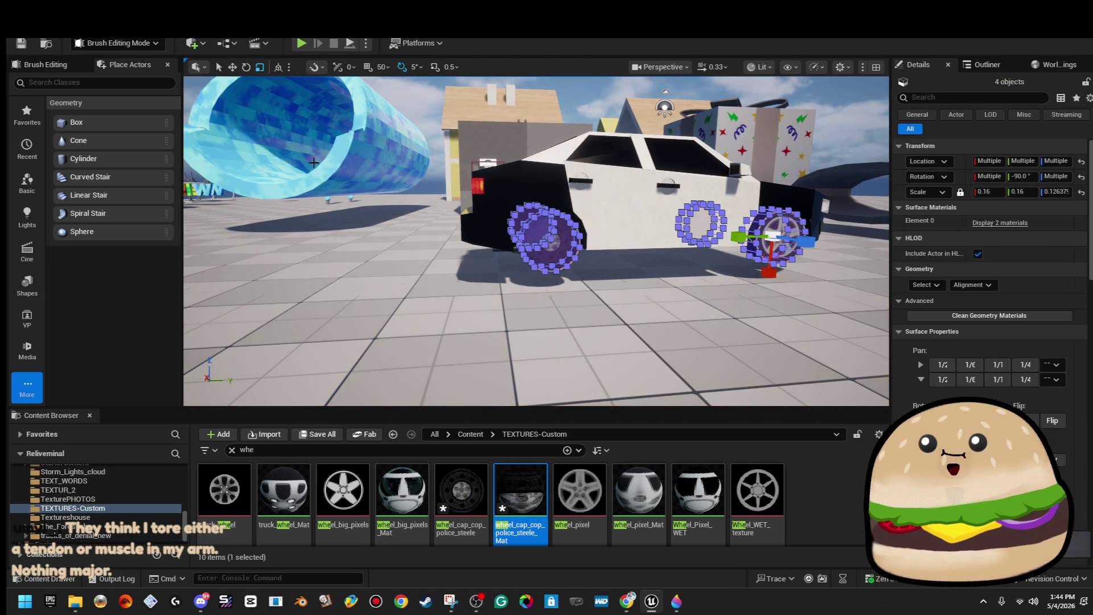
key(ctrl+z)
key(ctrl+z)
key(ctrl+z)
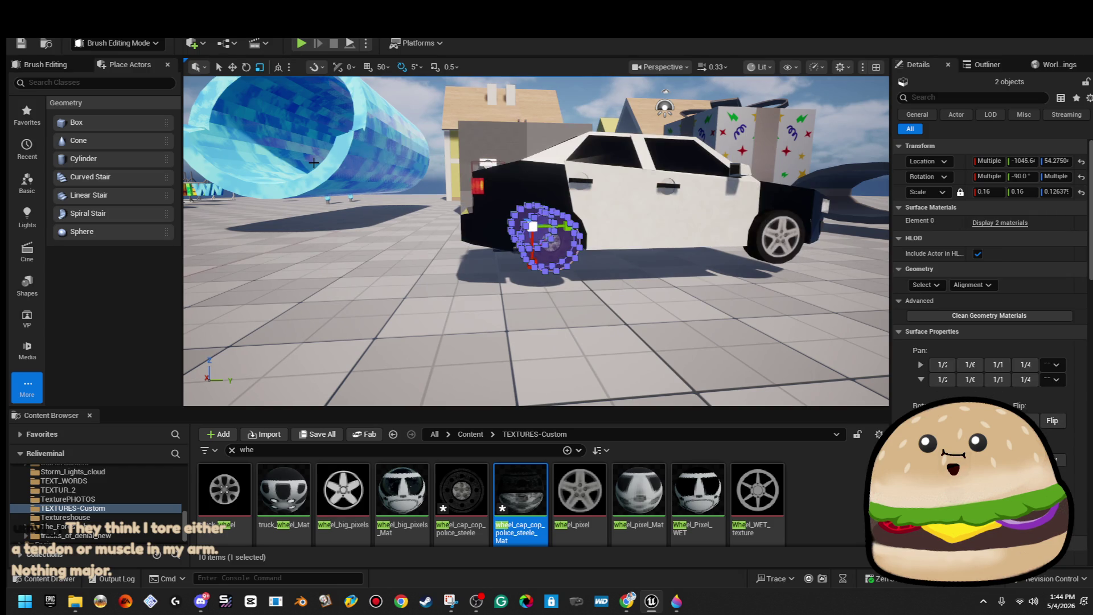
key(ctrl+z)
key(ctrl+z)
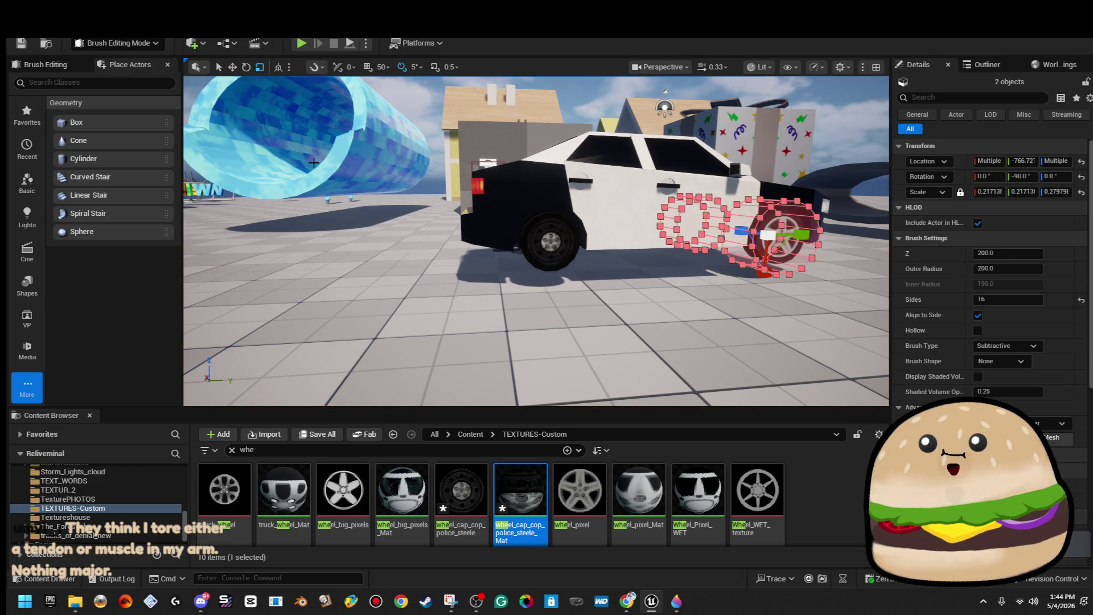
key(ctrl+z)
key(ctrl+z)
key(ctrl+z)
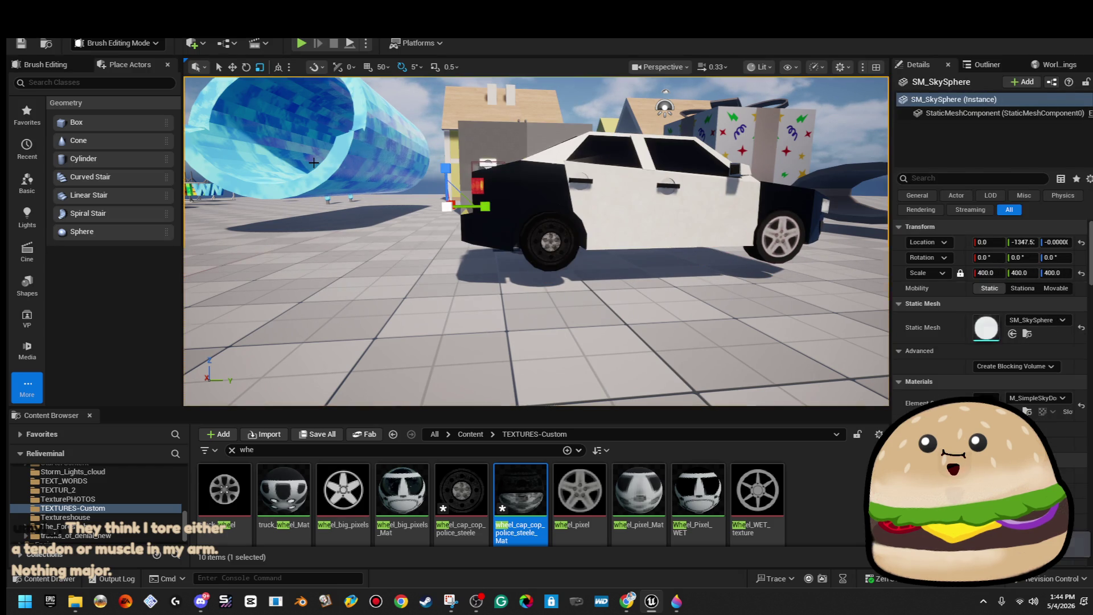
key(ctrl+z)
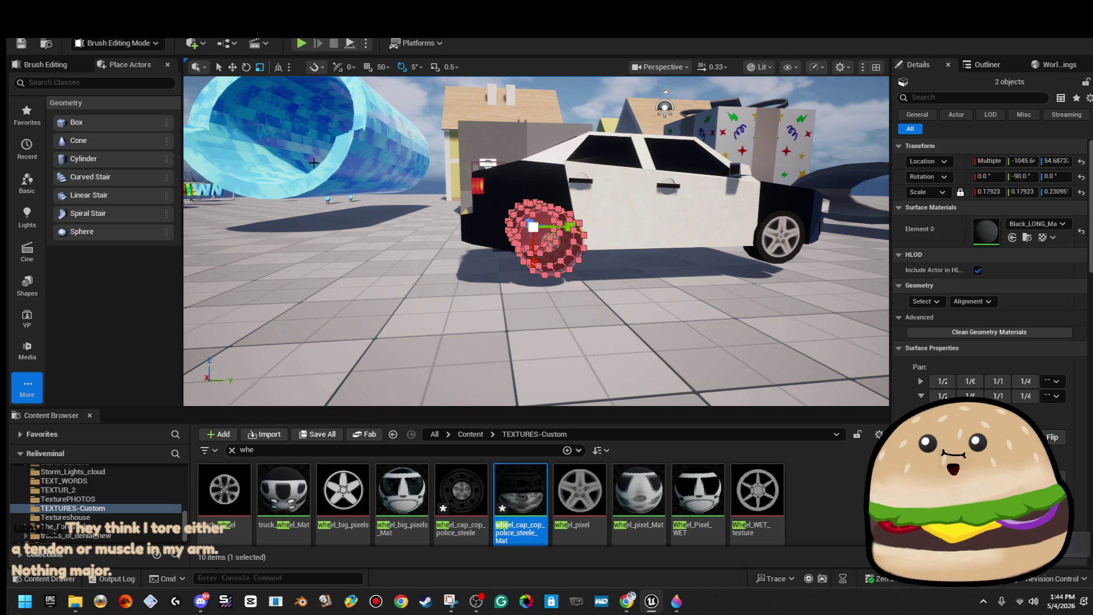
click(313, 163)
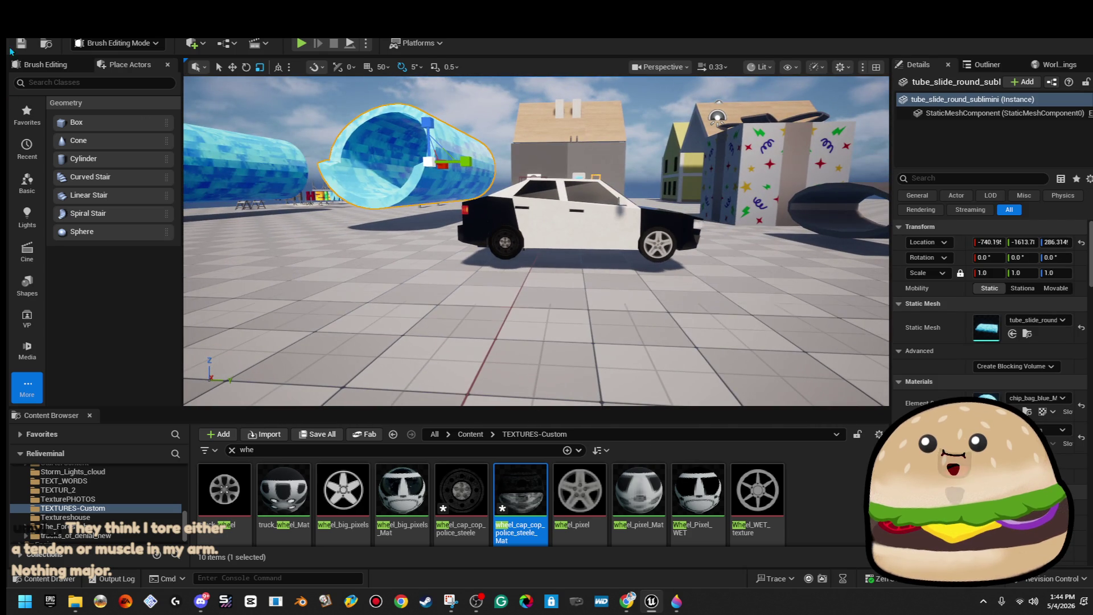
Step: Fly along the car to the front wheel and drop wheel_cap_cop_police_steele_Mat onto it
key(w)
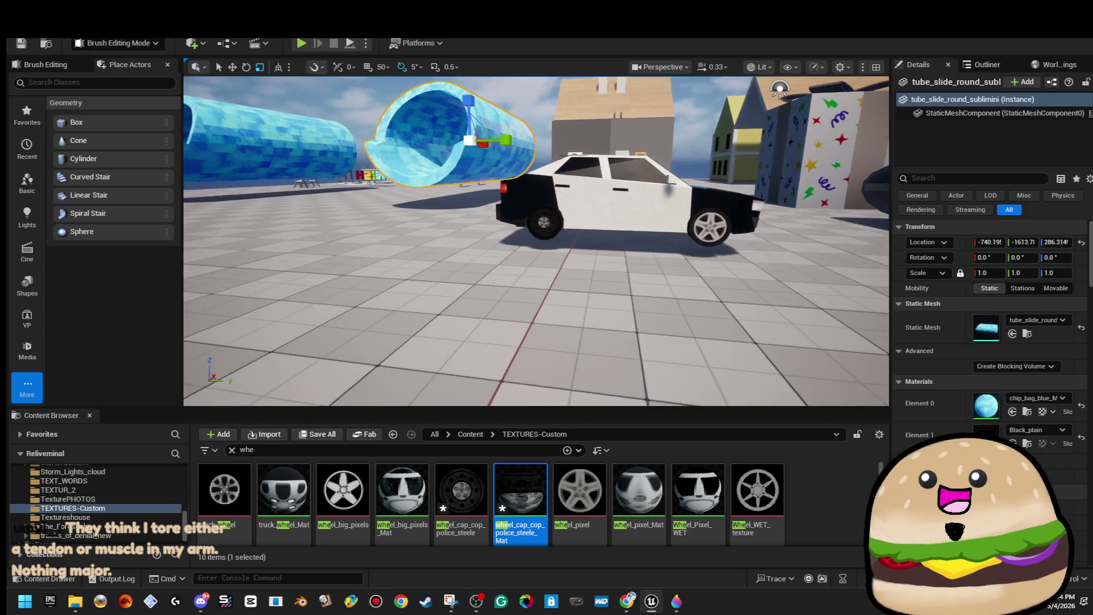
key(d)
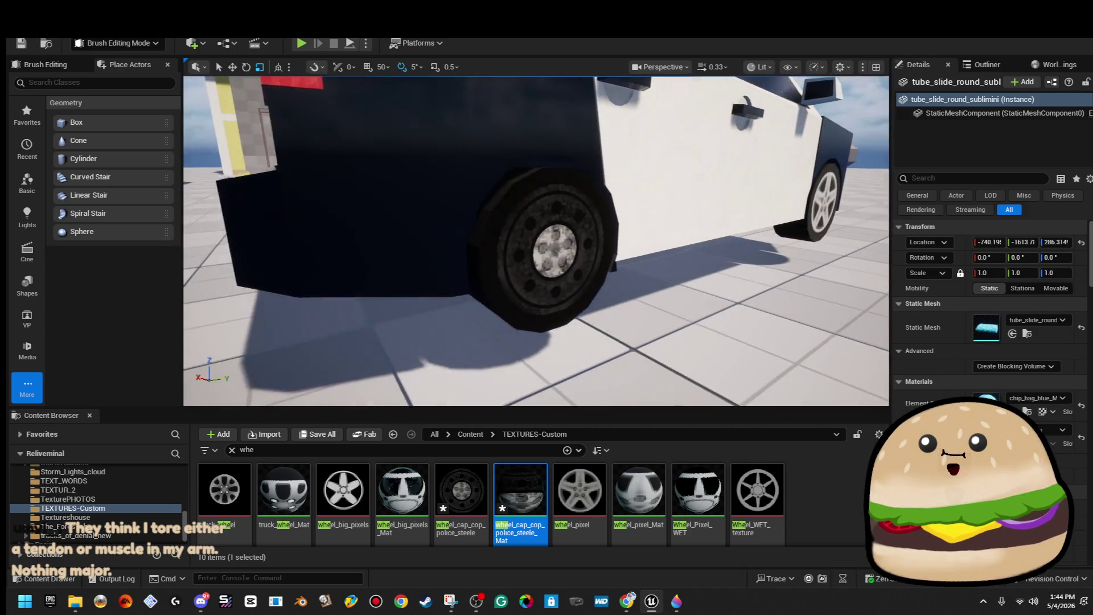
key(s)
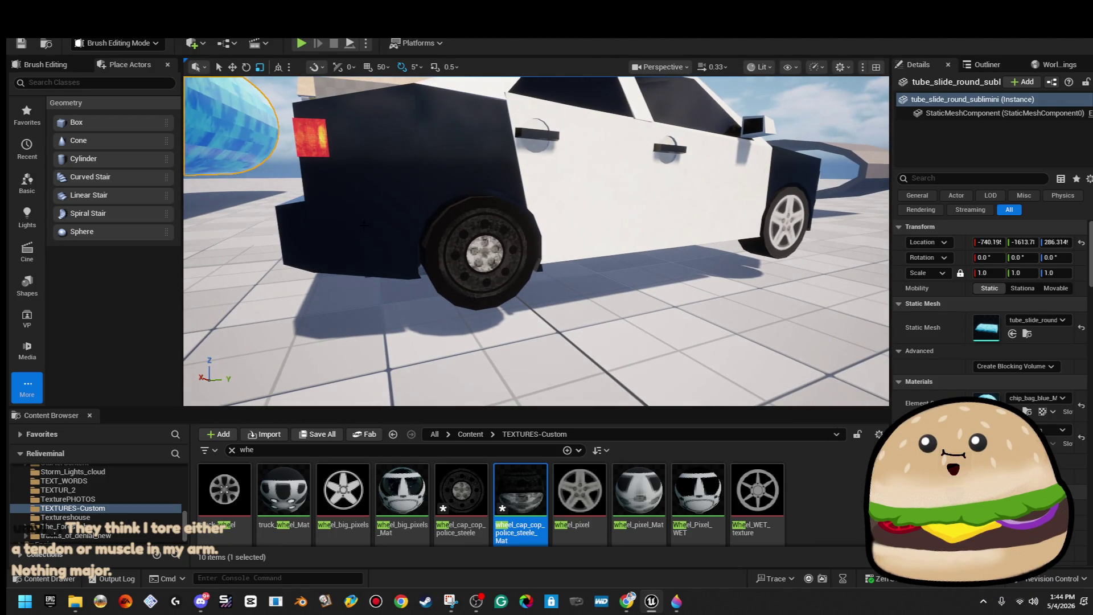
key(d)
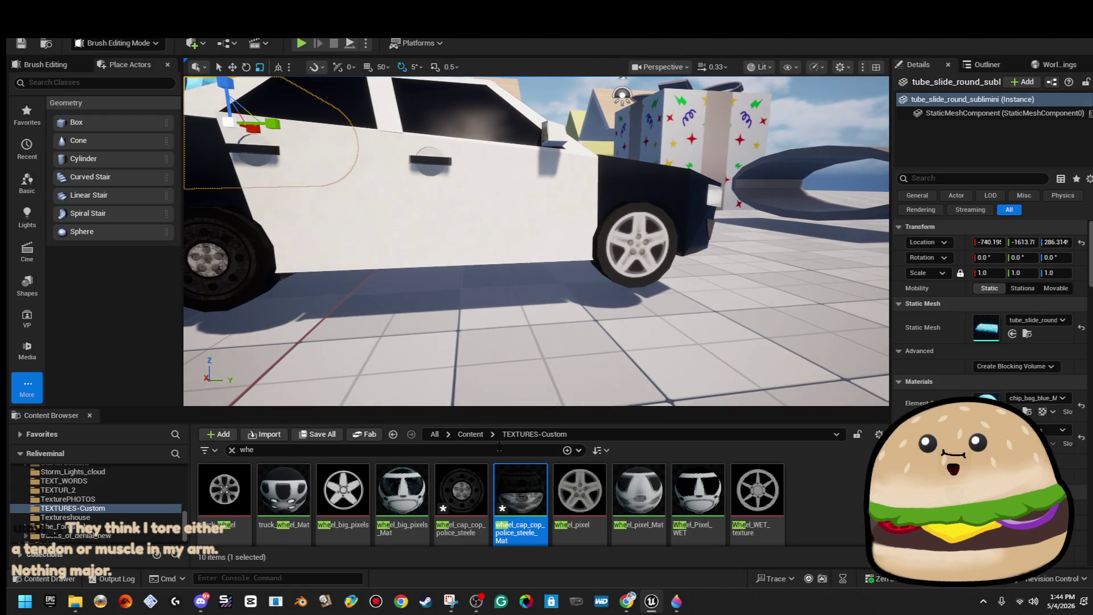
key(w)
drag(520, 495, 585, 311)
Step: Apply the wheel-cap material to the wheels on the far side and save all assets
key(s)
key(d)
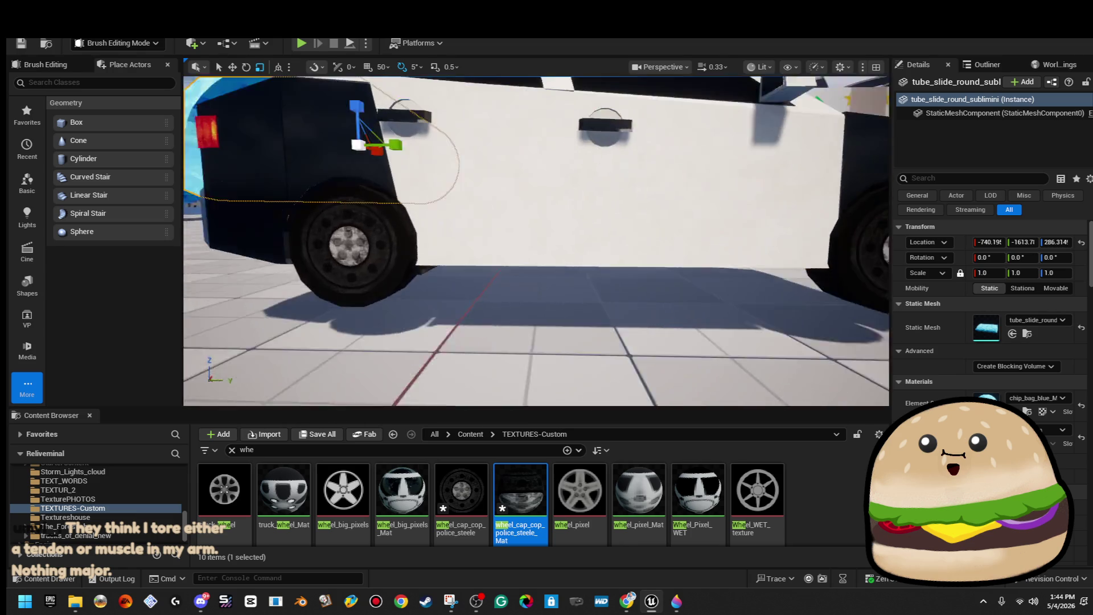
key(a)
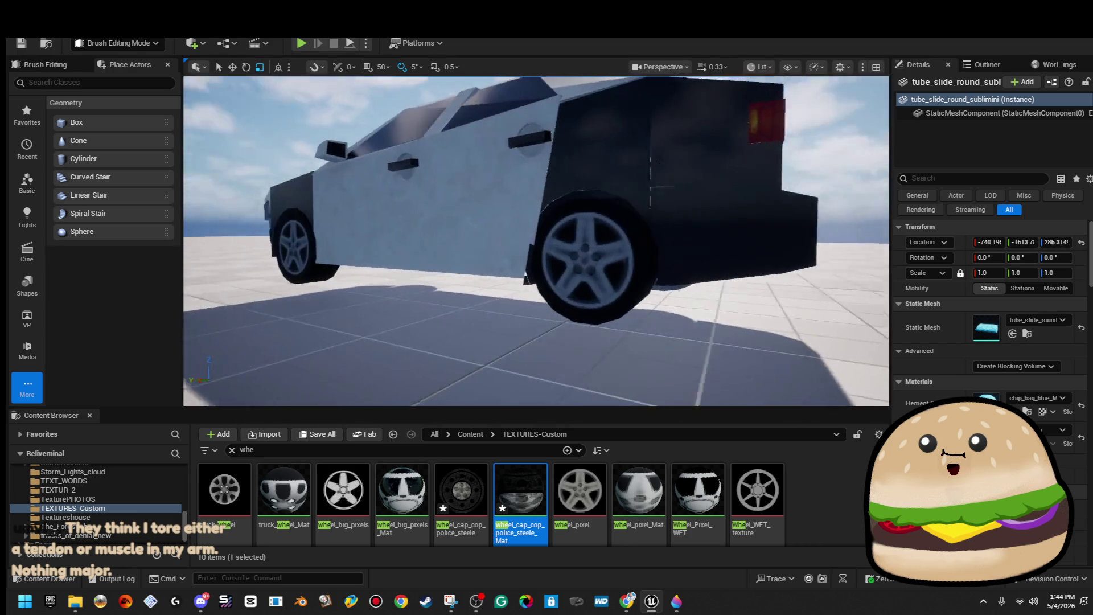
mouse_move(510, 490)
mouse_down()
mouse_move(655, 294)
mouse_move(501, 302)
mouse_up()
key(a)
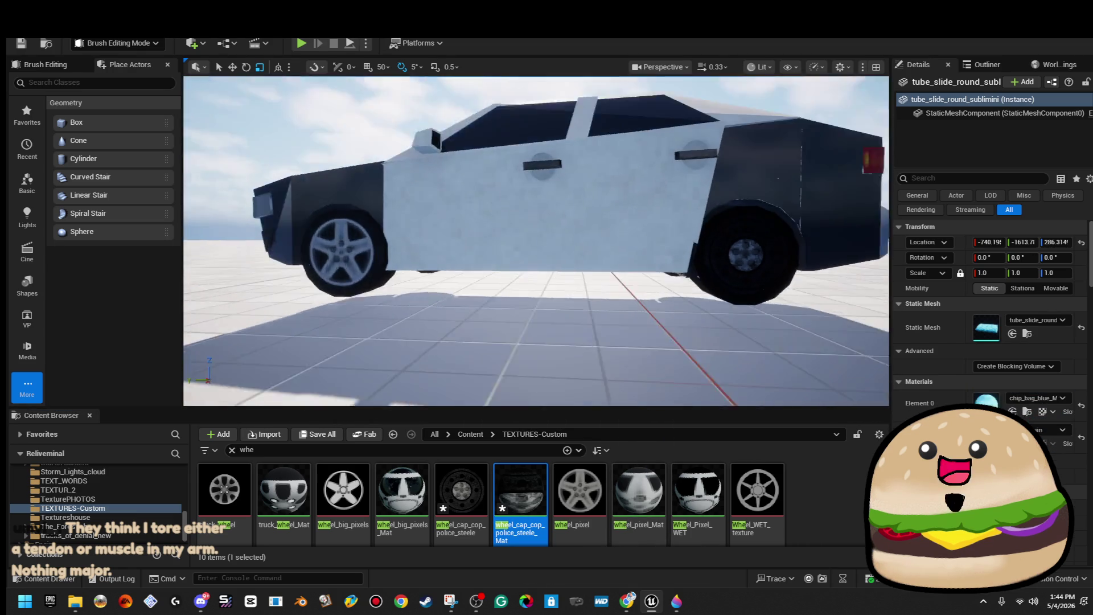
drag(521, 491, 666, 254)
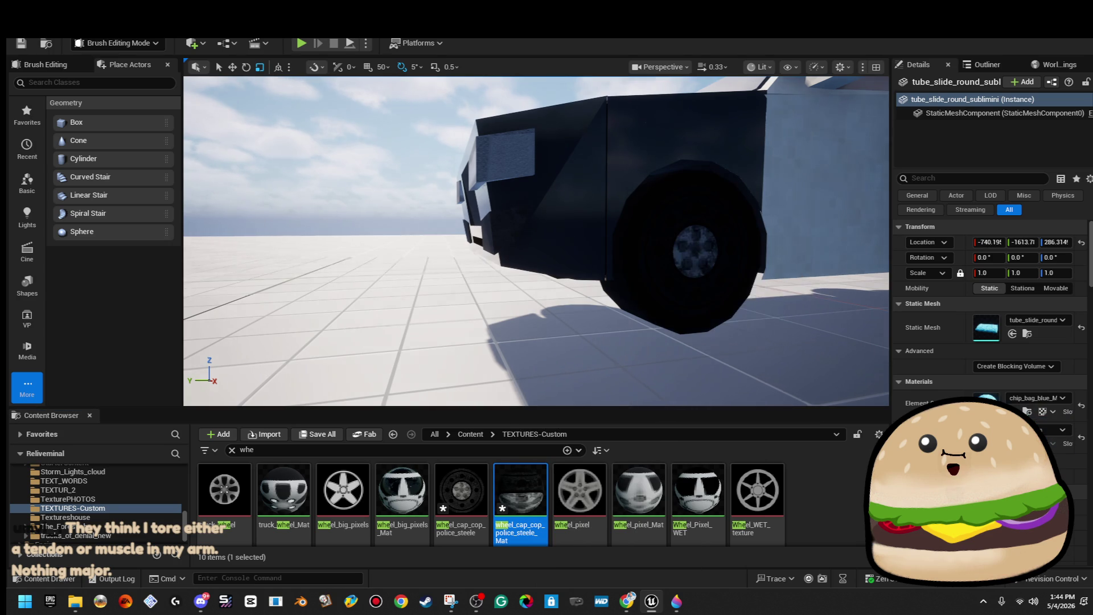
key(s)
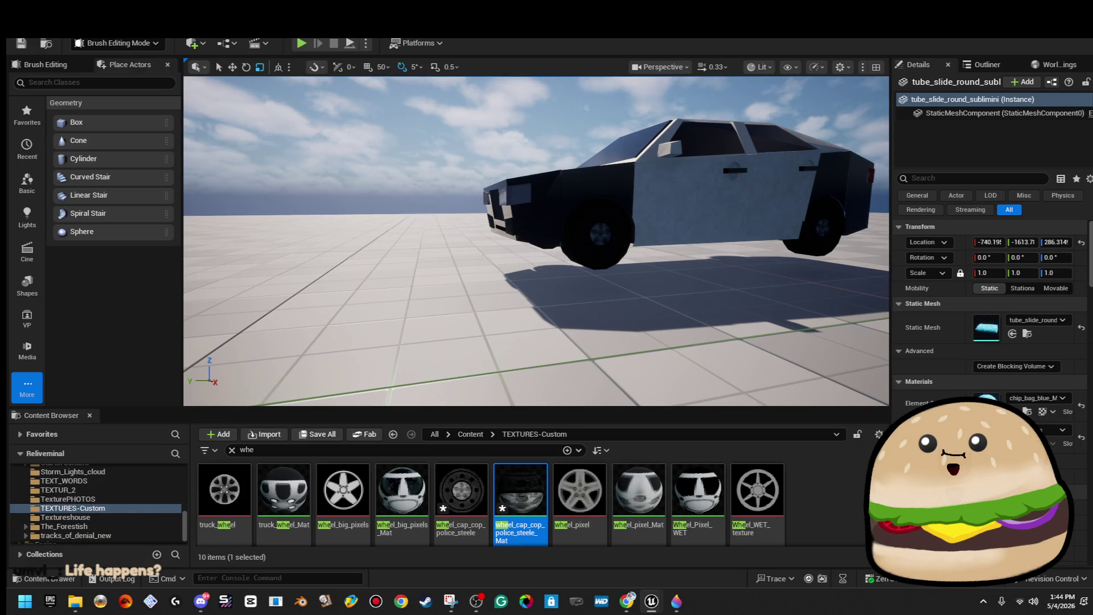
key(ctrl+s)
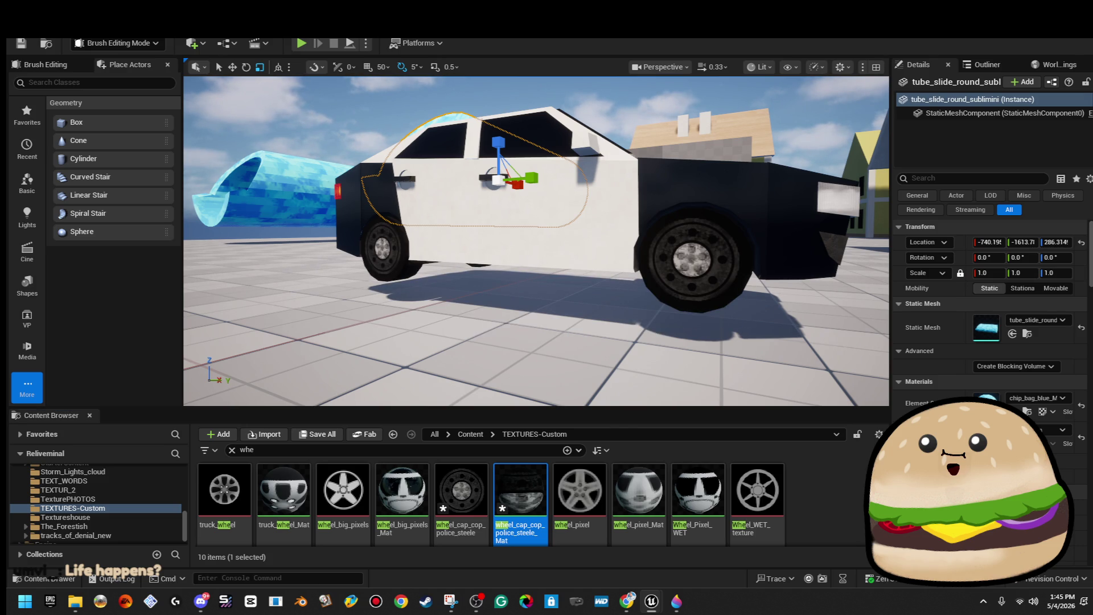
click(657, 100)
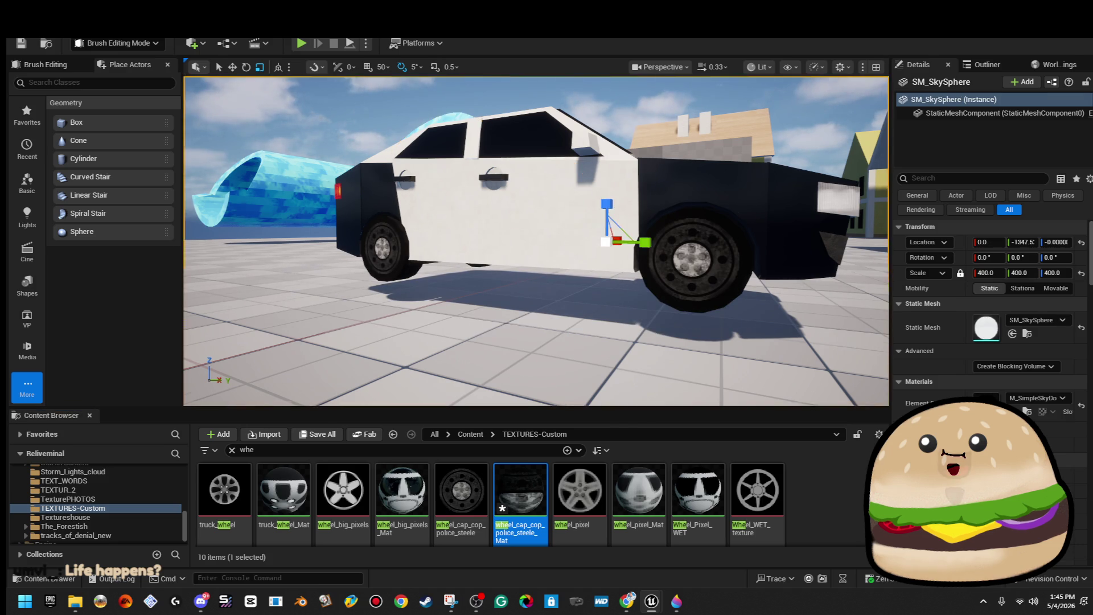
mouse_move(535, 240)
mouse_down()
mouse_move(444, 239)
mouse_move(427, 185)
mouse_move(358, 185)
mouse_move(319, 205)
mouse_move(622, 108)
mouse_up()
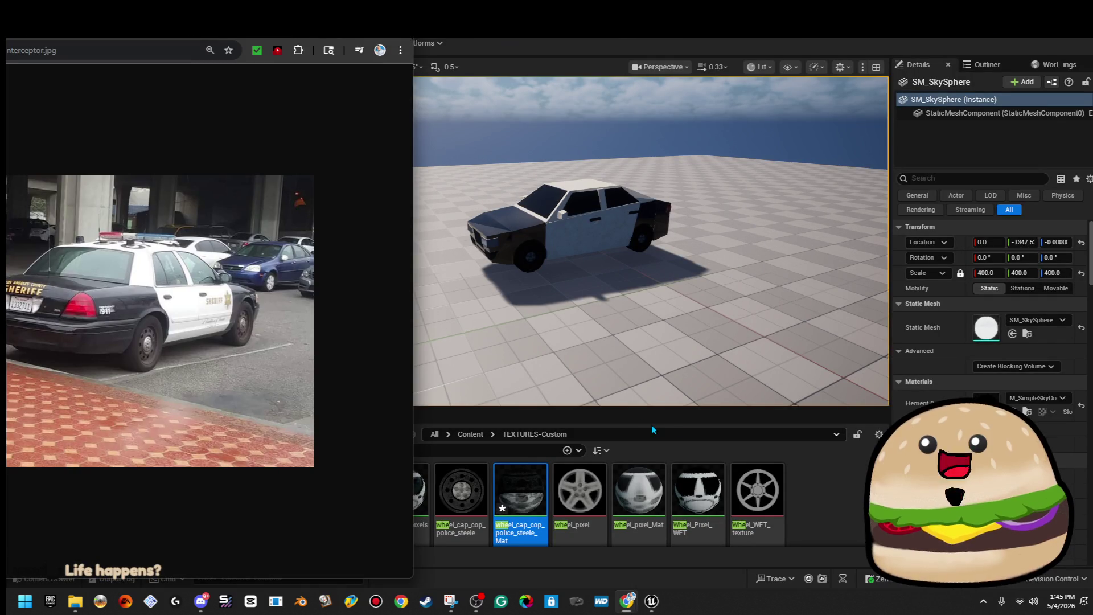
Step: Maximize the reference photo window and return to the image's file page
drag(340, 24, 341, 46)
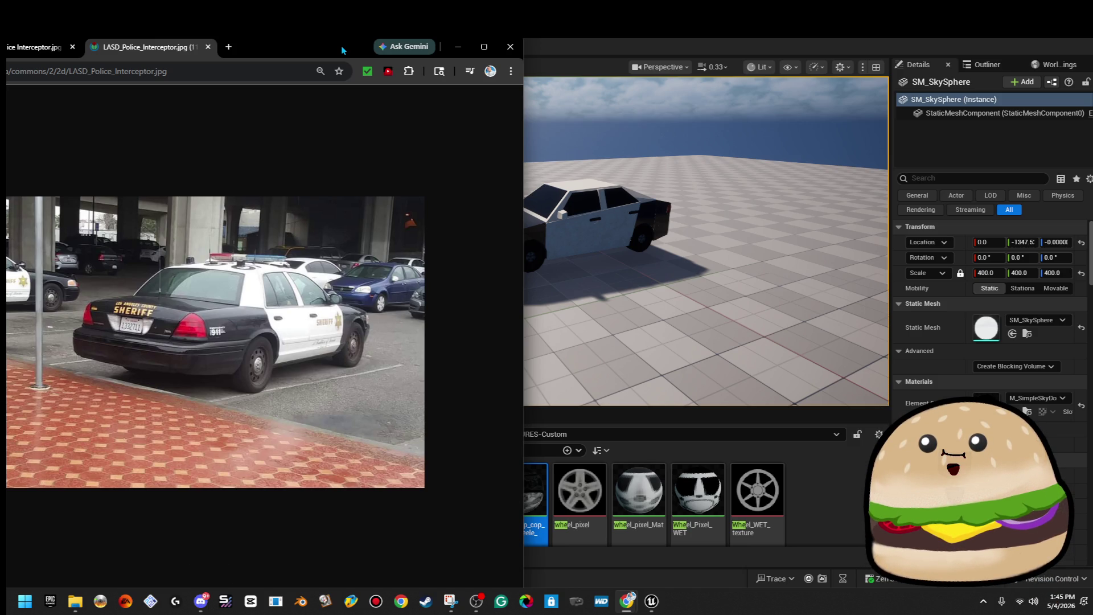
double_click(341, 46)
key(alt+Left)
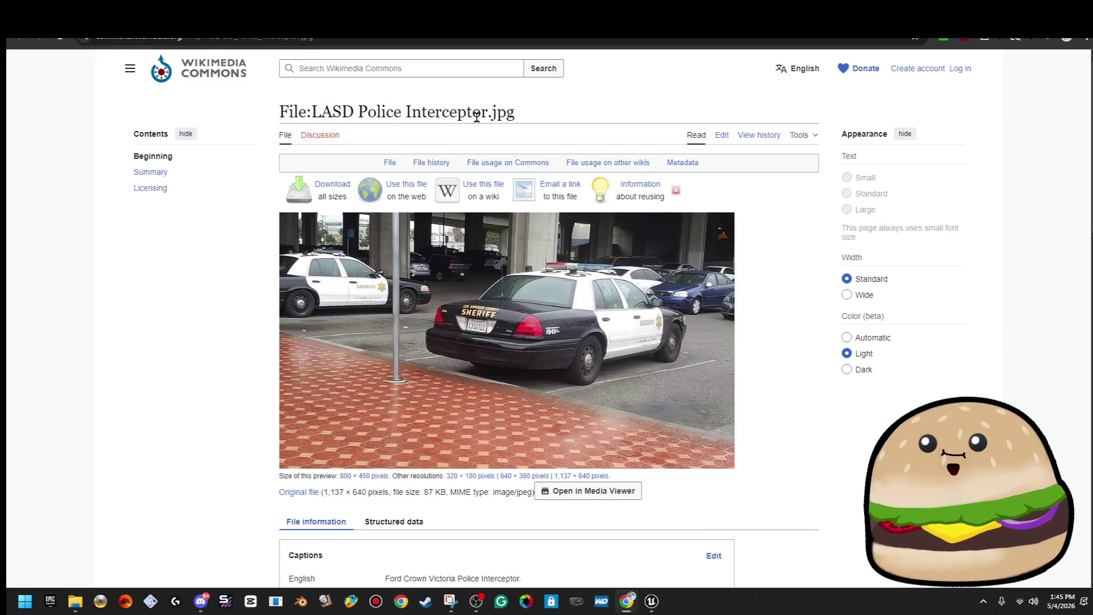
Step: Search the web for 'Police Interceptor 3d' and open Sketchfab's Police Cars collection
drag(326, 119, 363, 114)
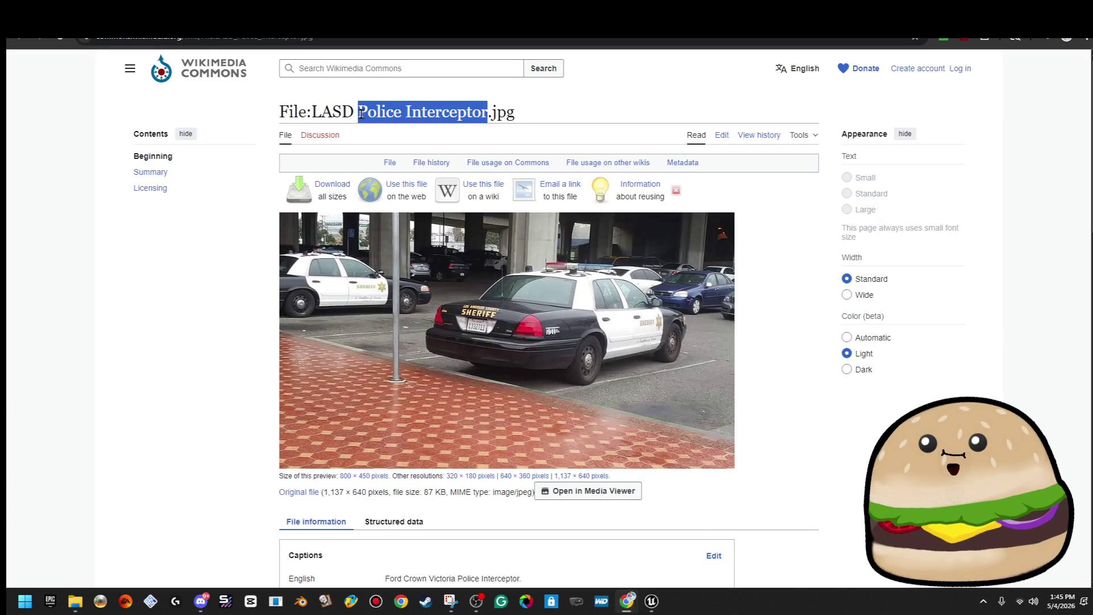
right_click(361, 114)
click(420, 159)
click(298, 79)
text(3d)
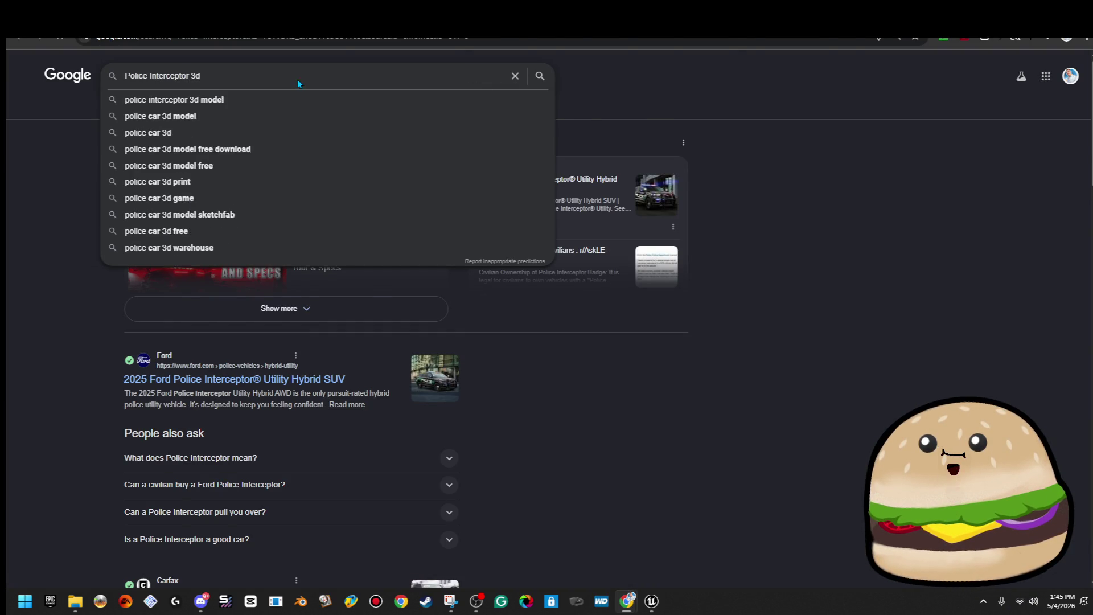
key(Return)
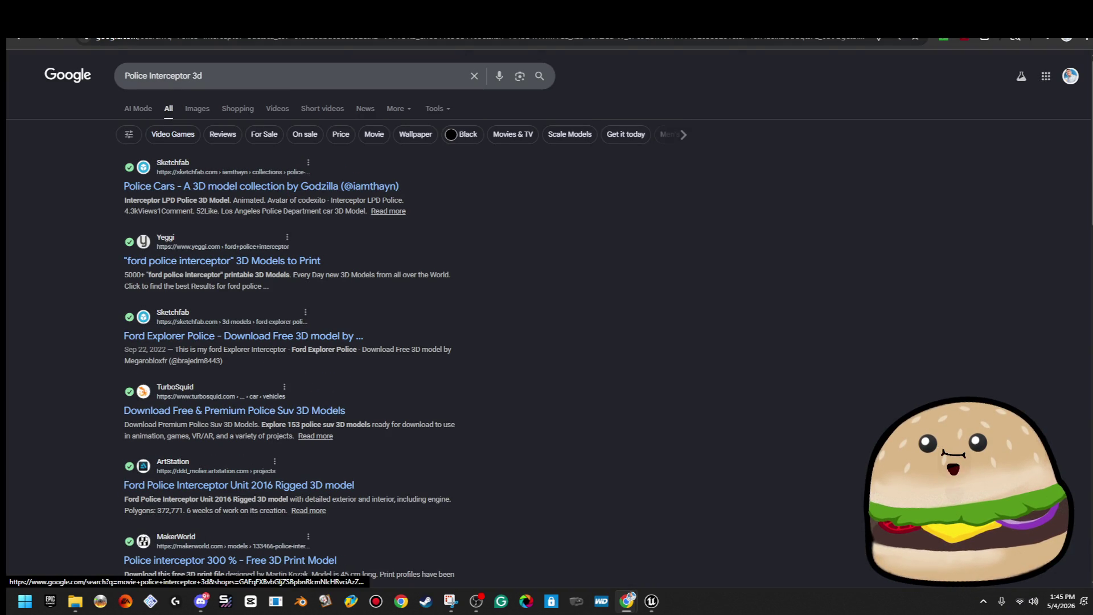
click(261, 186)
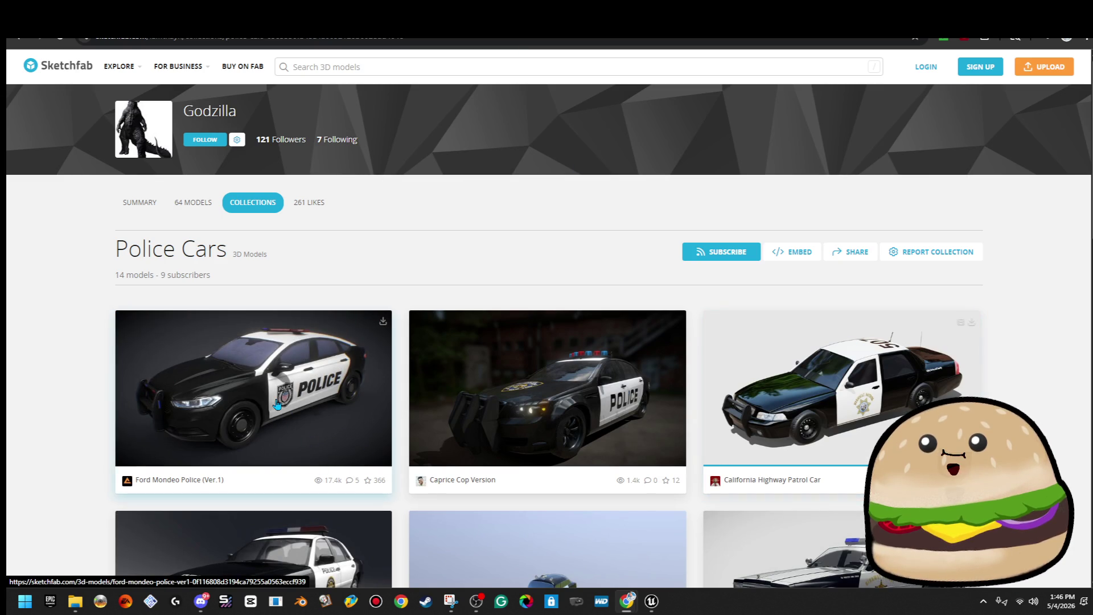
Step: Open the Ford Mondeo Police model and orbit it for reference
scroll(947, 391, down, 3)
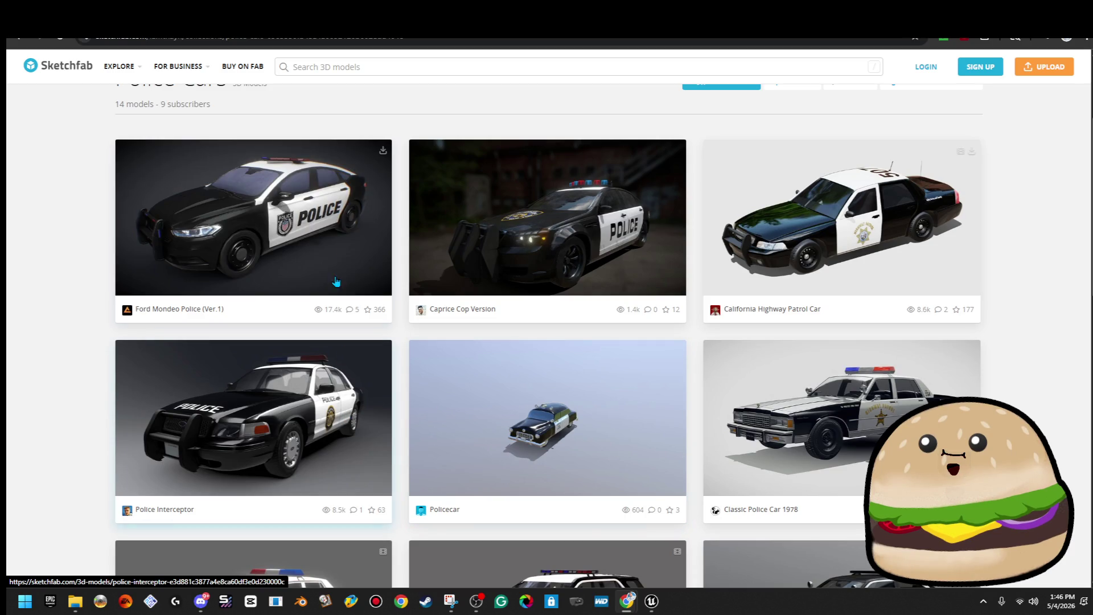
click(324, 245)
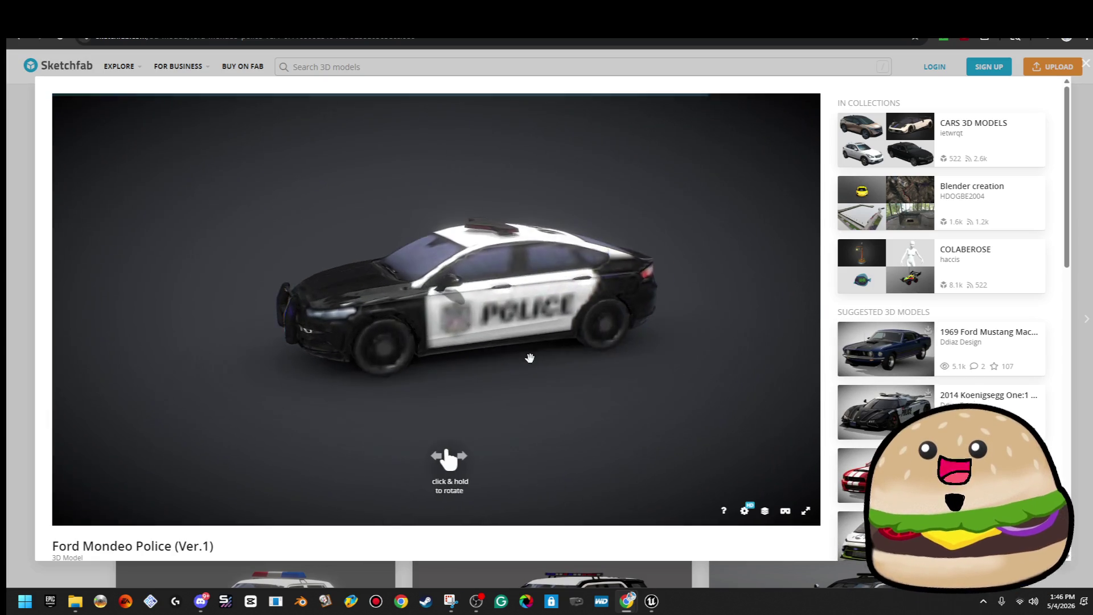
mouse_move(521, 356)
mouse_down()
mouse_move(380, 308)
mouse_move(386, 344)
mouse_move(383, 334)
mouse_move(283, 341)
mouse_move(197, 153)
mouse_up()
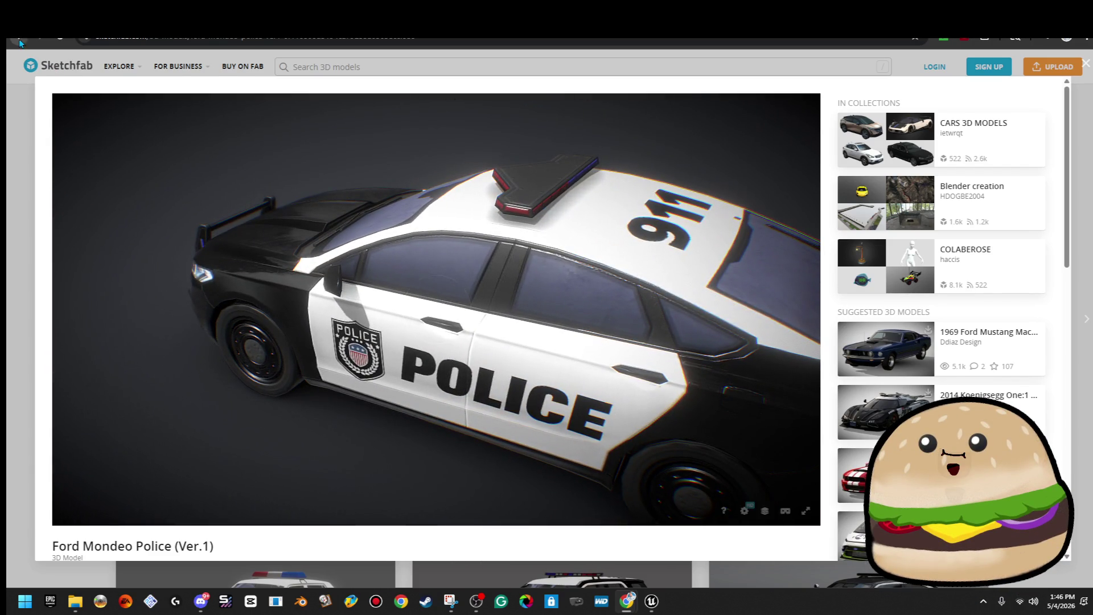
Step: Open the Police Interceptor model, orbit to its rear, then return to Unreal
click(19, 40)
click(312, 420)
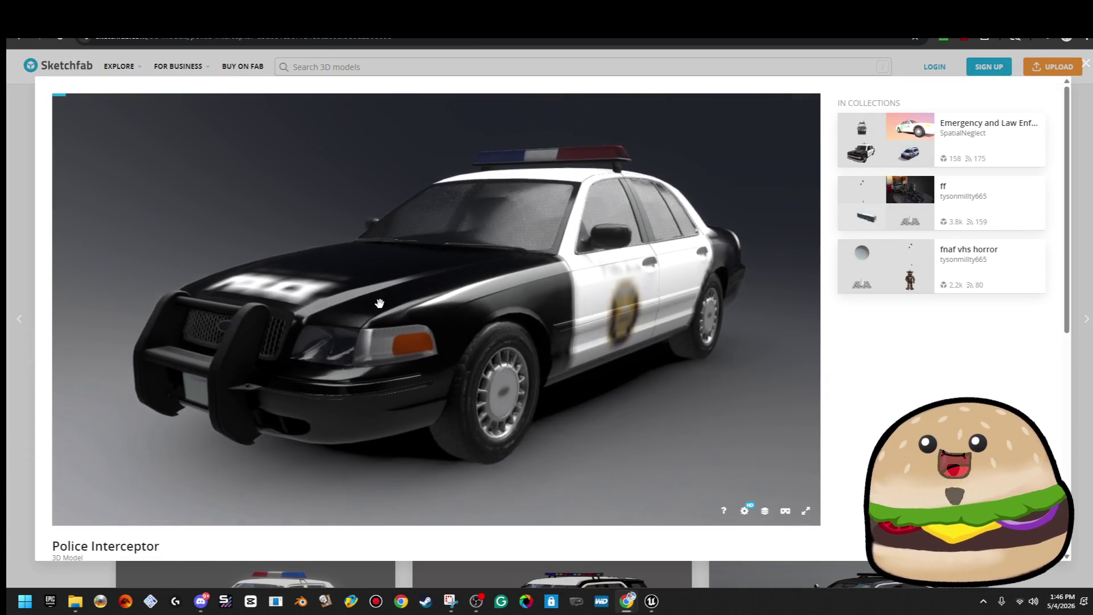
mouse_move(380, 303)
mouse_down()
mouse_move(423, 314)
mouse_move(391, 313)
mouse_move(494, 297)
mouse_move(590, 303)
mouse_up()
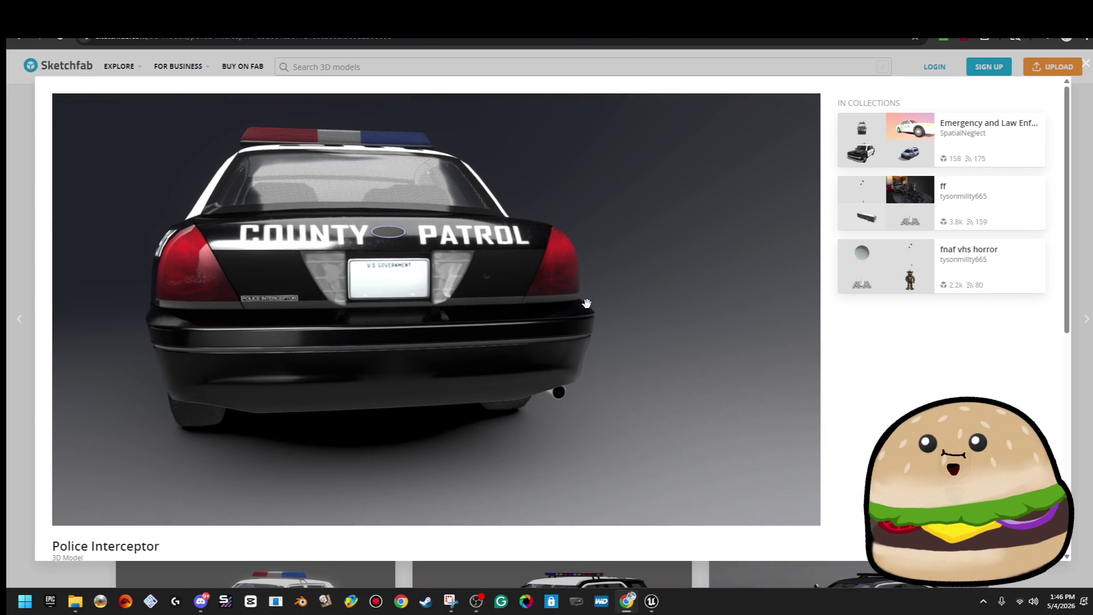
mouse_move(400, 315)
mouse_down()
mouse_move(503, 249)
mouse_move(495, 262)
mouse_move(506, 261)
mouse_up()
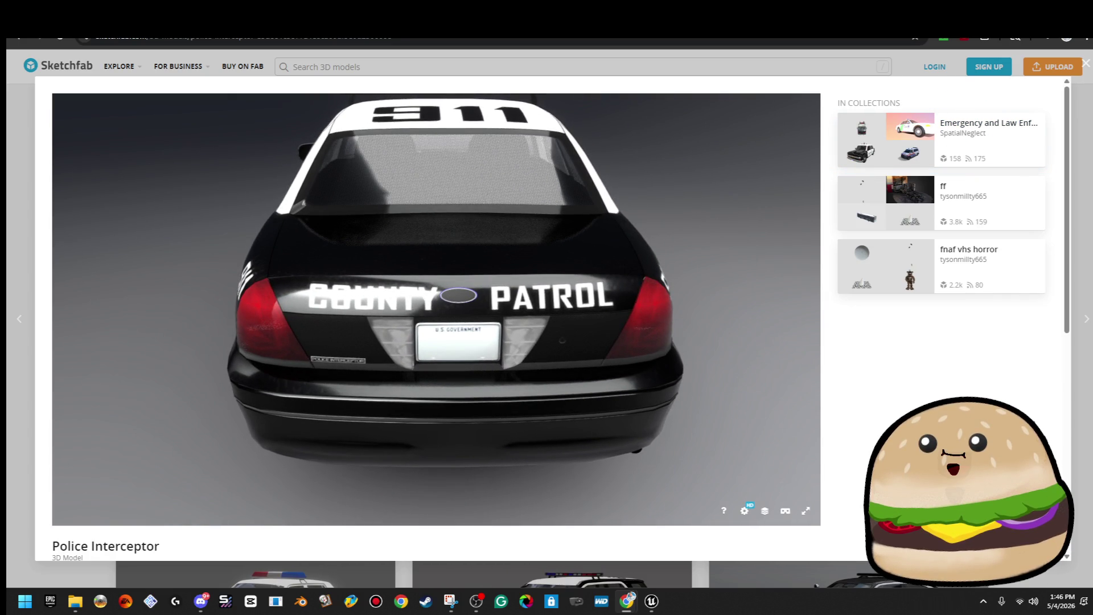
key(alt+Tab)
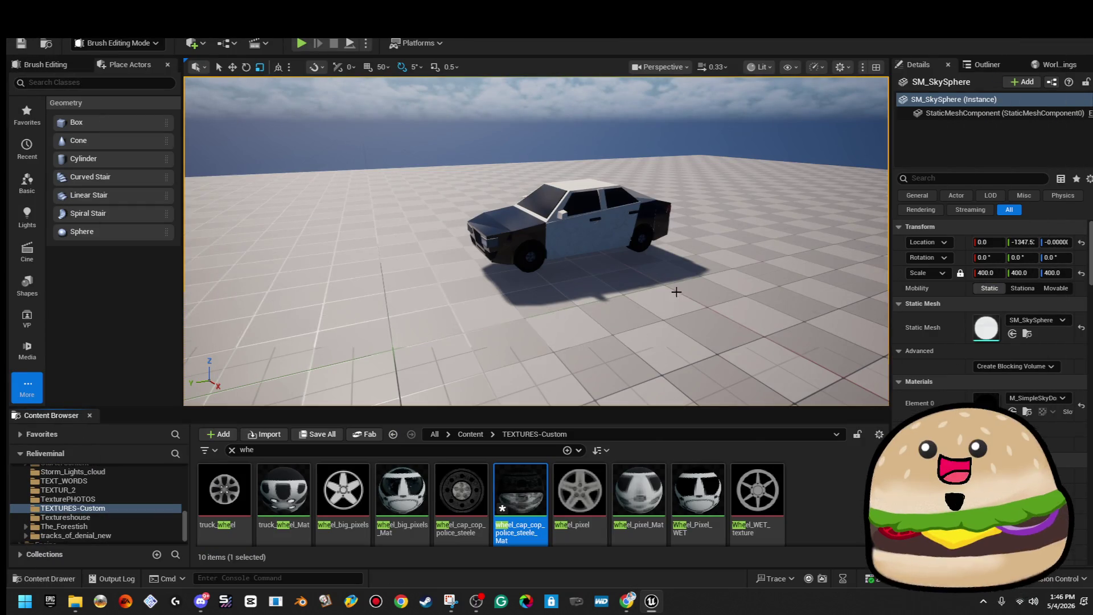
Step: Select all faces of the plate surround brush and set its untextured element to blackplaingloss
key(w)
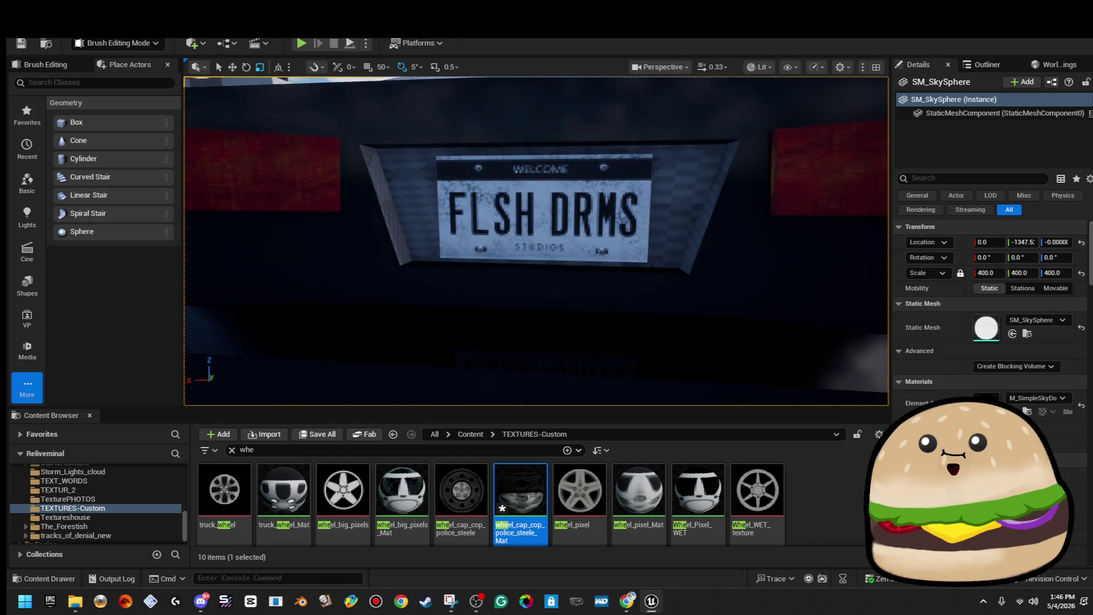
click(541, 228)
key(shift+b)
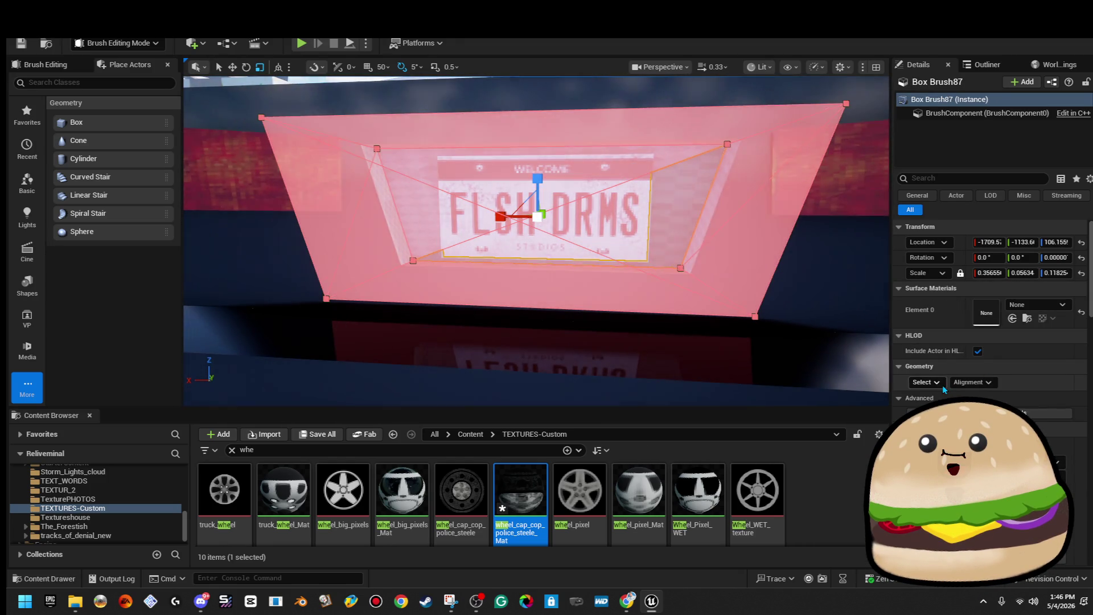
click(1023, 305)
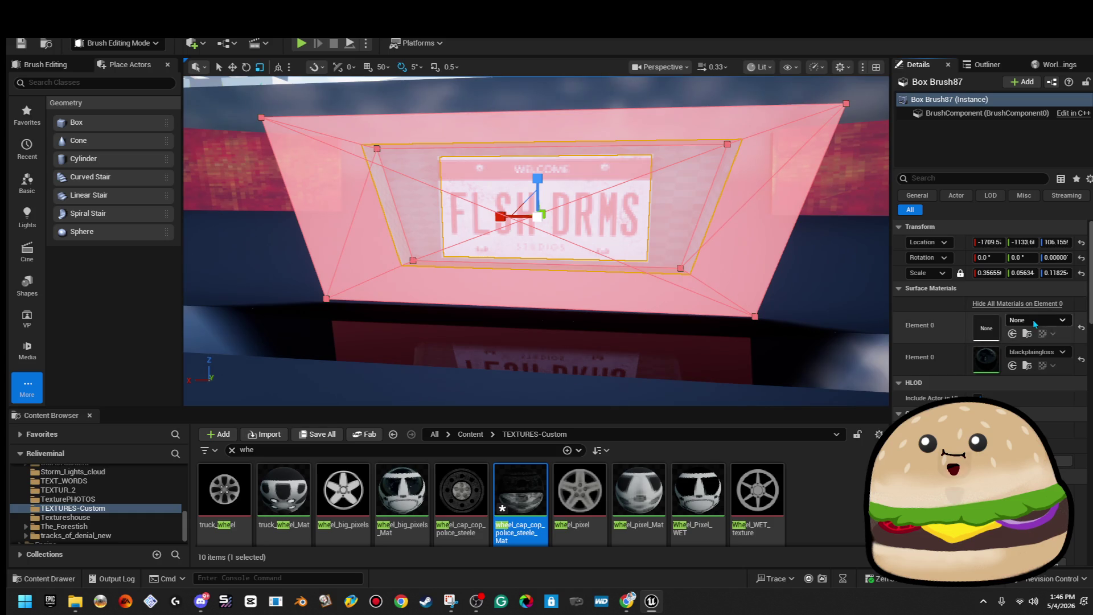
click(1035, 322)
text(blackpl)
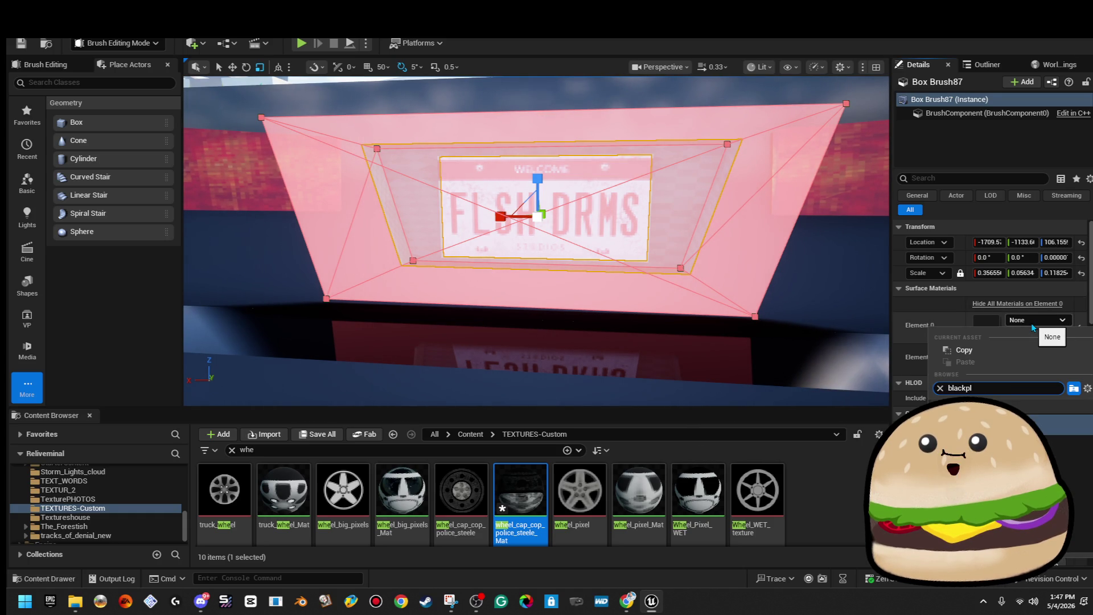
key(Return)
Step: View the plate from the side, selecting the licence plate and its surround brushes
drag(740, 188, 730, 195)
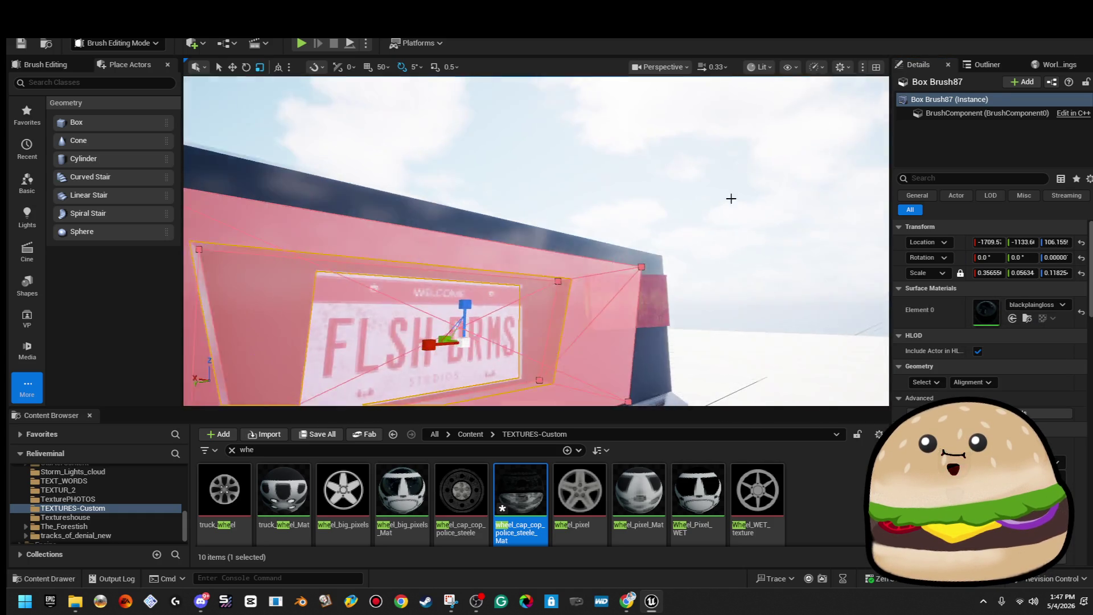
click(697, 161)
mouse_move(698, 161)
mouse_down()
mouse_move(627, 188)
mouse_move(254, 227)
mouse_up()
click(254, 227)
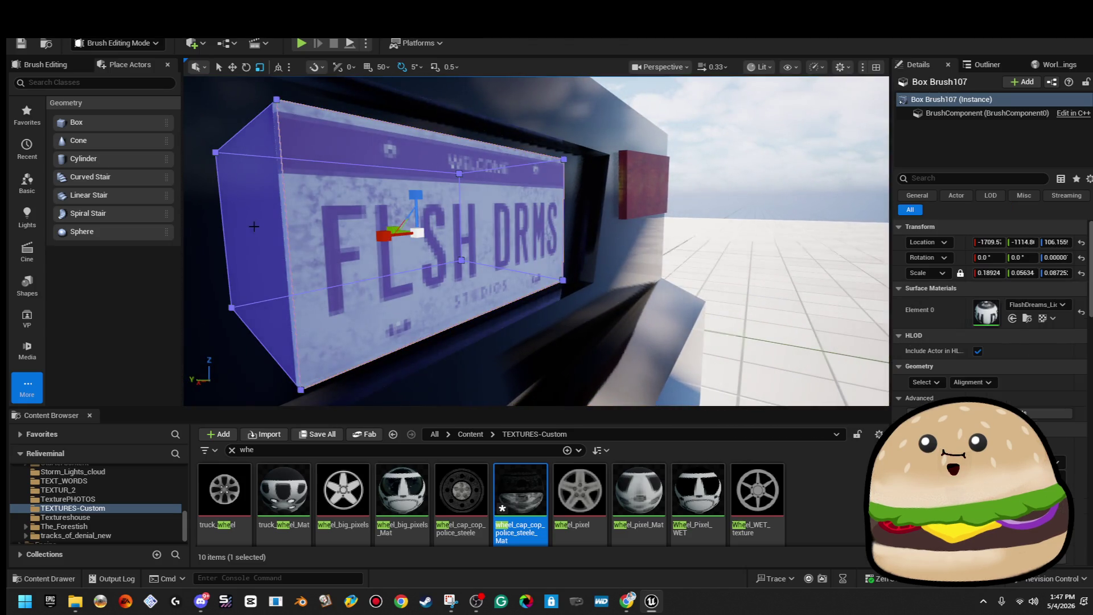
ctrl+click(254, 227)
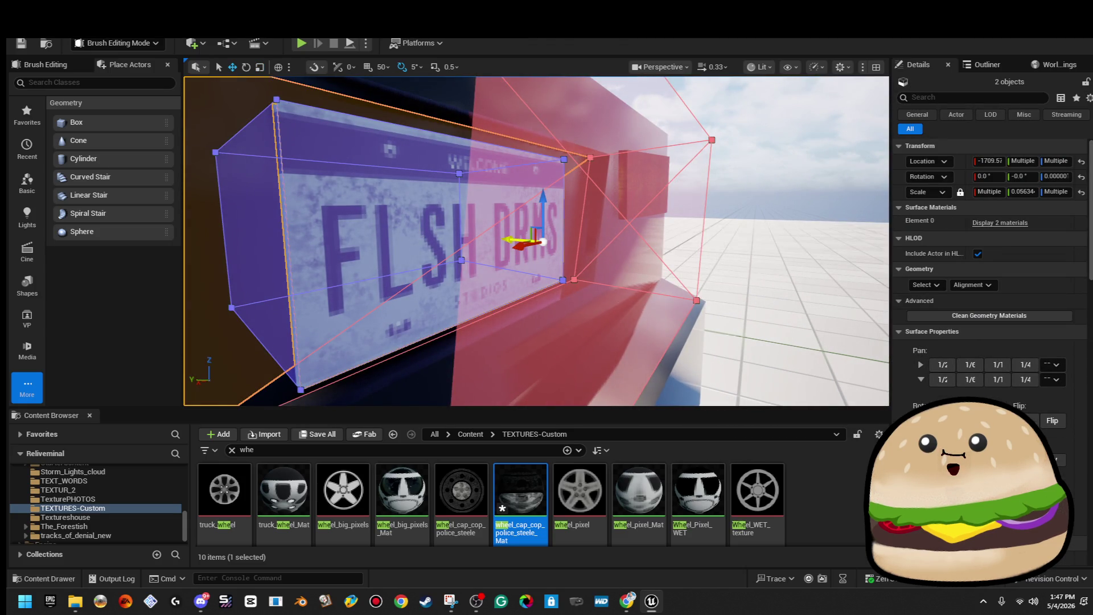
click(776, 248)
drag(535, 239, 484, 246)
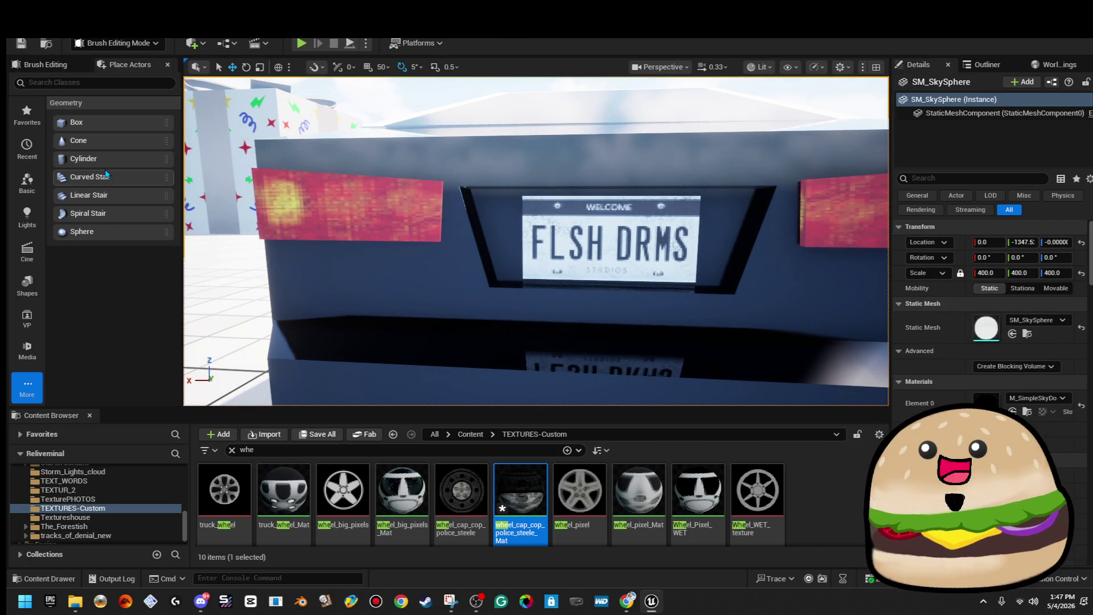
Step: Frame the licence plate to check its depth, then select and frame the large box brush
click(610, 245)
key(f)
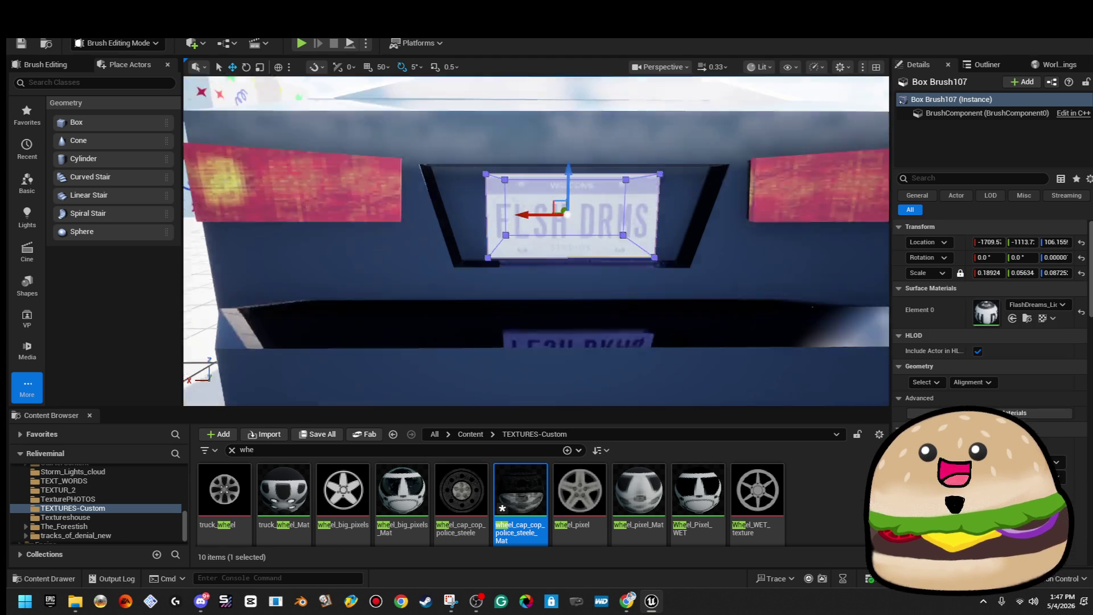
mouse_move(535, 239)
mouse_down()
mouse_move(410, 243)
mouse_move(456, 242)
mouse_up()
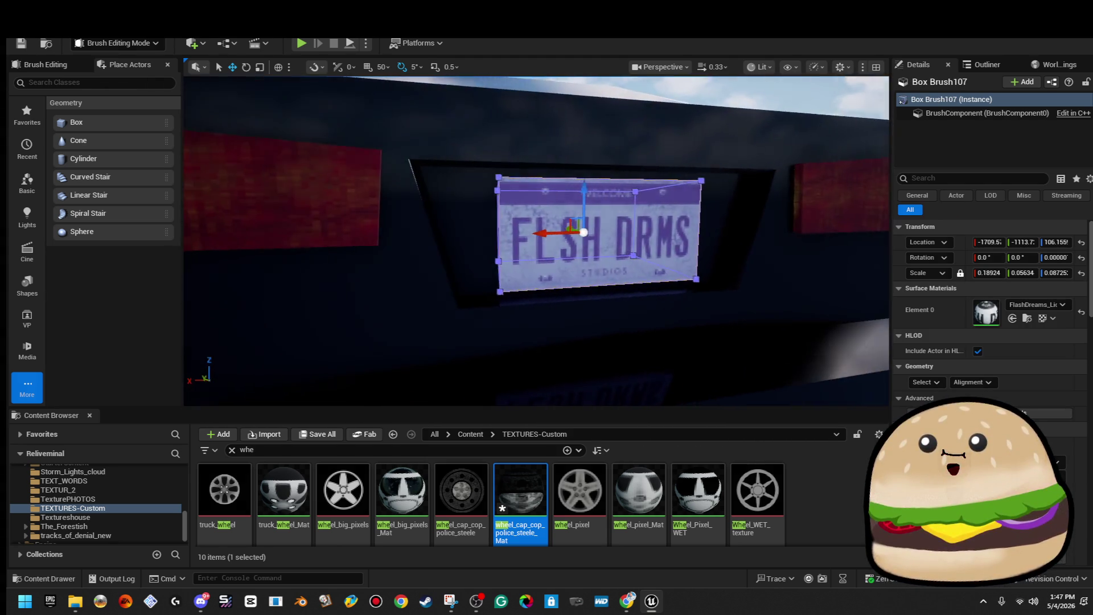
scroll(630, 168, down, 5)
click(650, 156)
drag(650, 156, 604, 137)
mouse_move(627, 252)
mouse_down()
mouse_move(621, 225)
mouse_move(627, 252)
mouse_up()
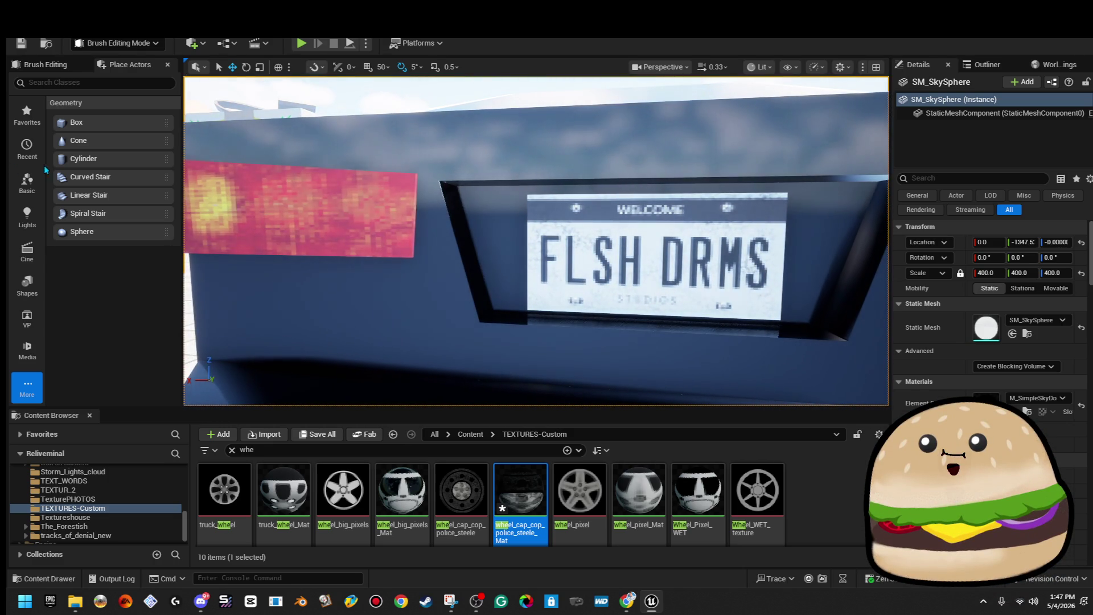
click(535, 236)
key(f)
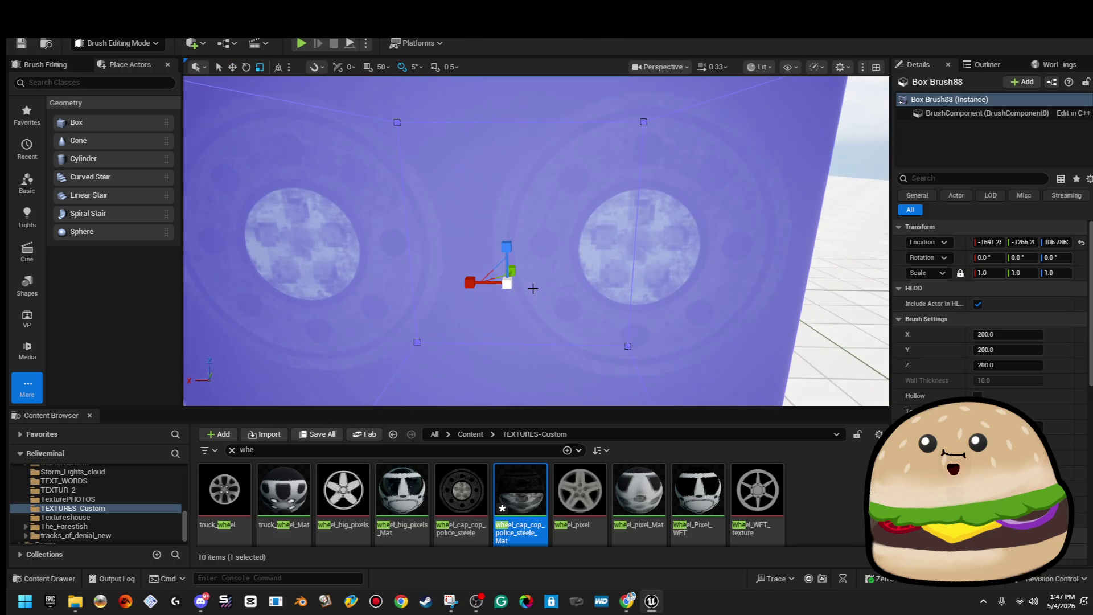
Step: Shrink the small box to about 0.15 scale and give it the headlight material
drag(509, 287, 491, 301)
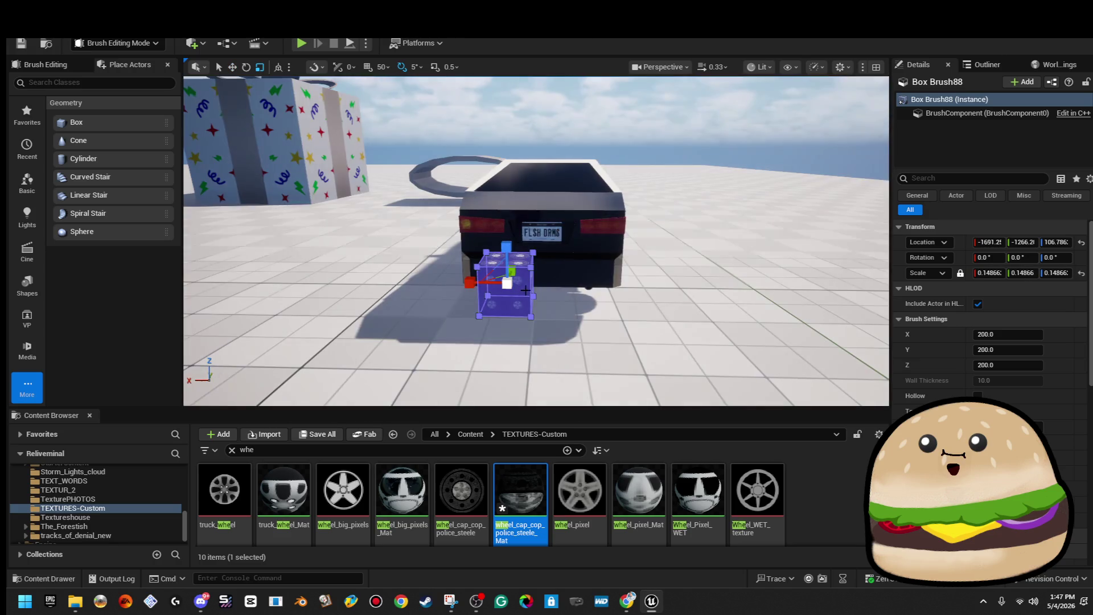
drag(521, 494, 506, 290)
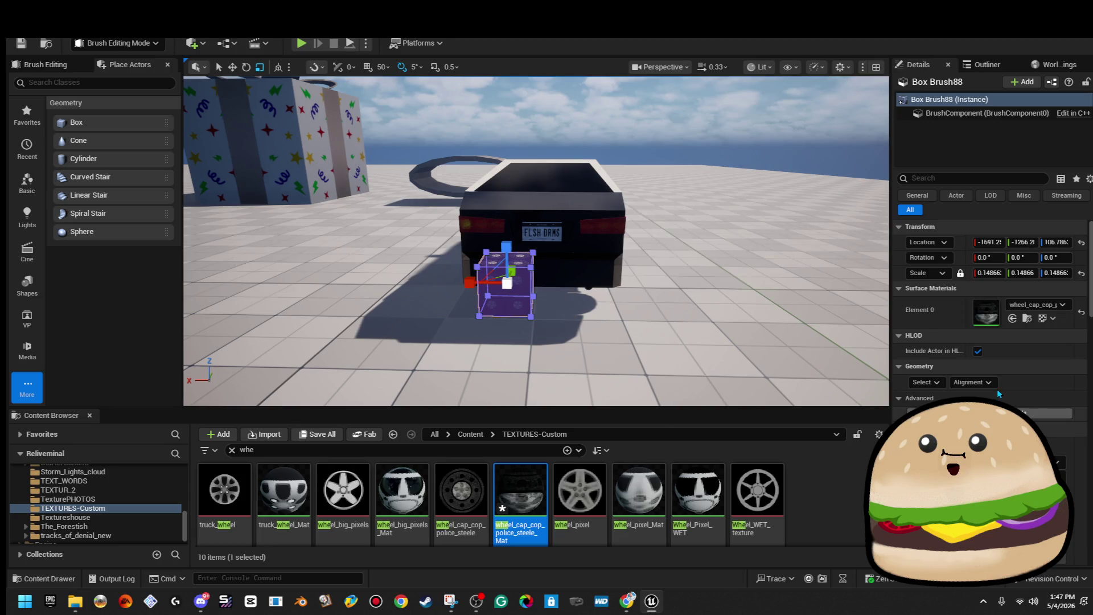
click(1055, 306)
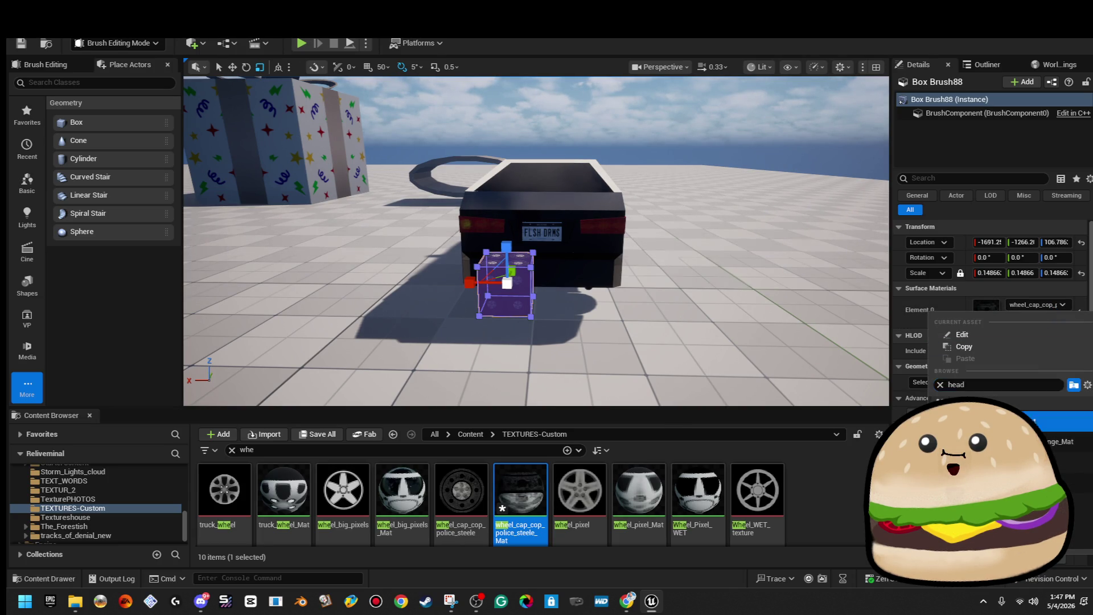
key(Return)
Step: Duplicate headlight_pixel_Mat as a new material named reverse_light
scroll(537, 241, up, 4)
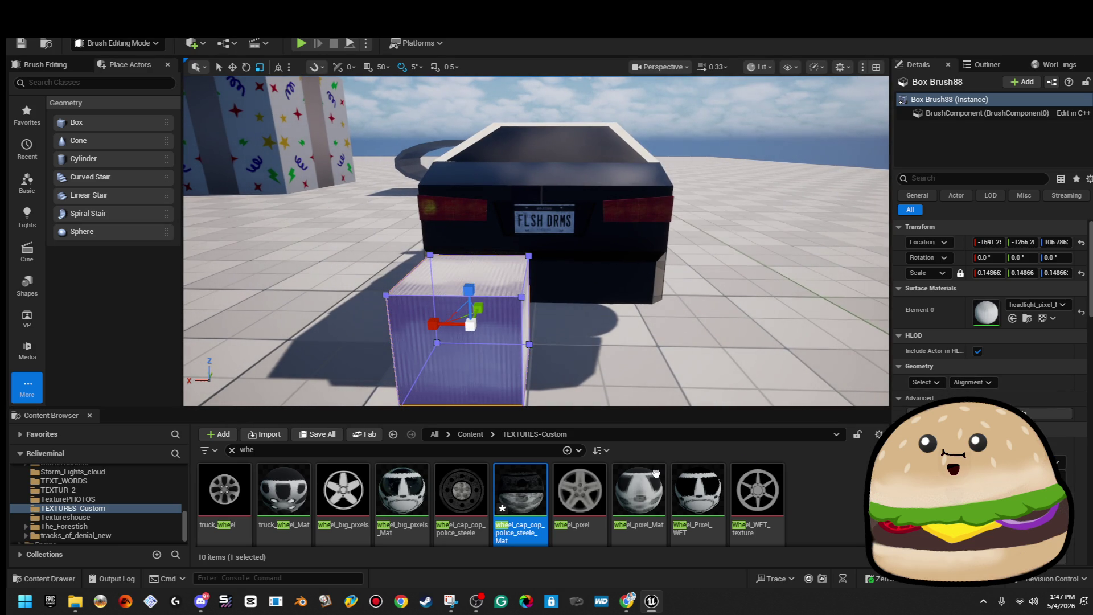
text(dlight)
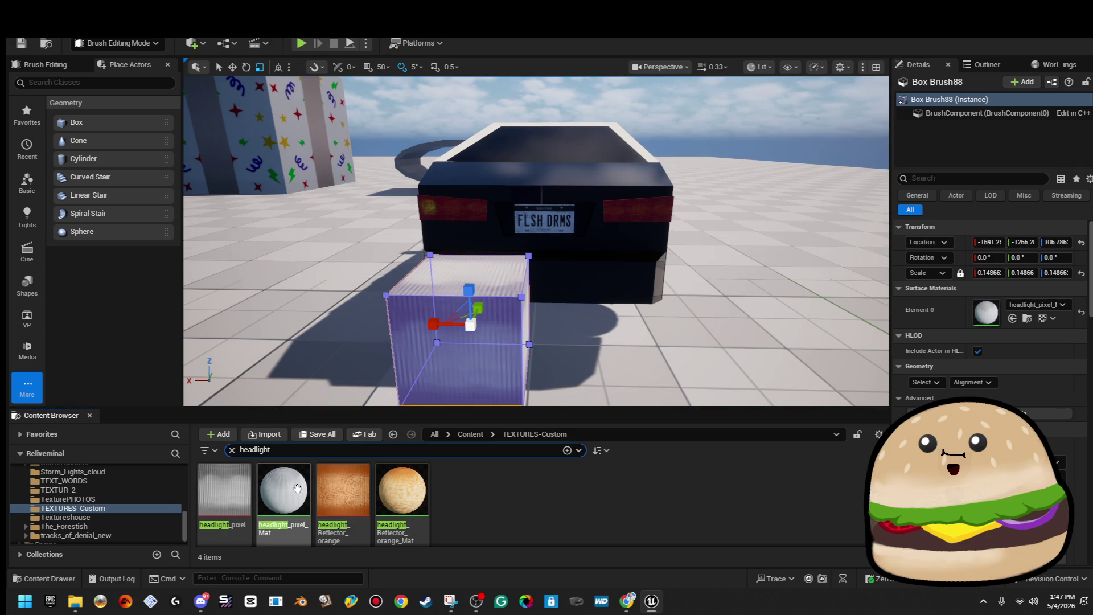
right_click(297, 488)
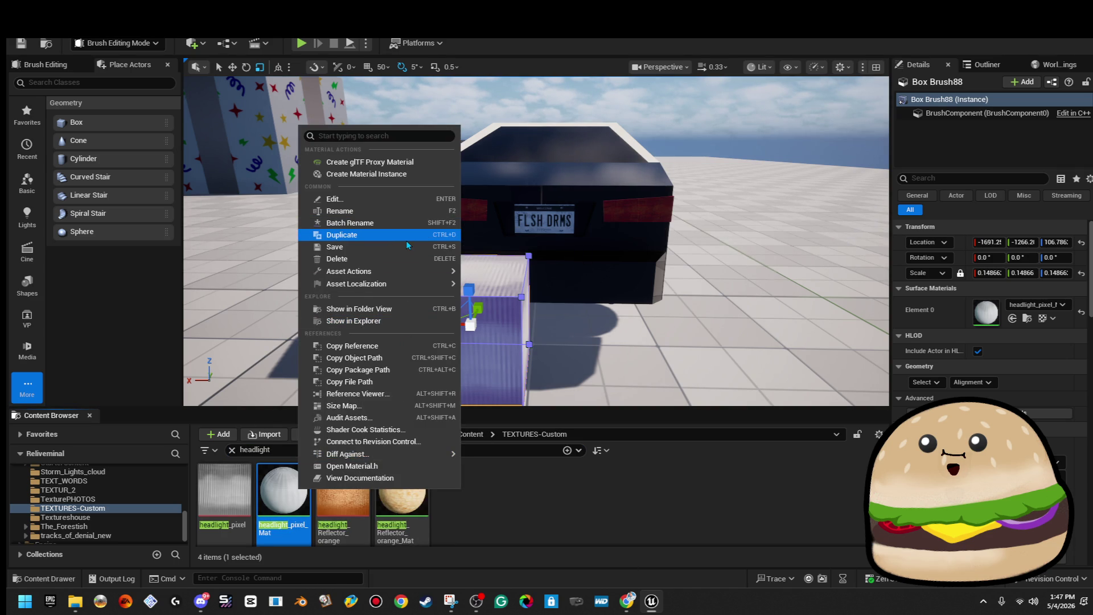
click(406, 239)
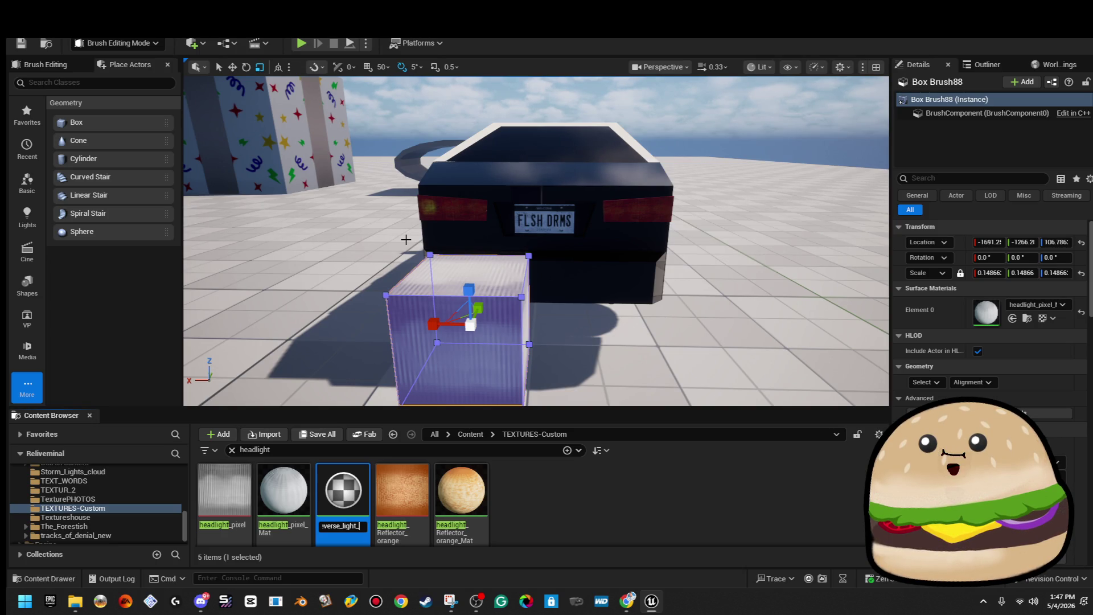
key(Return)
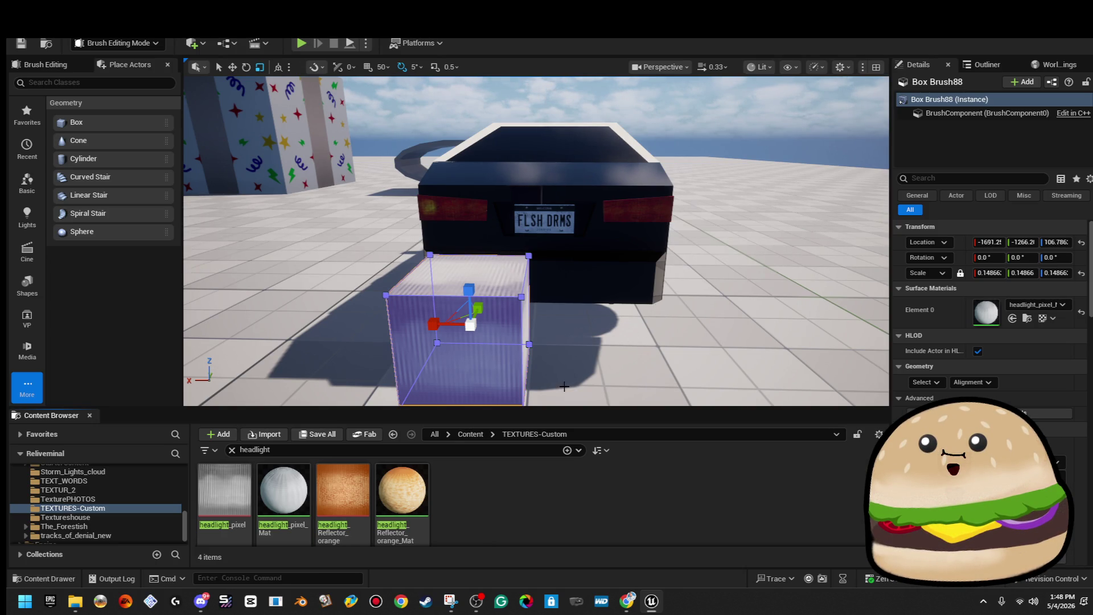
Step: Apply reverse_light to Element 0 of the small box brush
click(1045, 306)
text(reve)
key(Return)
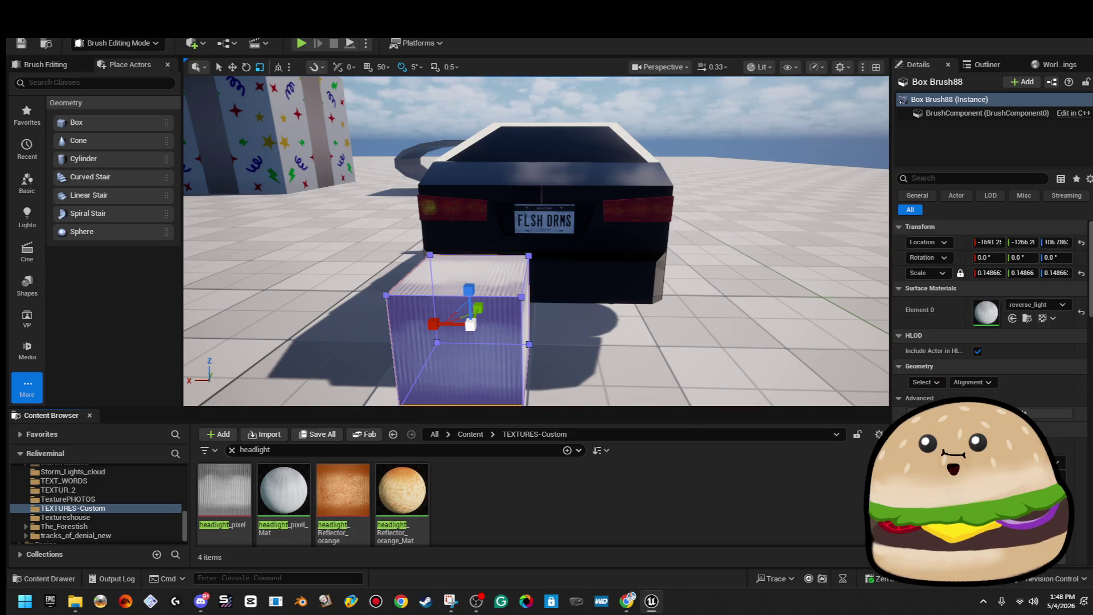
click(793, 139)
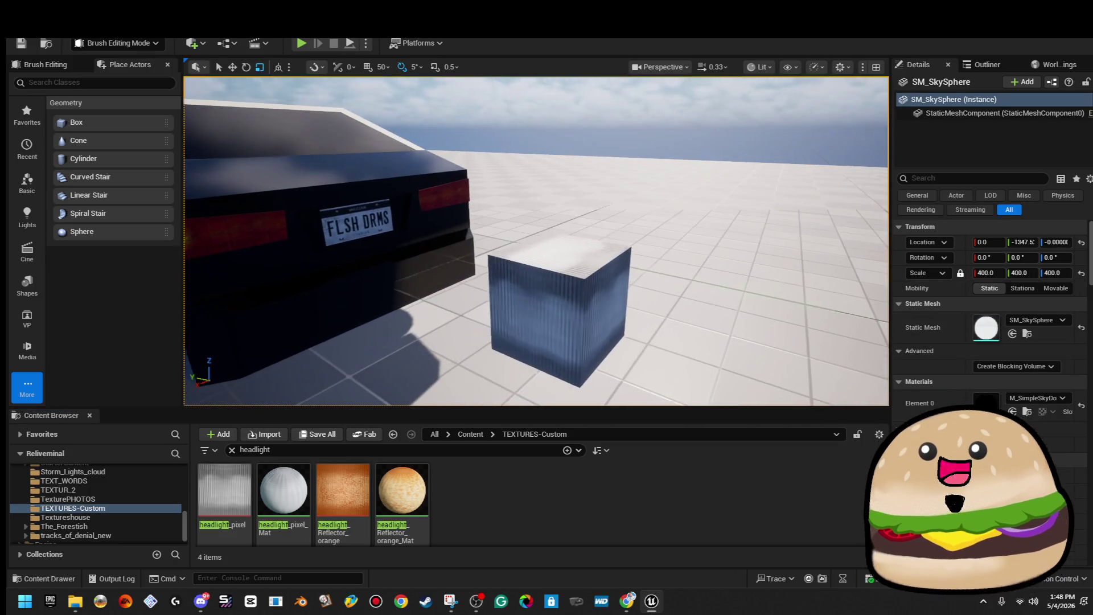
Step: Slide Box Brush88 along the Y axis so it sits beside the licence plate
click(568, 314)
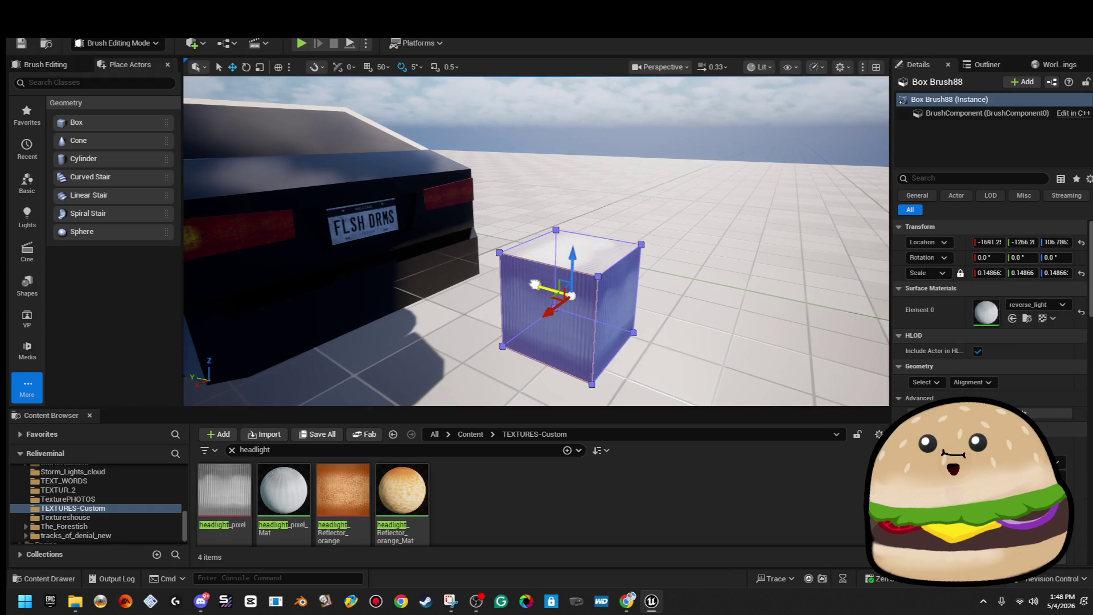
drag(535, 284, 340, 227)
key(f)
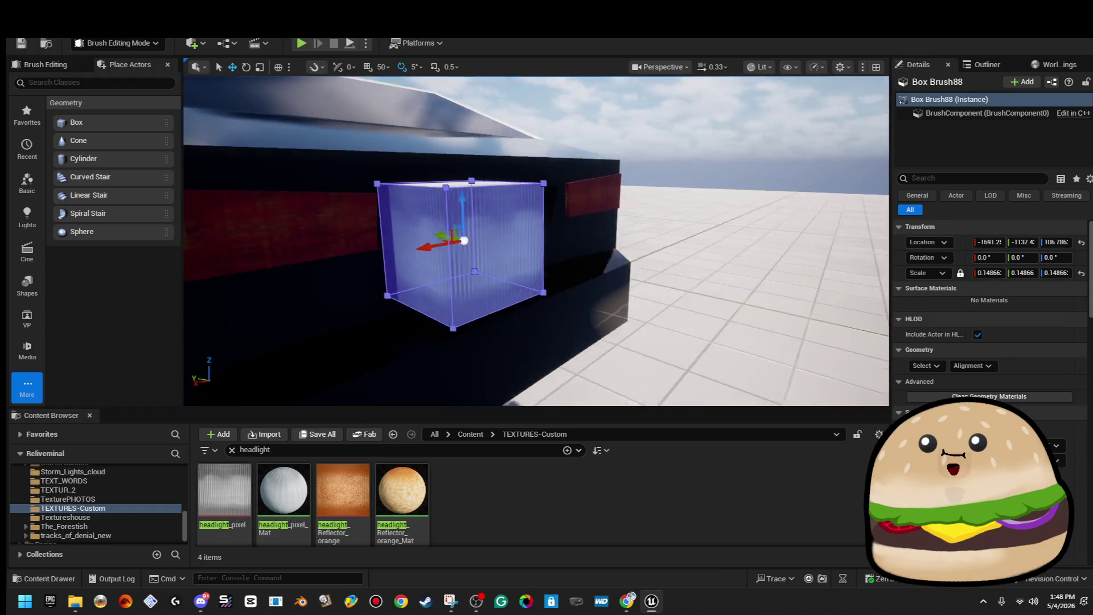
mouse_move(467, 234)
mouse_down()
mouse_move(387, 238)
mouse_move(469, 249)
mouse_up()
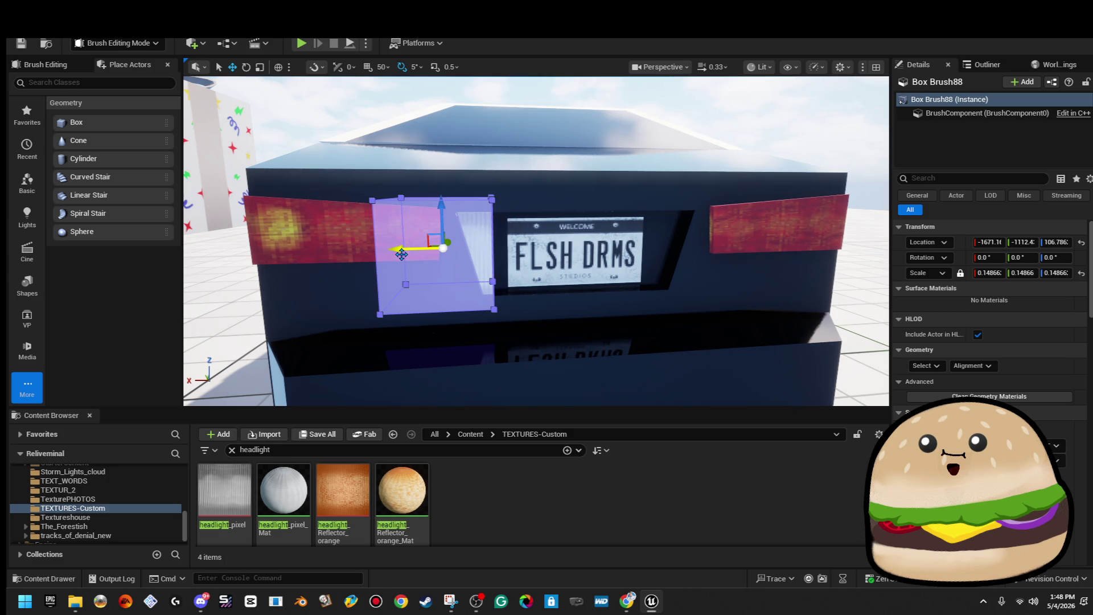
drag(412, 267, 390, 278)
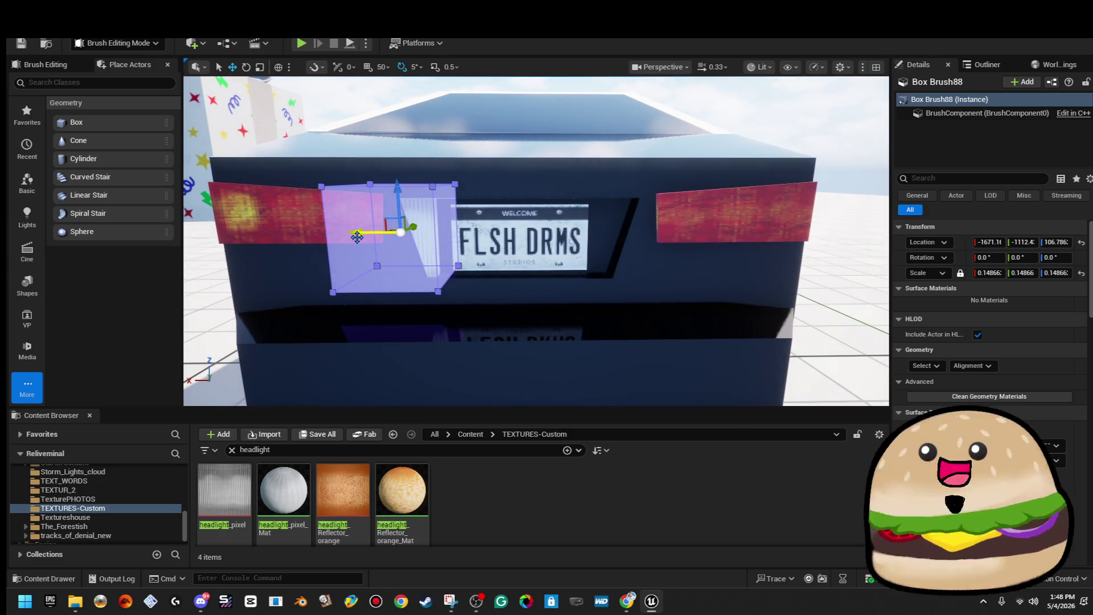
drag(599, 231, 609, 231)
mouse_move(754, 115)
mouse_down()
mouse_move(754, 176)
mouse_move(706, 199)
mouse_move(740, 120)
mouse_move(738, 88)
mouse_move(737, 98)
mouse_move(655, 100)
mouse_move(620, 305)
mouse_up()
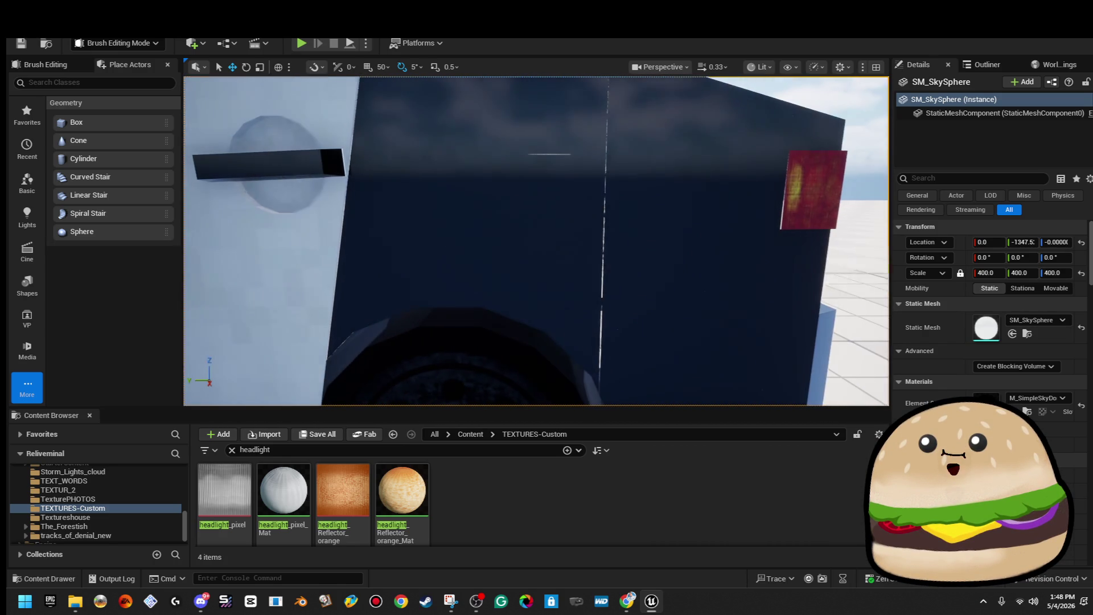
Step: Inspect the door, tail light and rear side panel brushes along the car's side
click(620, 304)
mouse_move(491, 246)
mouse_down()
mouse_move(491, 268)
mouse_move(491, 246)
mouse_move(512, 222)
mouse_move(662, 193)
mouse_up()
click(717, 142)
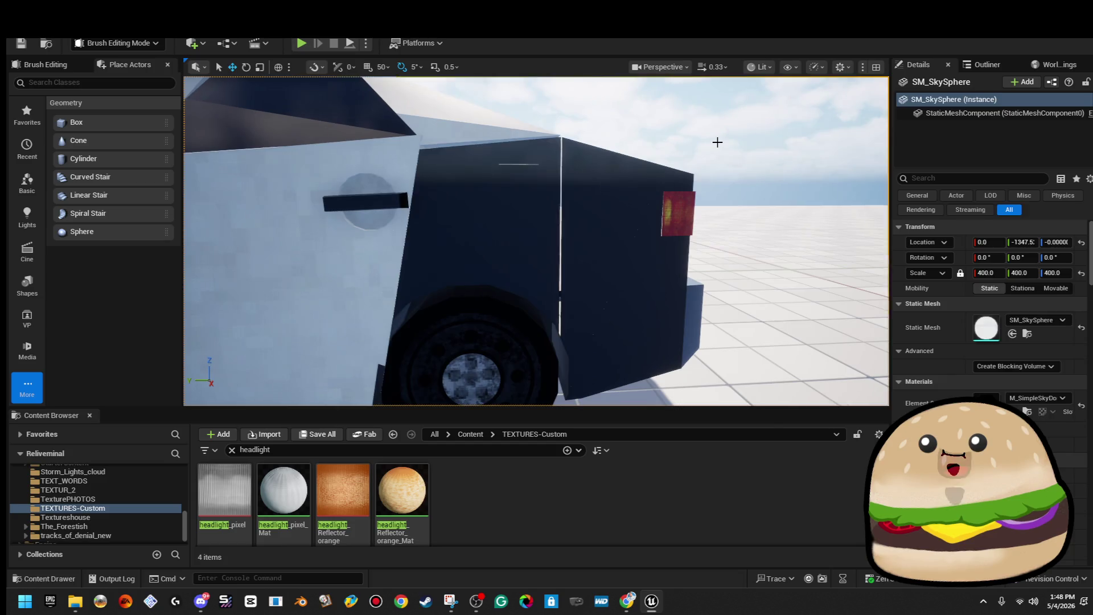
key(ctrl+z)
click(724, 138)
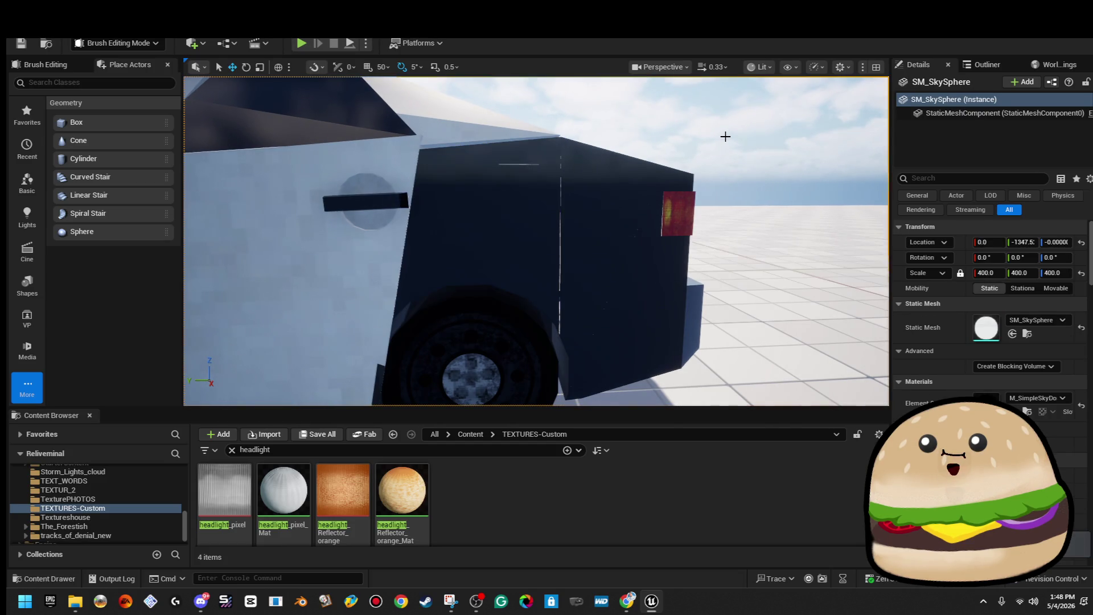
mouse_move(726, 137)
mouse_down()
mouse_move(707, 80)
mouse_move(679, 211)
mouse_up()
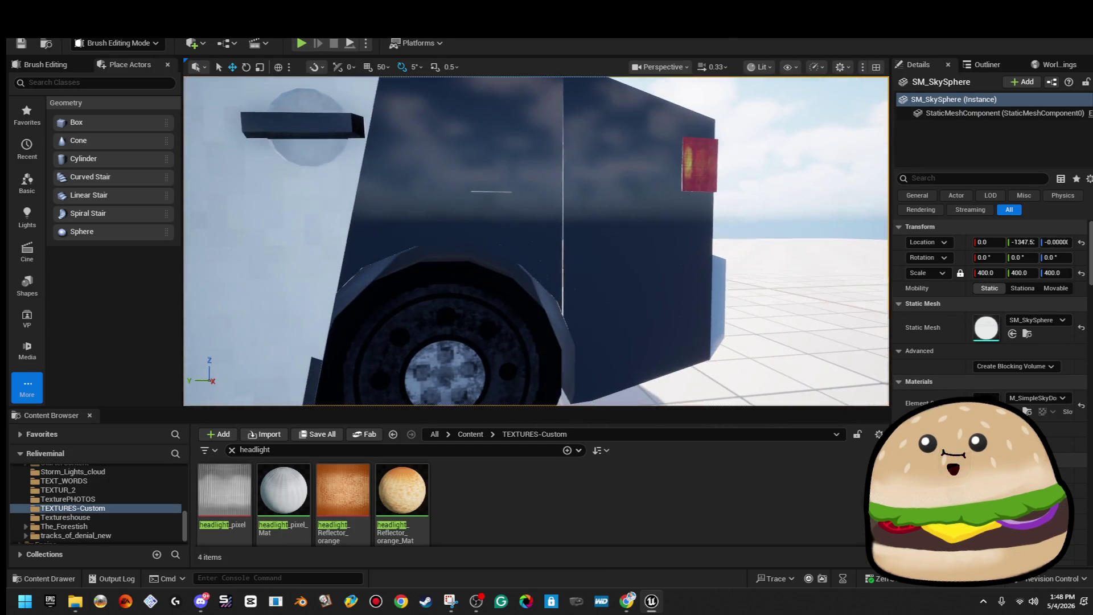
click(678, 188)
click(679, 217)
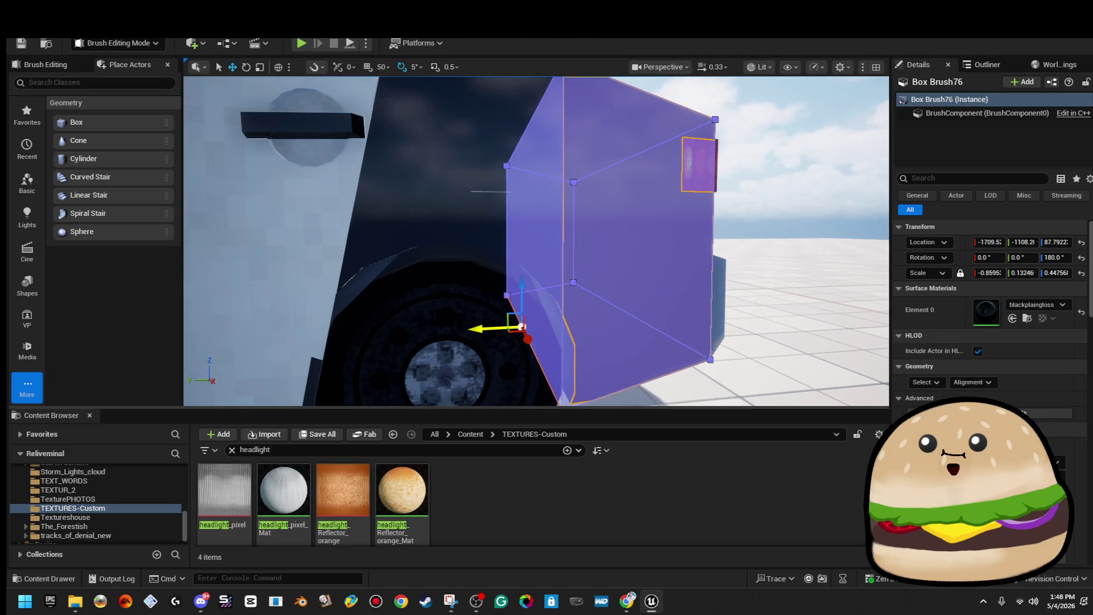
click(472, 332)
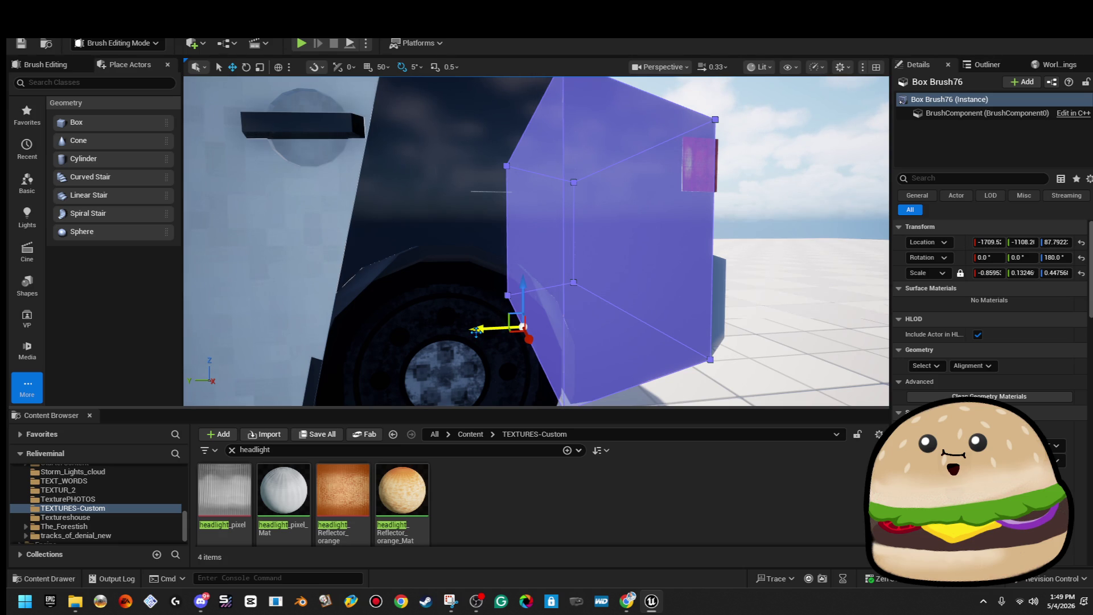
click(848, 171)
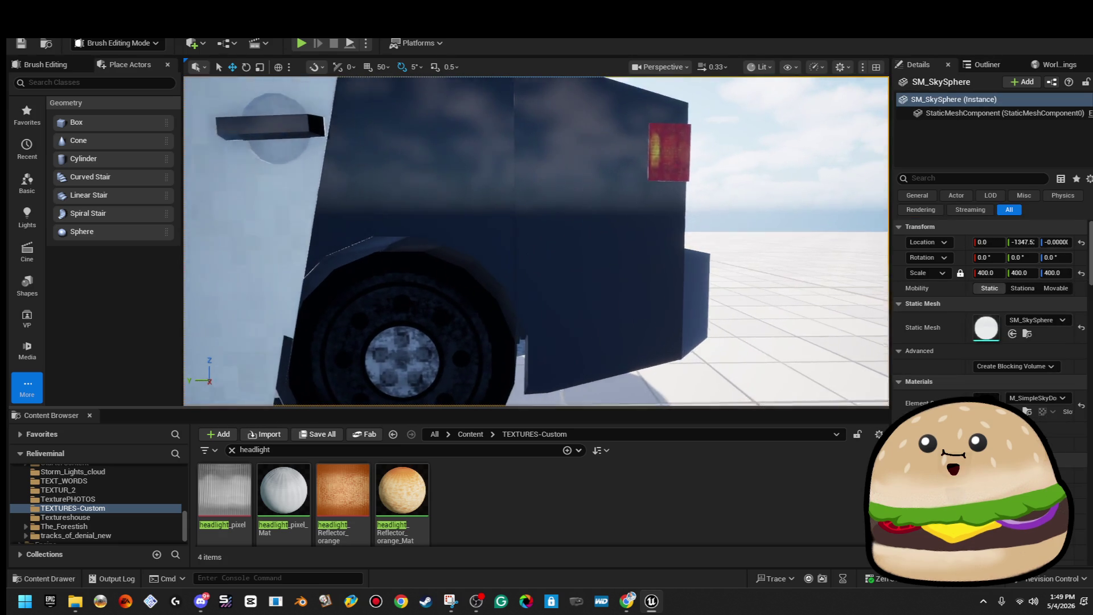
Step: Save all level and asset changes with File > Save All
click(46, 43)
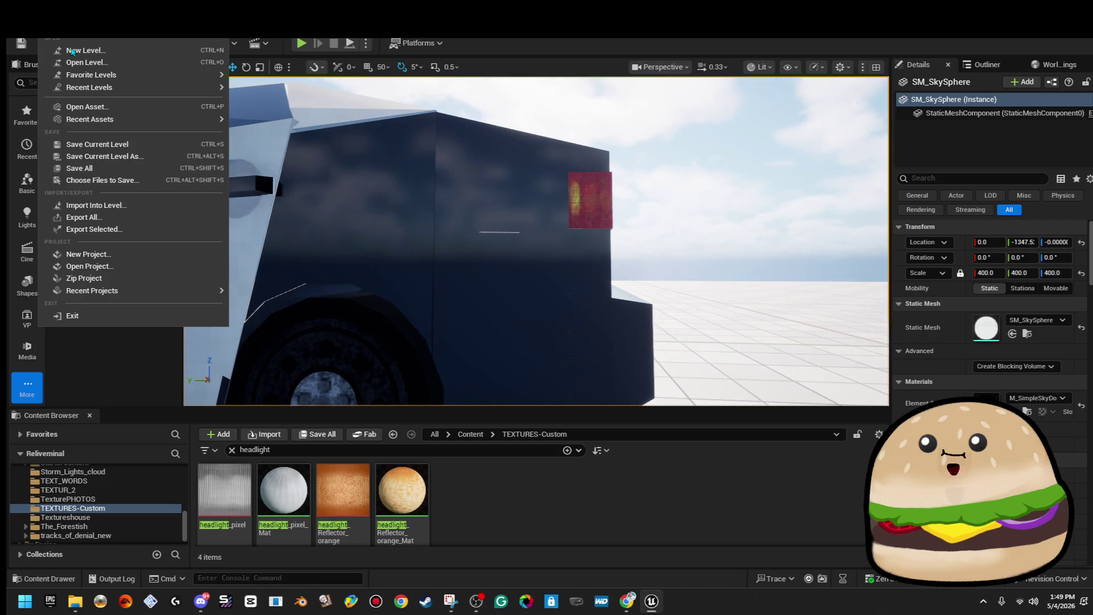
click(85, 166)
mouse_move(609, 231)
mouse_down()
mouse_move(595, 313)
mouse_move(413, 313)
mouse_move(395, 222)
mouse_up()
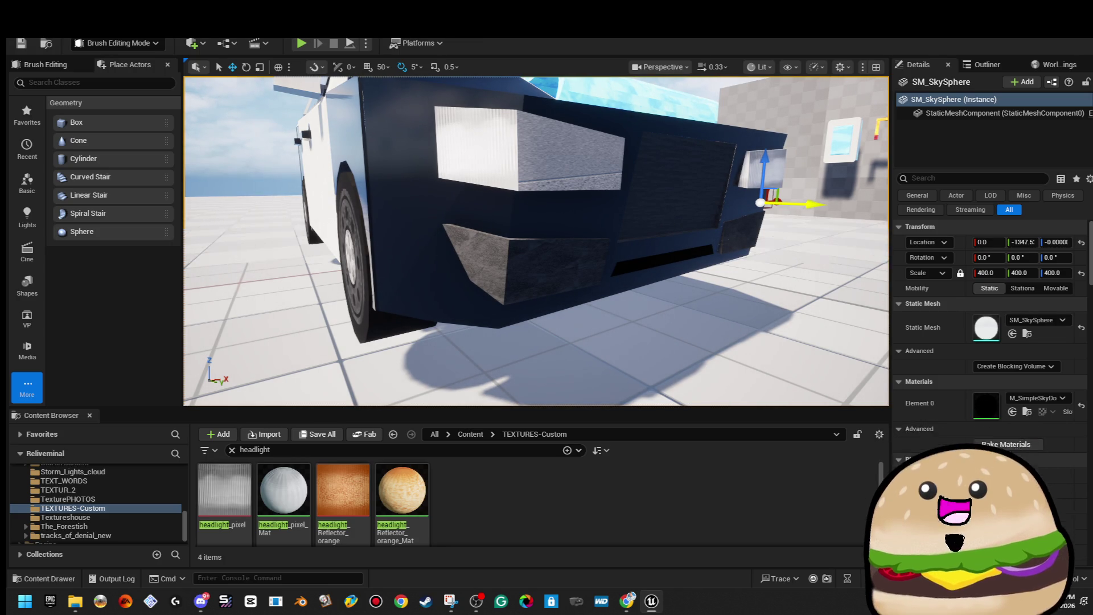
Step: Orbit the Police Interceptor reference from rear to an elevated front view
key(alt+Tab)
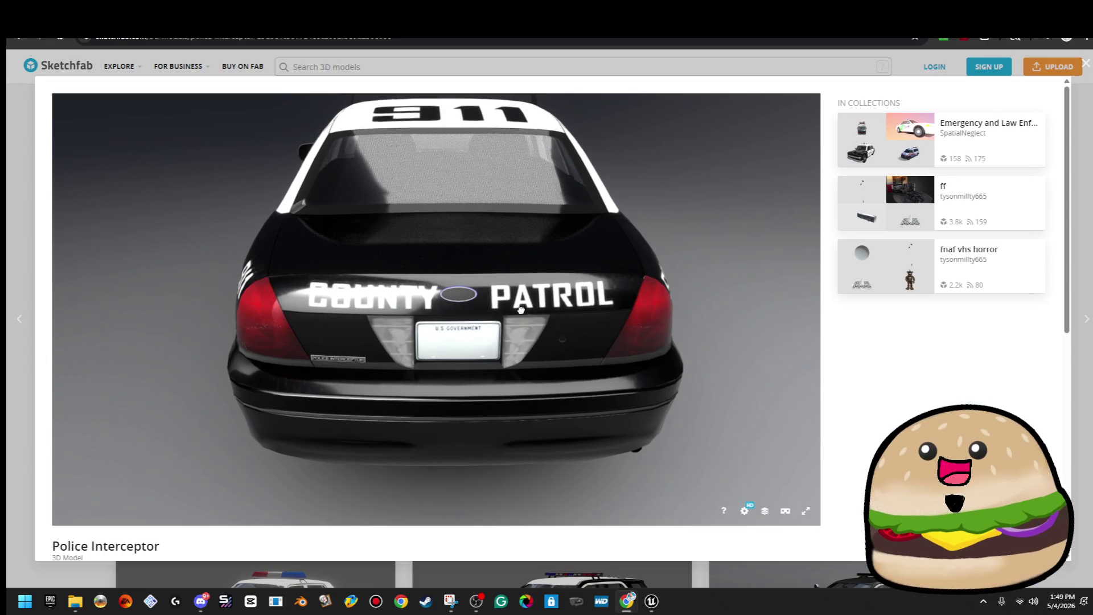
drag(521, 310, 837, 305)
mouse_move(653, 291)
mouse_down()
mouse_move(532, 300)
mouse_move(509, 280)
mouse_move(494, 291)
mouse_up()
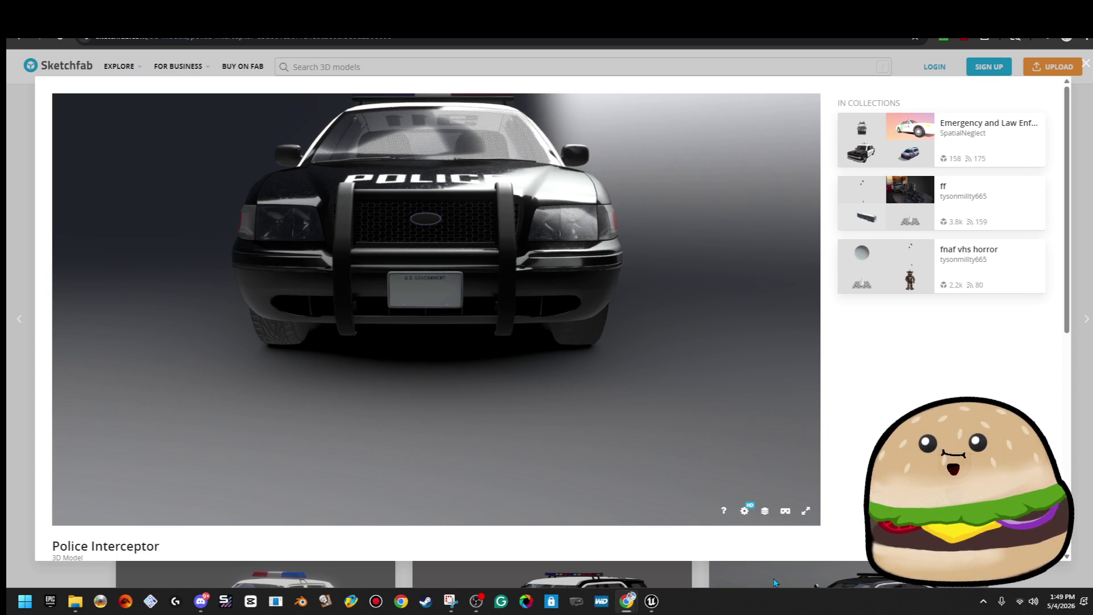
drag(530, 344, 511, 352)
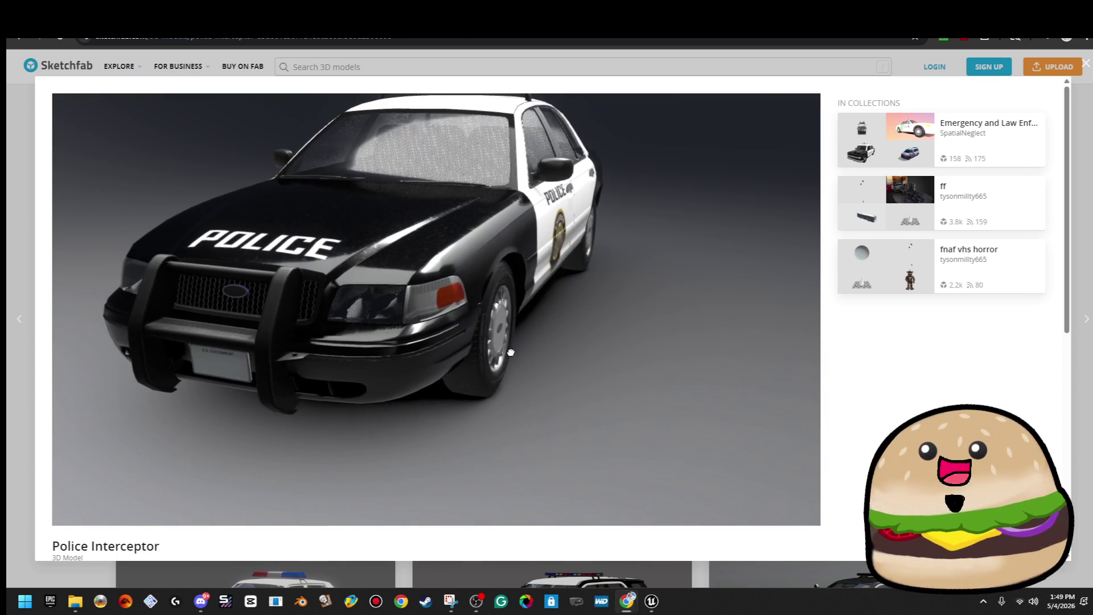
scroll(511, 350, down, 5)
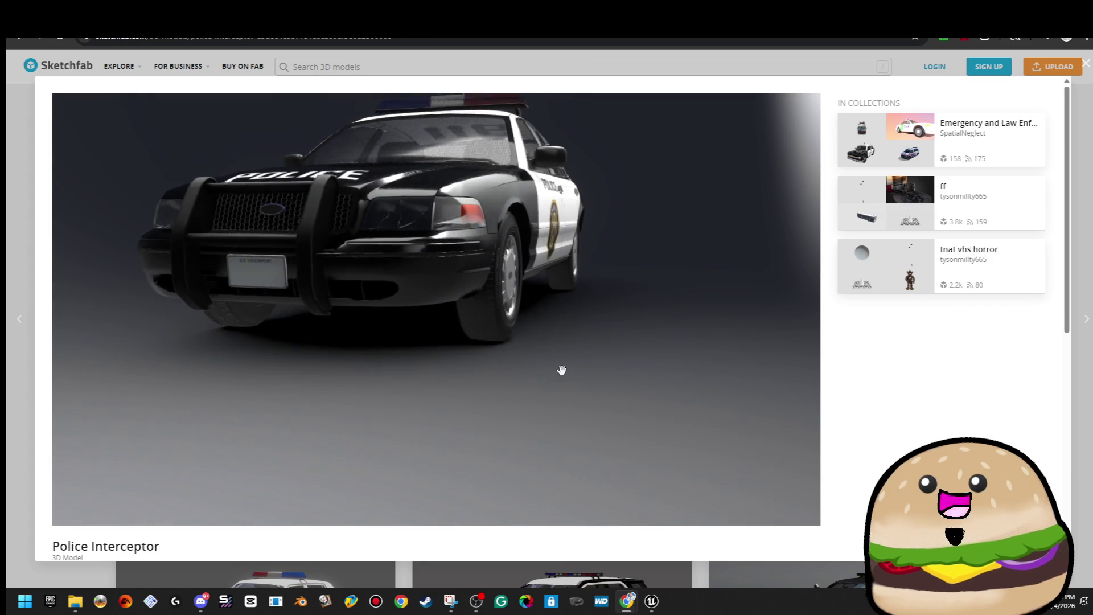
Step: Open the Charger 2006 Patrol car model, view it head-on, then return to Unreal
click(1078, 135)
scroll(653, 302, down, 6)
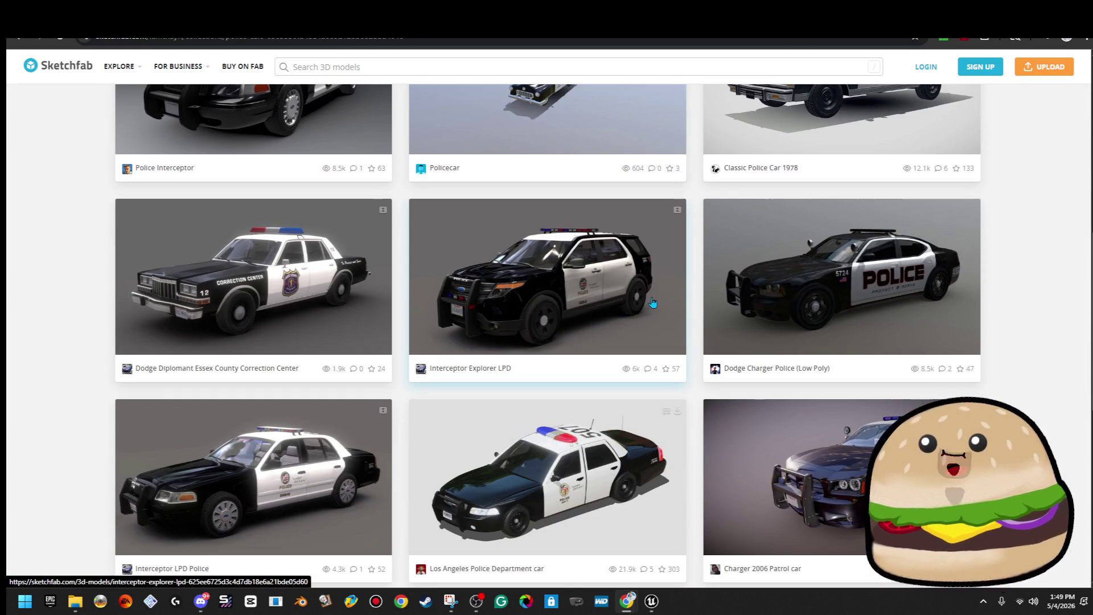
scroll(702, 371, down, 8)
scroll(703, 372, up, 6)
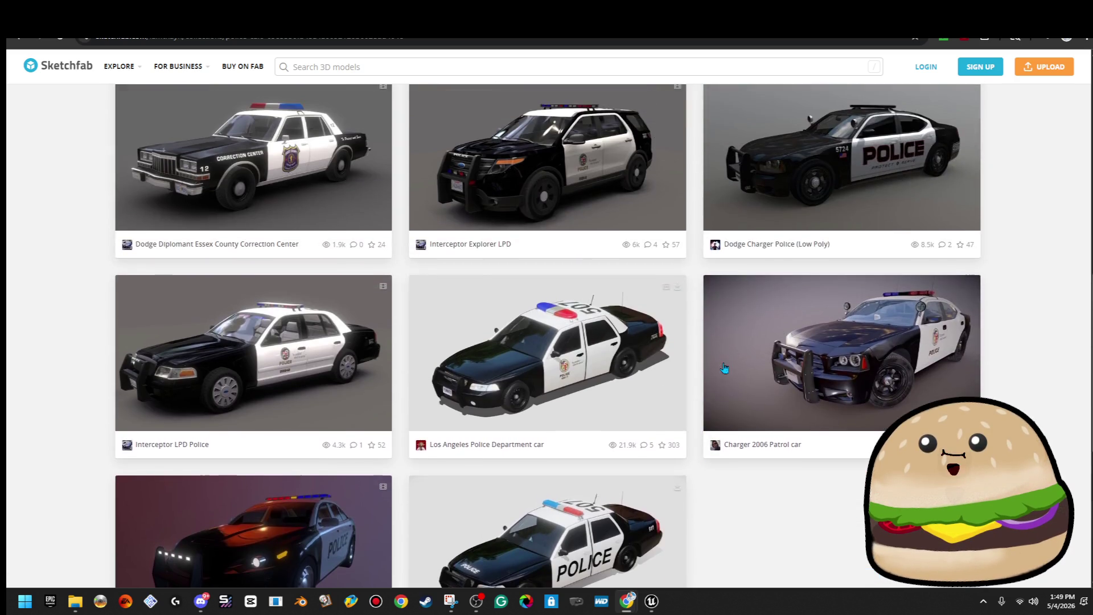
click(832, 327)
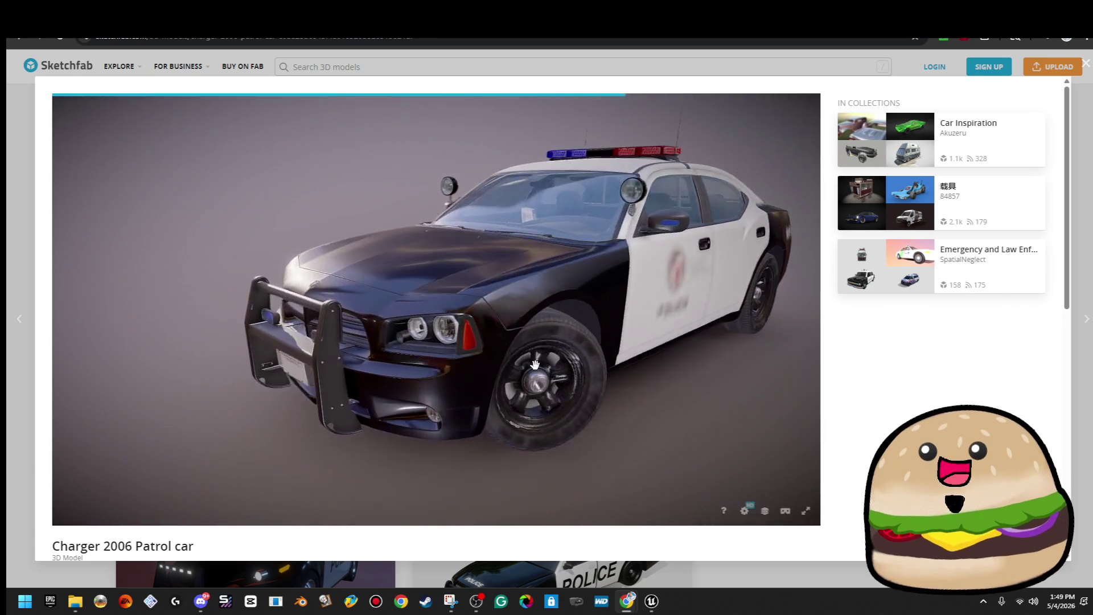
mouse_move(536, 364)
mouse_down()
mouse_move(564, 344)
mouse_move(572, 358)
mouse_up()
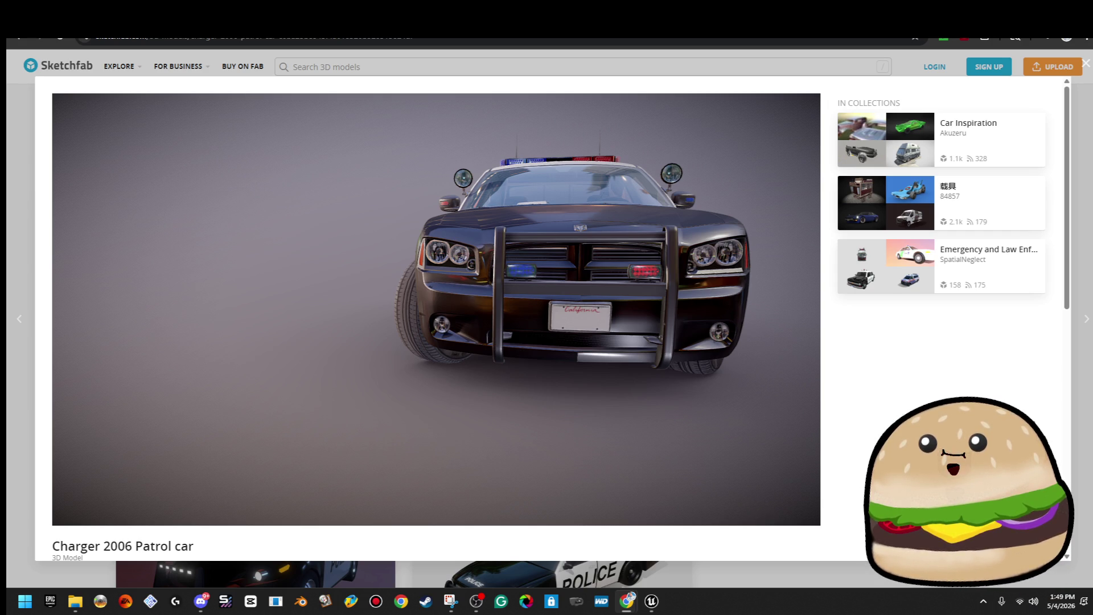
key(alt+Tab)
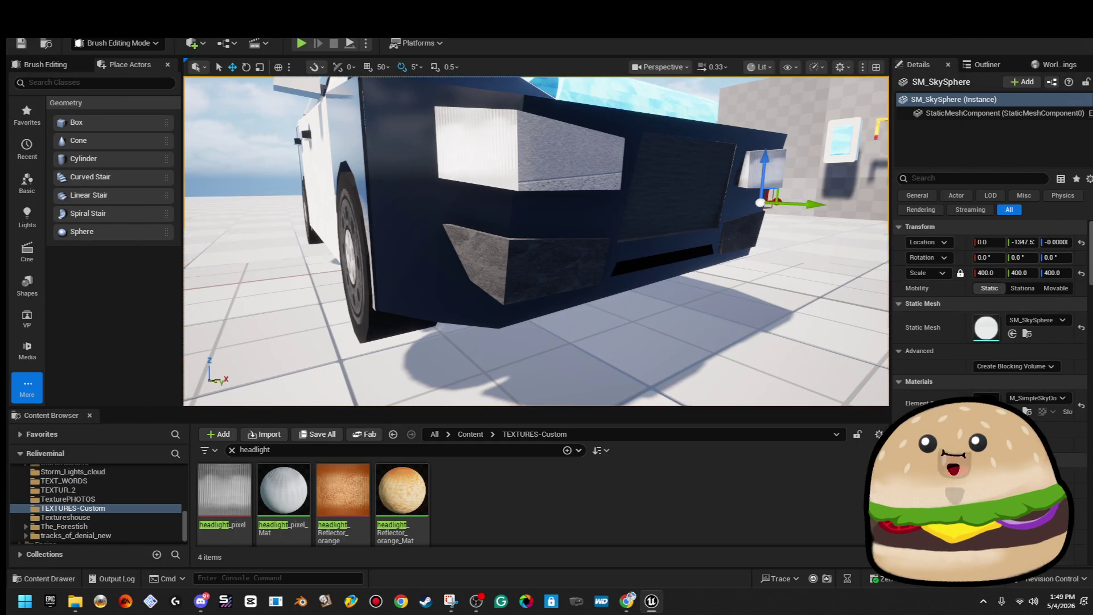
Step: Inspect the car front, selecting the small front brush and the large front brush's face
click(721, 220)
drag(722, 219, 809, 224)
mouse_move(851, 84)
mouse_down()
mouse_move(739, 103)
mouse_move(648, 256)
mouse_up()
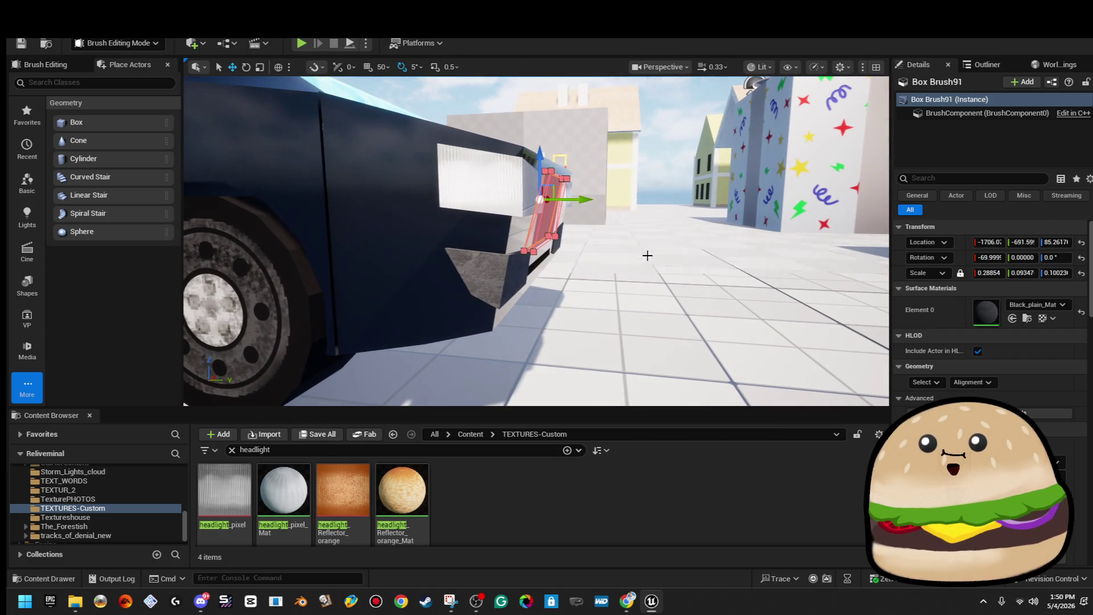
click(519, 245)
click(536, 286)
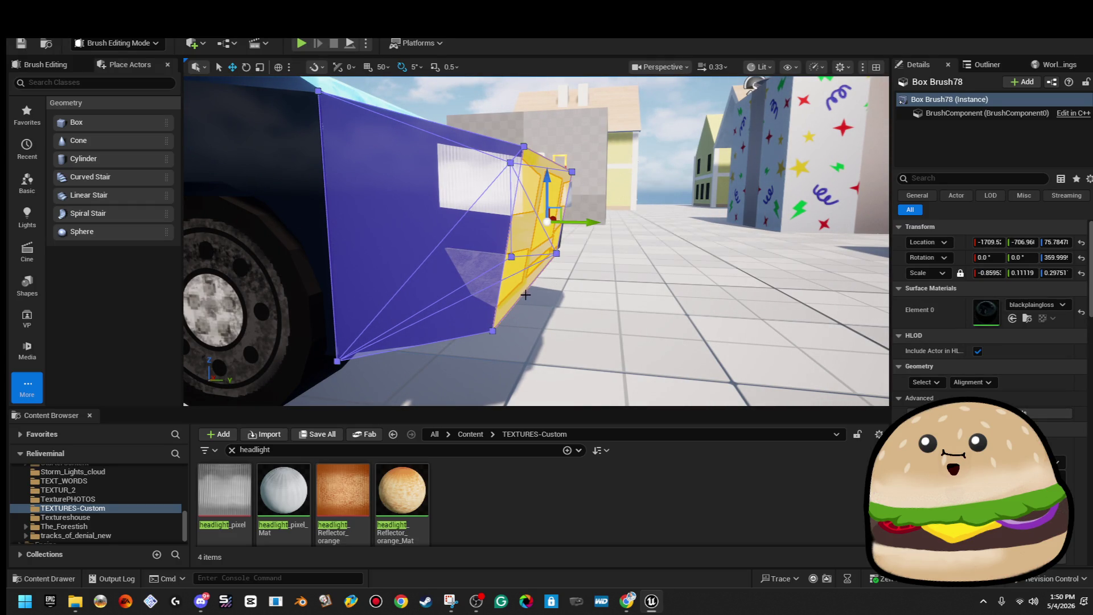
mouse_move(572, 247)
mouse_down()
mouse_move(528, 227)
mouse_move(425, 247)
mouse_move(489, 276)
mouse_up()
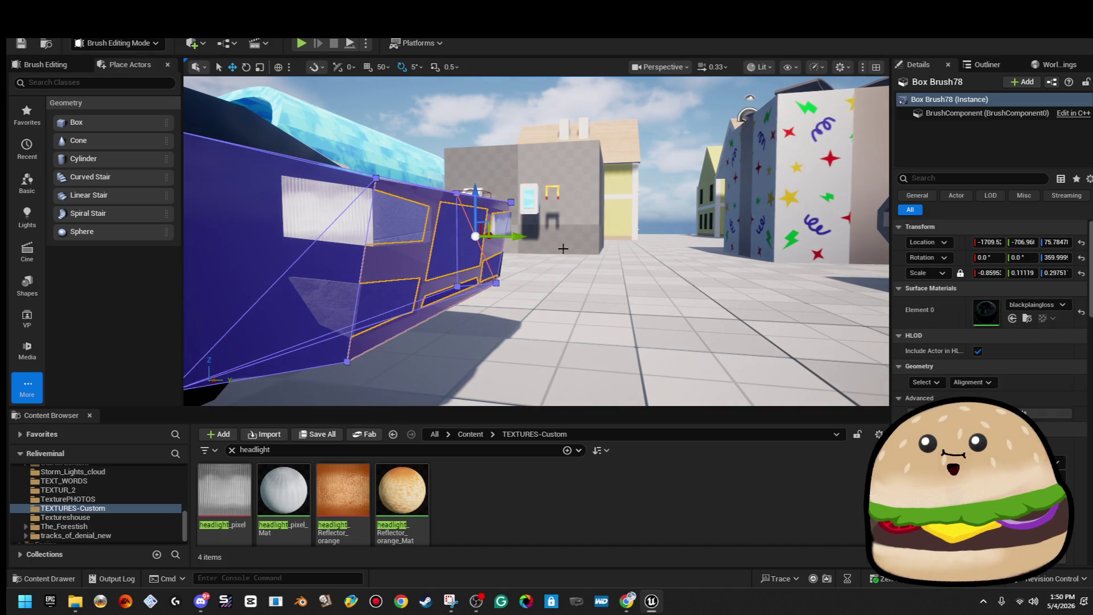
Step: Select the four bumper brushes, starting with Box Brush89, and move them ahead of the car front
click(563, 249)
mouse_move(562, 249)
mouse_down()
mouse_move(554, 212)
mouse_move(512, 239)
mouse_up()
ctrl+click(576, 234)
ctrl+click(471, 274)
drag(470, 273, 528, 227)
ctrl+click(541, 210)
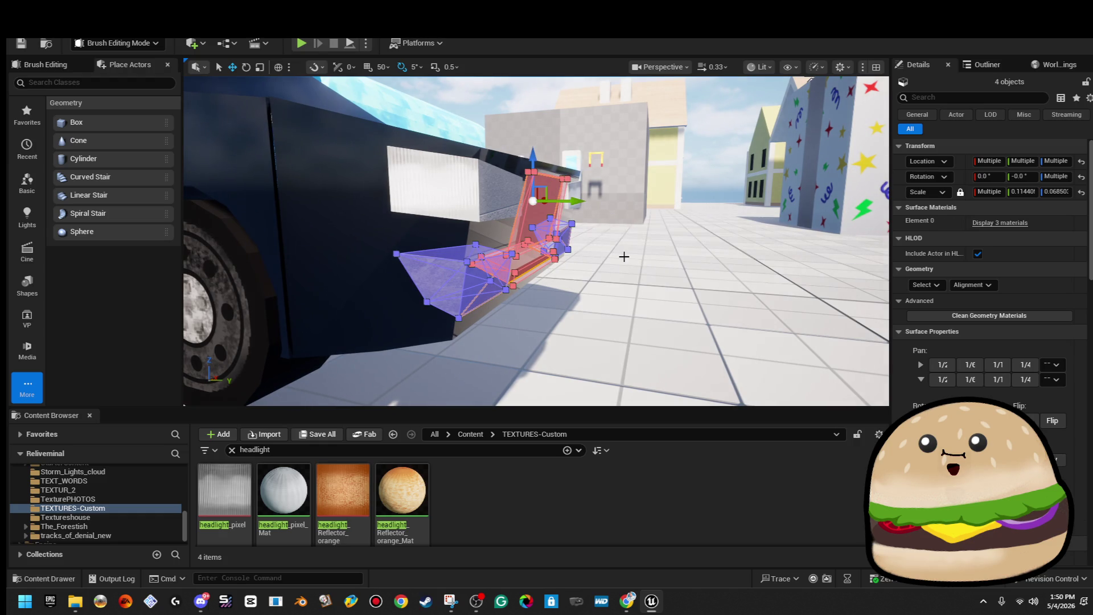
drag(581, 203, 666, 194)
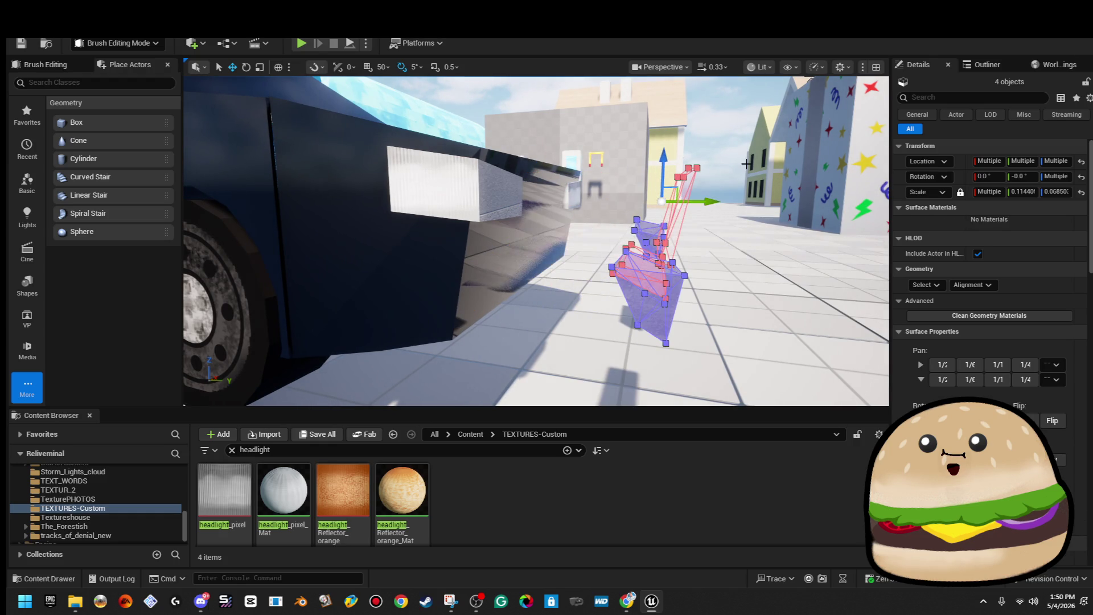
Step: Undo a stray selection to restore the four bumper brushes, then deselect them
click(808, 128)
drag(640, 133, 639, 132)
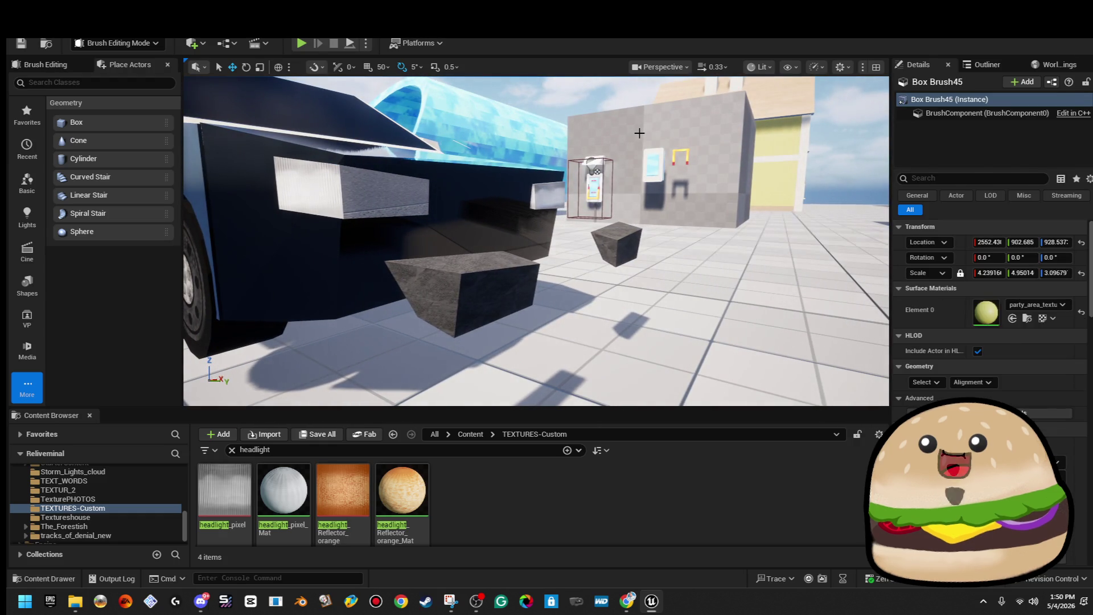
key(ctrl+z)
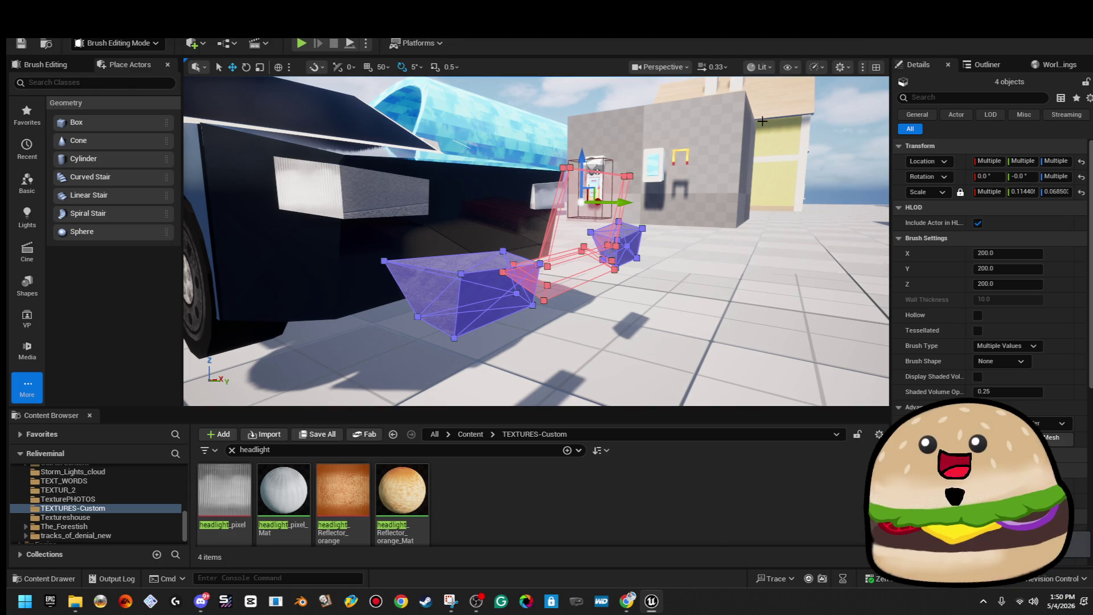
click(825, 80)
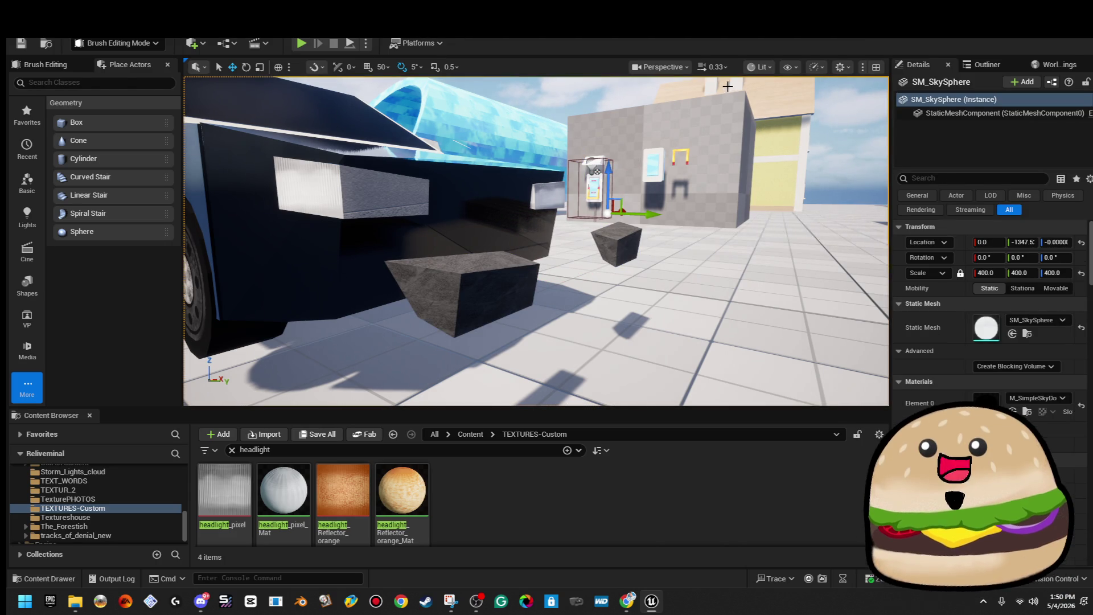
drag(825, 80, 828, 78)
Step: Switch the viewport to Wireframe and delete the stray Box Brush91
click(762, 68)
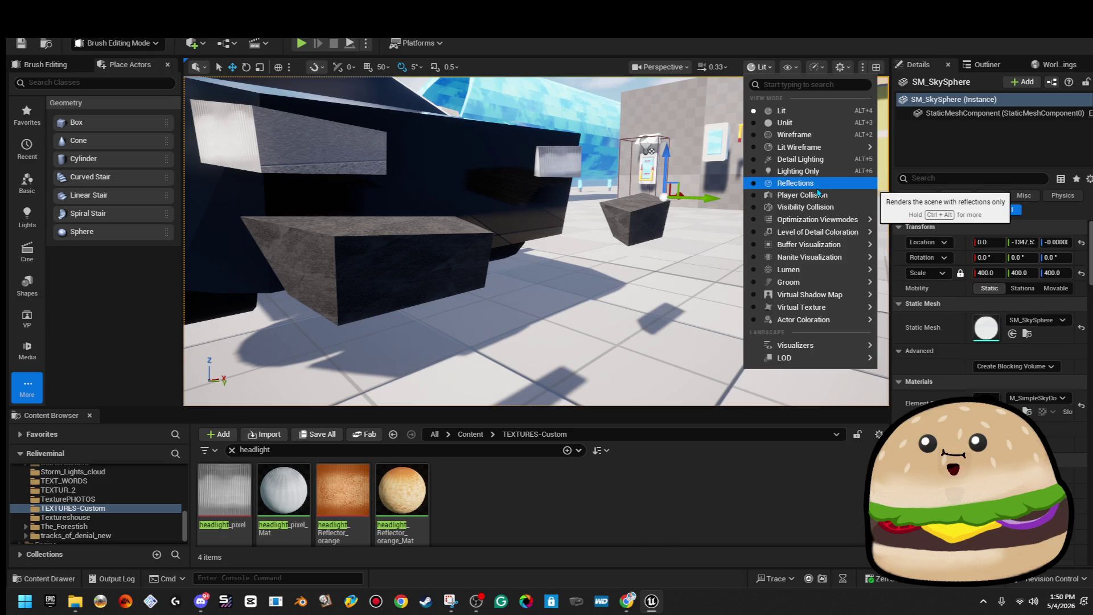
click(831, 136)
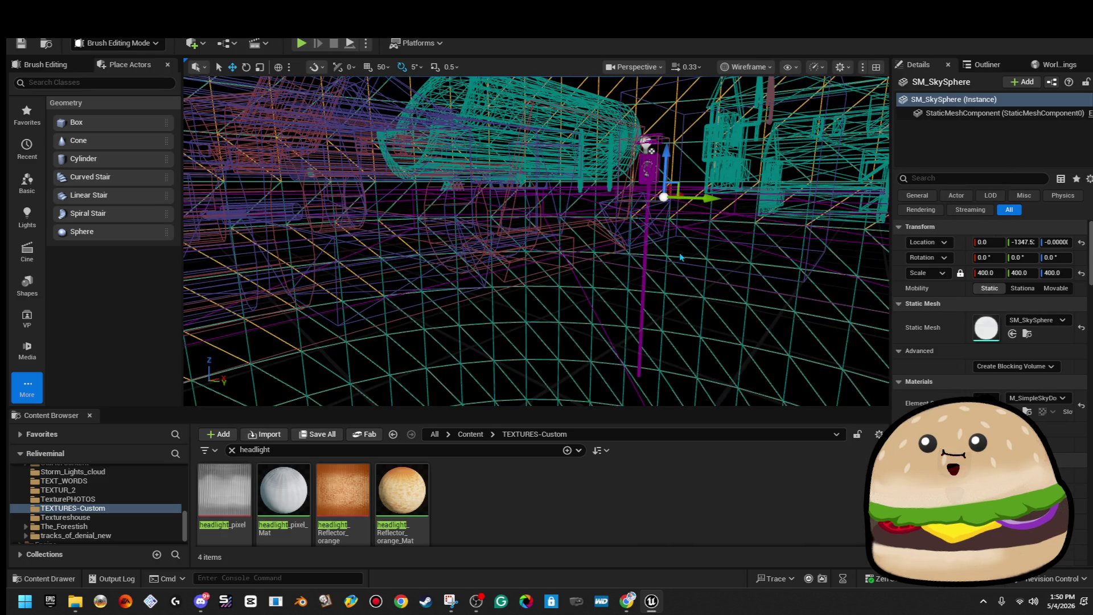
click(535, 267)
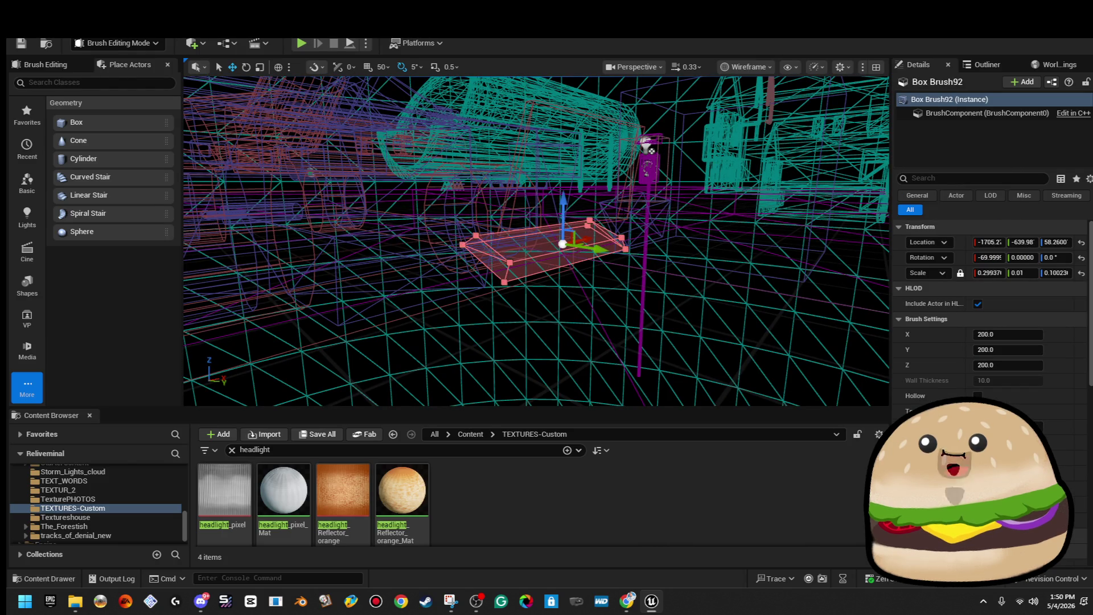
key(Escape)
click(634, 222)
click(633, 180)
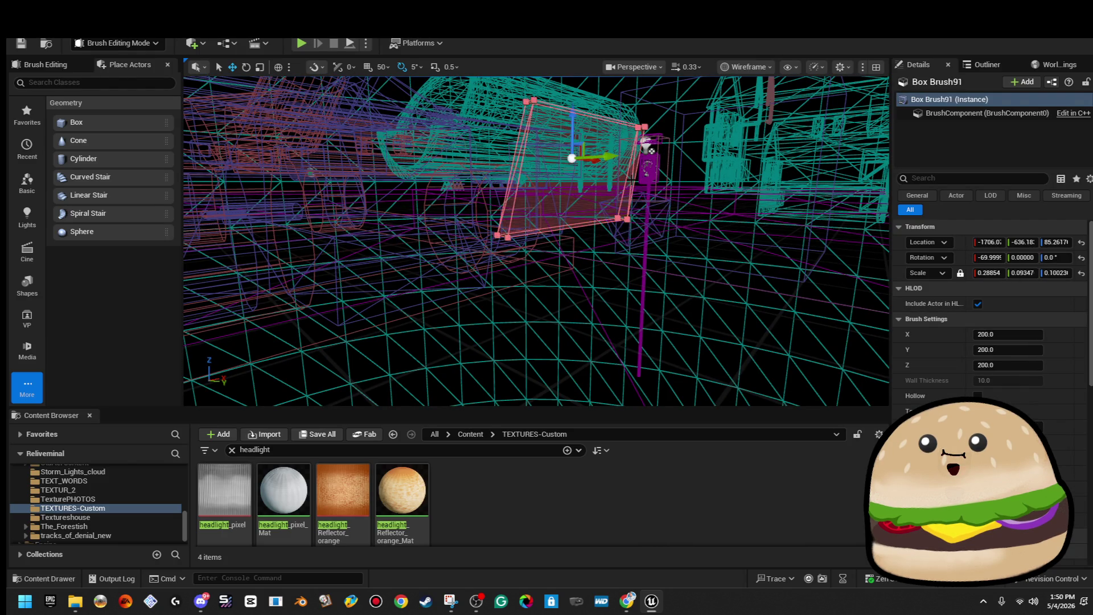
key(Delete)
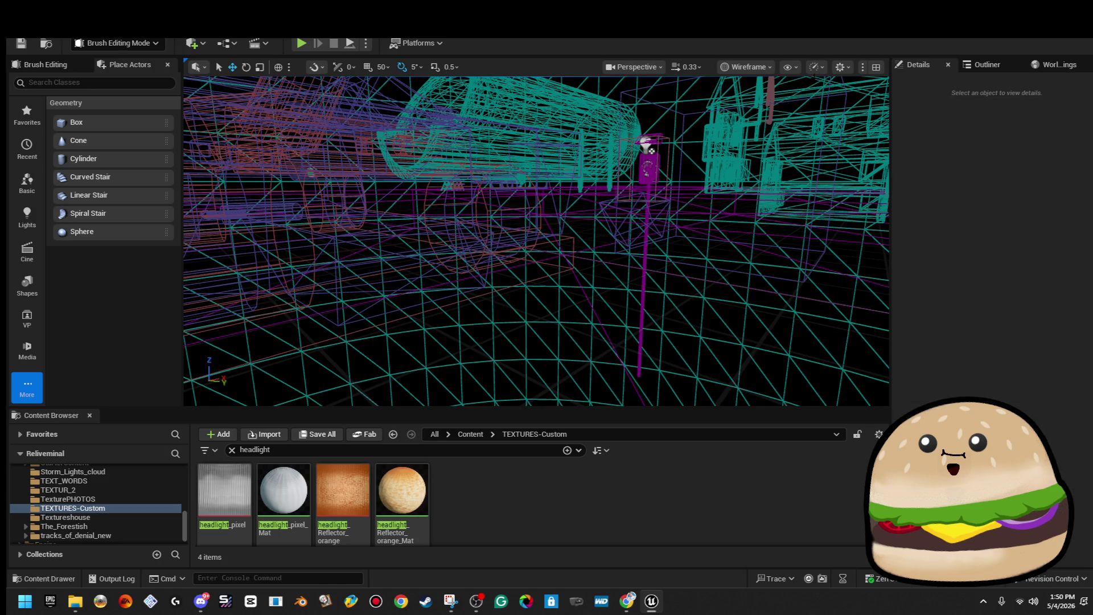
Step: Set the viewport back to Lit shading and view the car up close
click(795, 70)
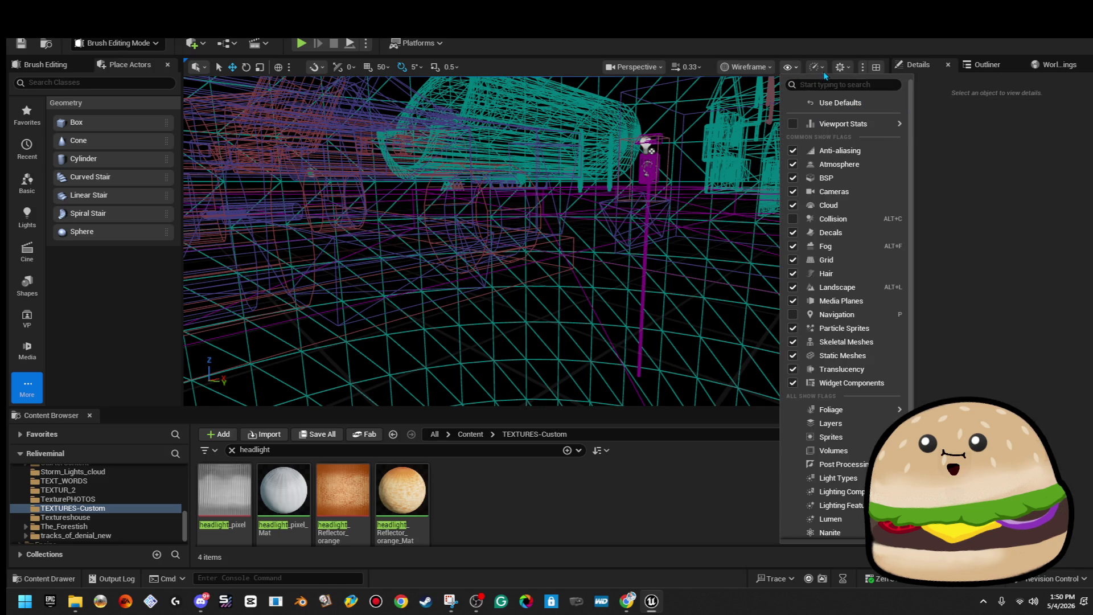
click(815, 69)
click(746, 67)
click(746, 67)
click(767, 105)
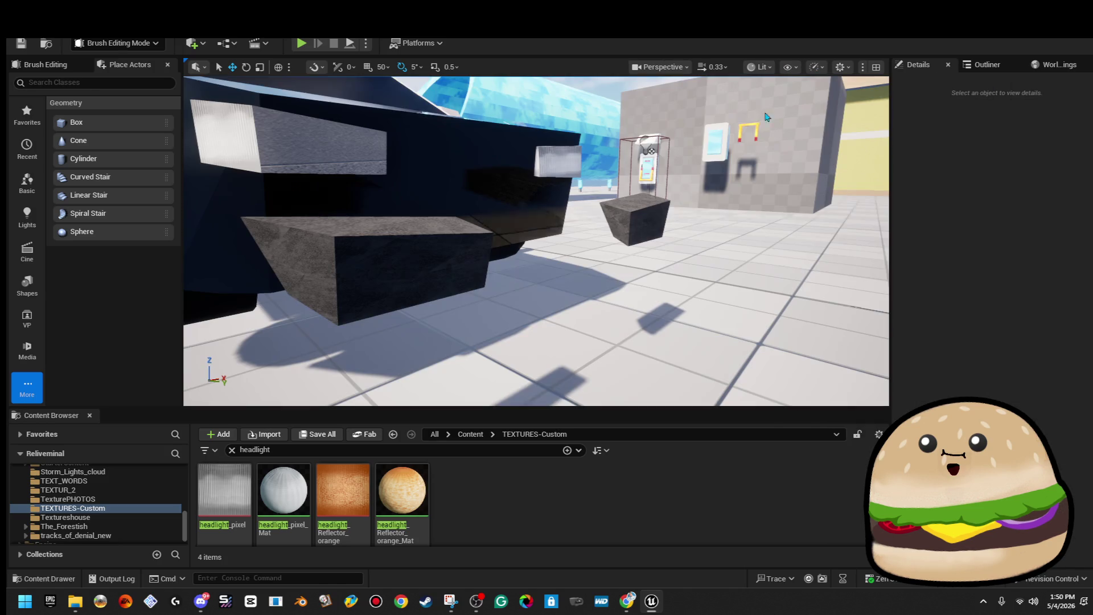
drag(741, 157, 620, 232)
Step: In Brush Editing mode, push one edge of Box Brush78 outward with the move gizmo
click(572, 265)
click(562, 272)
drag(562, 272, 528, 278)
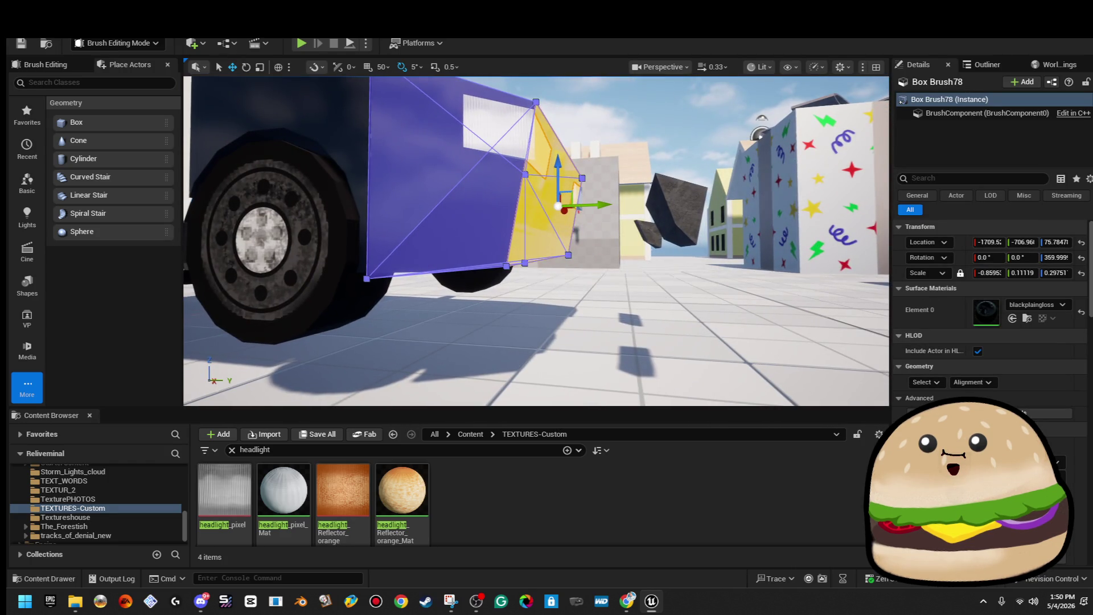
scroll(545, 286, up, 3)
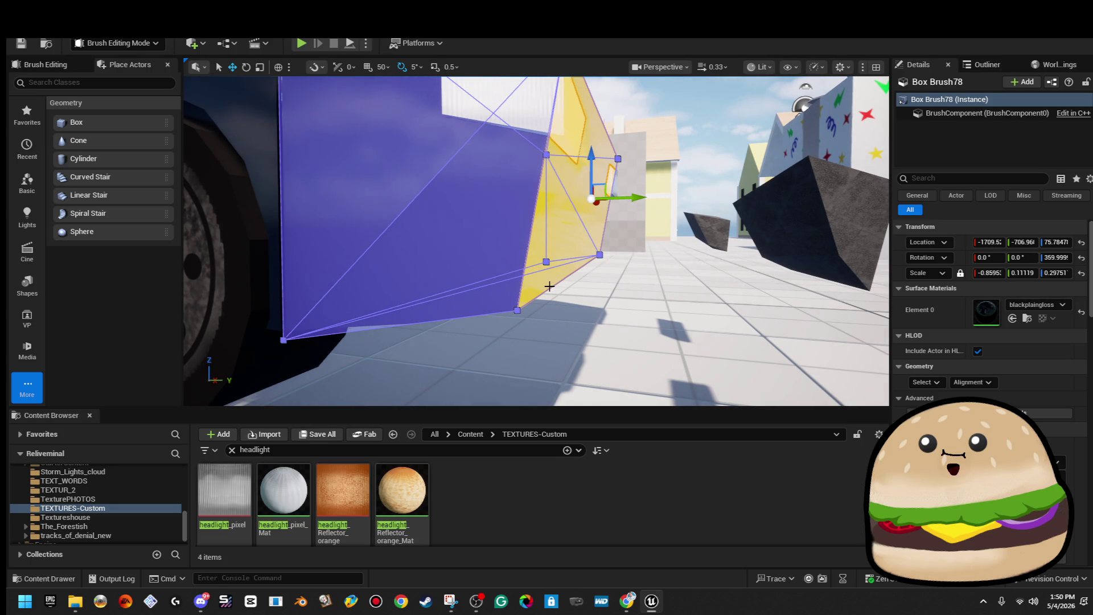
drag(540, 276, 539, 276)
click(539, 276)
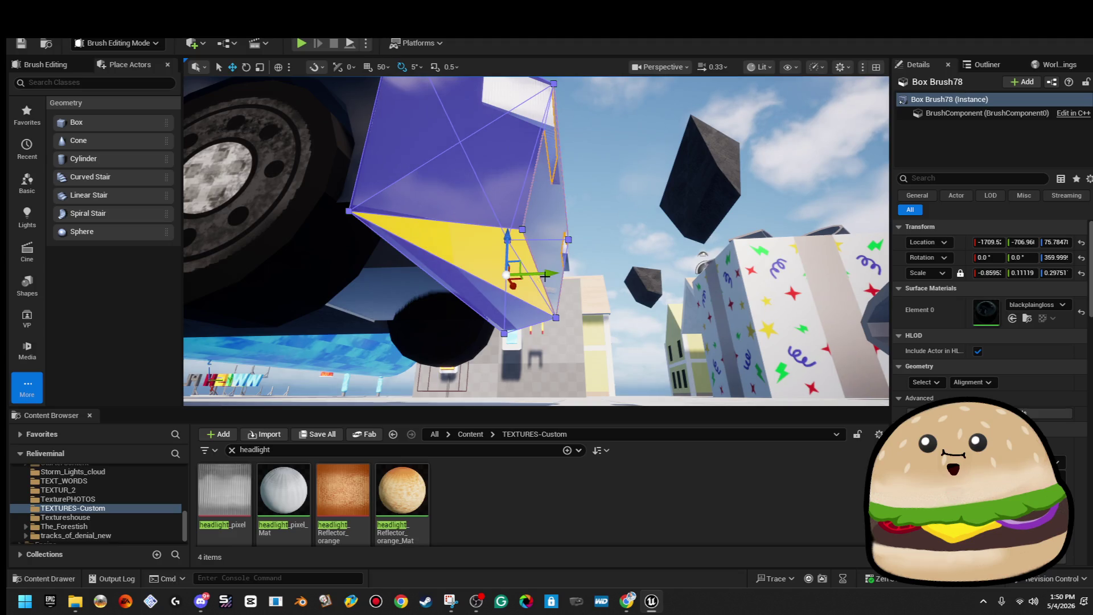
click(536, 266)
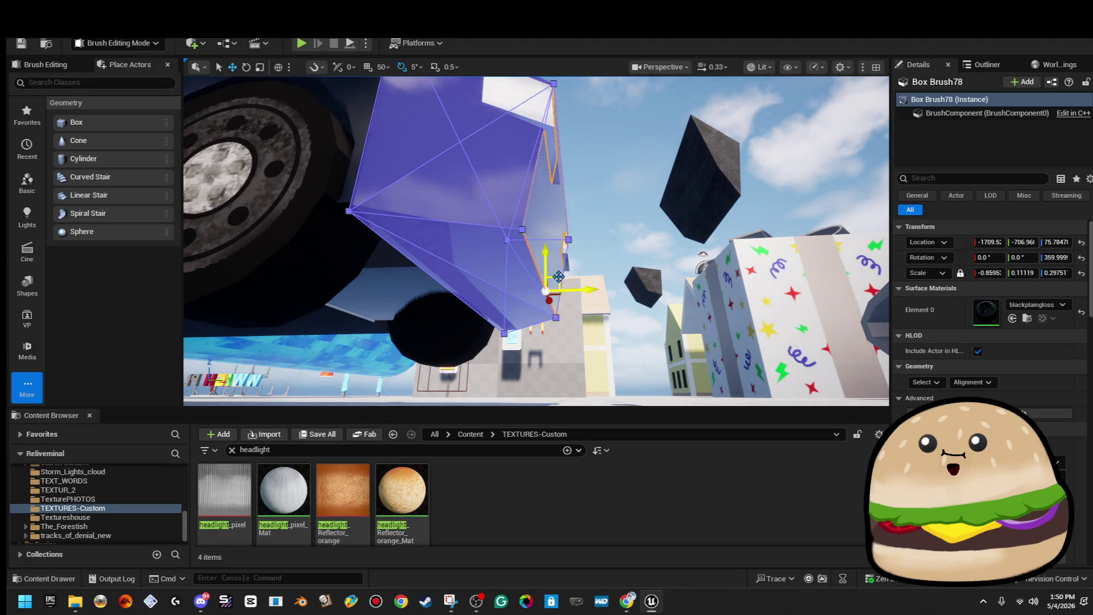
mouse_move(565, 281)
mouse_down()
mouse_move(577, 279)
mouse_move(558, 336)
mouse_up()
click(577, 280)
mouse_move(565, 171)
mouse_down()
mouse_move(537, 171)
mouse_move(565, 171)
mouse_up()
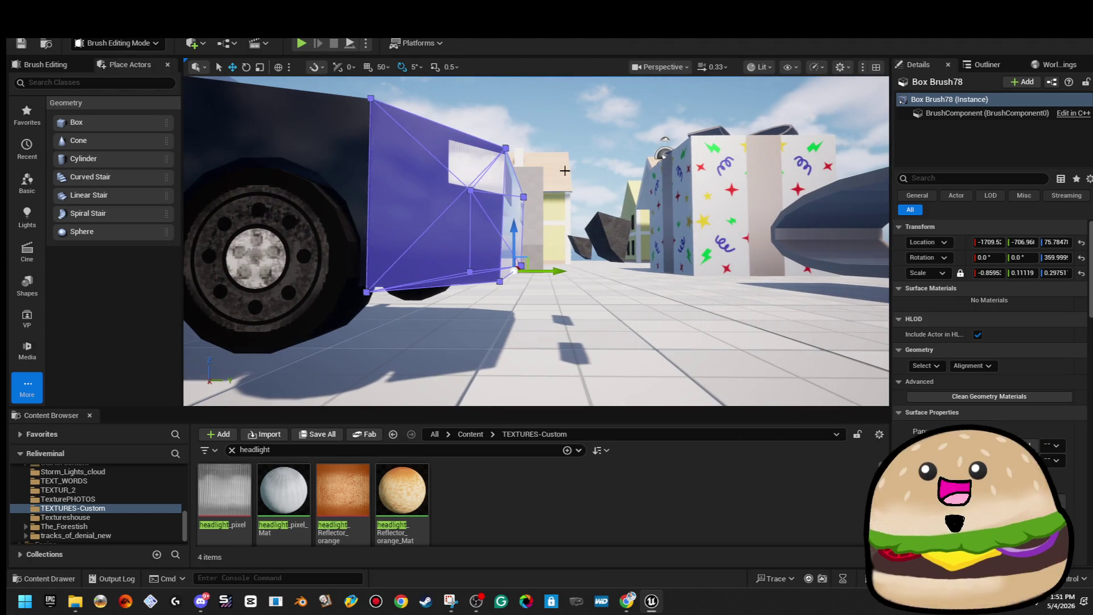
click(576, 109)
Step: Lower Box Brush78's bottom edge so the black fender wraps the front wheel
drag(576, 108, 569, 117)
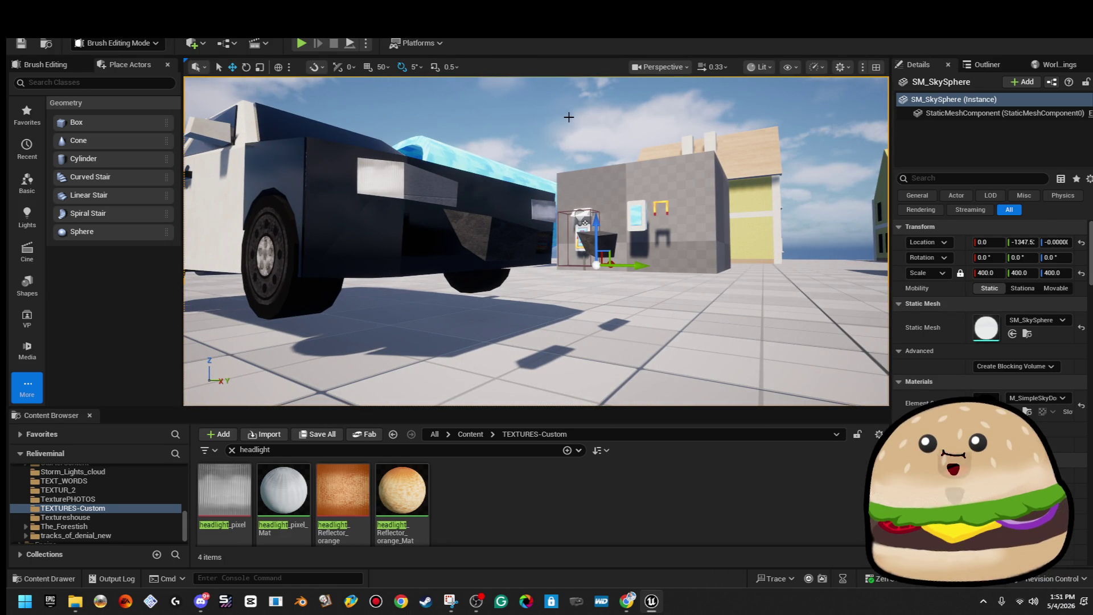
mouse_move(569, 117)
mouse_down()
mouse_move(557, 91)
mouse_move(504, 159)
mouse_up()
click(536, 238)
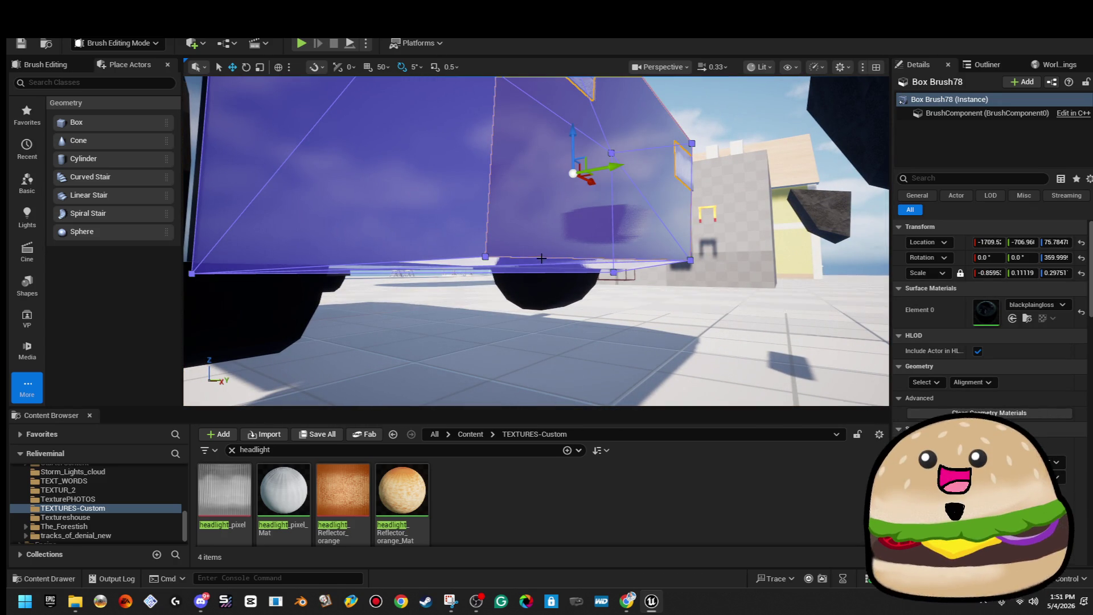
click(542, 258)
click(536, 254)
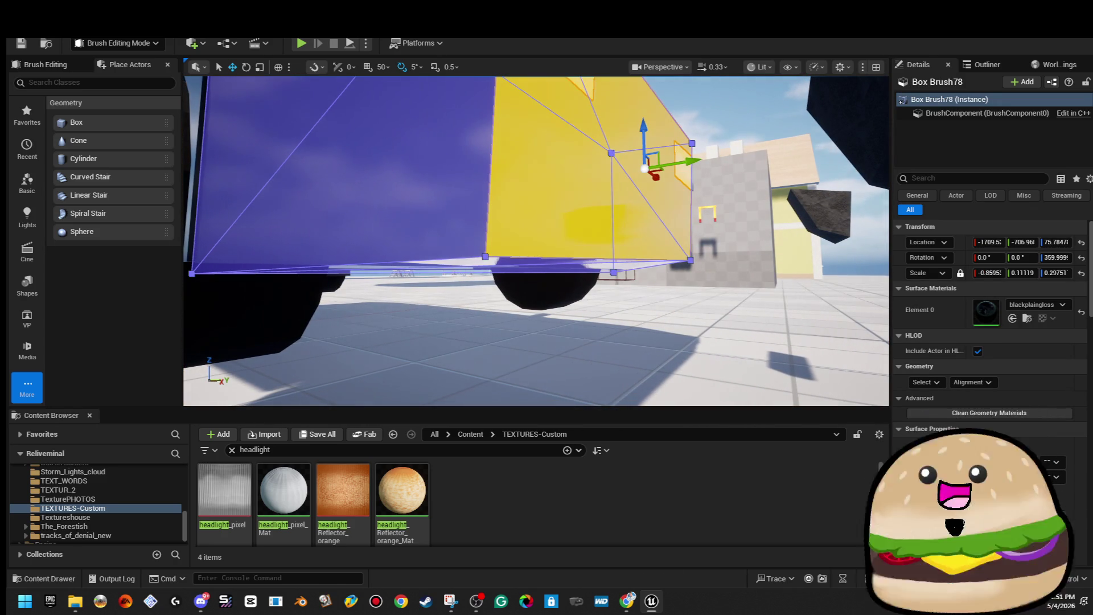
click(536, 262)
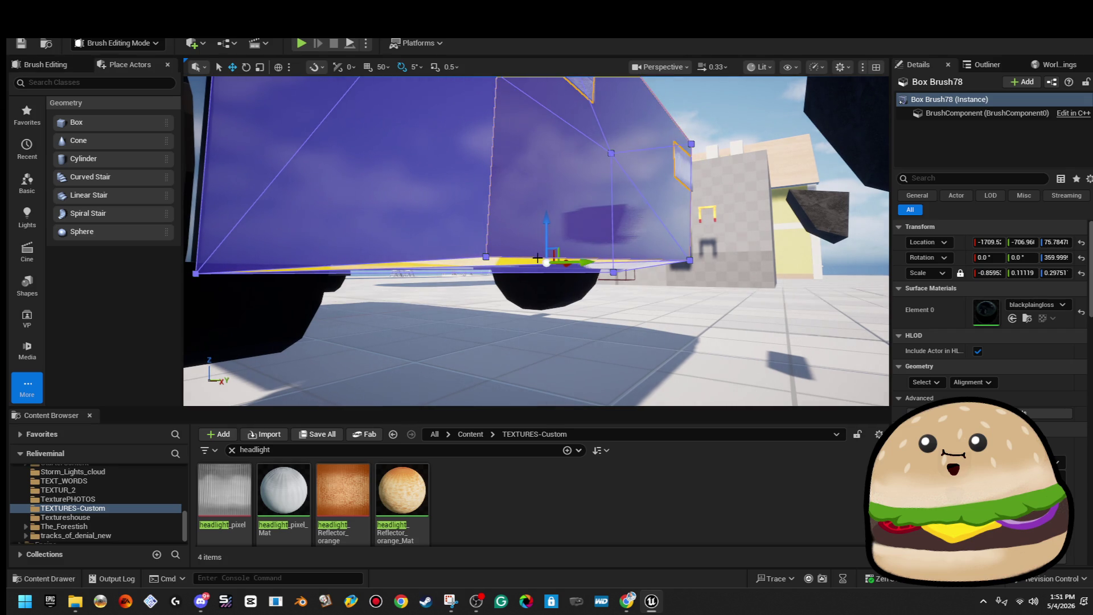
click(534, 254)
click(532, 257)
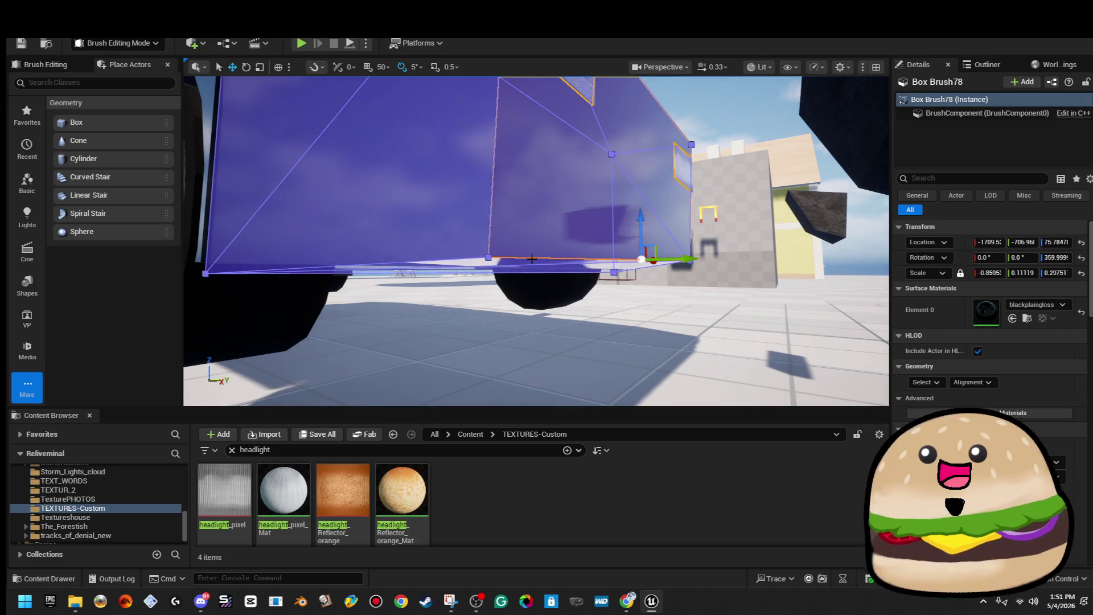
click(583, 256)
click(582, 259)
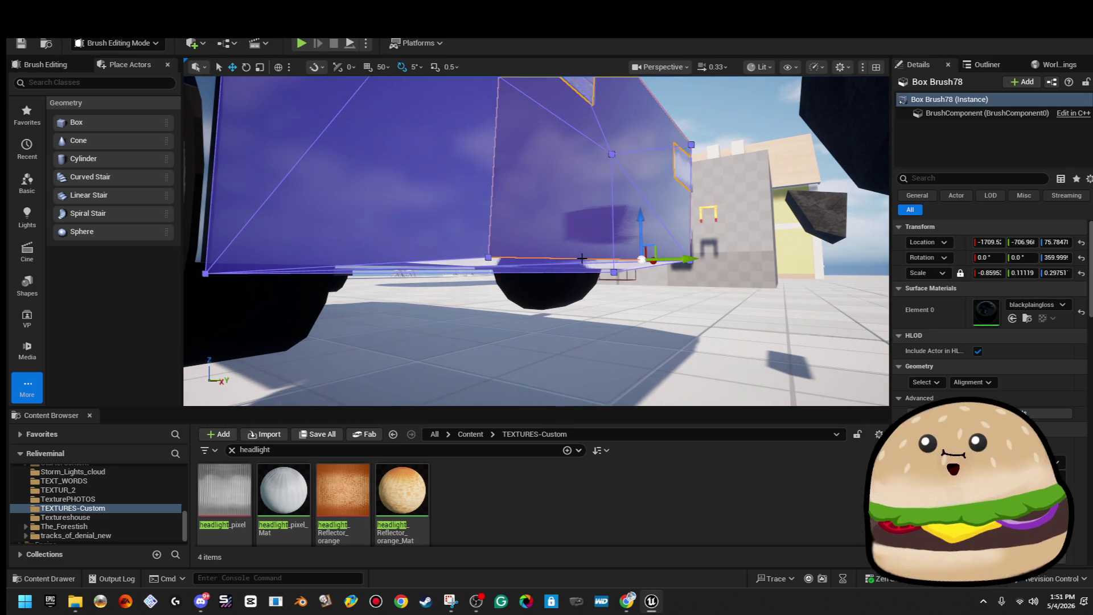
drag(639, 237, 640, 258)
click(717, 161)
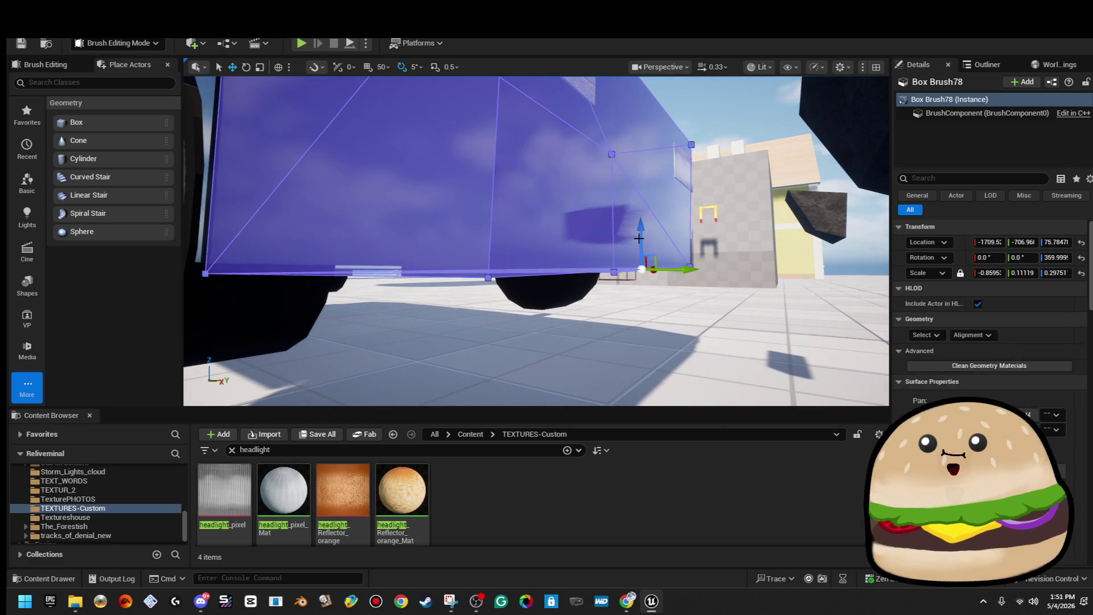
click(702, 113)
mouse_move(724, 118)
mouse_down()
mouse_move(725, 137)
mouse_move(700, 137)
mouse_move(694, 114)
mouse_up()
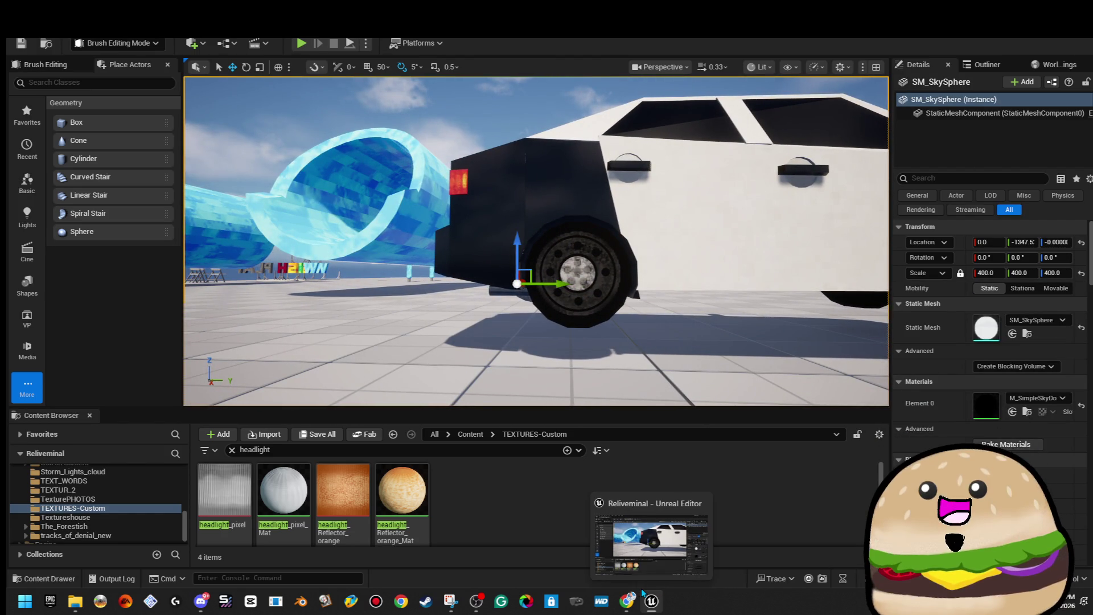
mouse_move(621, 606)
click(671, 541)
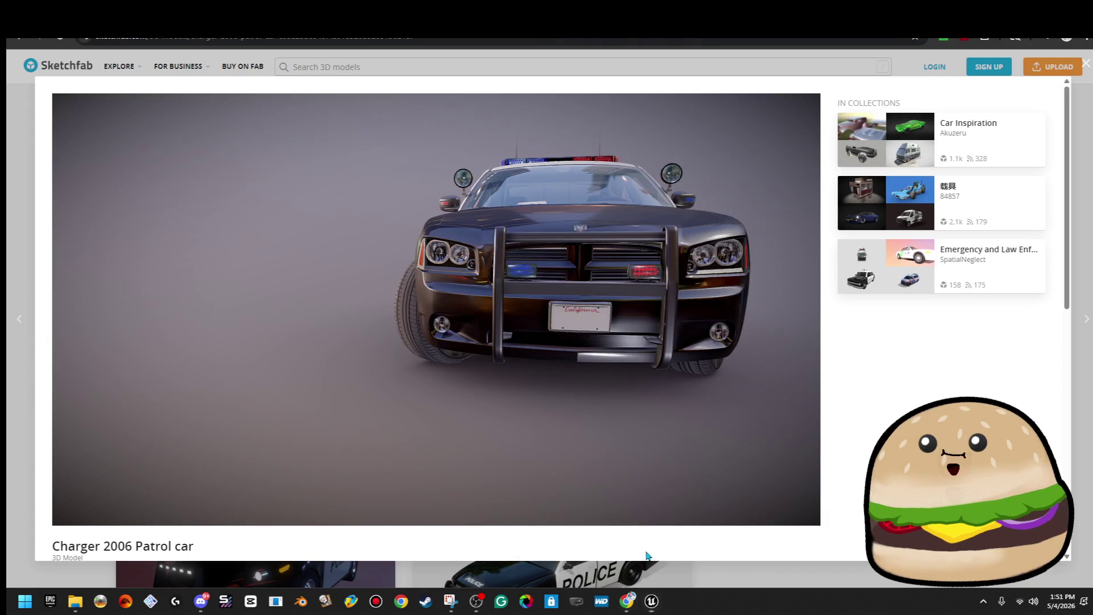
mouse_move(668, 405)
mouse_down()
mouse_move(605, 420)
mouse_move(666, 402)
mouse_up()
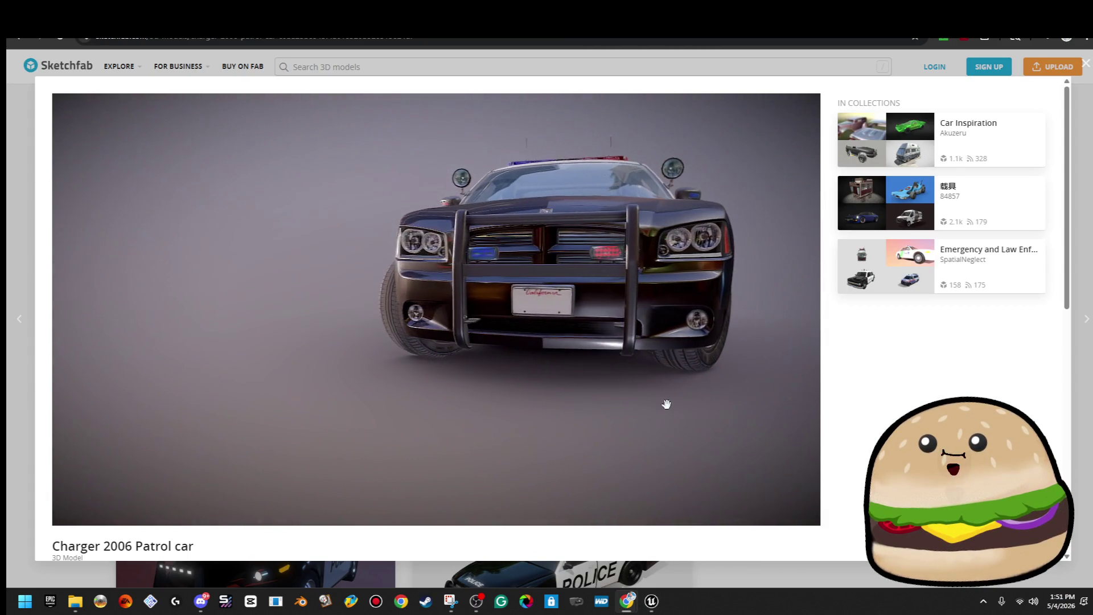
key(alt+Tab)
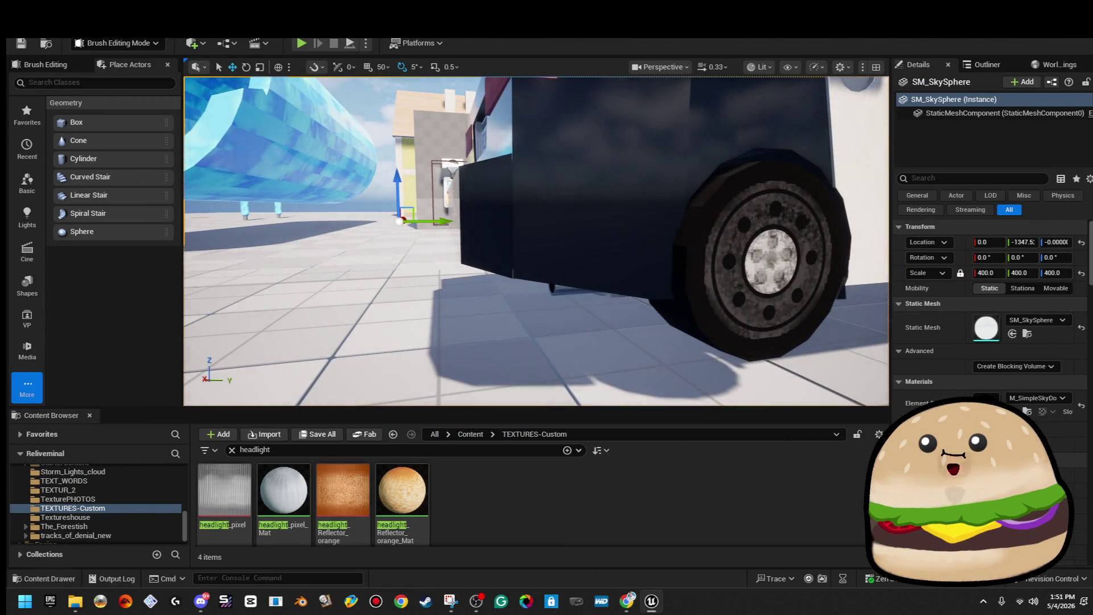
Step: Alt-drag a copy of Box Brush77 and rotate it about 175° to lie across the car
click(370, 196)
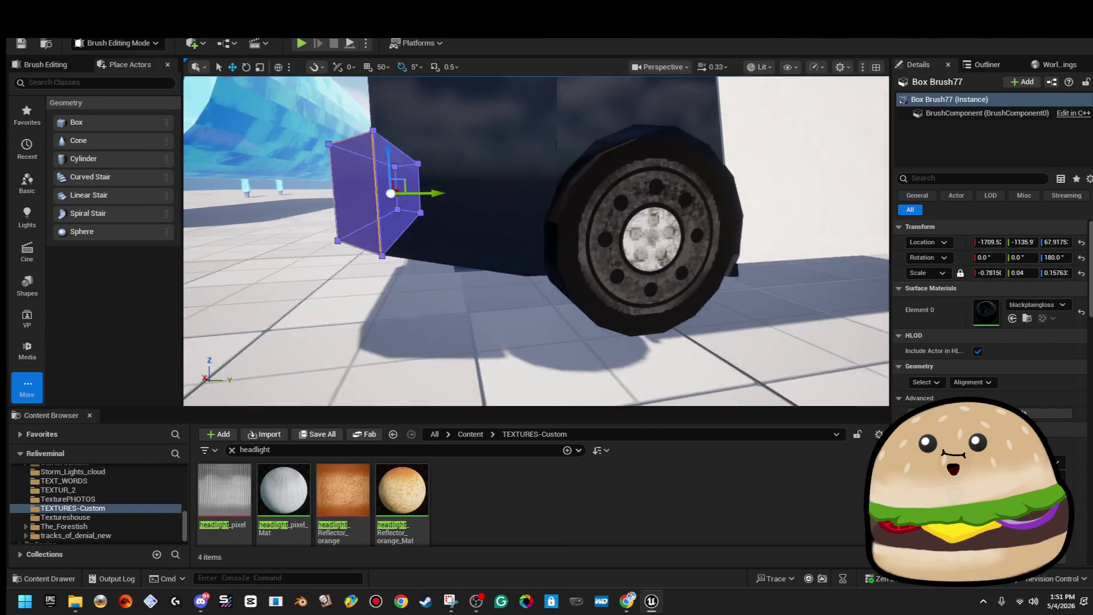
drag(316, 225, 545, 227)
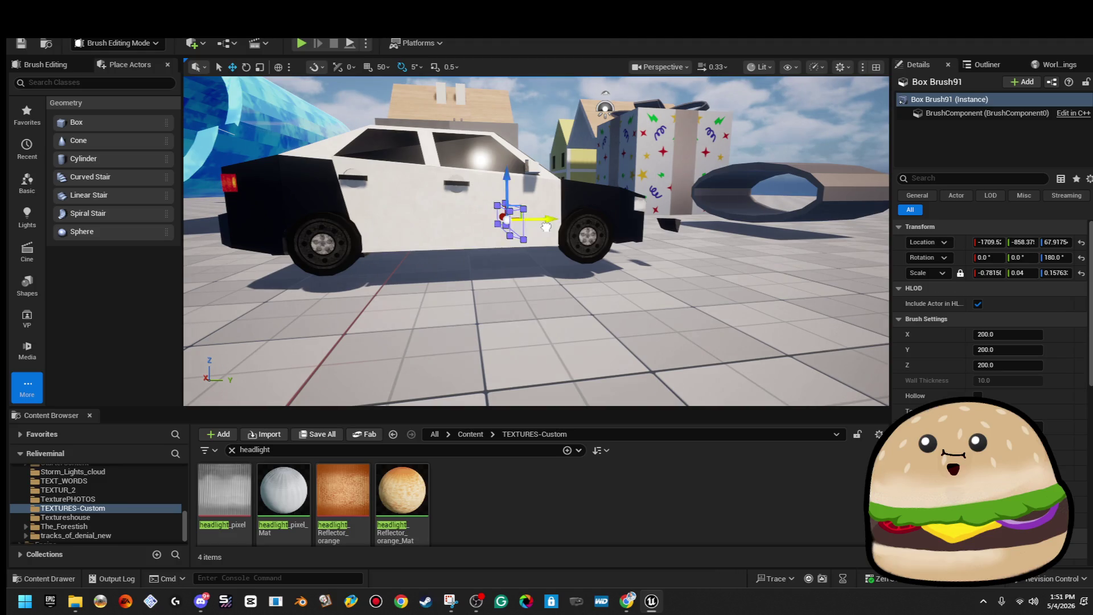
key(e)
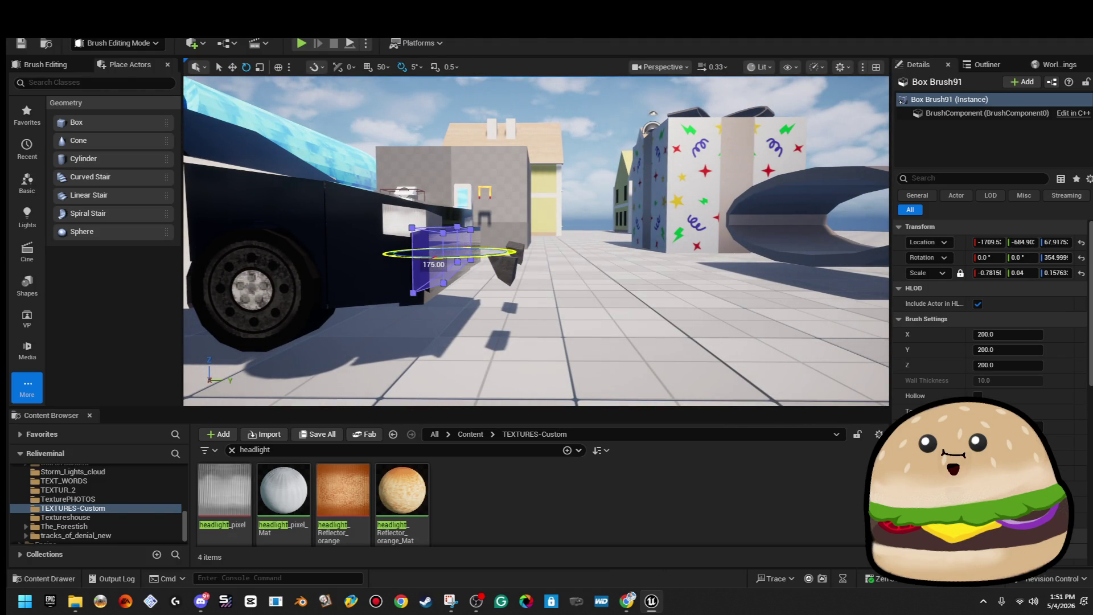
drag(536, 239, 444, 239)
Step: Scale the copied panel down on X to about 0.67 to fit between the corner blocks
mouse_move(506, 263)
mouse_down()
mouse_move(460, 263)
mouse_move(506, 263)
mouse_up()
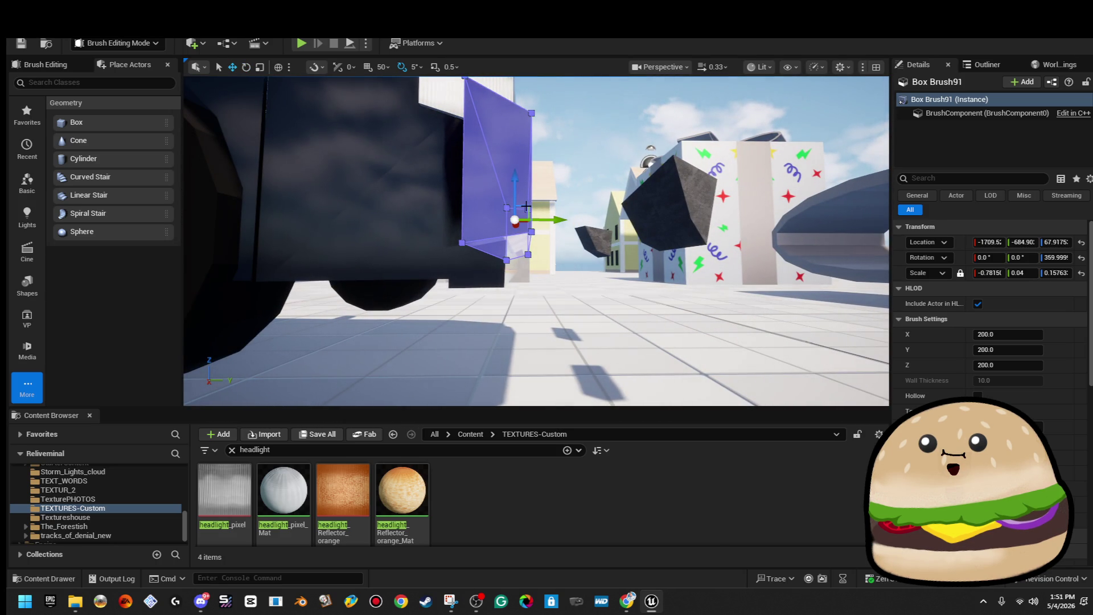
mouse_move(523, 212)
mouse_down()
mouse_move(544, 262)
mouse_move(542, 229)
mouse_move(551, 244)
mouse_up()
mouse_move(584, 194)
mouse_down()
mouse_move(584, 217)
mouse_move(584, 194)
mouse_up()
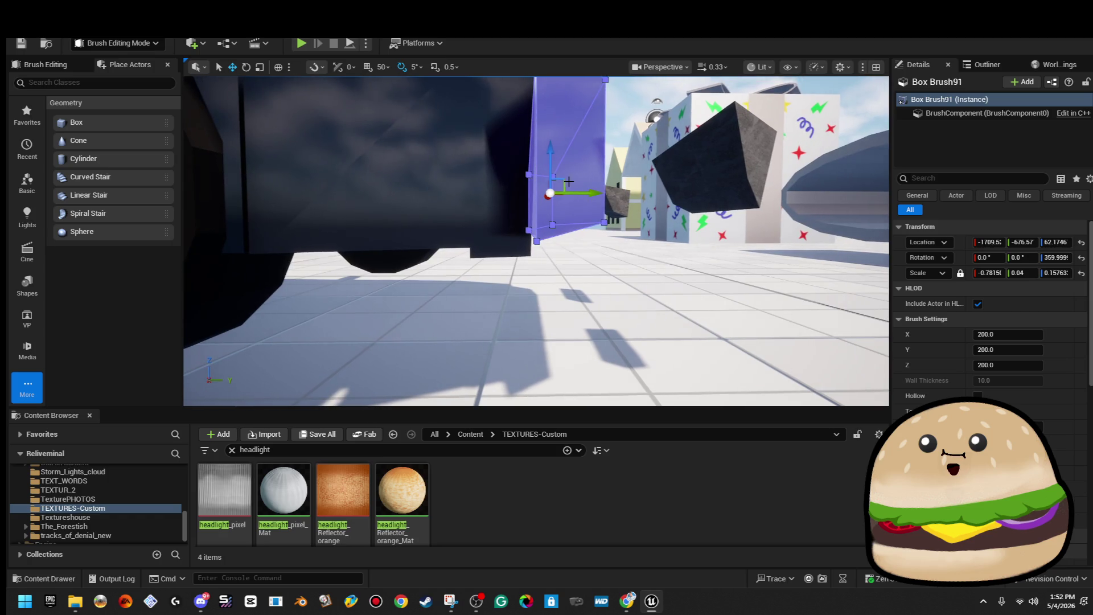
mouse_move(563, 190)
mouse_down()
mouse_move(598, 225)
mouse_move(593, 200)
mouse_up()
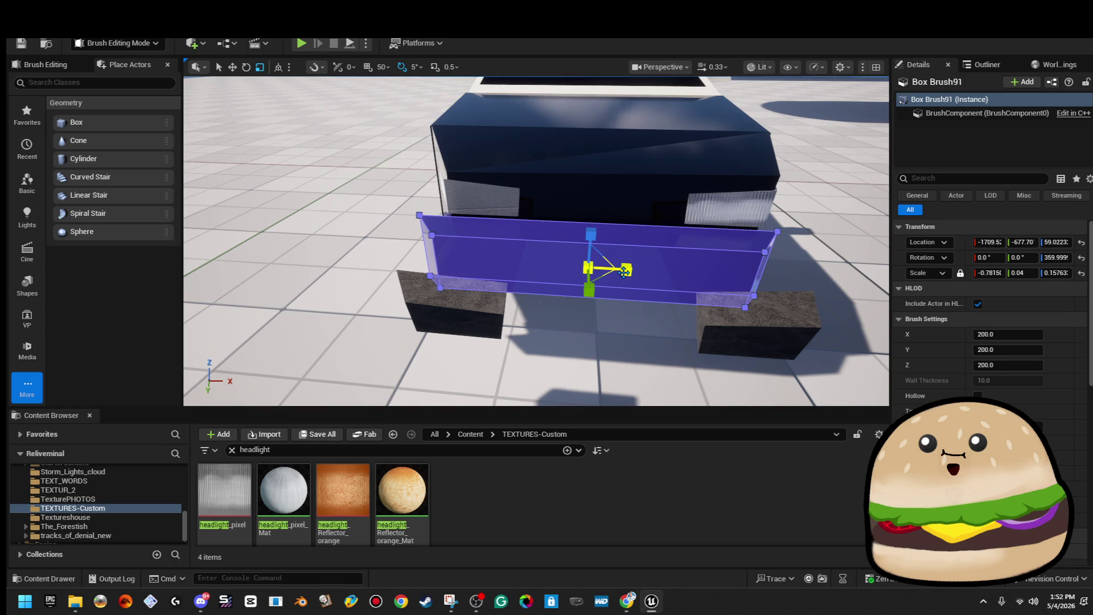
drag(624, 271, 609, 271)
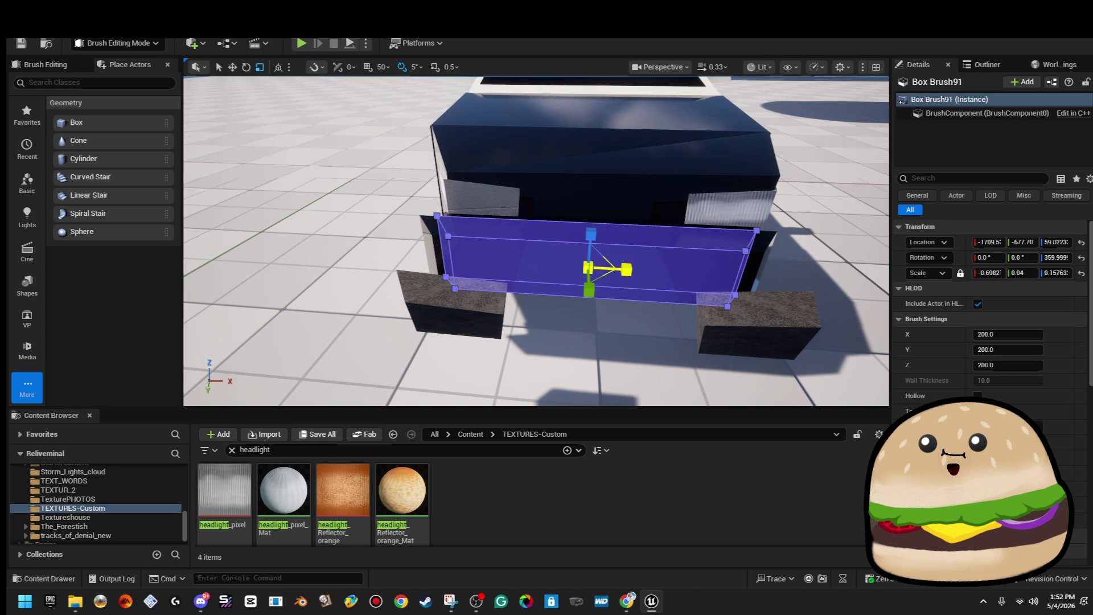
mouse_move(626, 269)
mouse_down()
mouse_move(659, 291)
mouse_move(637, 273)
mouse_move(598, 311)
mouse_up()
click(468, 108)
Step: Stretch the pink Box Brush99 by dragging its end face outward along X
mouse_move(468, 108)
mouse_down()
mouse_move(479, 165)
mouse_move(487, 108)
mouse_up()
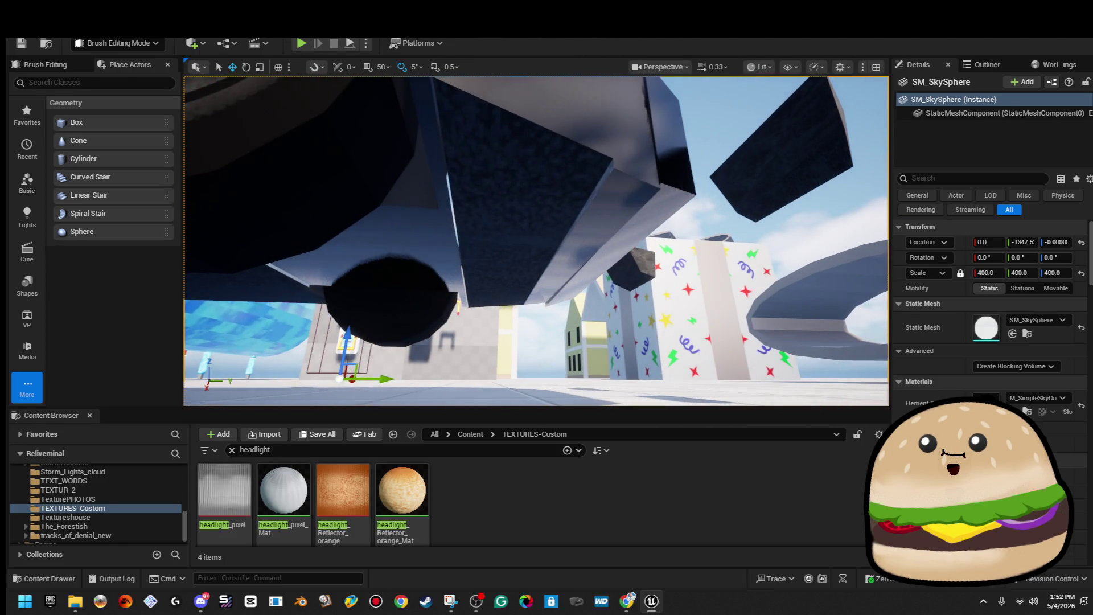
click(485, 233)
drag(647, 280, 647, 254)
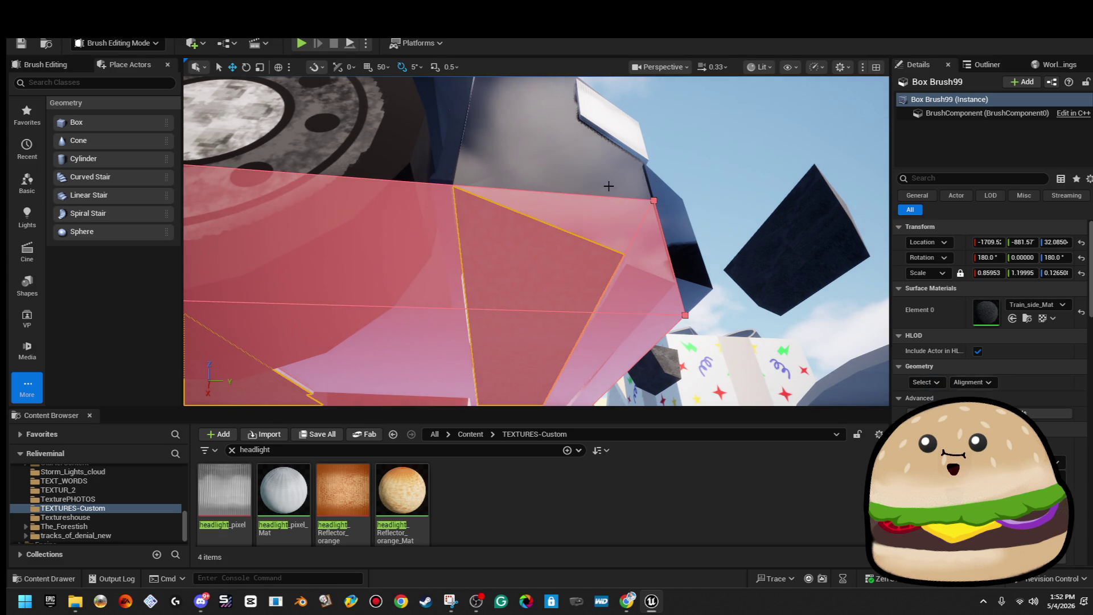
click(587, 186)
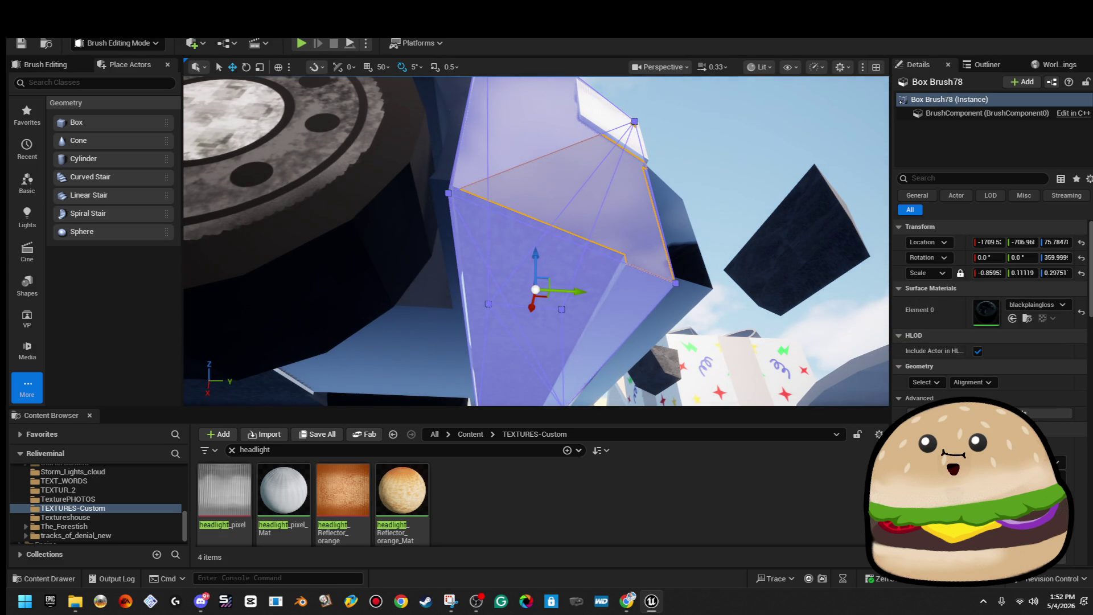
click(637, 274)
click(616, 255)
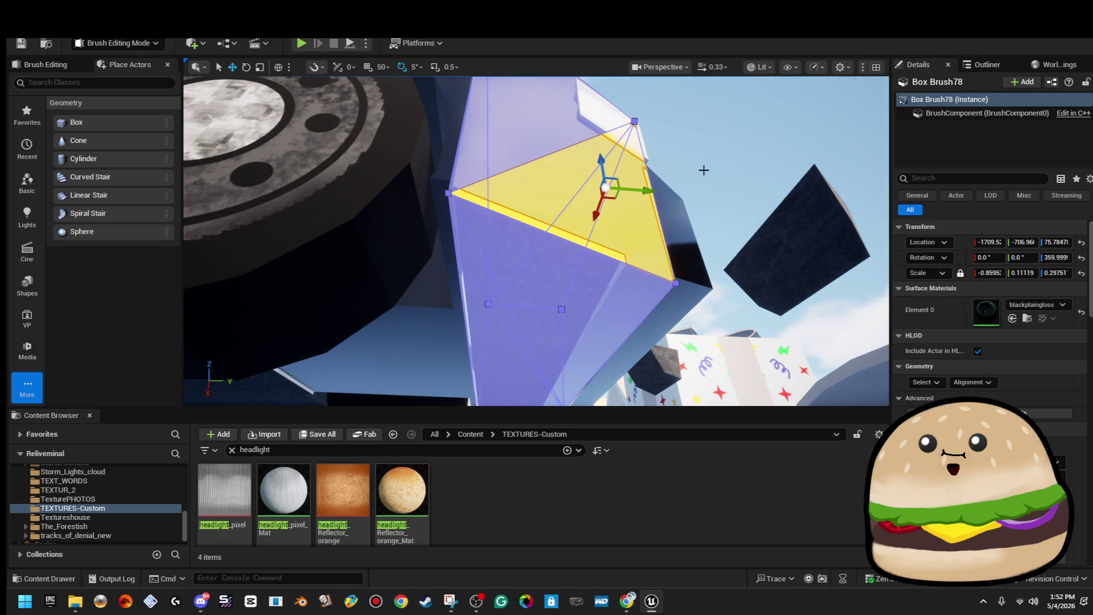
click(704, 171)
click(576, 288)
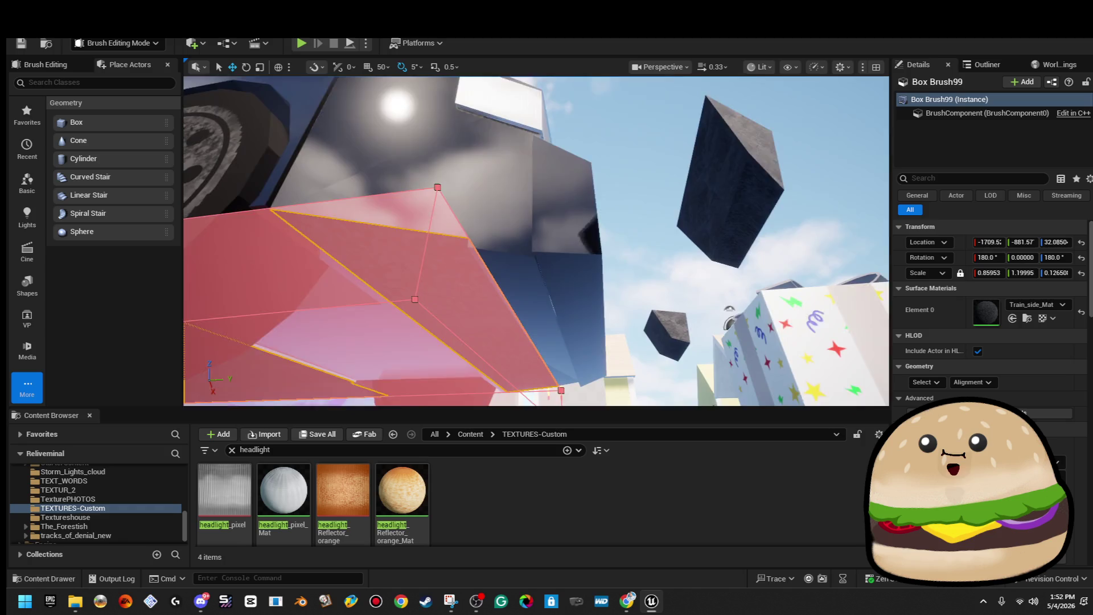
drag(579, 302, 580, 303)
click(548, 296)
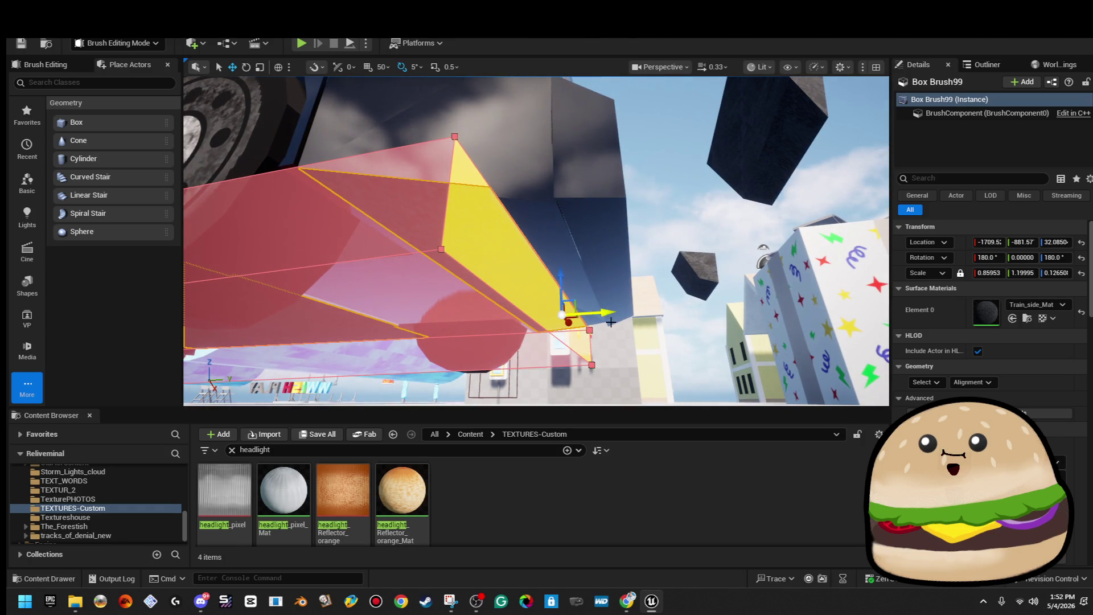
drag(608, 314, 715, 307)
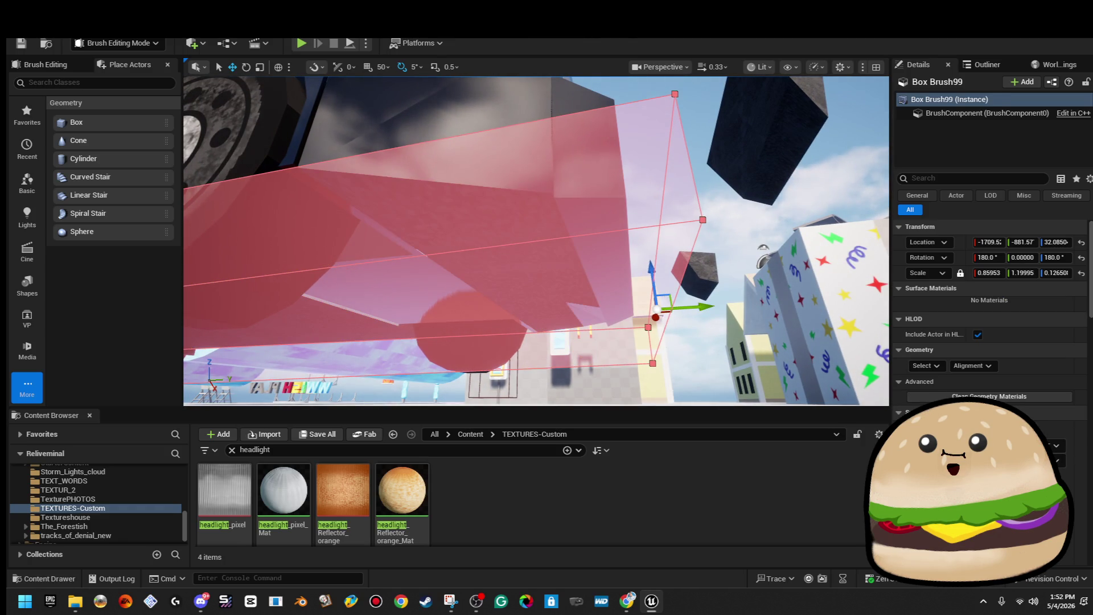
click(741, 148)
Step: Thicken the bumper panel Box Brush91 on Y to about 0.09 and nudge it outward
drag(535, 239, 535, 239)
click(632, 268)
key(r)
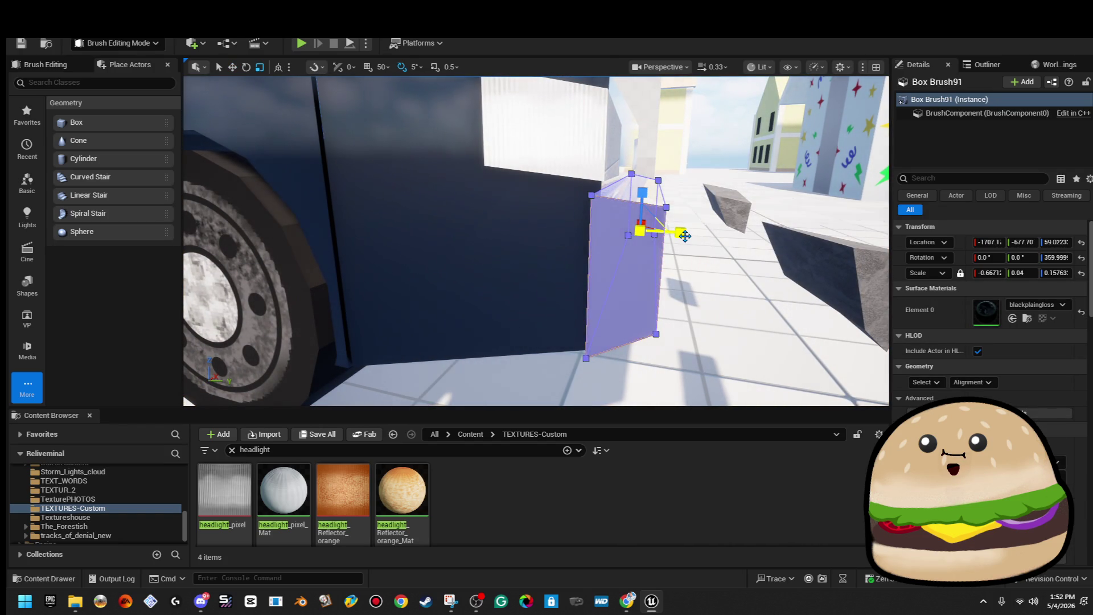
drag(686, 236, 694, 247)
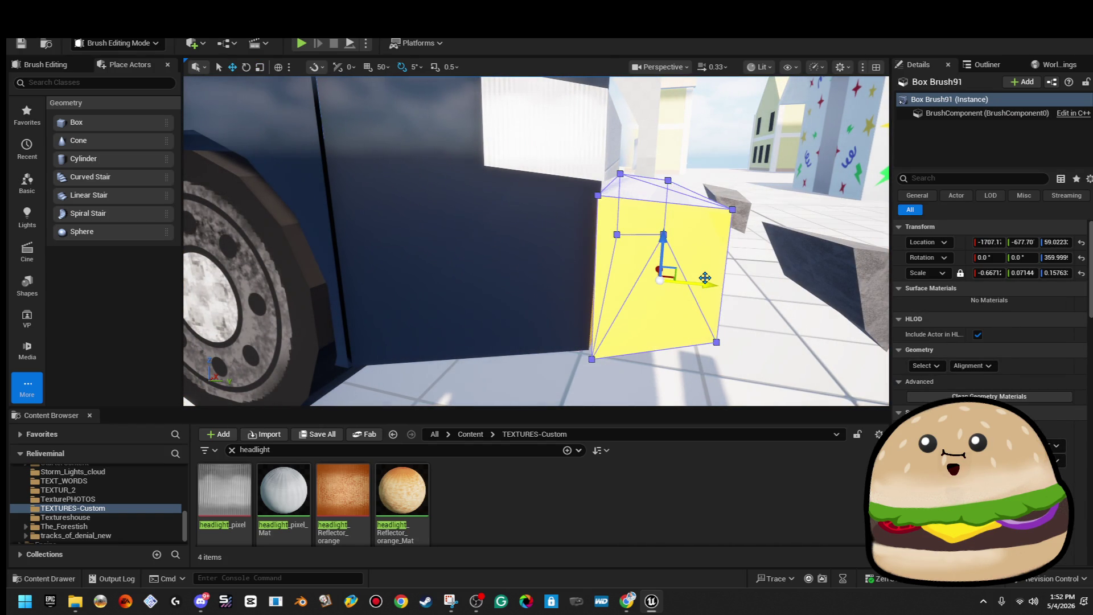
key(ctrl+z)
click(687, 257)
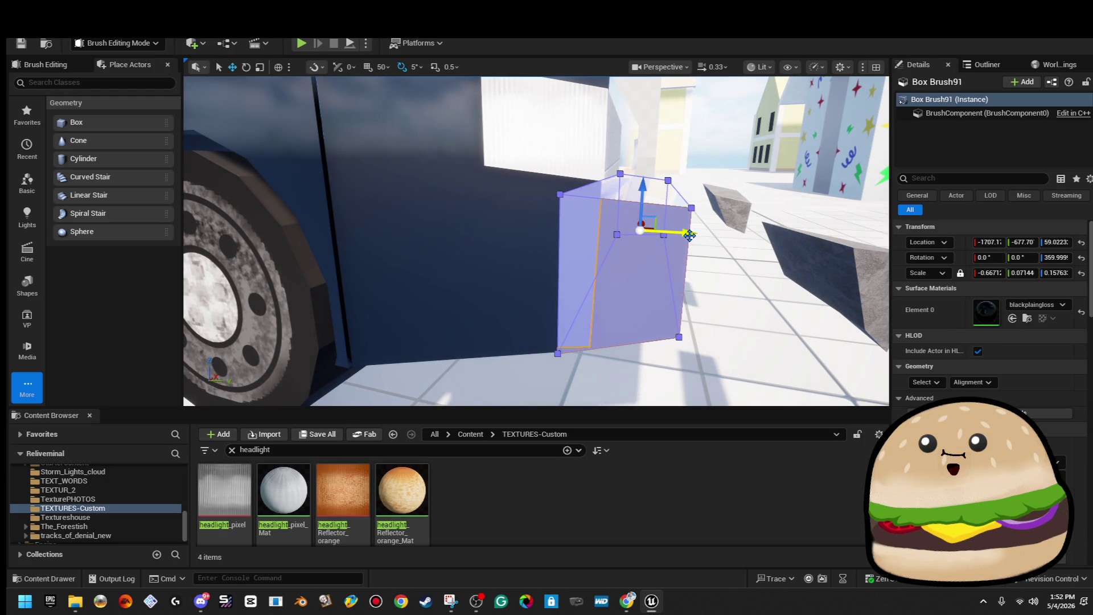
mouse_move(682, 234)
mouse_down()
mouse_move(693, 237)
mouse_move(722, 199)
mouse_up()
click(727, 204)
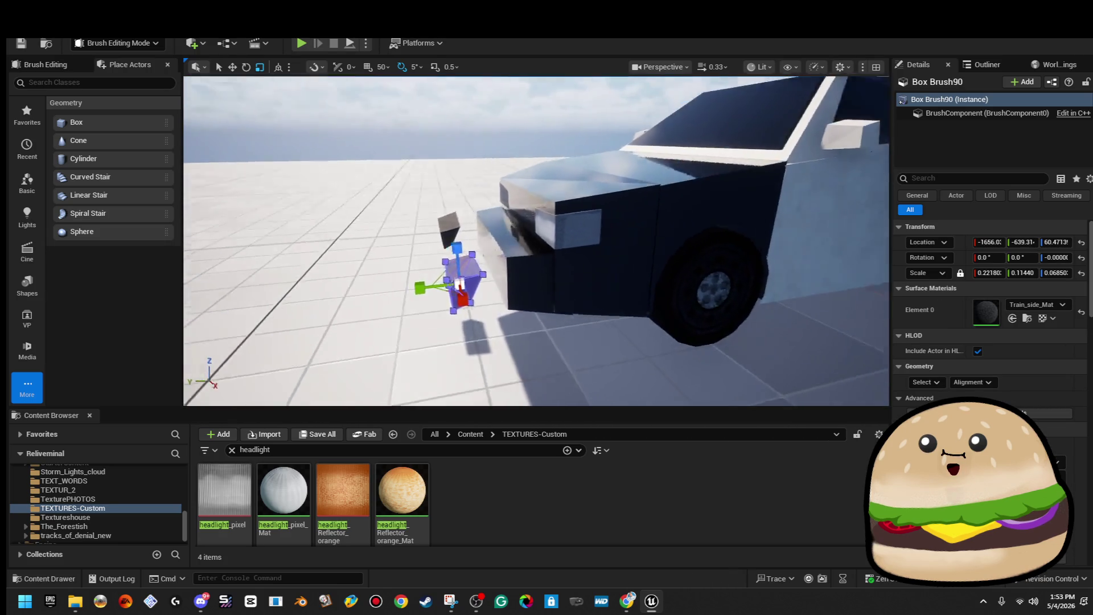
Step: Nudge the bumper panel sideways, shifting its Y location from about -680 to -690
key(ctrl+z)
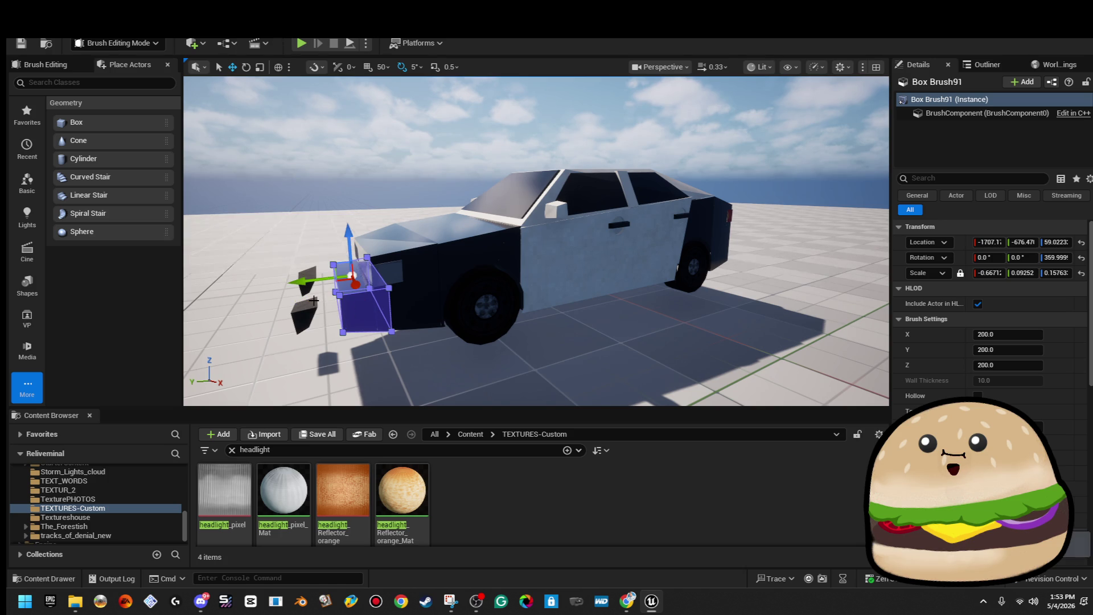
click(338, 173)
click(353, 302)
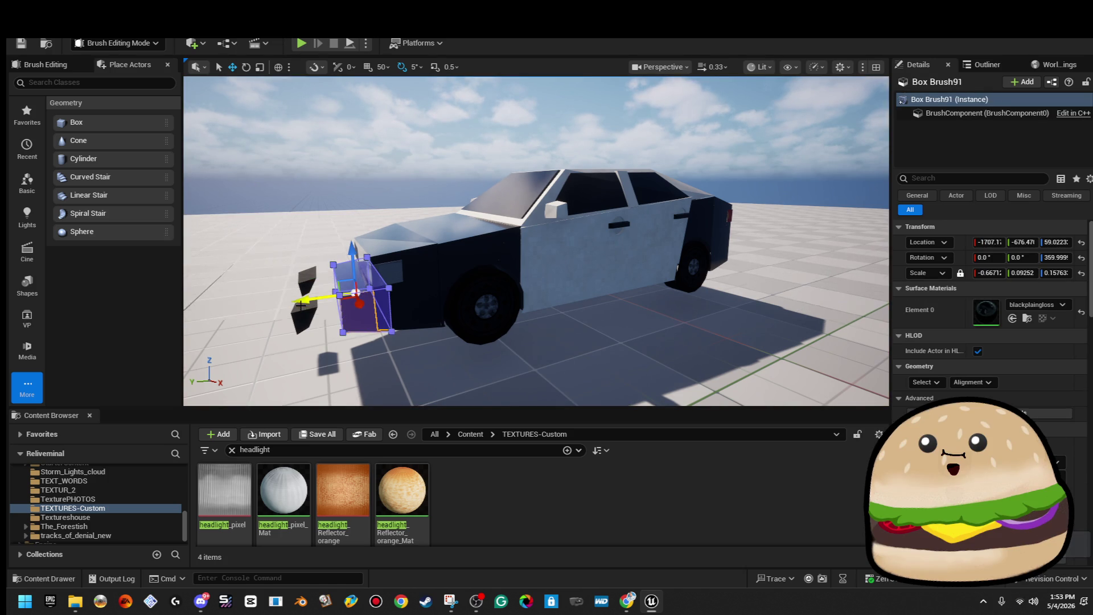
drag(301, 304, 308, 305)
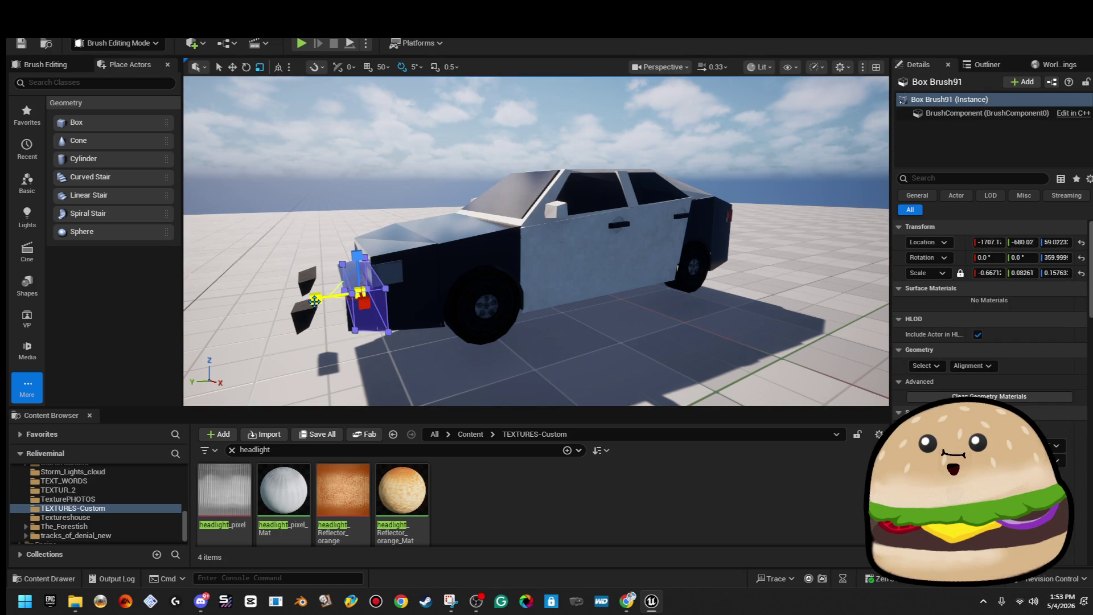
click(360, 190)
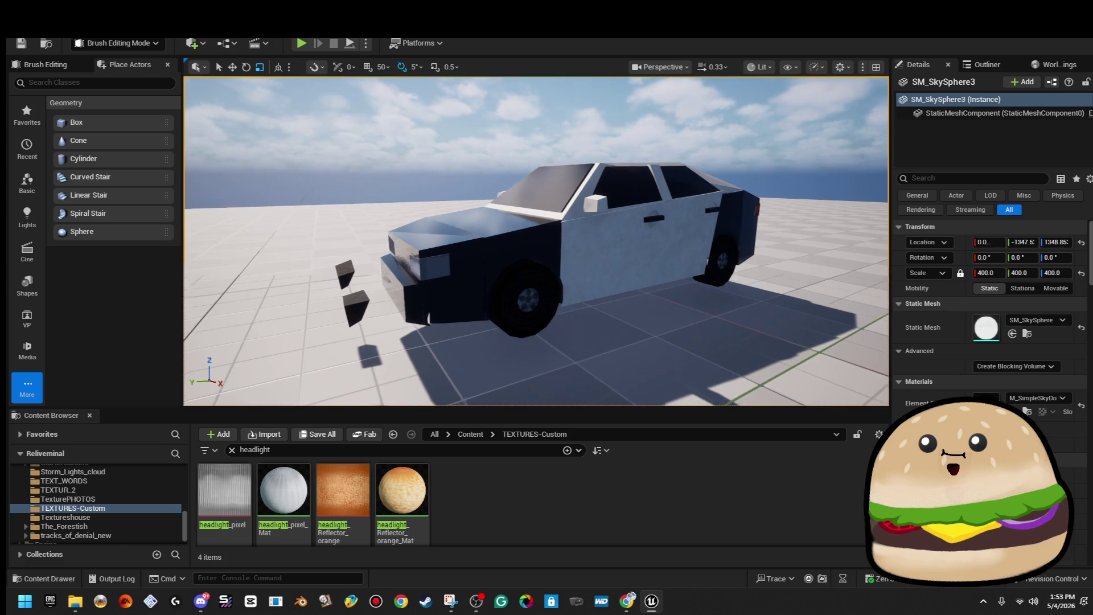
click(413, 301)
Step: Reselect the bumper panel and frame it, checking the car's front from the side and below
click(375, 285)
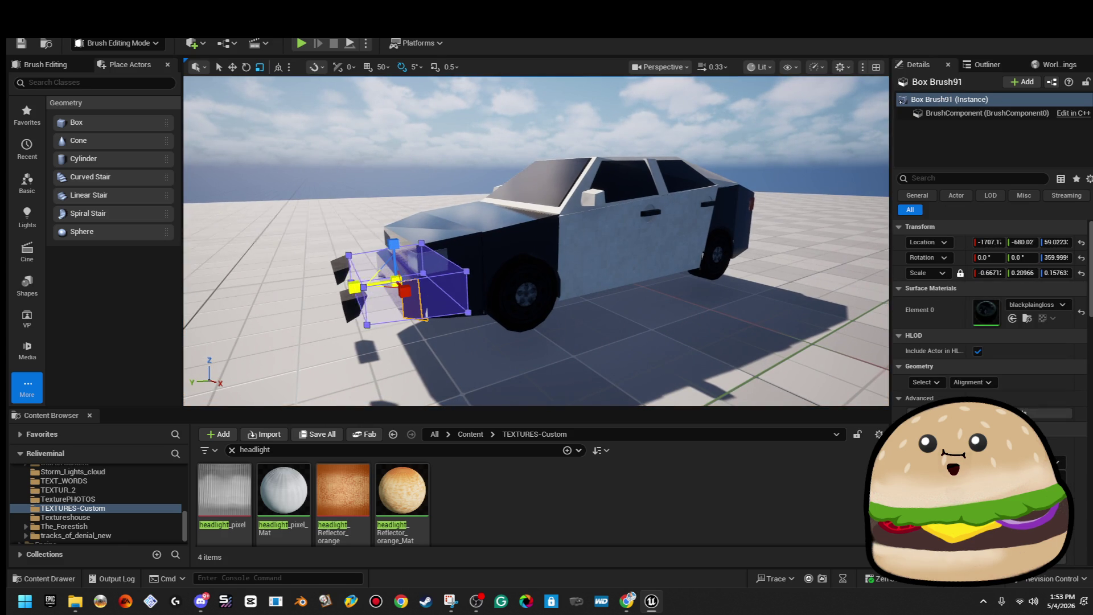
click(361, 289)
click(376, 285)
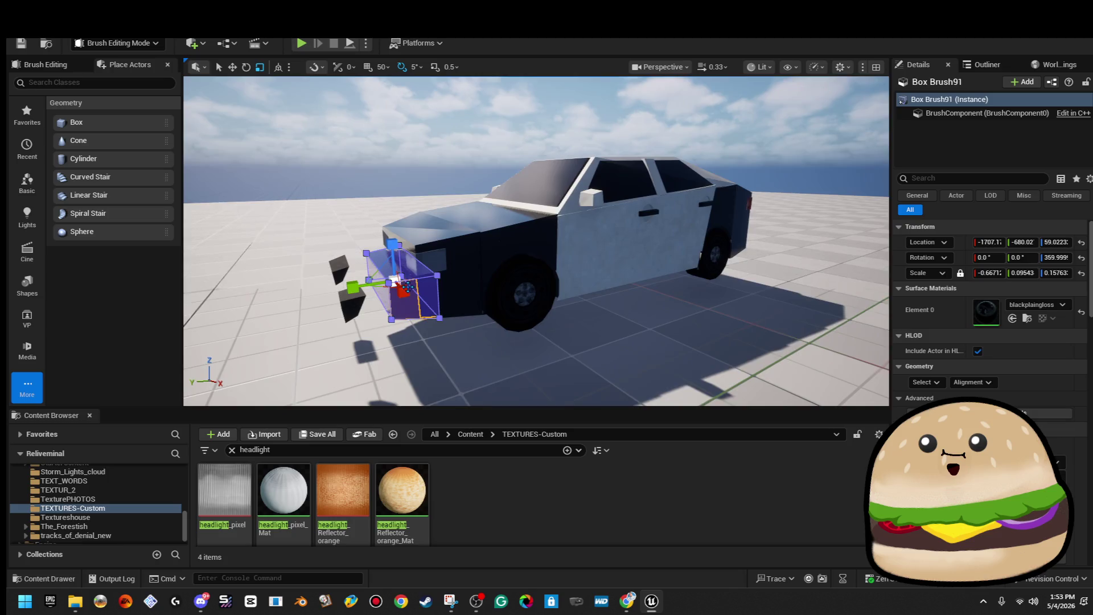
key(f)
scroll(385, 281, down, 10)
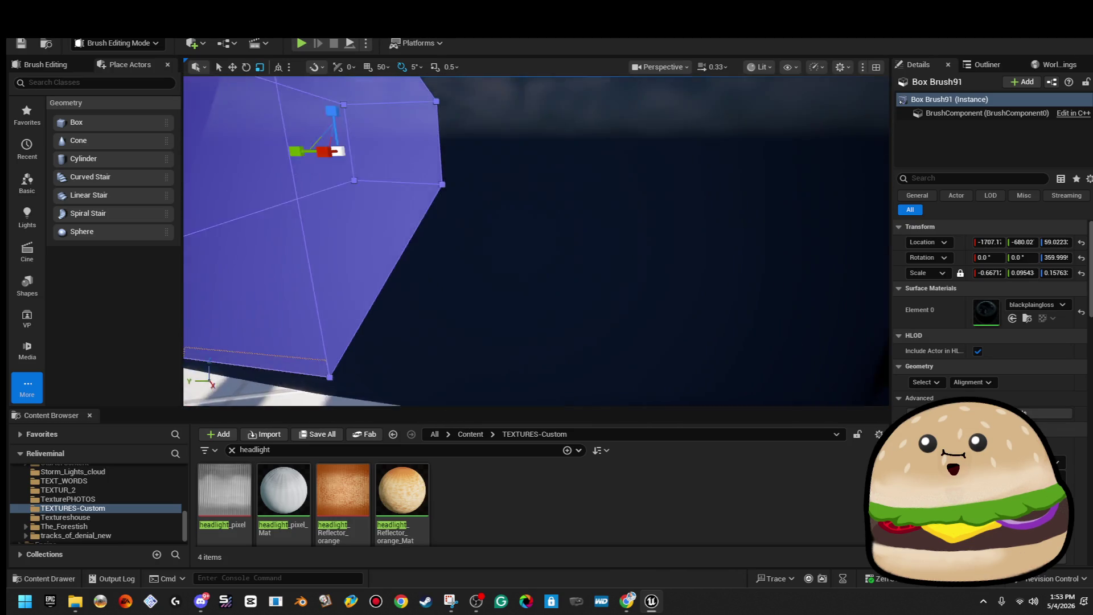
key(w)
drag(393, 267, 551, 286)
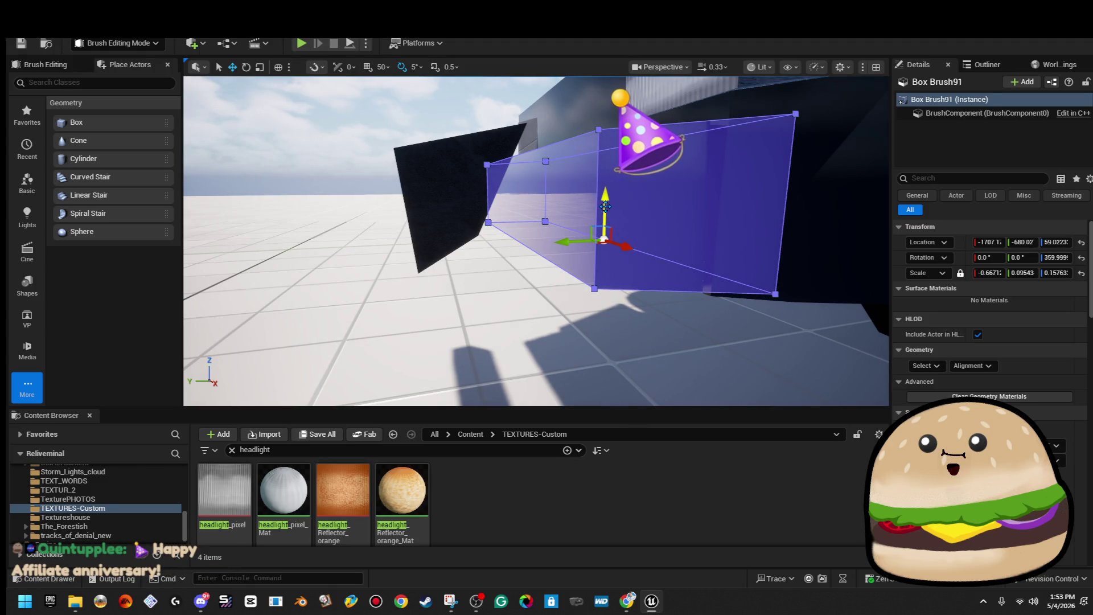
click(427, 227)
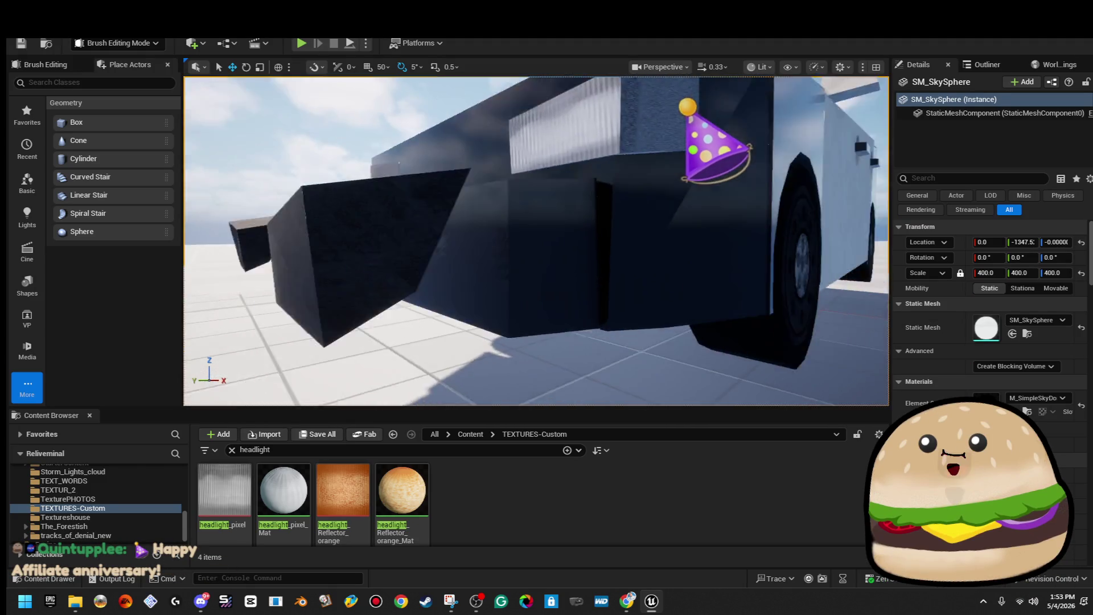
mouse_move(427, 227)
mouse_down()
mouse_move(410, 244)
mouse_move(447, 245)
mouse_move(399, 330)
mouse_up()
click(410, 244)
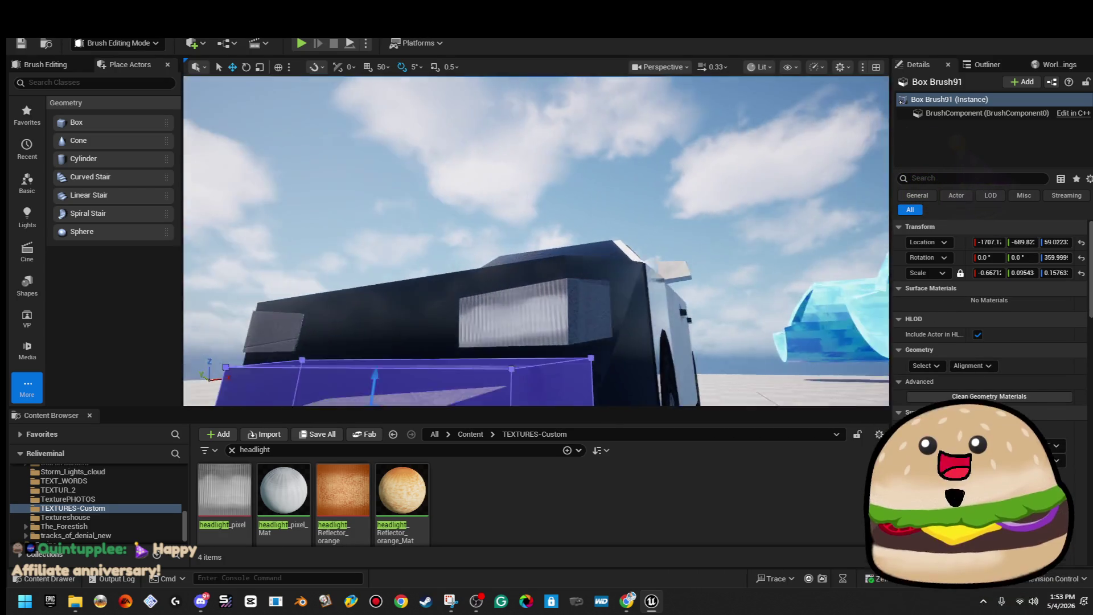
key(f)
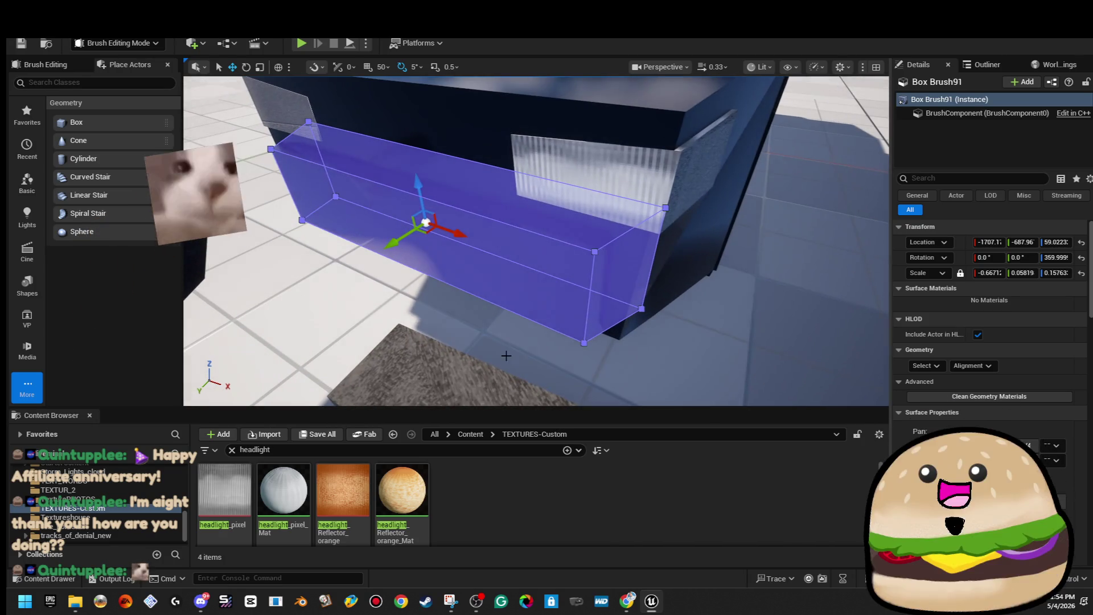
Step: Nudge the front bumper slightly sideways to a Y location of about -684
drag(546, 319, 529, 296)
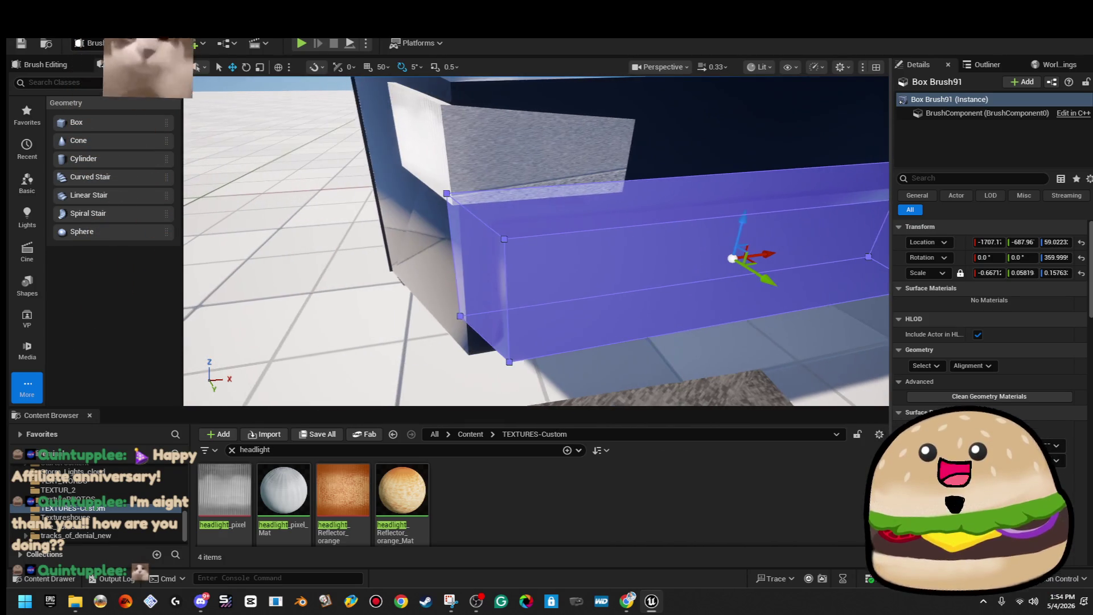
click(580, 278)
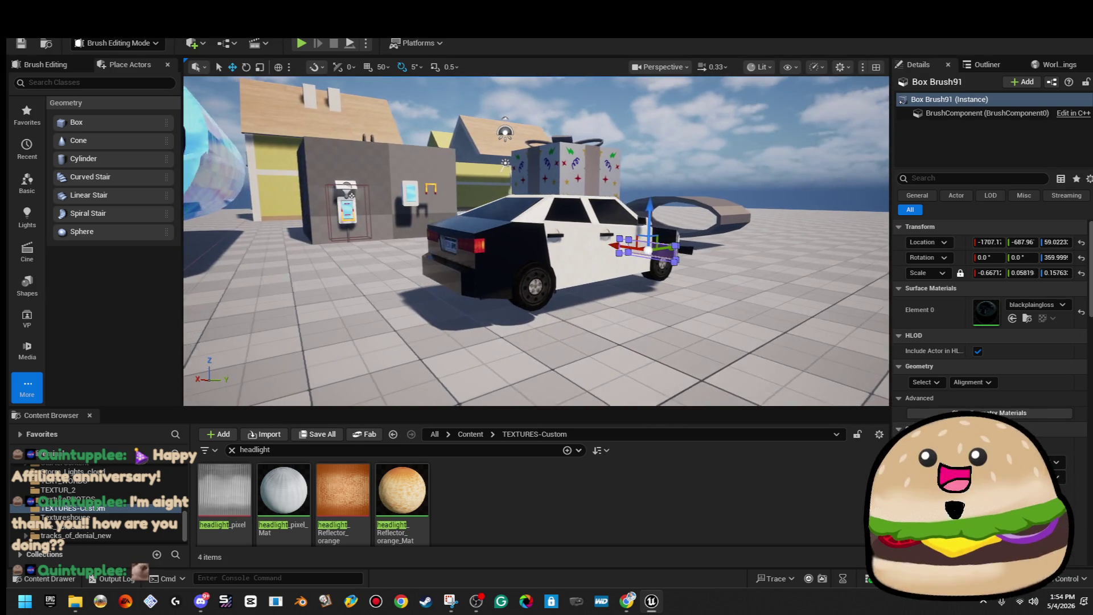
drag(536, 240, 718, 239)
drag(432, 242, 562, 316)
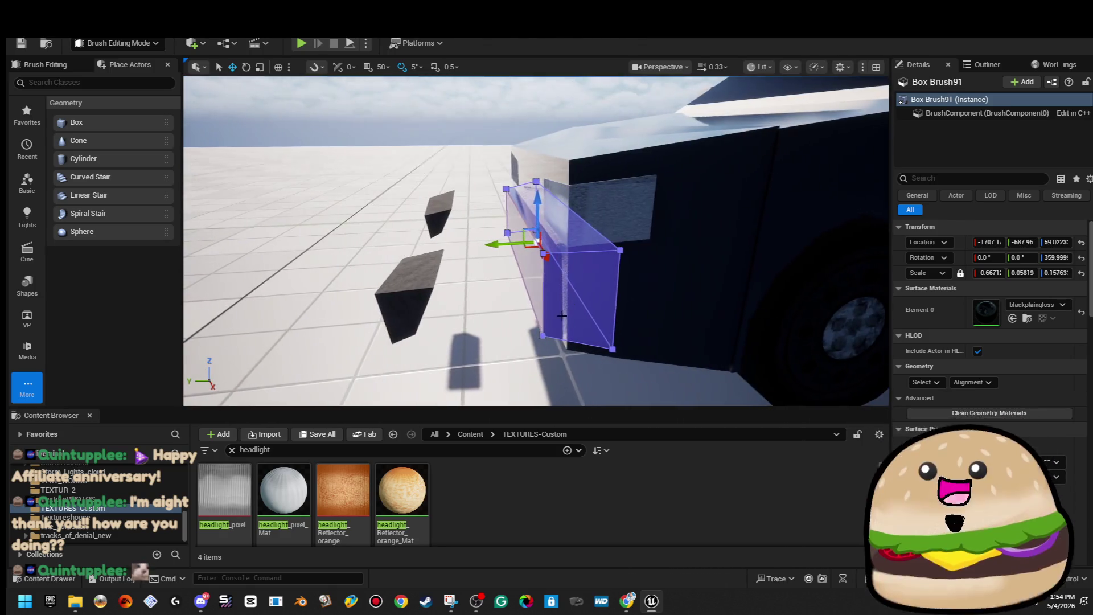
drag(483, 245, 482, 244)
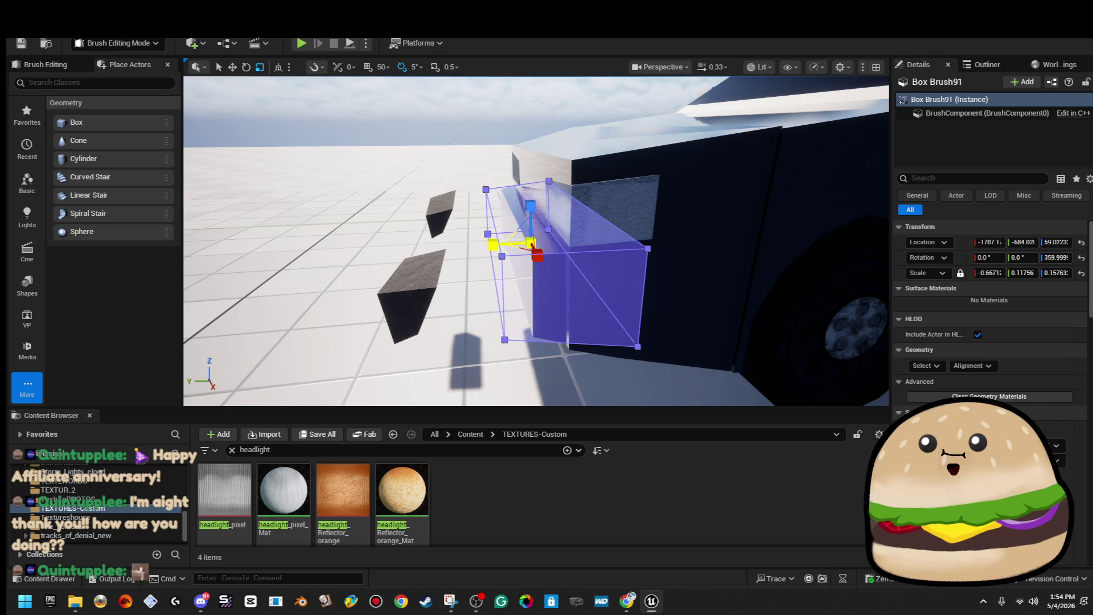
drag(535, 239, 518, 246)
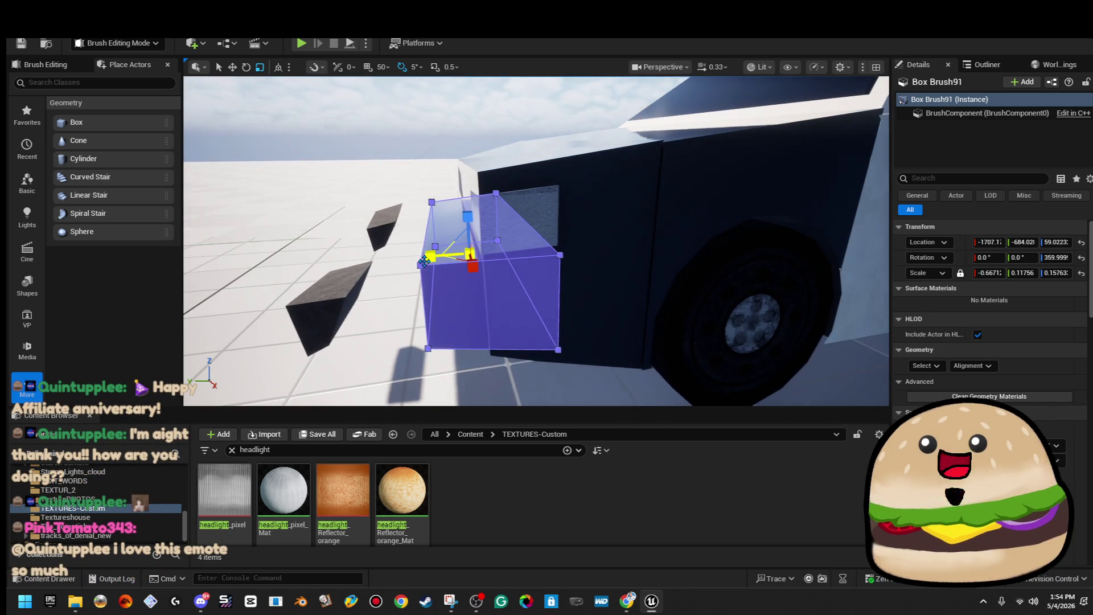
drag(431, 273, 517, 278)
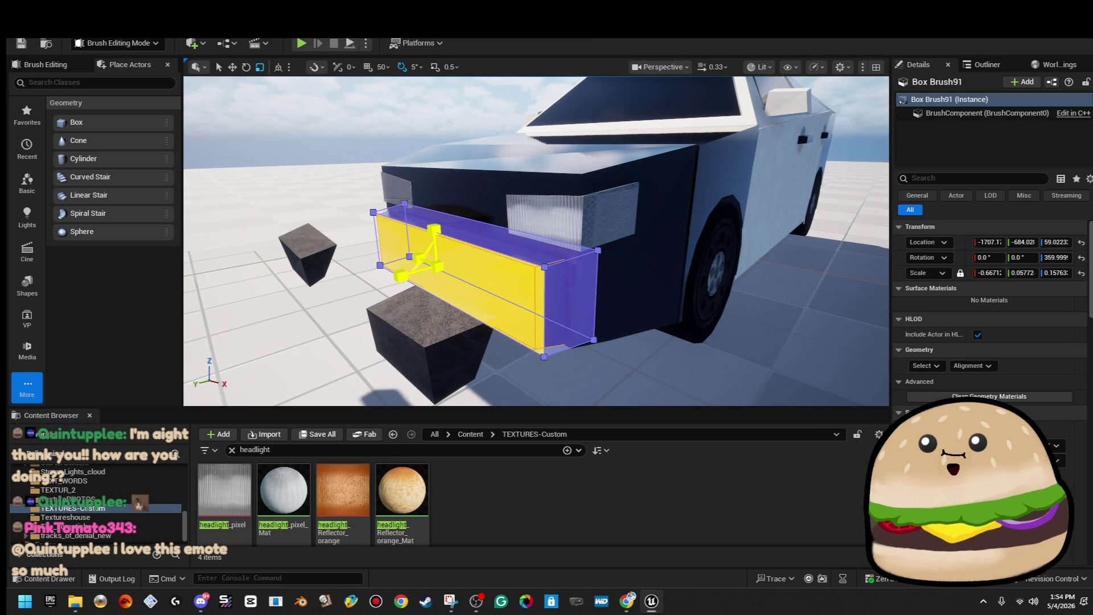
mouse_move(517, 278)
mouse_down()
mouse_move(593, 282)
mouse_move(624, 242)
mouse_move(563, 258)
mouse_move(583, 365)
mouse_up()
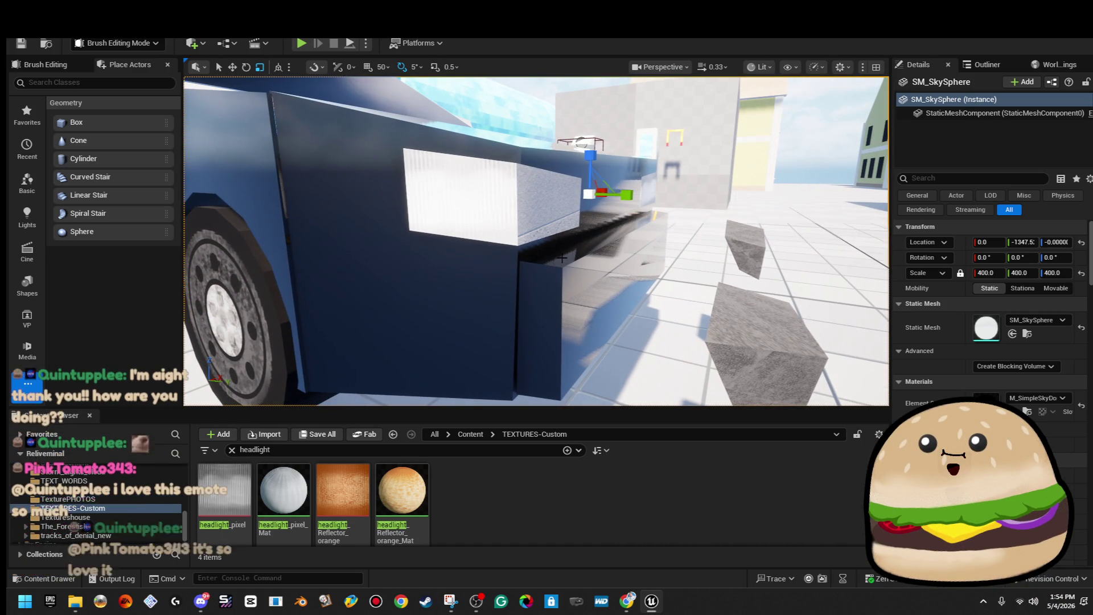
Step: Rescale the bumper to roughly 0.67 × 0.06 × 0.13 so it sits under the nose
click(585, 291)
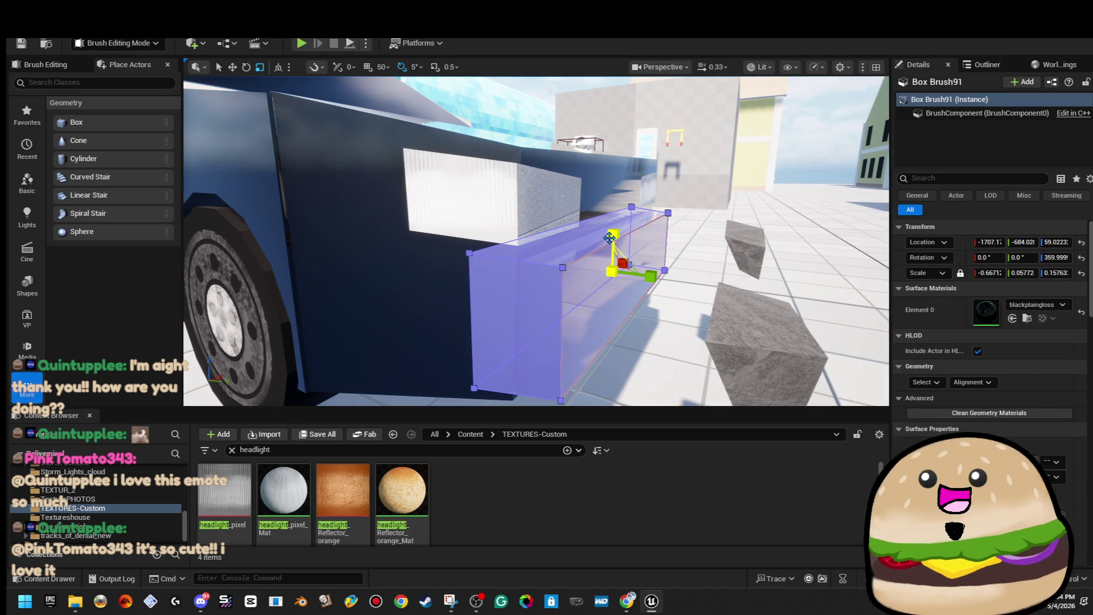
drag(616, 235, 617, 236)
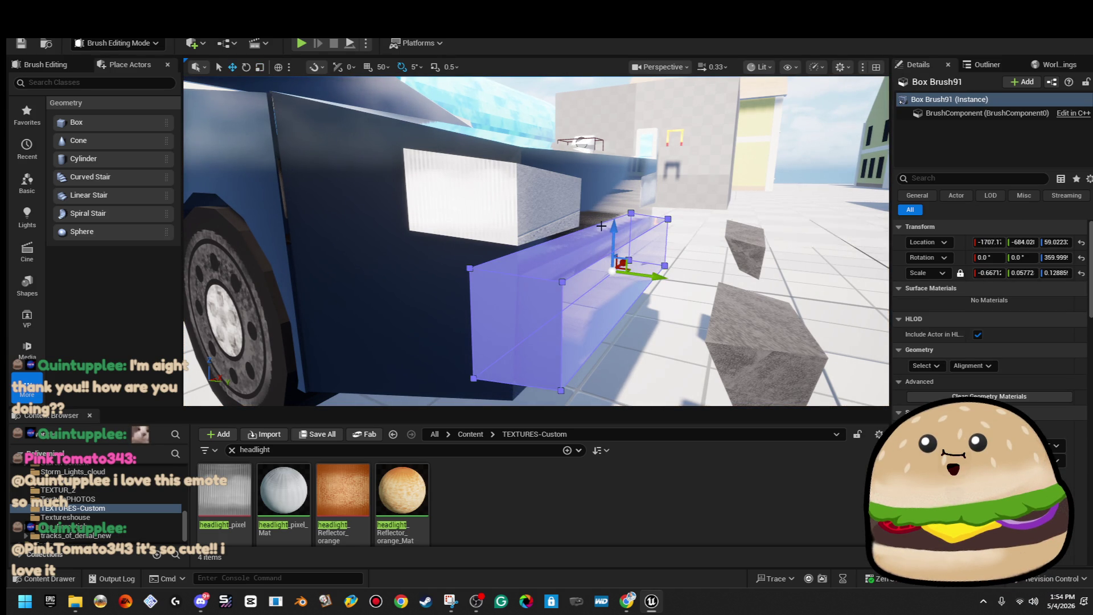
mouse_move(615, 238)
mouse_down()
mouse_move(601, 223)
mouse_move(473, 231)
mouse_up()
mouse_move(569, 164)
mouse_down()
mouse_move(566, 123)
mouse_move(532, 125)
mouse_move(529, 148)
mouse_move(527, 103)
mouse_move(513, 99)
mouse_up()
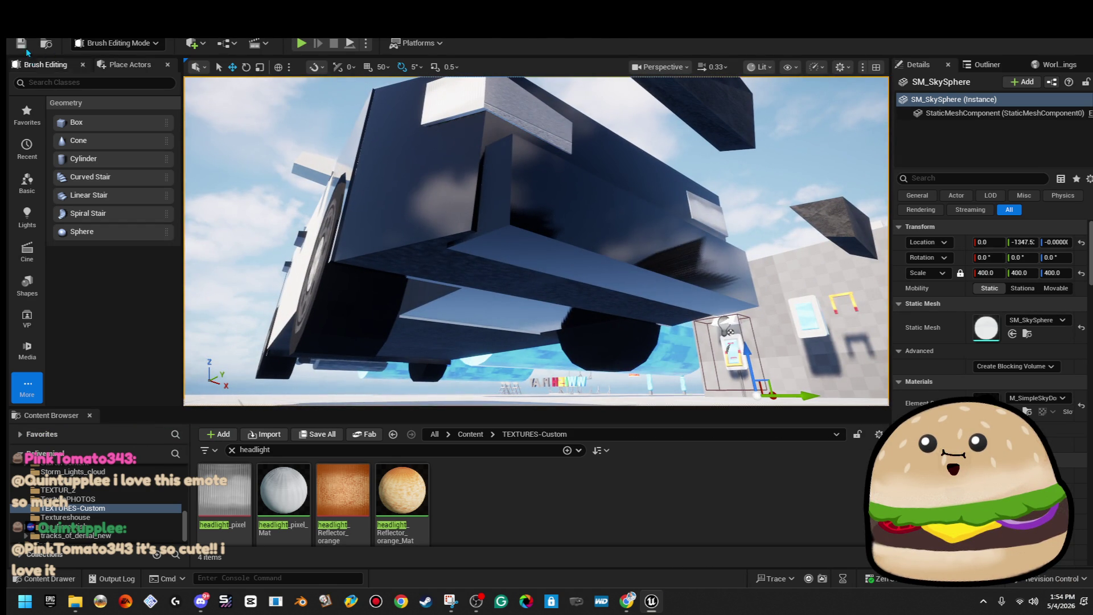
mouse_move(555, 309)
mouse_down()
mouse_move(547, 296)
mouse_move(555, 309)
mouse_up()
click(544, 305)
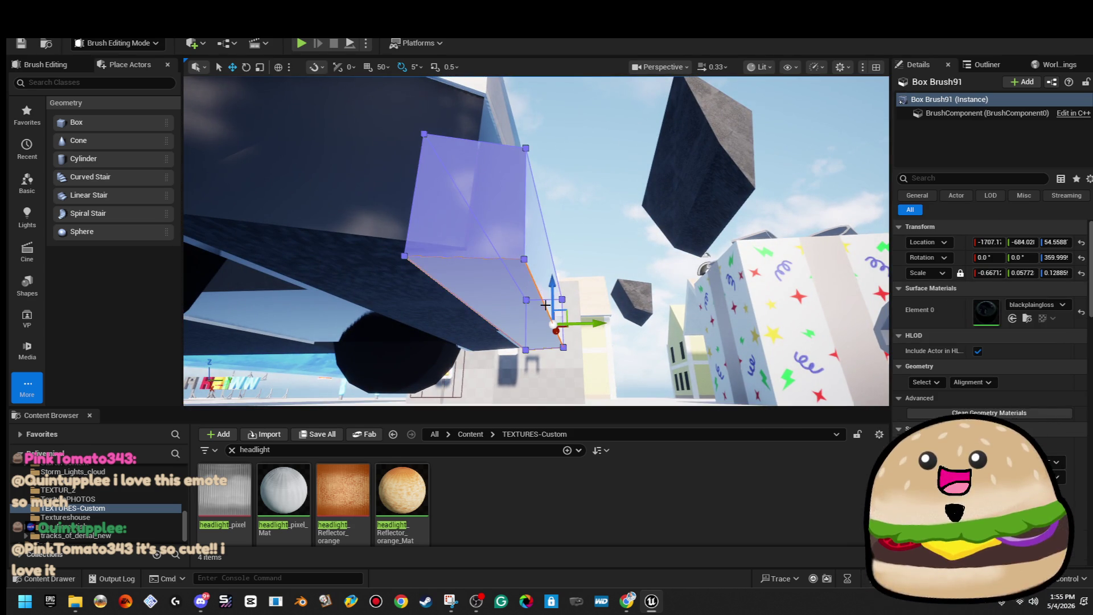
drag(547, 307, 550, 302)
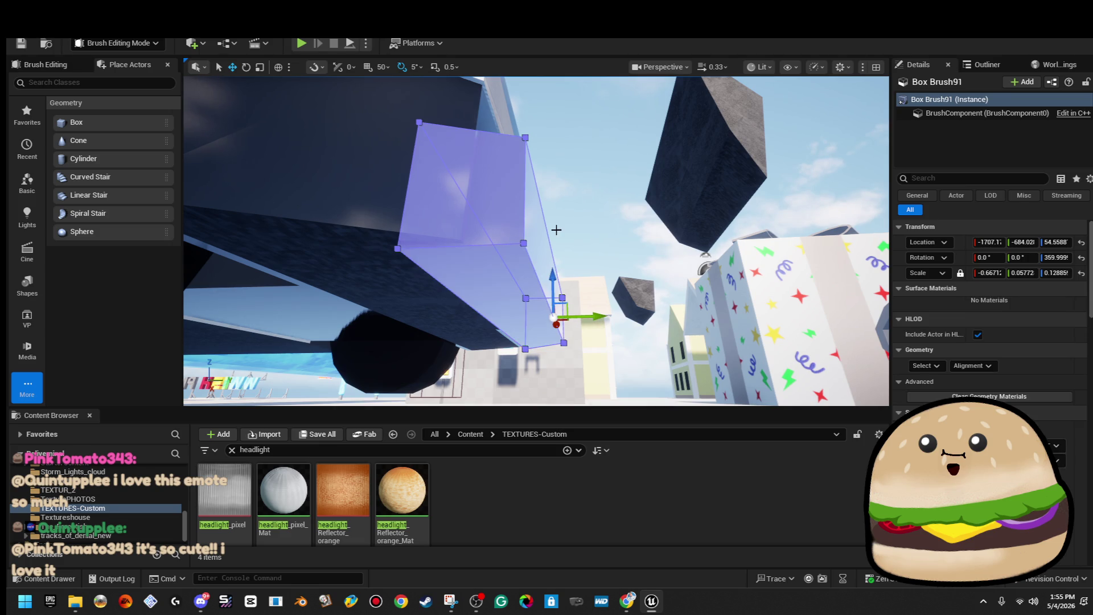
click(552, 274)
mouse_move(552, 274)
mouse_down()
mouse_move(524, 311)
mouse_move(535, 308)
mouse_move(564, 223)
mouse_move(564, 188)
mouse_move(570, 227)
mouse_up()
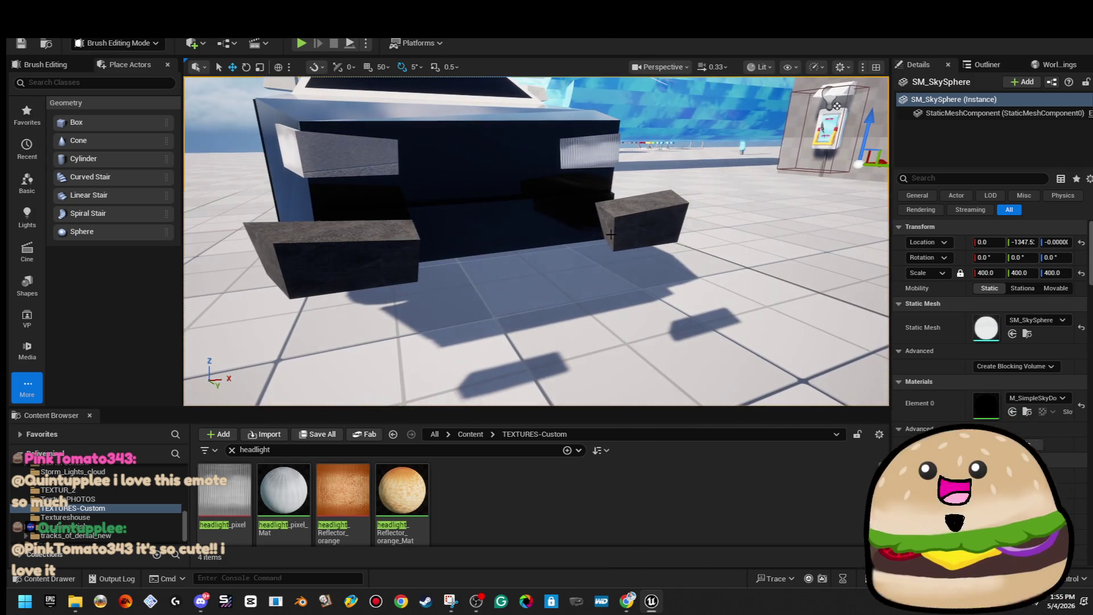
Step: Shift-select both blocks under the car's front and scale them down
click(611, 233)
ctrl+click(365, 263)
key(r)
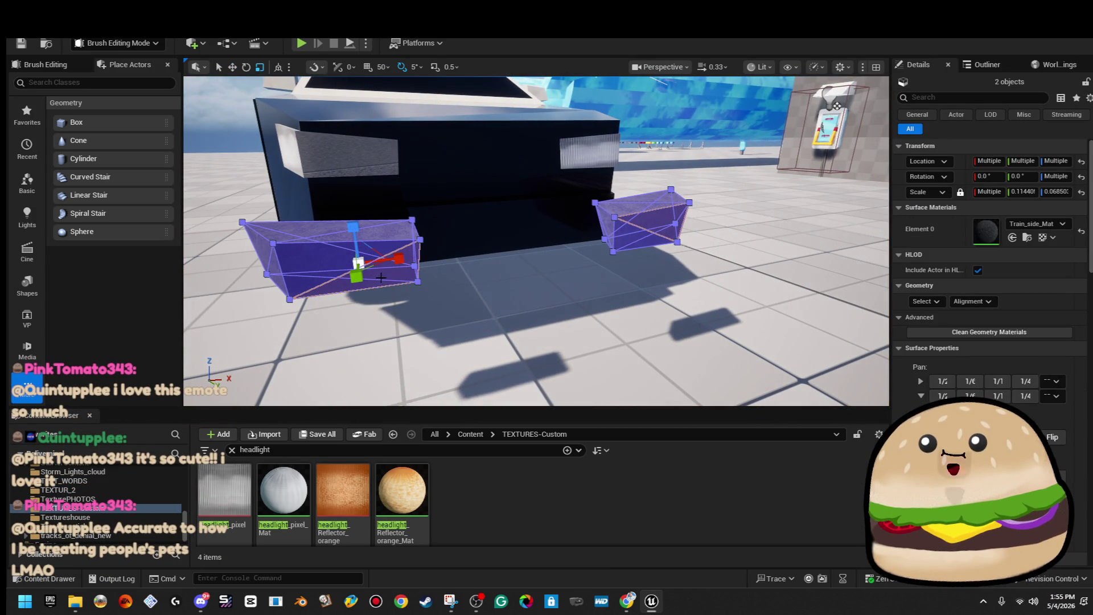
drag(360, 261, 365, 261)
drag(431, 251, 490, 295)
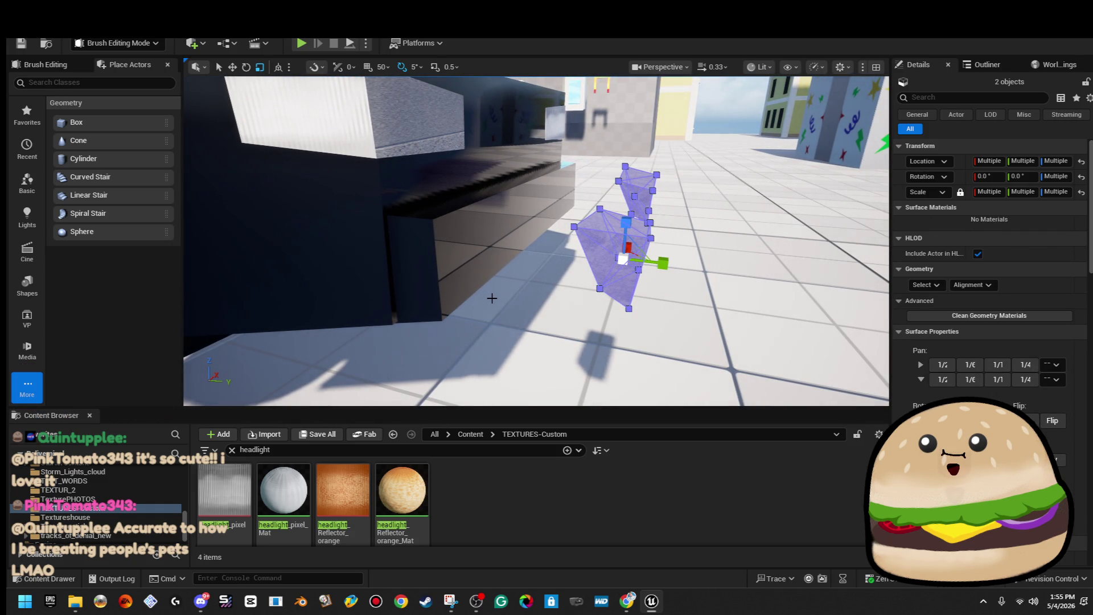
key(ctrl+z)
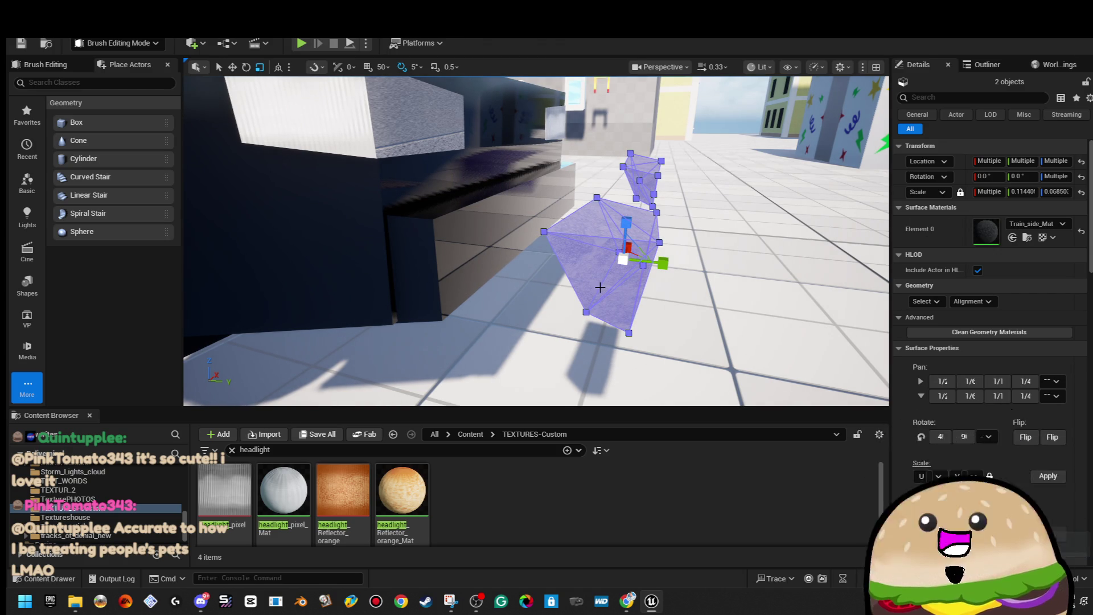
drag(624, 259, 606, 272)
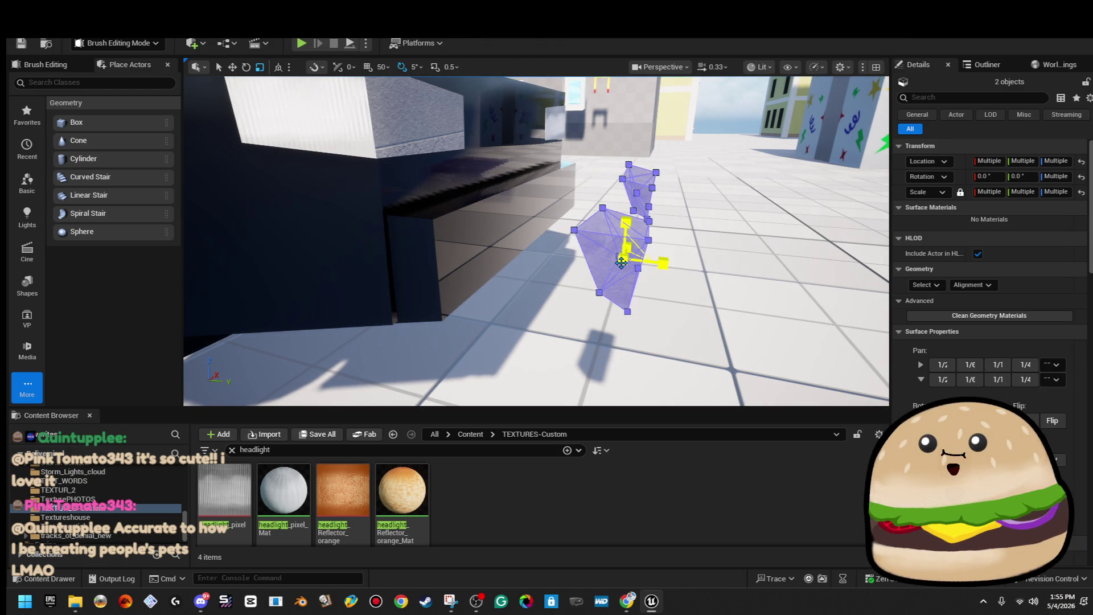
Step: Set both blocks' Brush Type to Subtractive and slide them slightly along Y
click(983, 286)
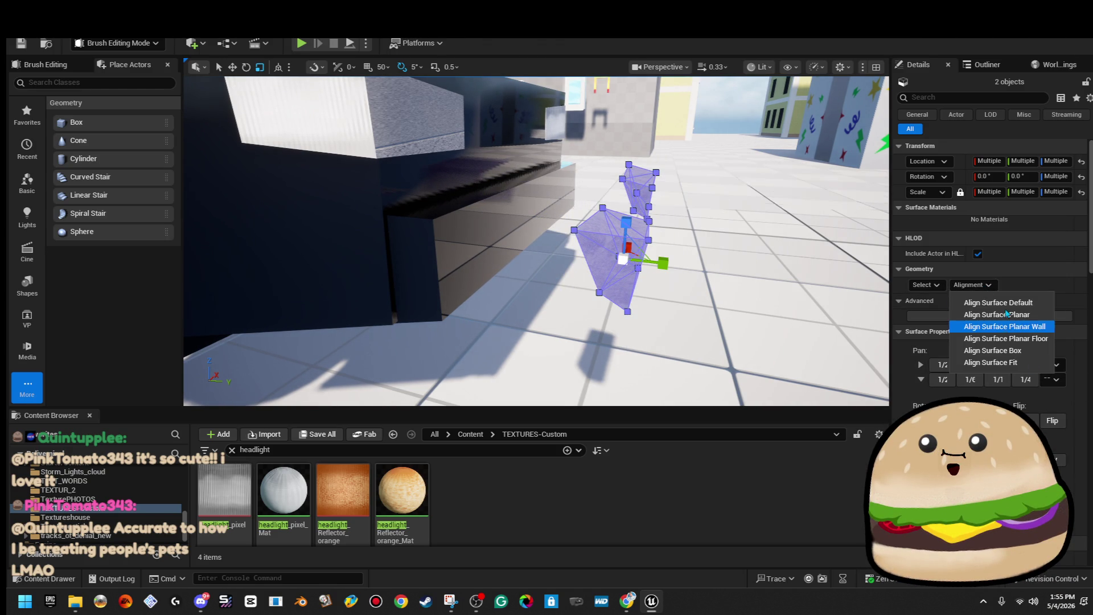
click(991, 329)
scroll(991, 284, down, 5)
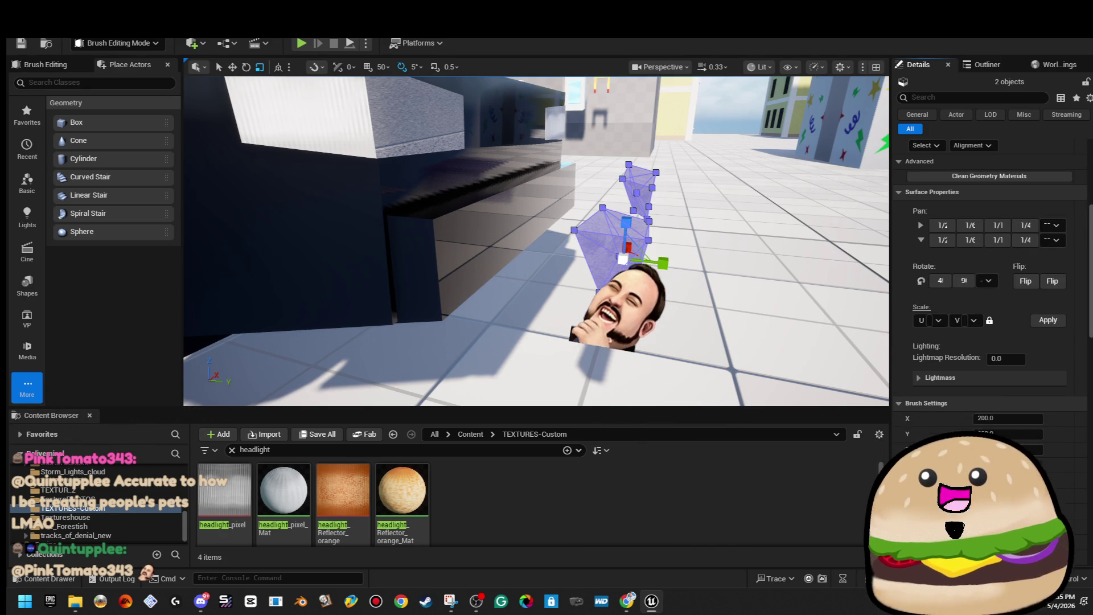
click(752, 310)
mouse_move(751, 310)
mouse_down()
mouse_move(655, 268)
mouse_move(568, 261)
mouse_move(783, 225)
mouse_move(638, 220)
mouse_move(572, 225)
mouse_move(555, 253)
mouse_move(484, 260)
mouse_move(450, 277)
mouse_move(472, 319)
mouse_up()
drag(549, 299, 541, 297)
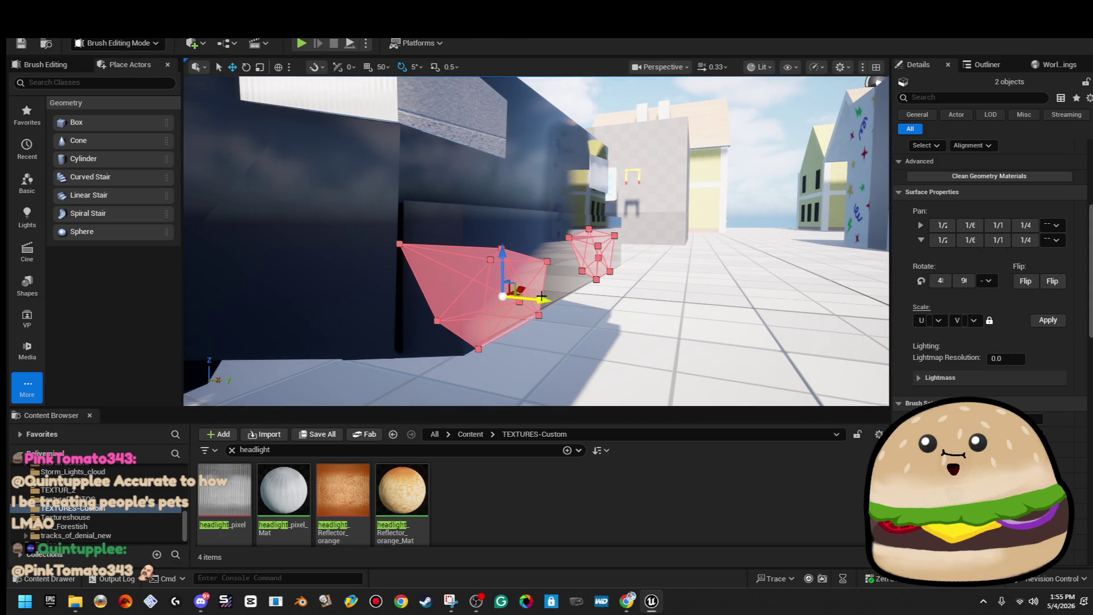
click(77, 26)
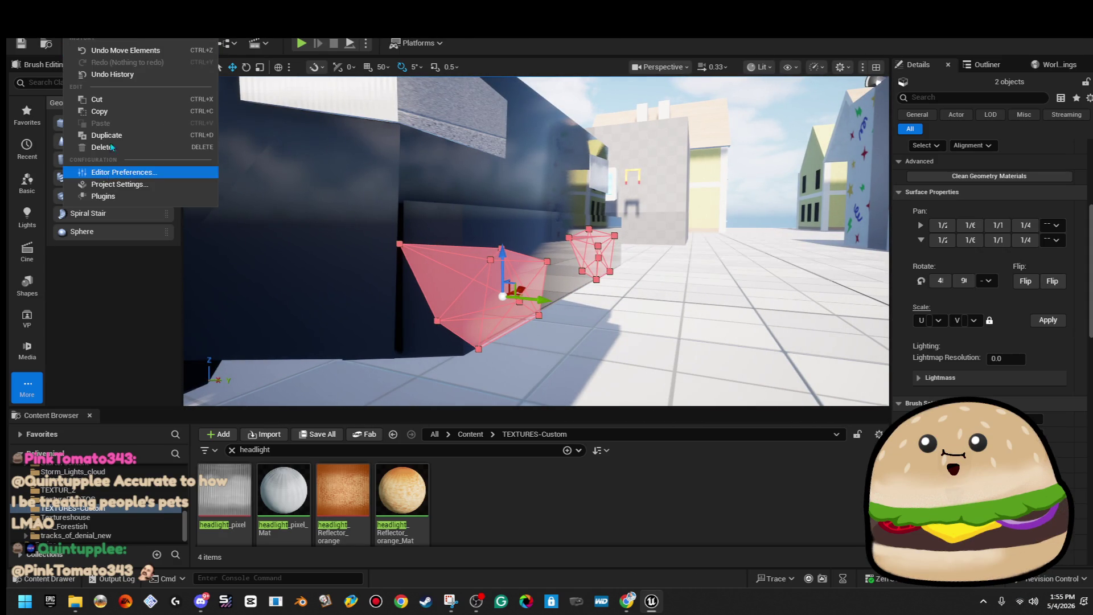
Step: Cut and paste the two corner brushes back in, then nudge them slightly right
click(102, 100)
click(77, 26)
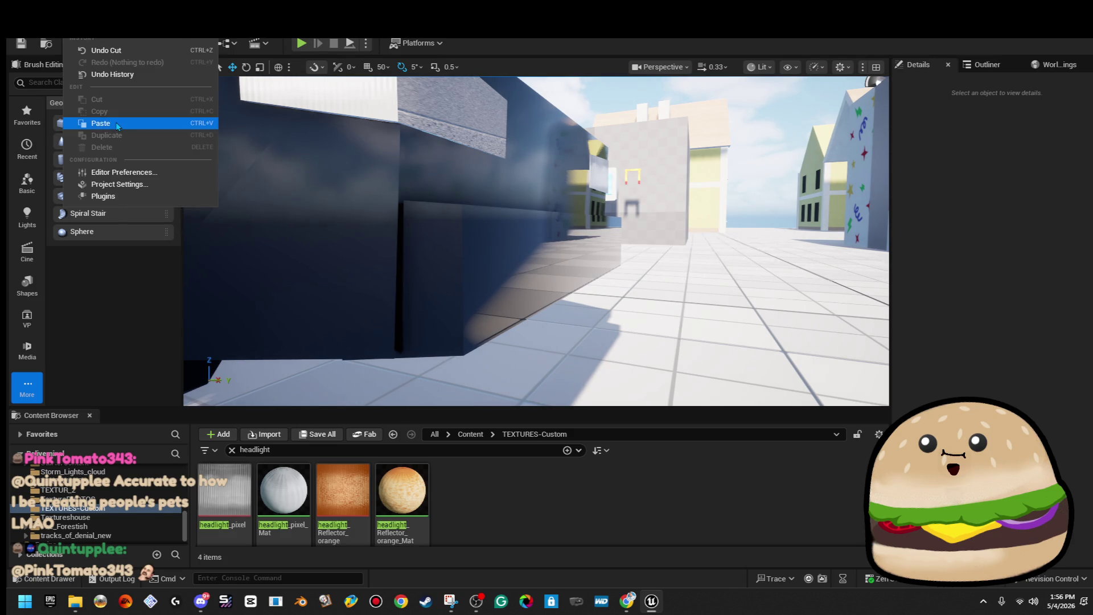
click(102, 123)
drag(462, 199, 538, 238)
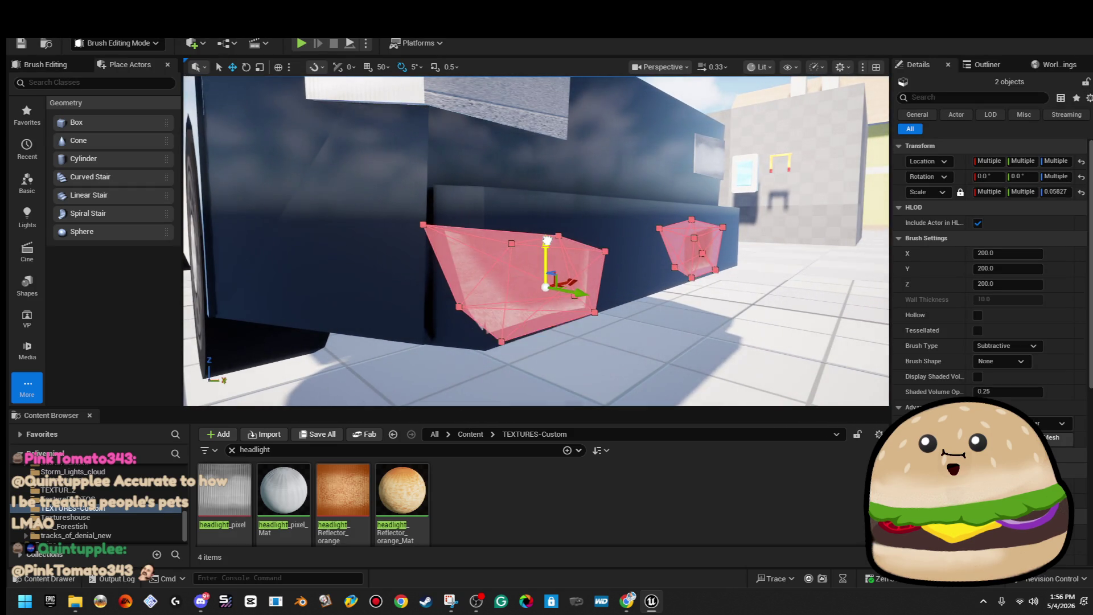
drag(568, 274, 577, 261)
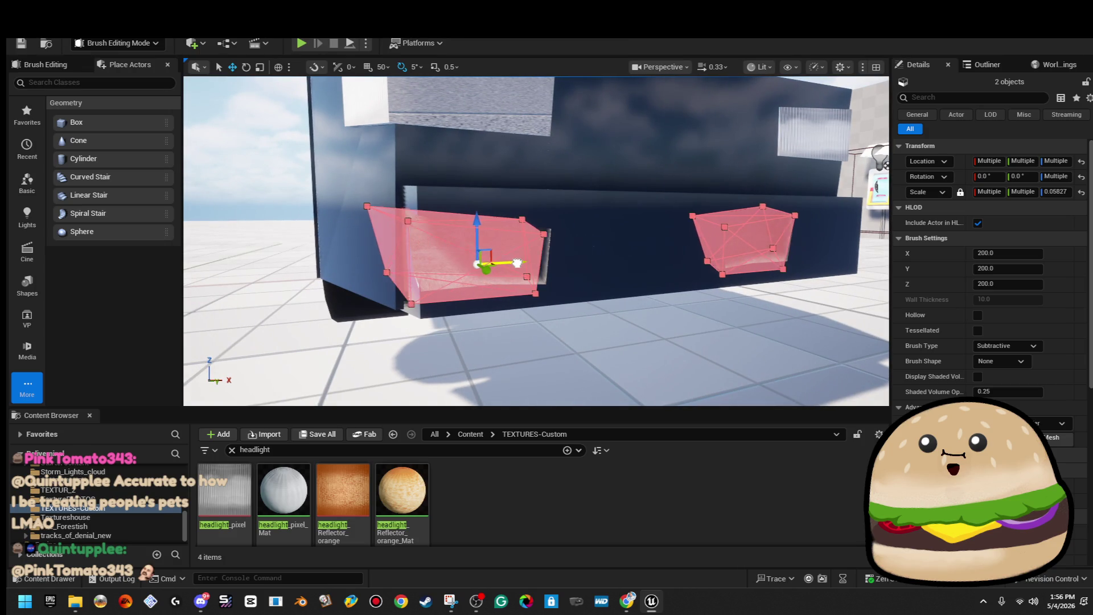
drag(495, 262, 420, 307)
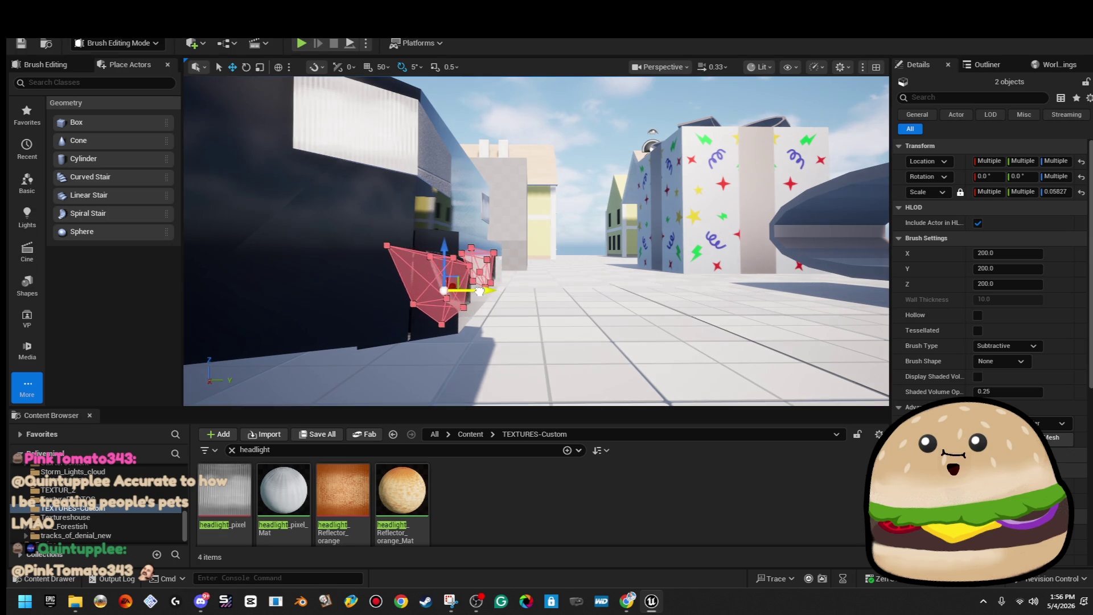
scroll(408, 343, up, 3)
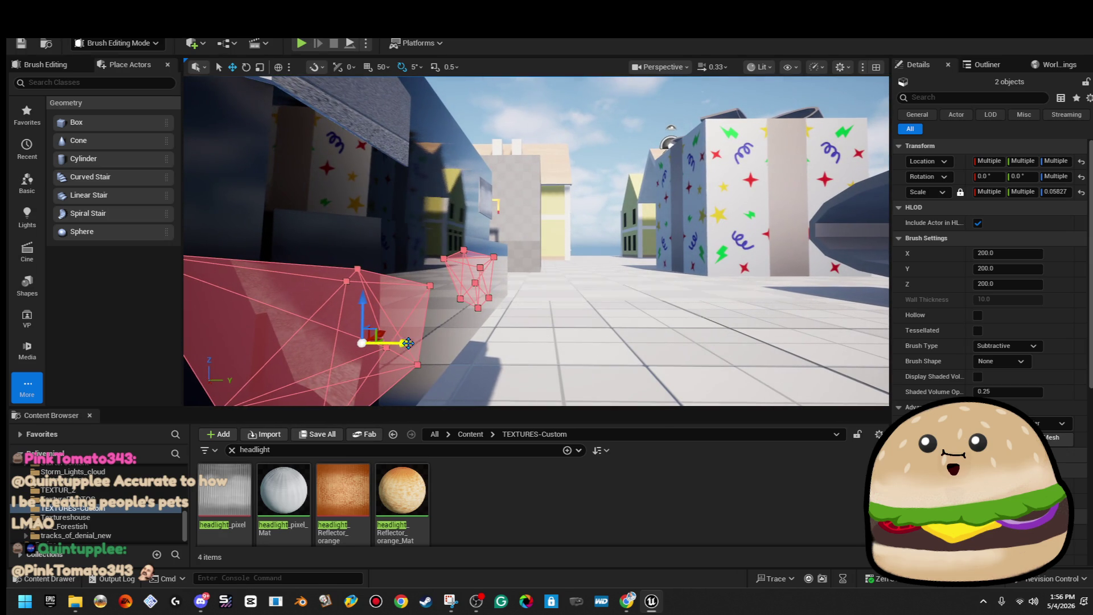
drag(408, 343, 432, 346)
click(551, 164)
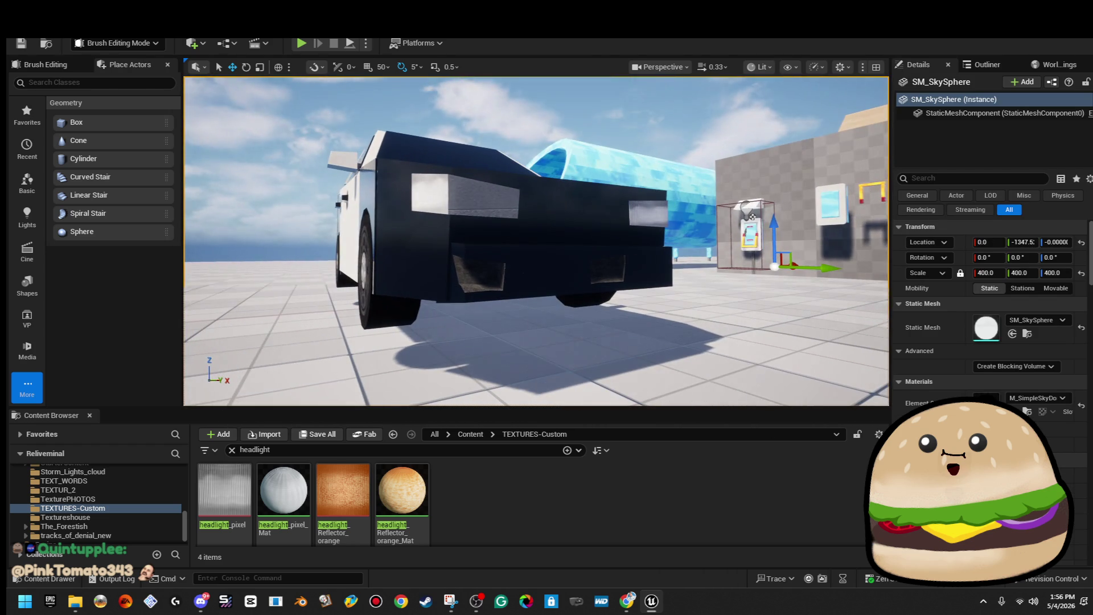
Step: Select Box Brush90 and the wedge brush and widen them along Y with the scale gizmo
scroll(479, 304, up, 5)
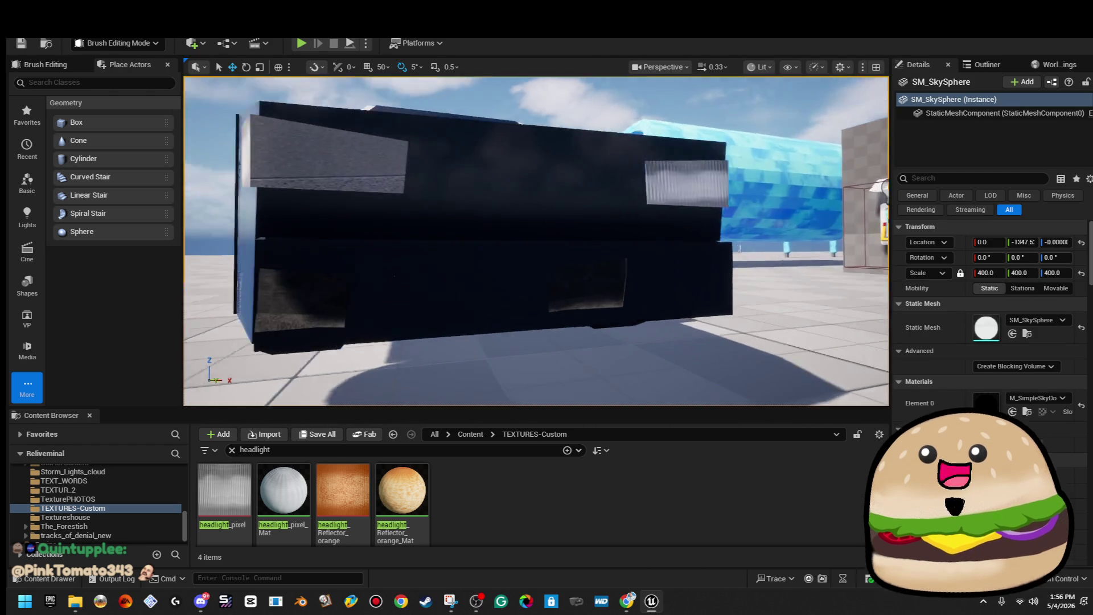
click(479, 304)
scroll(477, 260, down, 5)
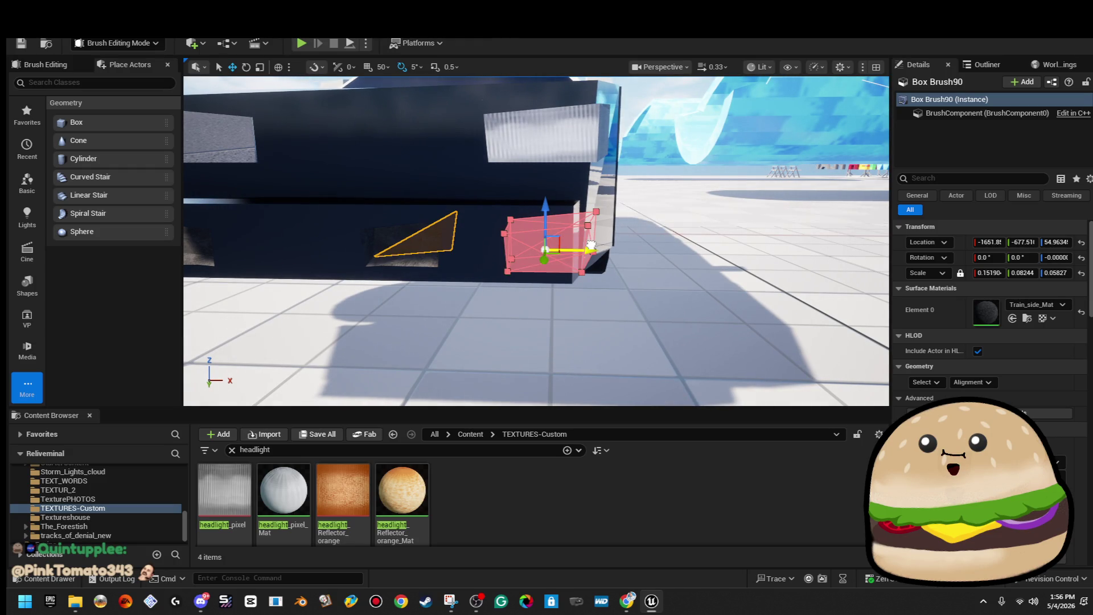
click(655, 108)
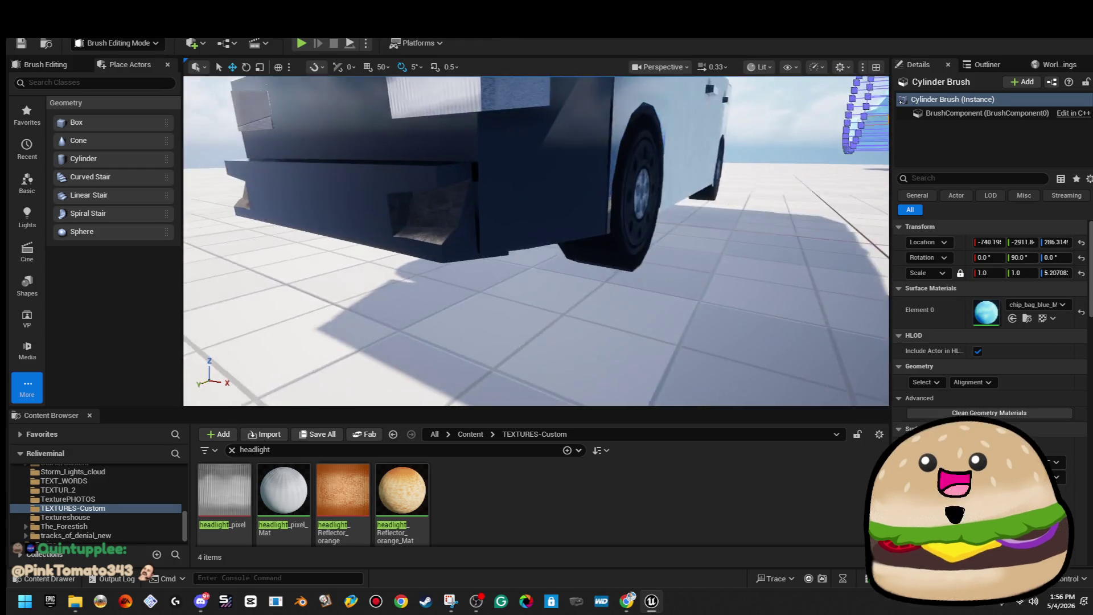
scroll(535, 239, up, 5)
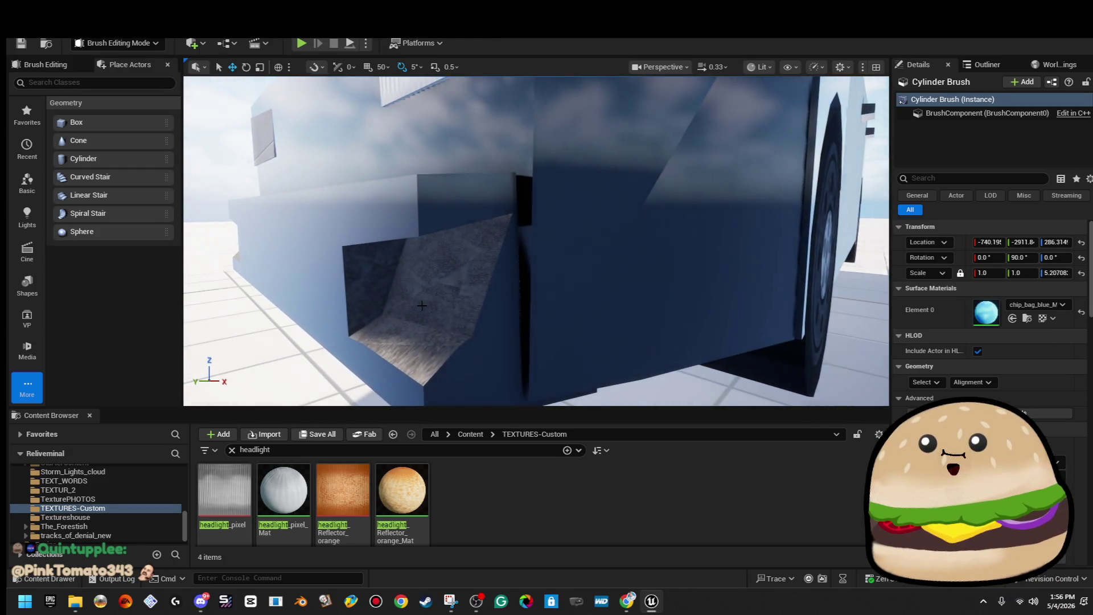
click(410, 273)
drag(627, 256, 484, 262)
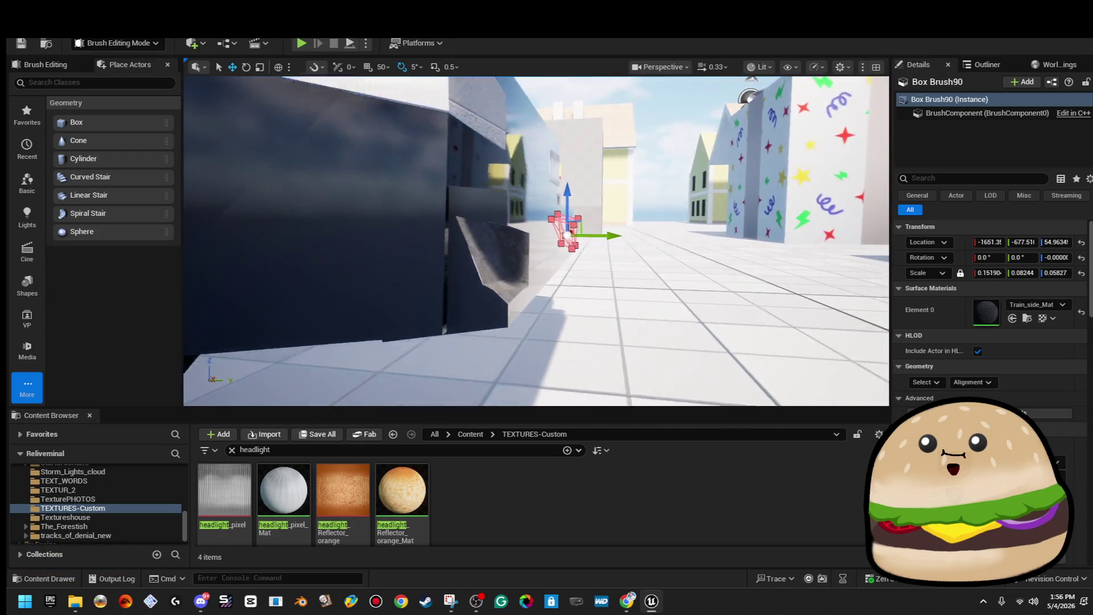
ctrl+click(503, 260)
key(r)
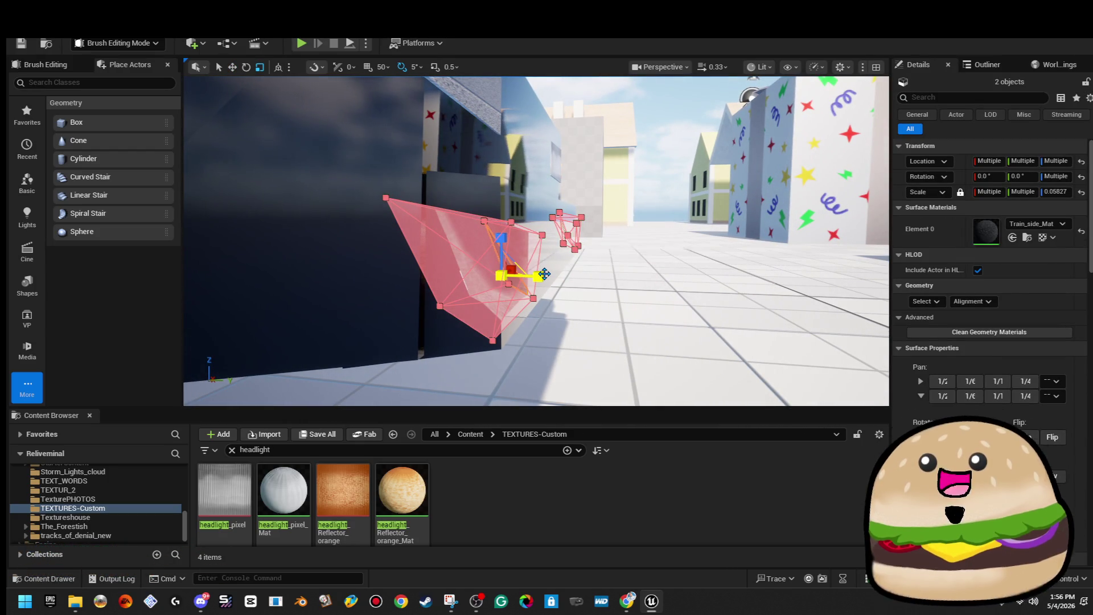
mouse_move(546, 275)
mouse_down()
mouse_move(572, 260)
mouse_move(575, 217)
mouse_move(613, 162)
mouse_move(620, 188)
mouse_move(598, 227)
mouse_move(604, 244)
mouse_move(589, 225)
mouse_up()
Step: Reselect the box and wedge brushes under the car's front and focus the view on them
click(620, 149)
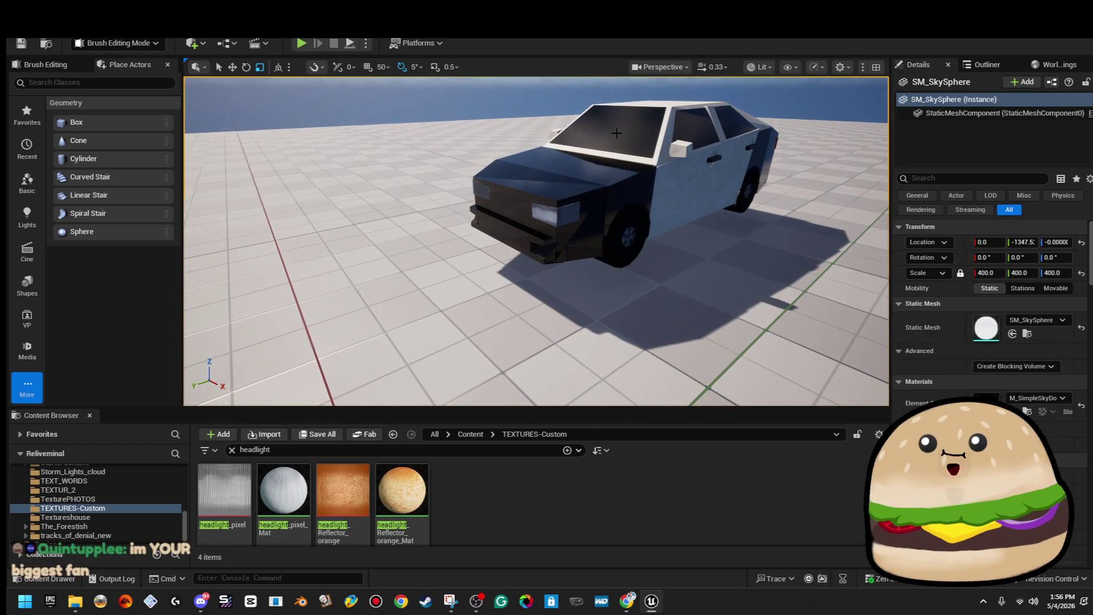
scroll(497, 168, up, 6)
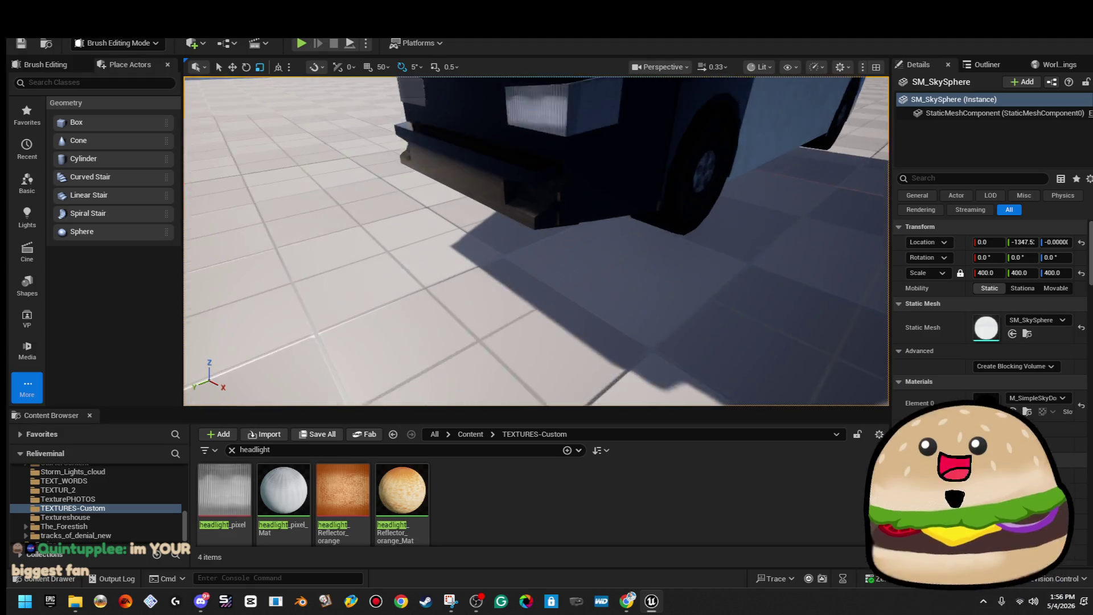
click(496, 168)
key(f)
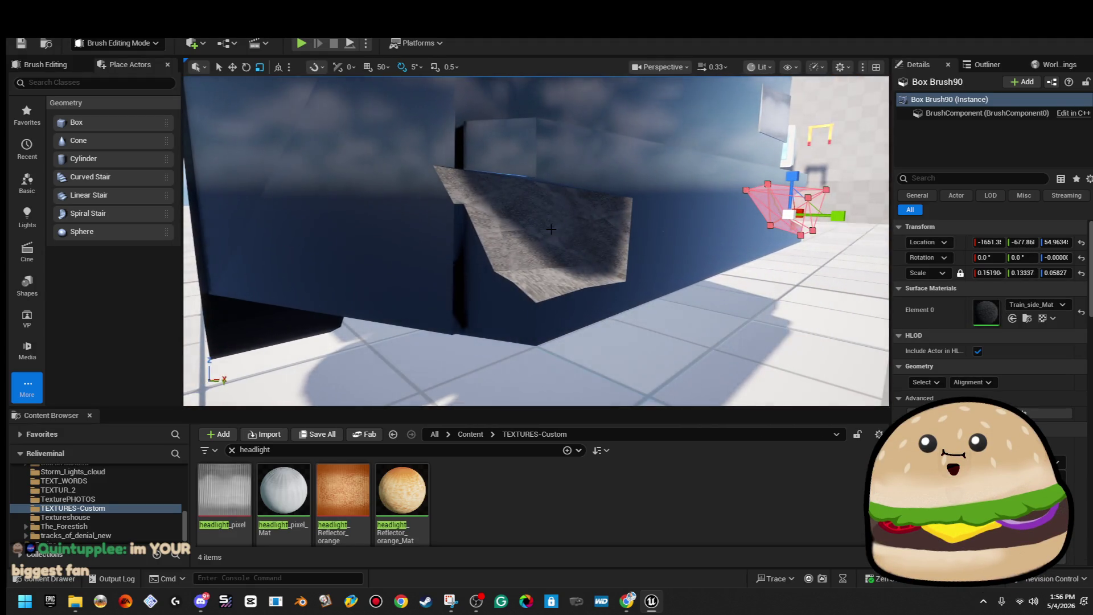
click(501, 199)
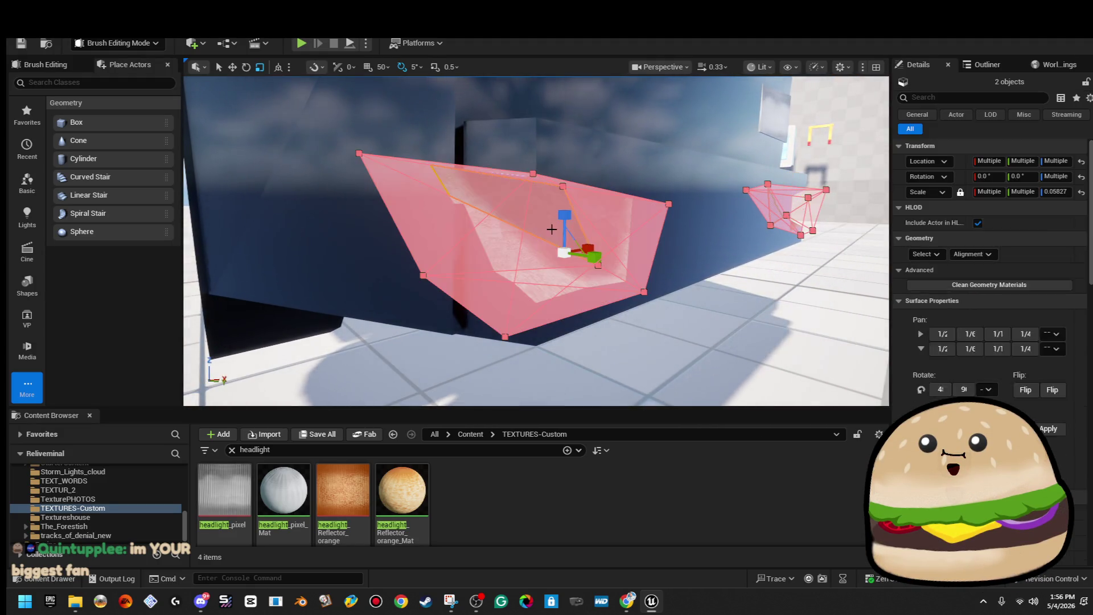
Step: Select all surfaces of both bumper corner brushes and apply blackplaingloss, replacing Black_LONG_Mat
click(926, 301)
click(934, 334)
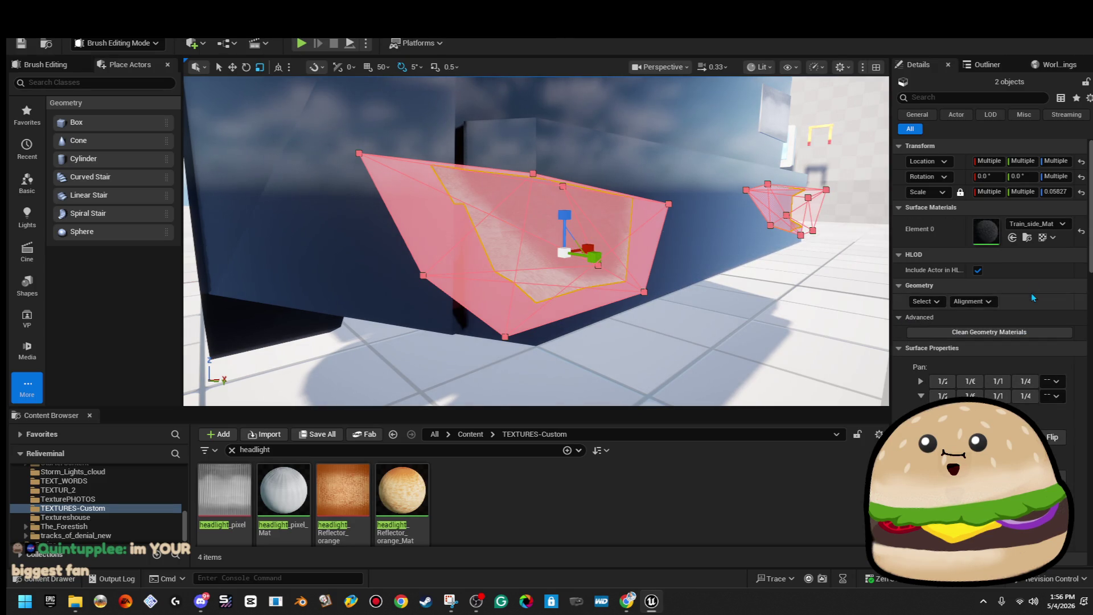
click(1051, 224)
text(black long)
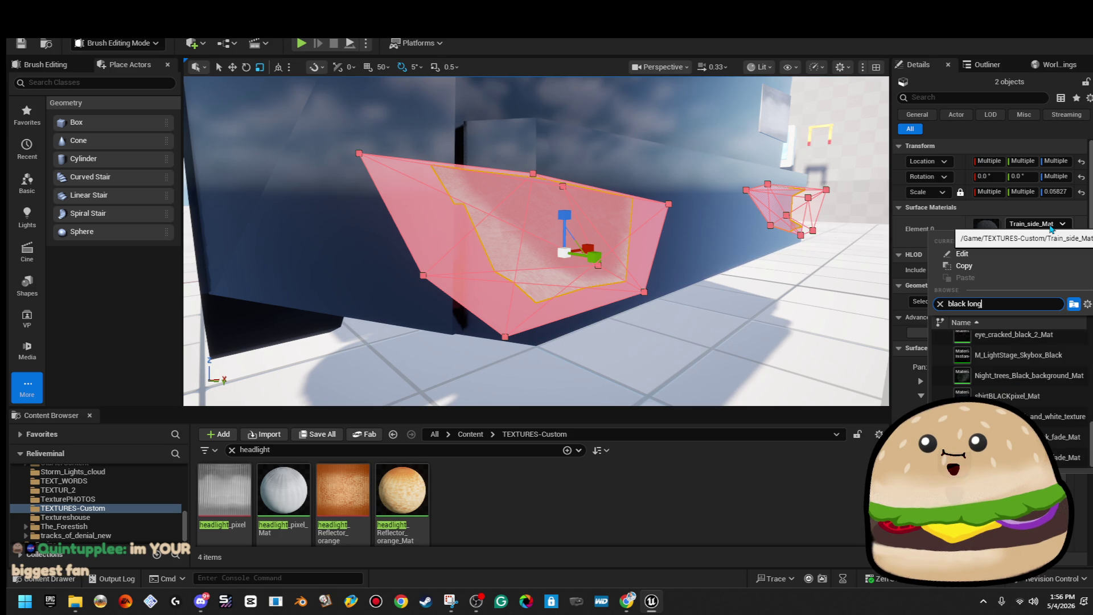
key(Return)
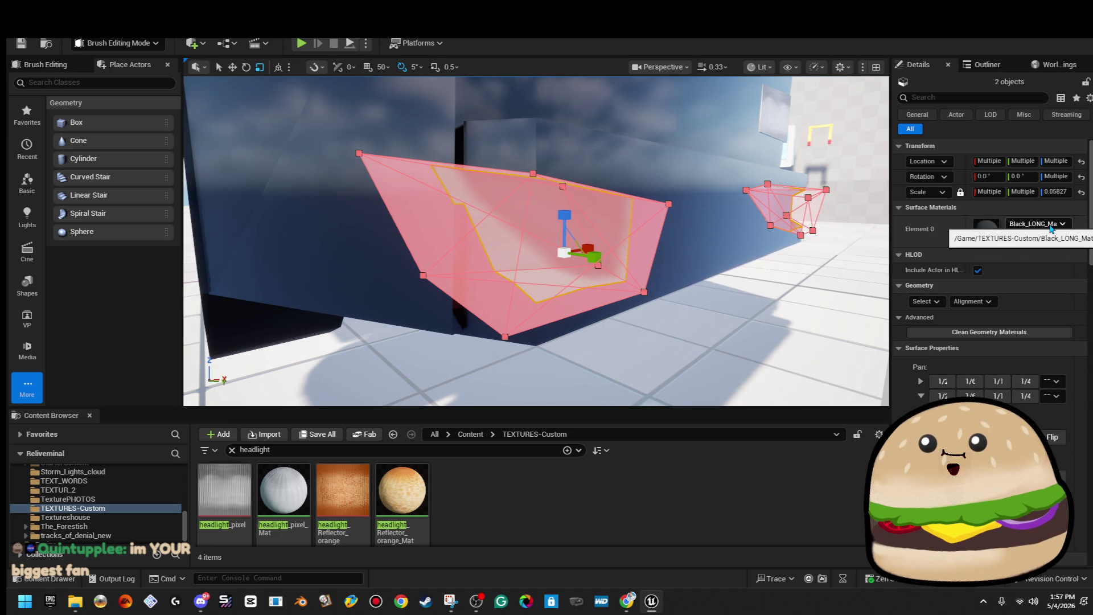
click(1051, 225)
text(black_pla)
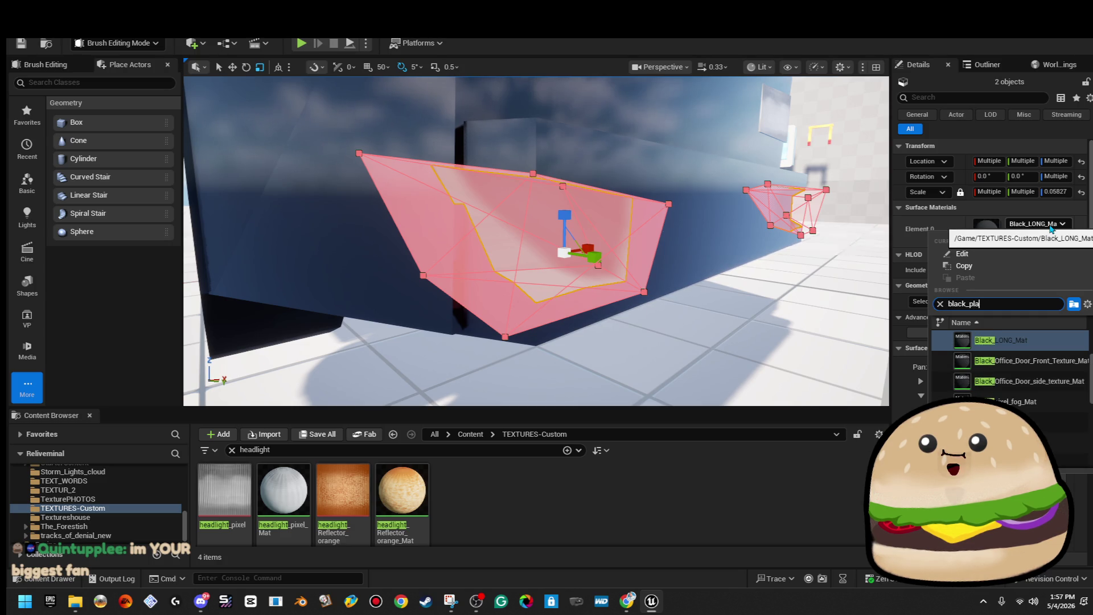
text(in)
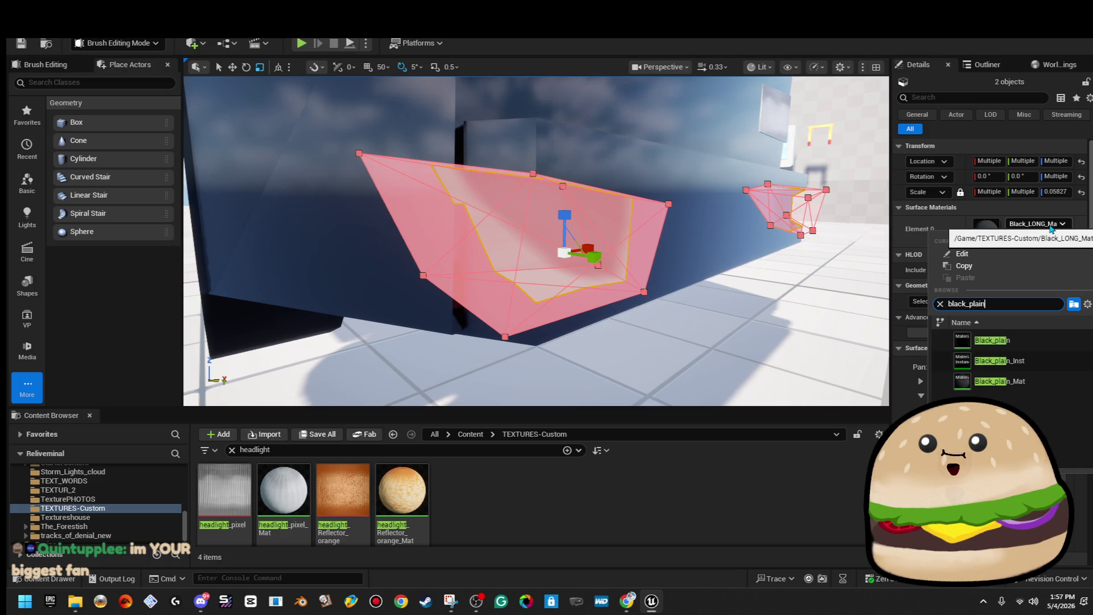
key(BackSpace)
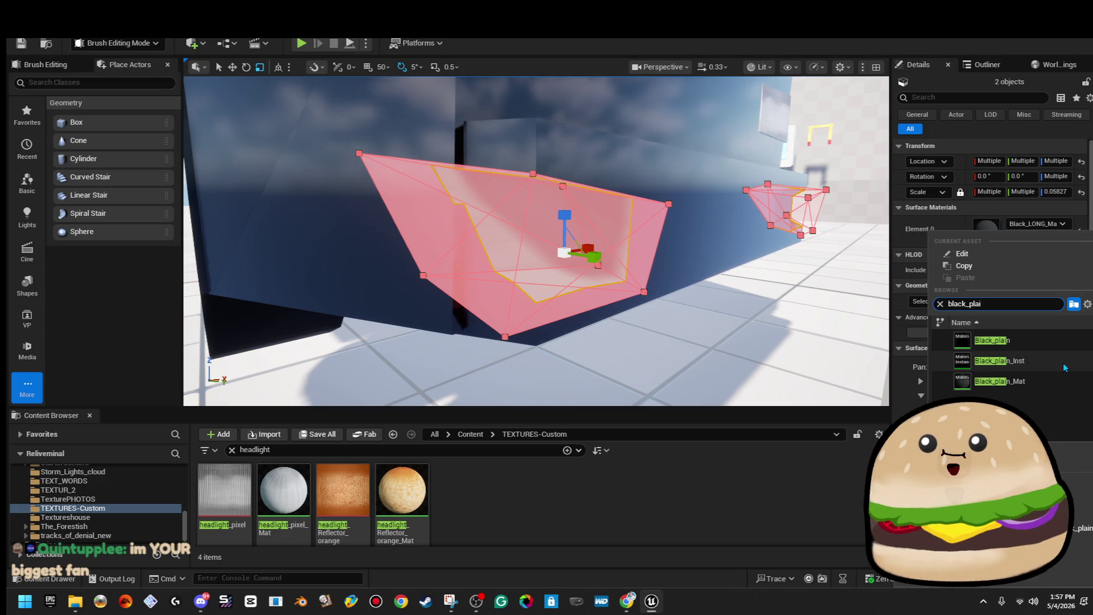
key(BackSpace)
text(n)
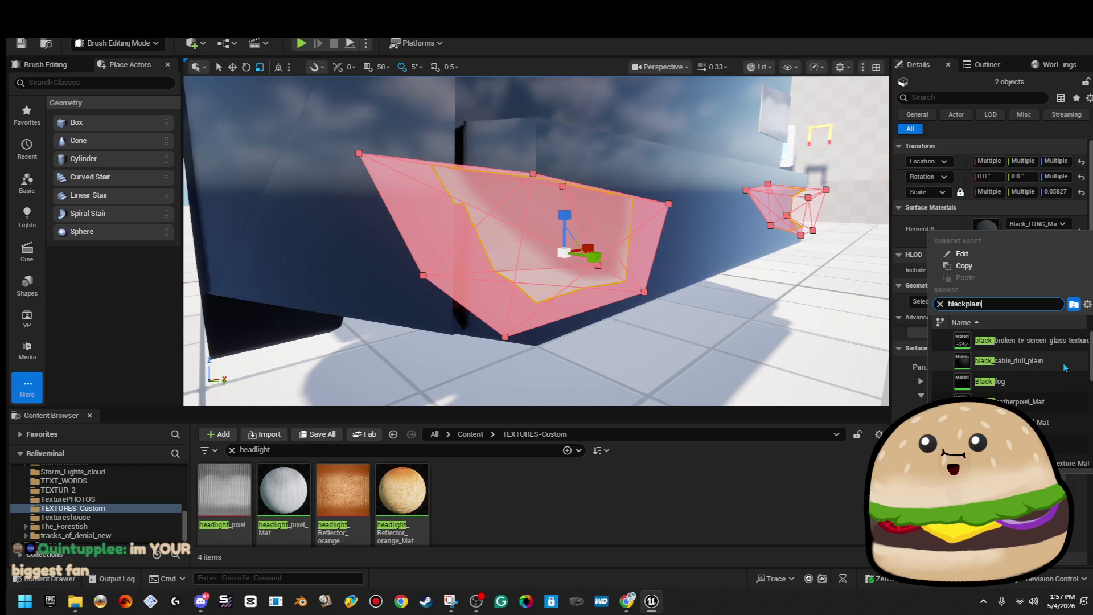
key(Return)
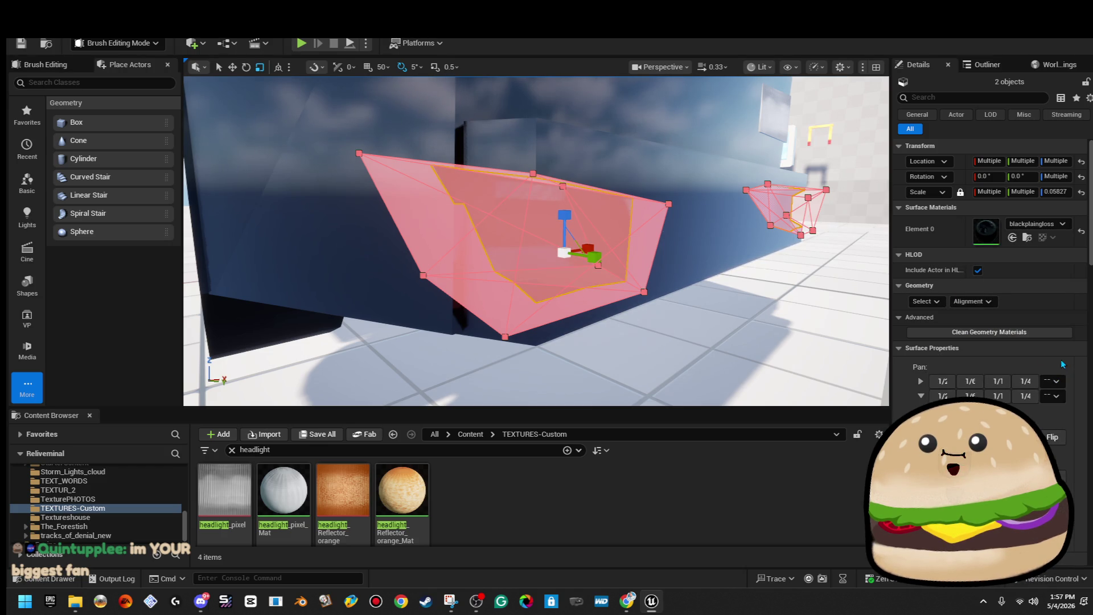
Step: Deselect the brushes, inspect the darkened bumper corner, and save the level
drag(740, 256, 805, 223)
click(741, 125)
mouse_move(536, 240)
mouse_down()
mouse_move(575, 228)
mouse_move(512, 239)
mouse_up()
key(ctrl+s)
Step: Apply the headlight_texture material to all surfaces of the left light panel brush
mouse_move(317, 129)
mouse_down()
mouse_move(302, 127)
mouse_move(317, 129)
mouse_up()
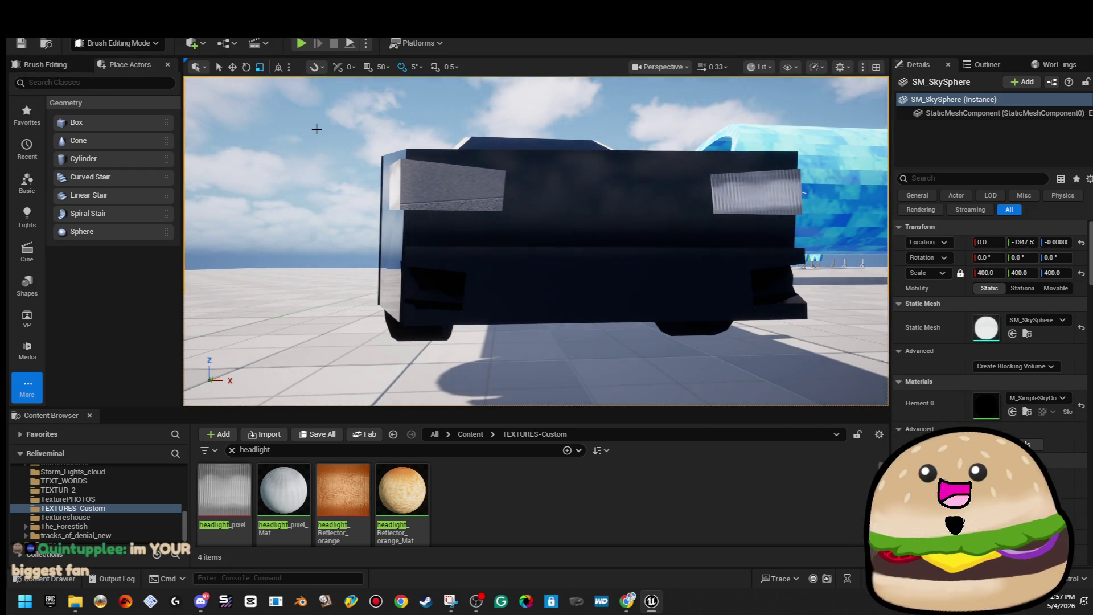
drag(546, 245, 561, 212)
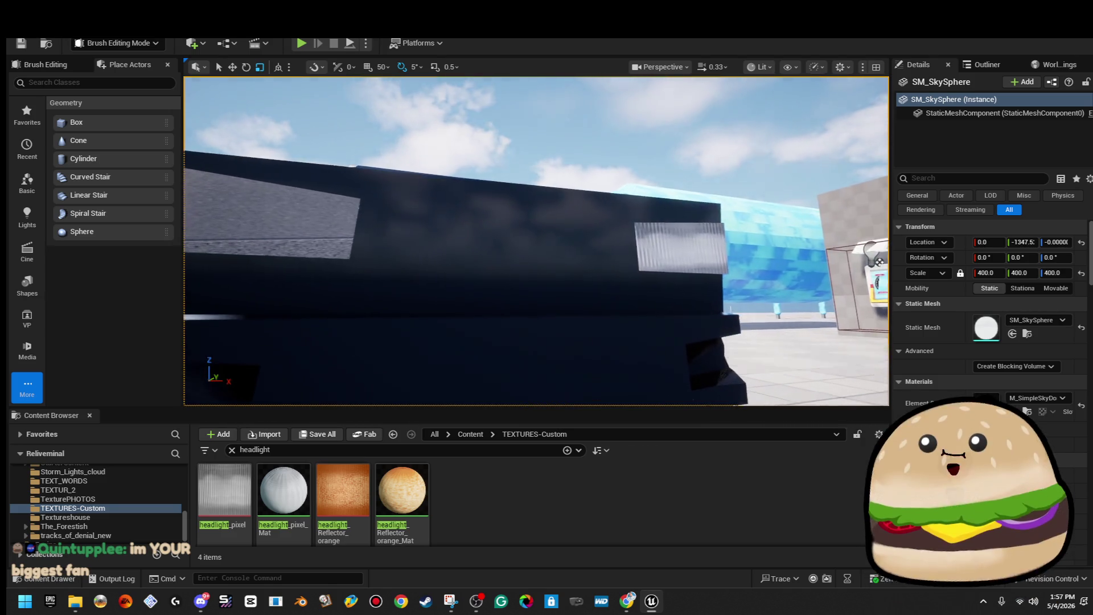
click(280, 231)
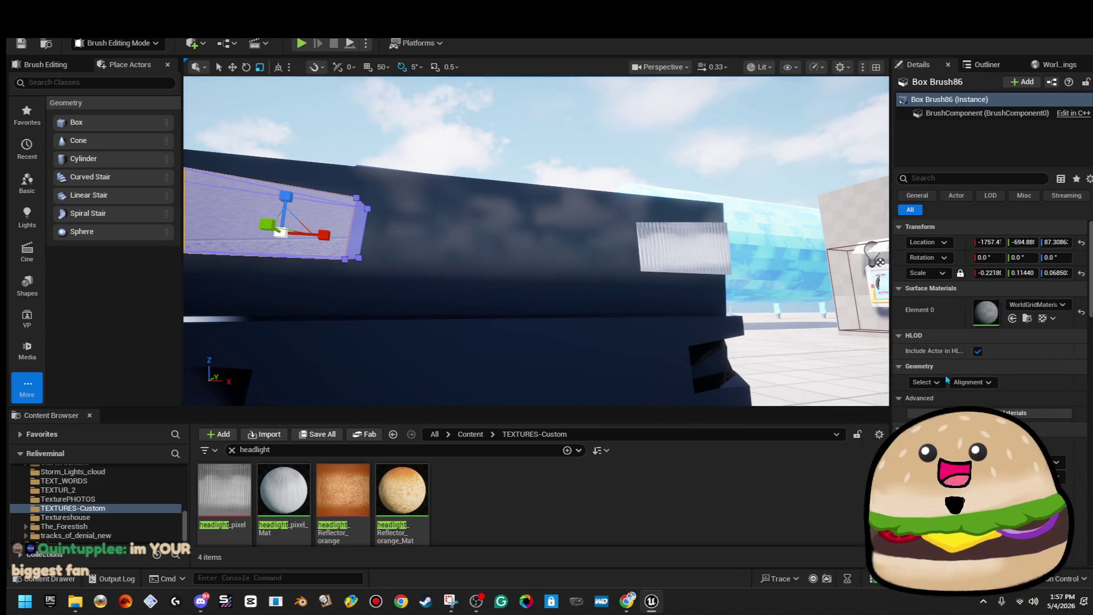
click(939, 382)
click(979, 416)
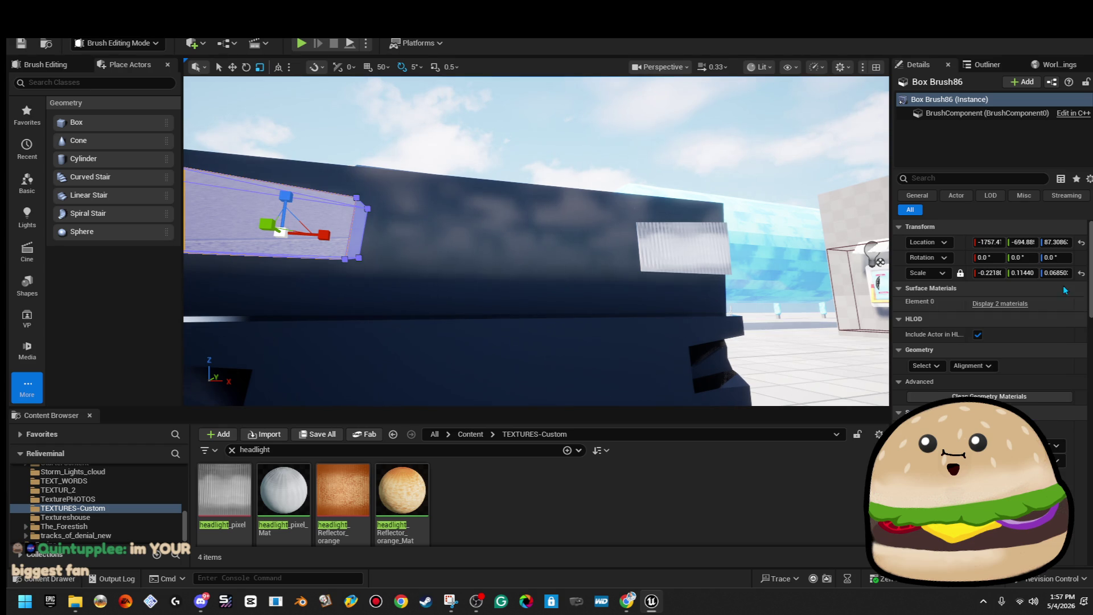
click(1023, 310)
click(1059, 324)
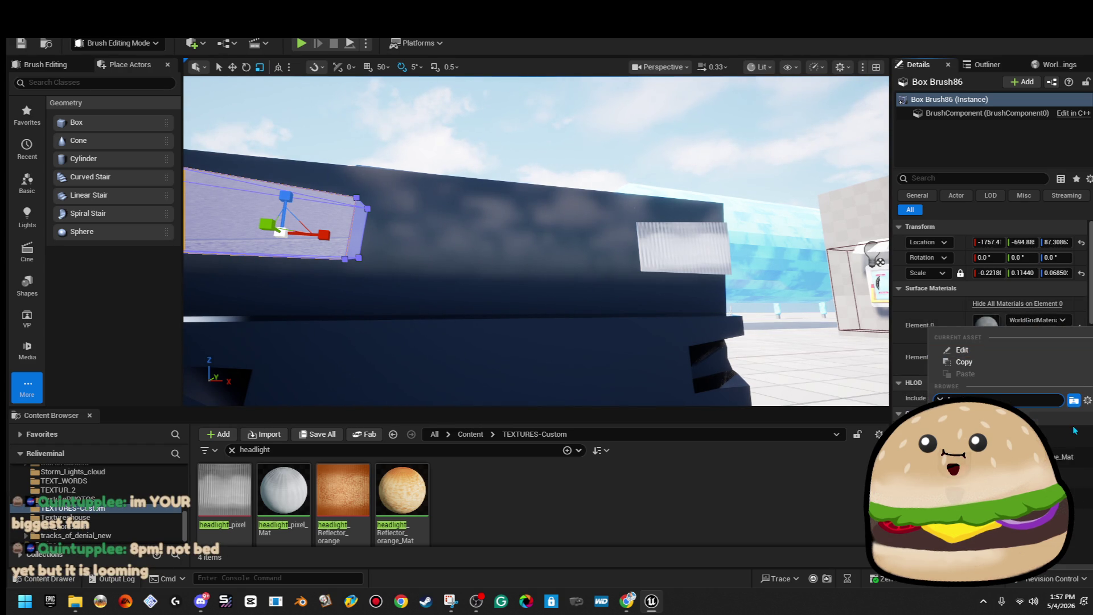
click(991, 433)
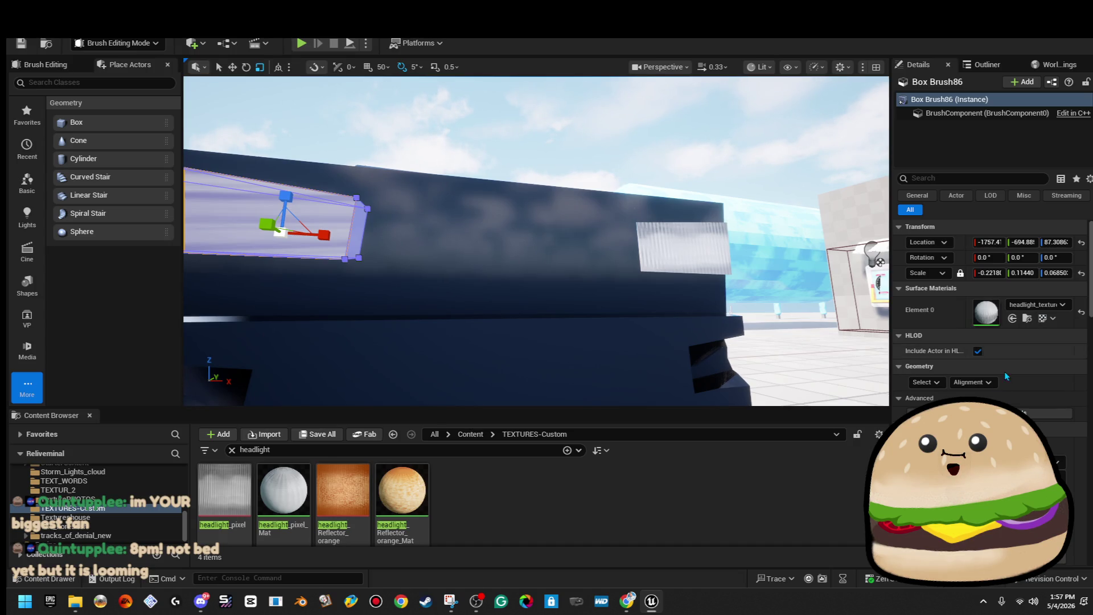
Step: Realign the striped headlight texture on the left and right light panels
click(985, 382)
click(1054, 459)
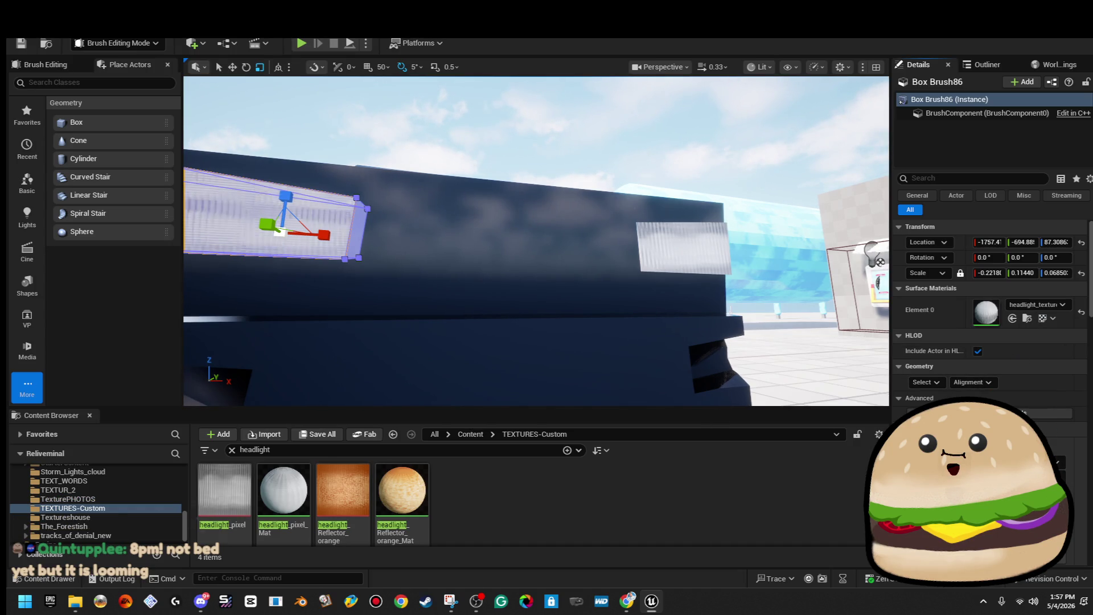
click(706, 263)
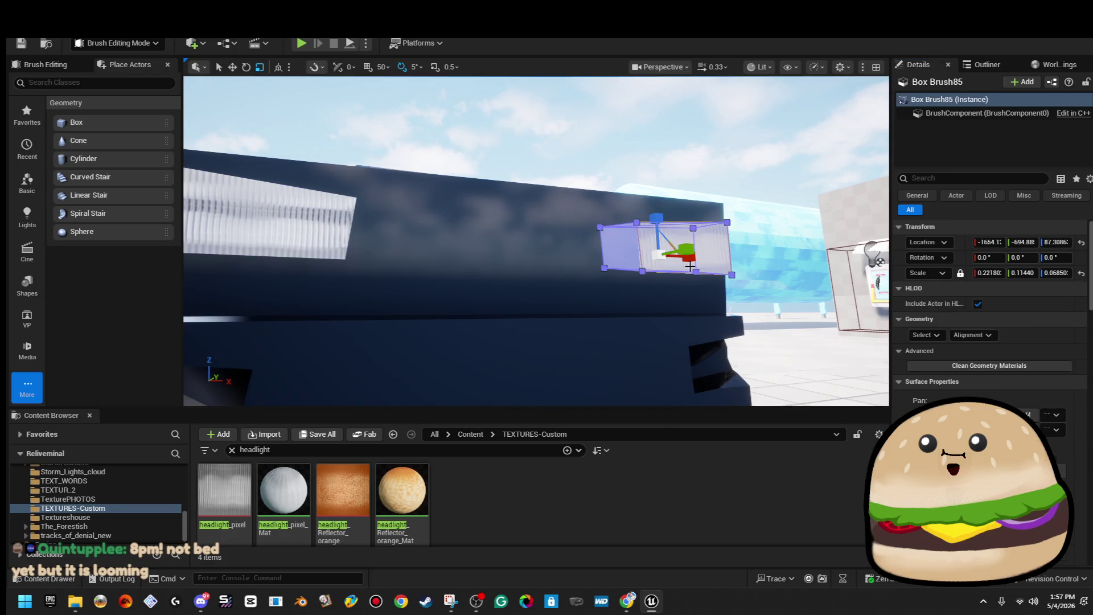
click(705, 263)
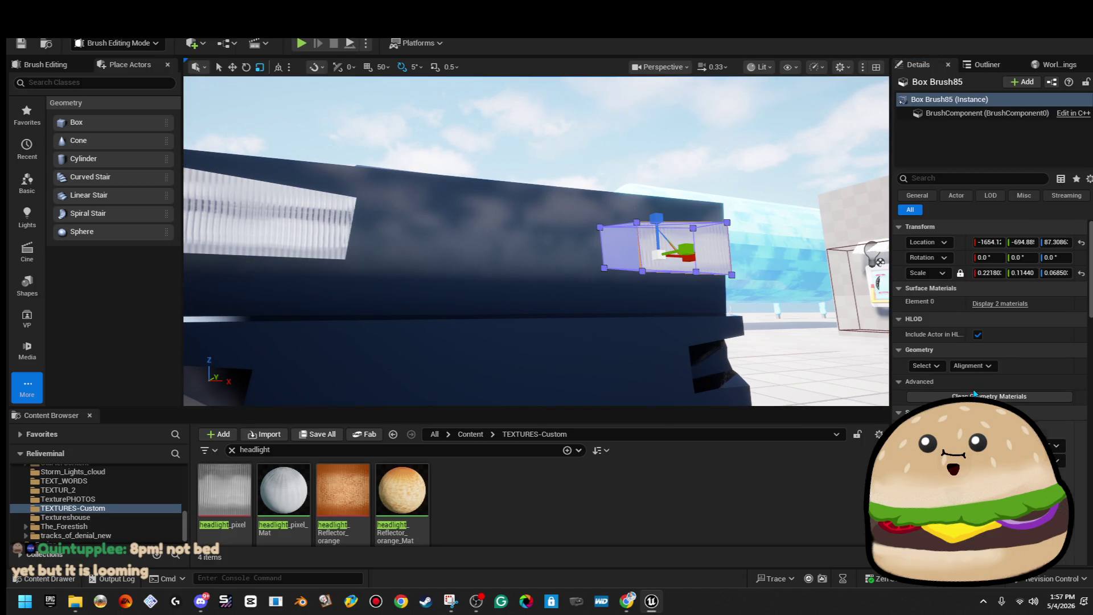
click(972, 366)
click(1045, 431)
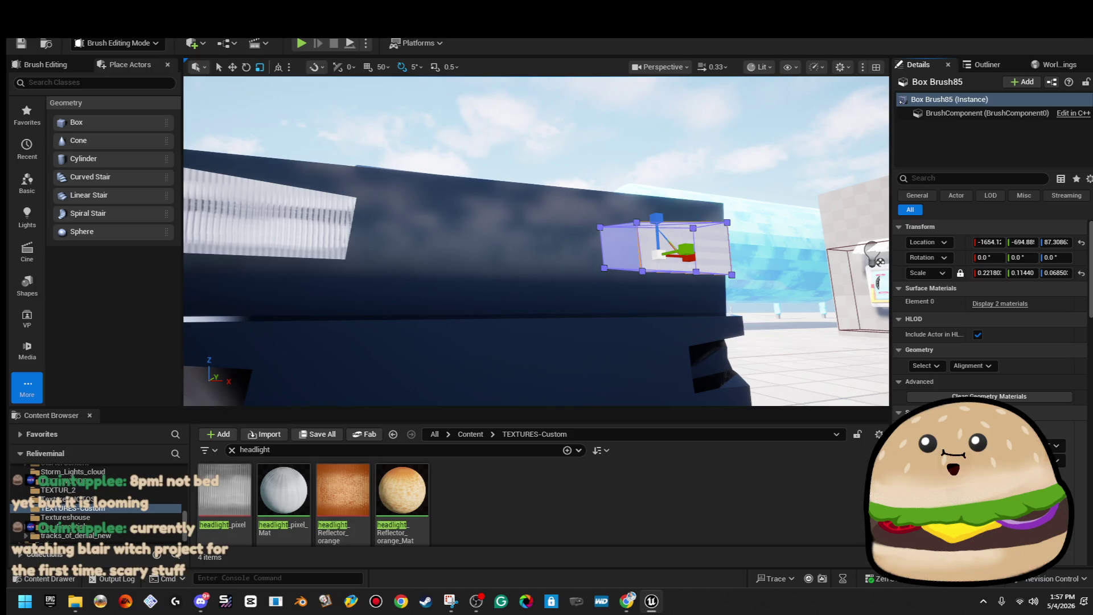
click(986, 367)
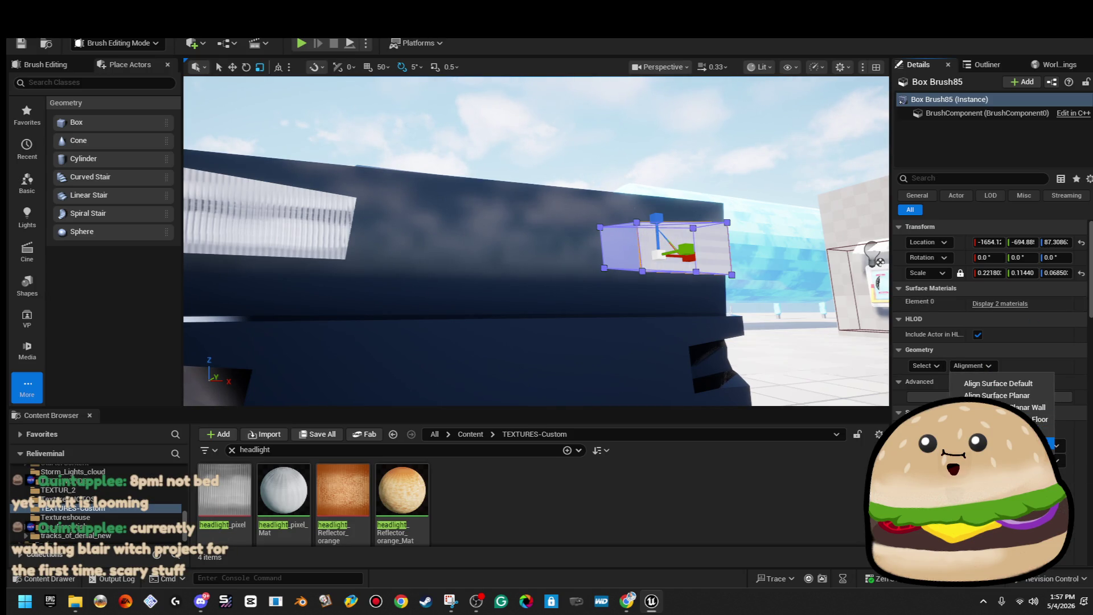
click(1053, 445)
mouse_move(513, 143)
mouse_down()
mouse_move(490, 228)
mouse_move(428, 225)
mouse_up()
click(428, 226)
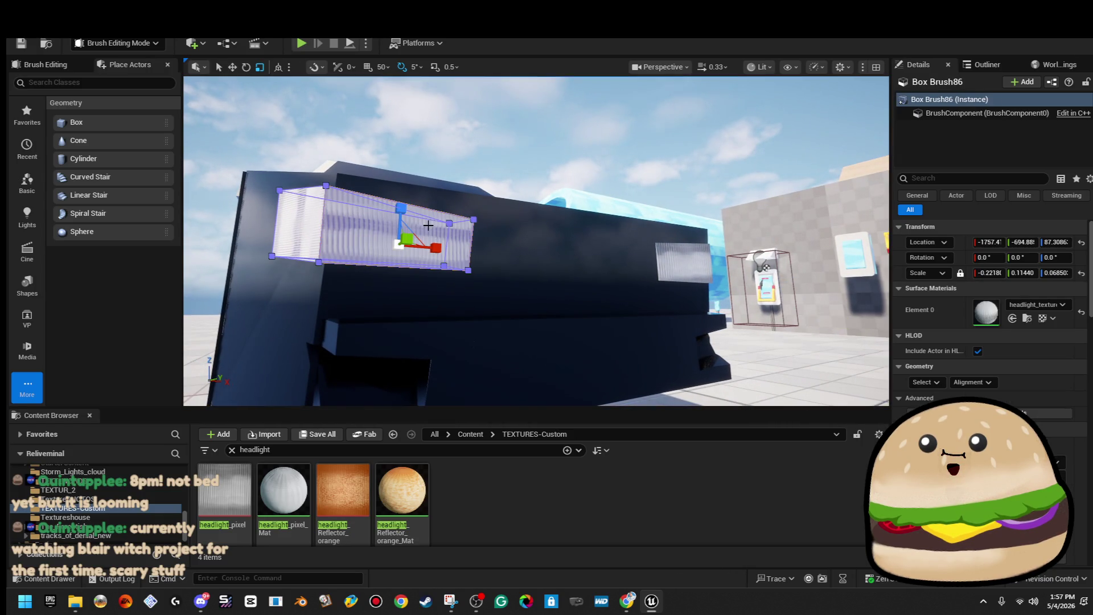
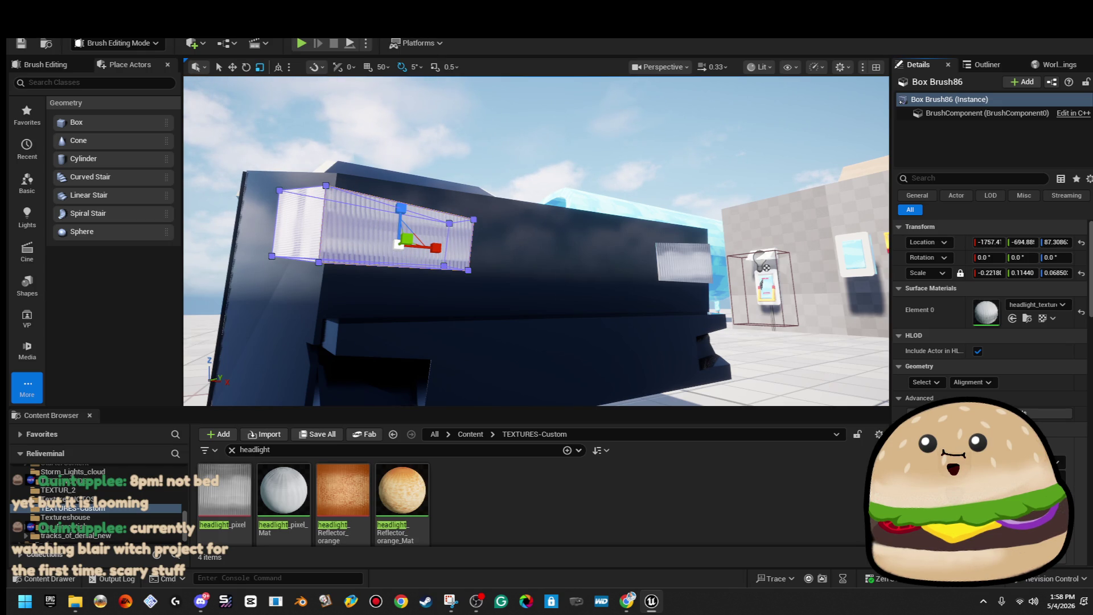
Step: Set the headlight texture's horizontal scale (Scale U) to 0.5
scroll(991, 313, down, 2)
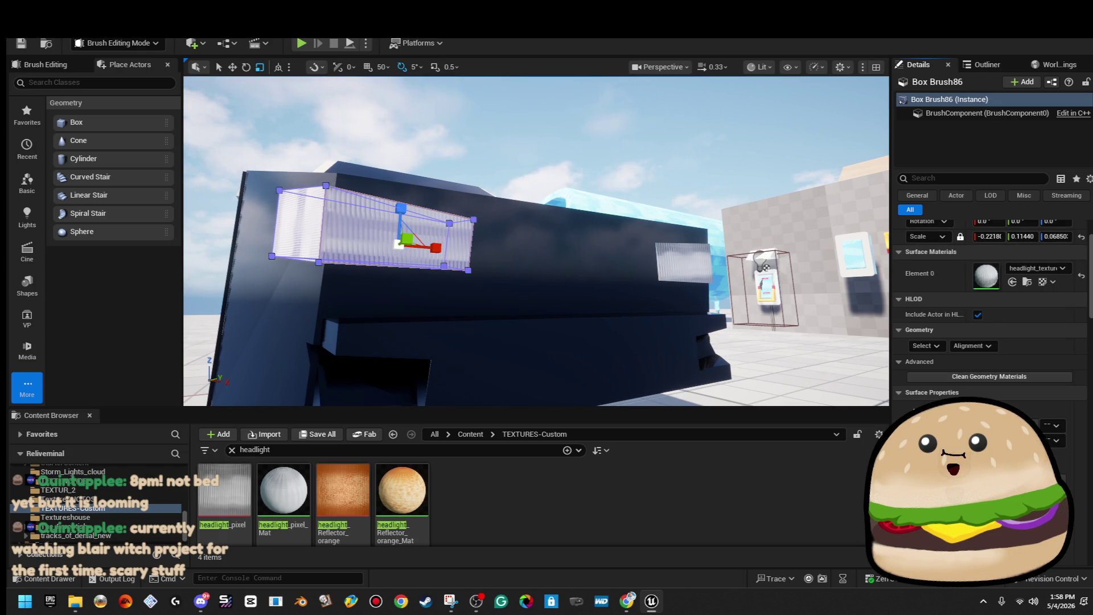
drag(892, 228, 739, 228)
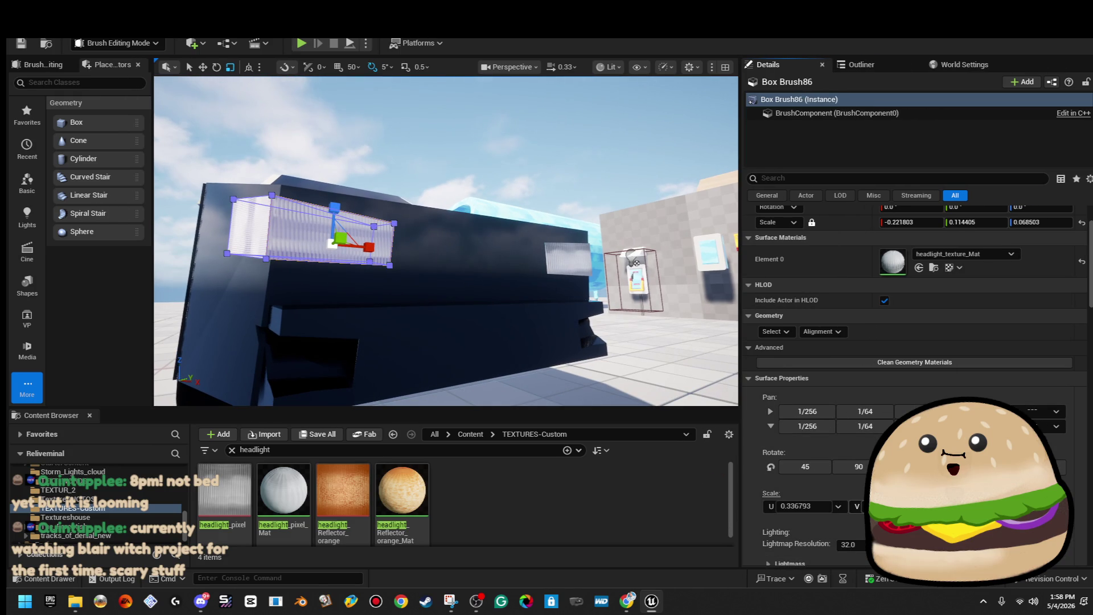
text(0.5)
key(Return)
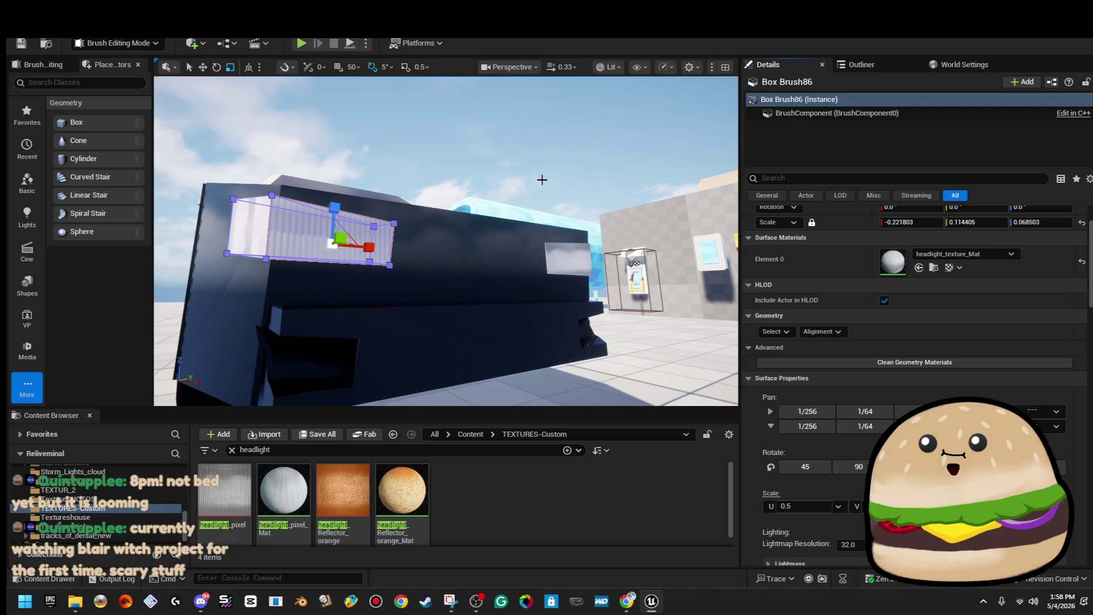
Step: Select brushes matching the headlight, inspect its stripes, and nudge Pan V twice by 1/64
mouse_move(713, 394)
mouse_down()
mouse_move(627, 392)
mouse_move(713, 394)
mouse_move(649, 394)
mouse_up()
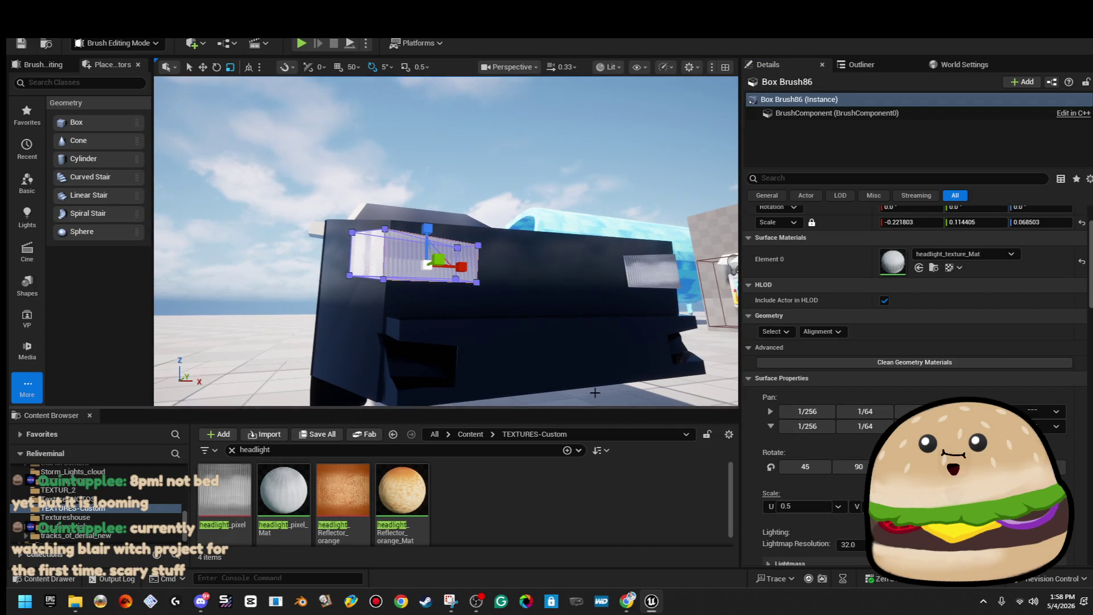
click(775, 331)
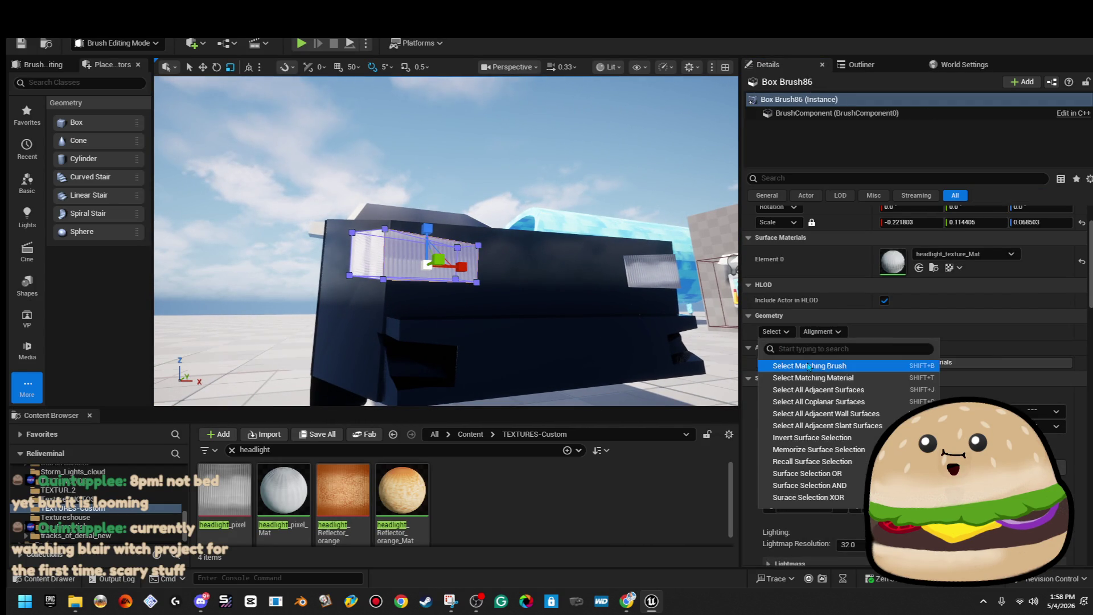
click(797, 365)
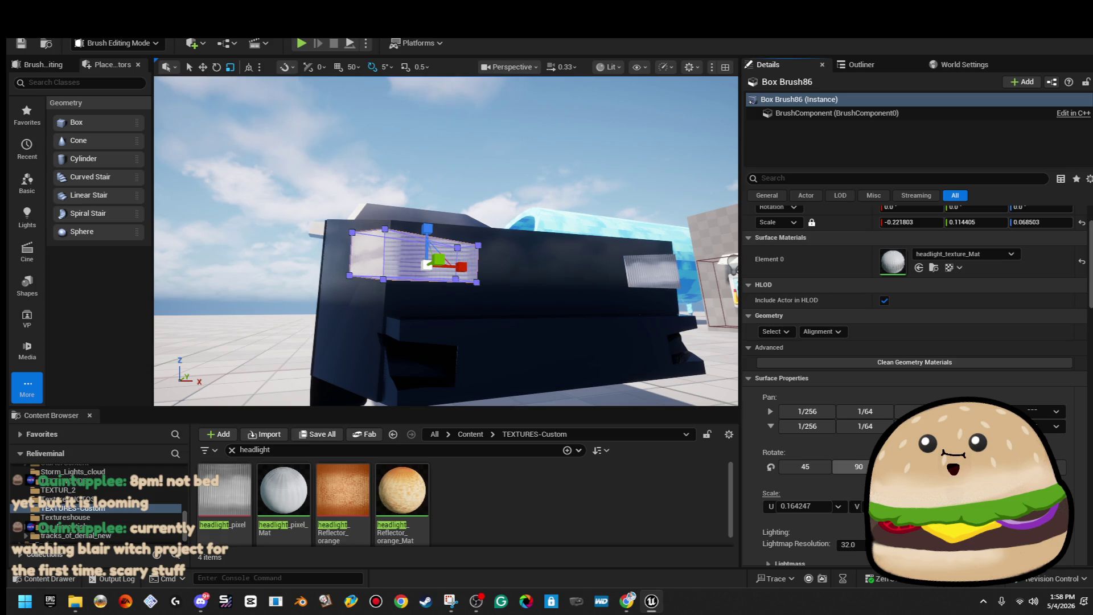
click(654, 178)
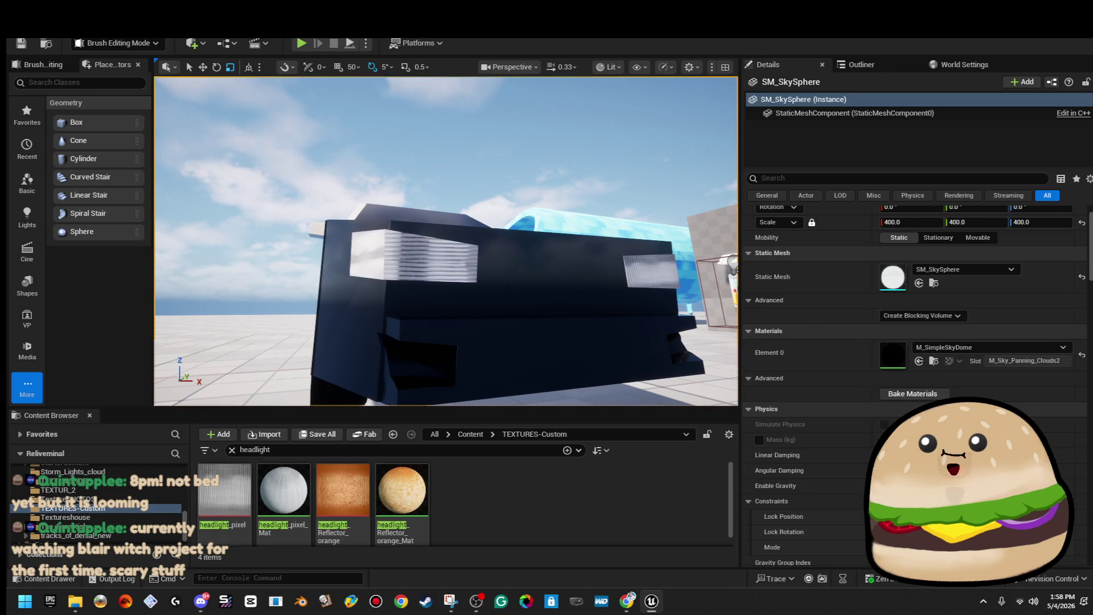
click(416, 256)
click(566, 188)
click(415, 256)
click(851, 426)
click(852, 426)
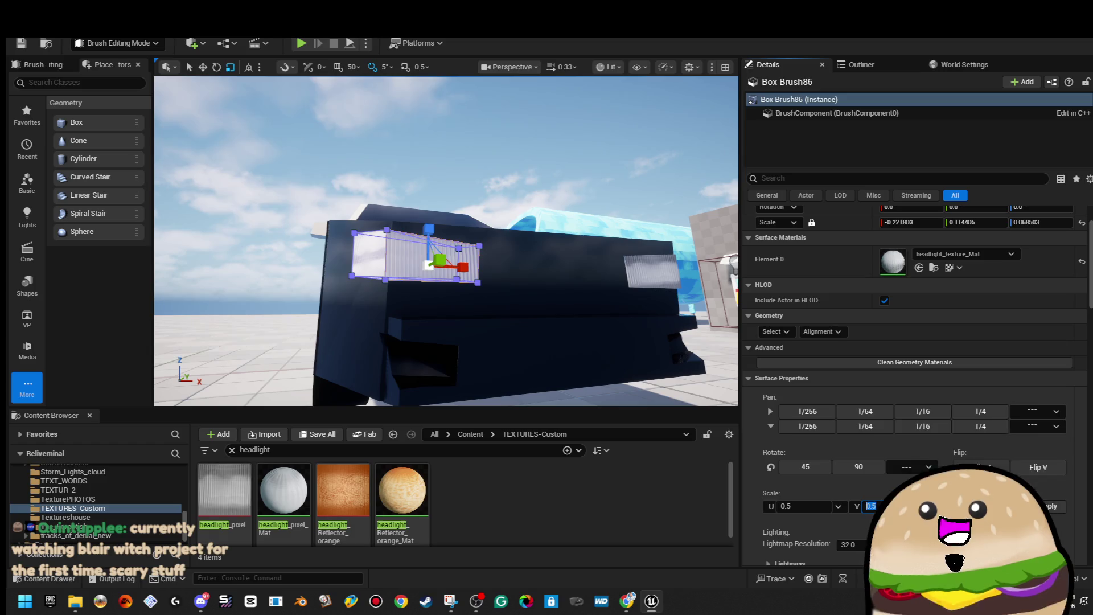
Step: Set the headlight's Scale U to the 0.25 preset and preview the fit
click(838, 507)
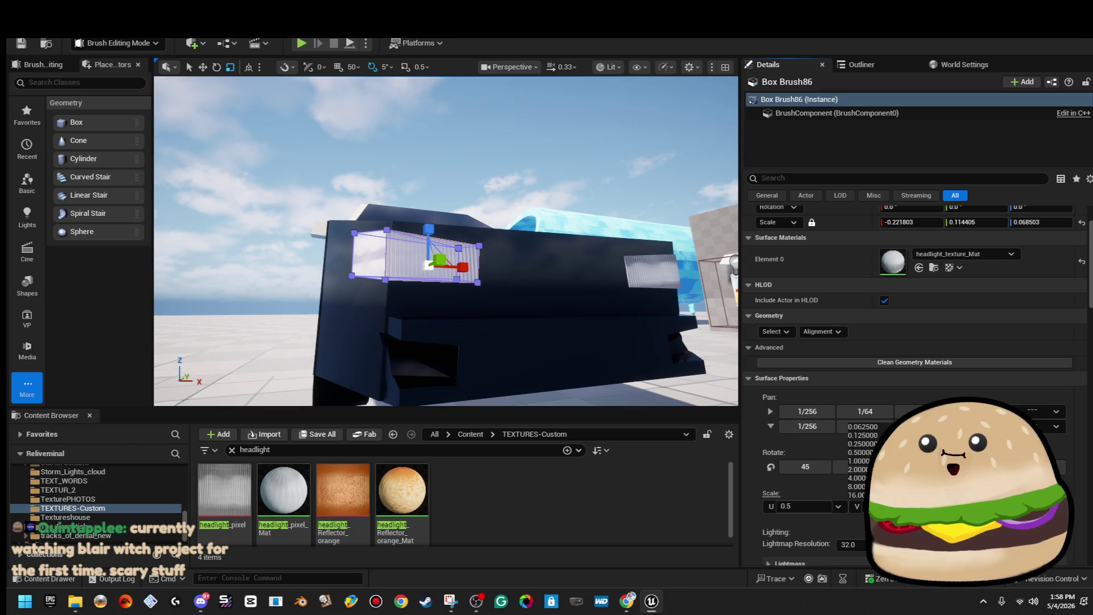
click(860, 443)
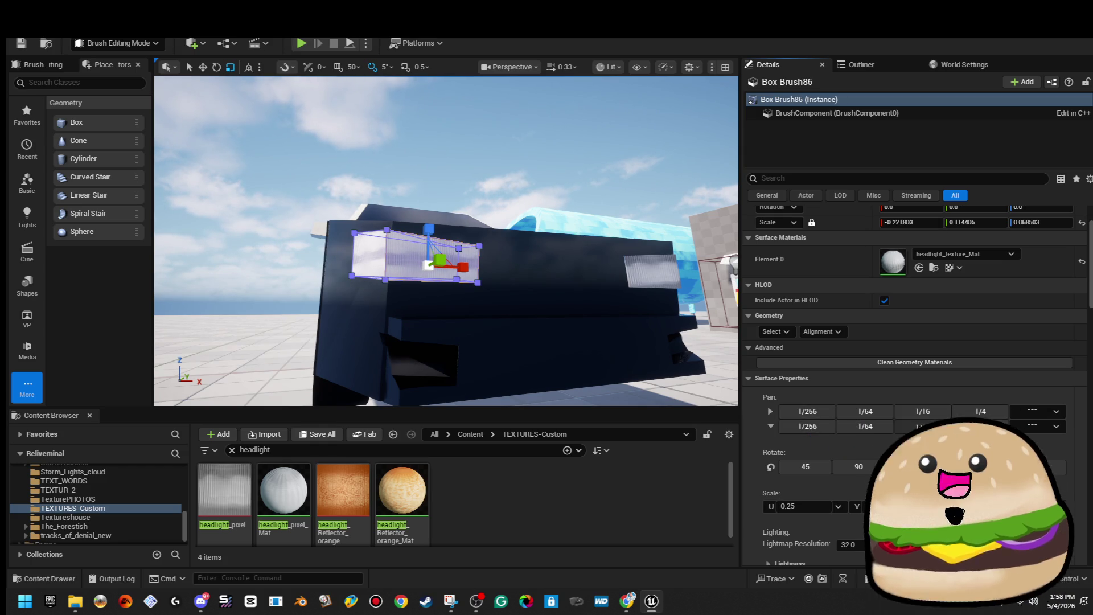
click(662, 155)
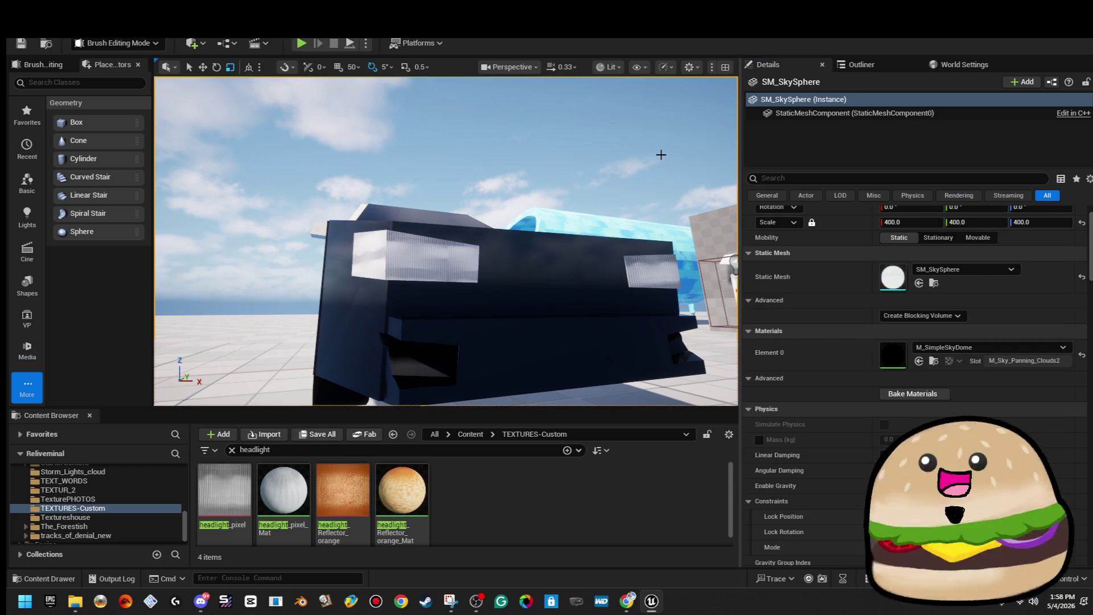
click(371, 280)
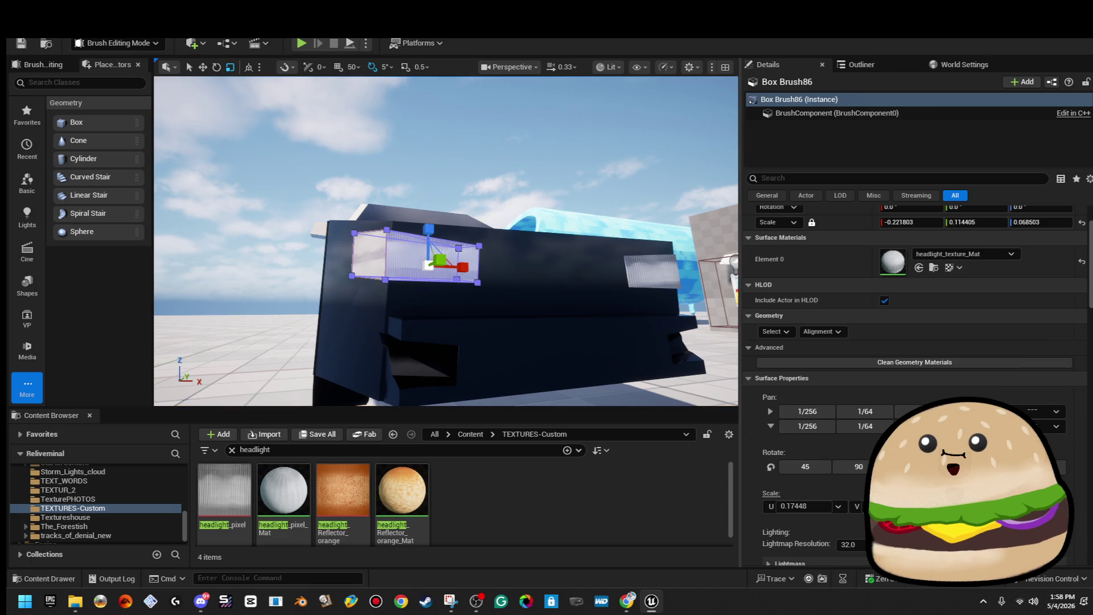
Step: Drop headlight_Reflector_orange_Mat near the headlight, then undo the misplaced drop
key(f)
scroll(444, 239, down, 5)
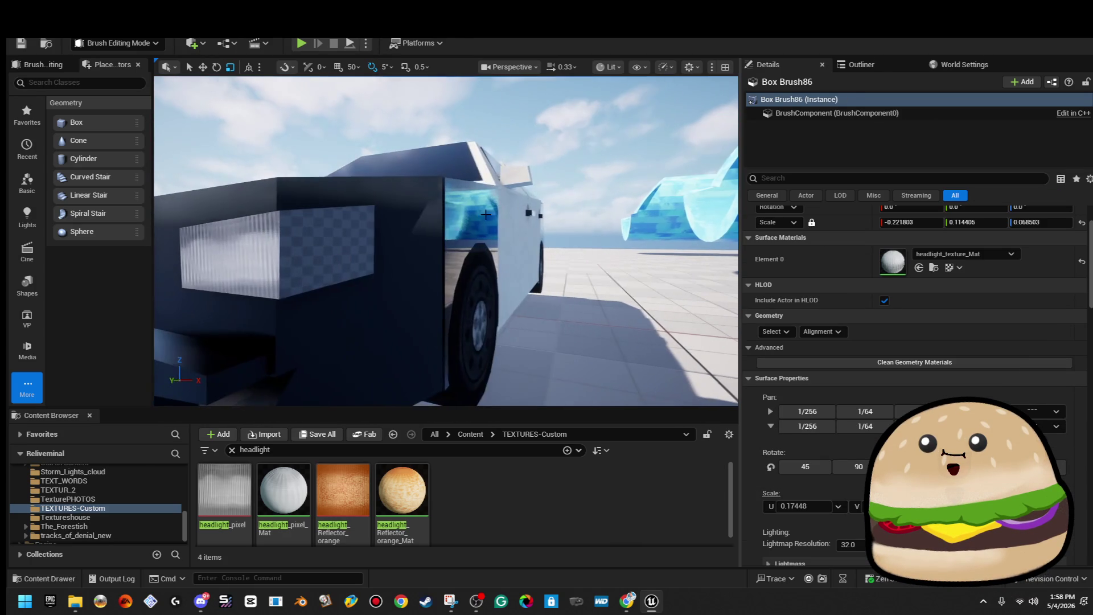
mouse_move(403, 490)
mouse_down()
mouse_move(348, 237)
mouse_move(343, 335)
mouse_up()
drag(402, 492, 528, 232)
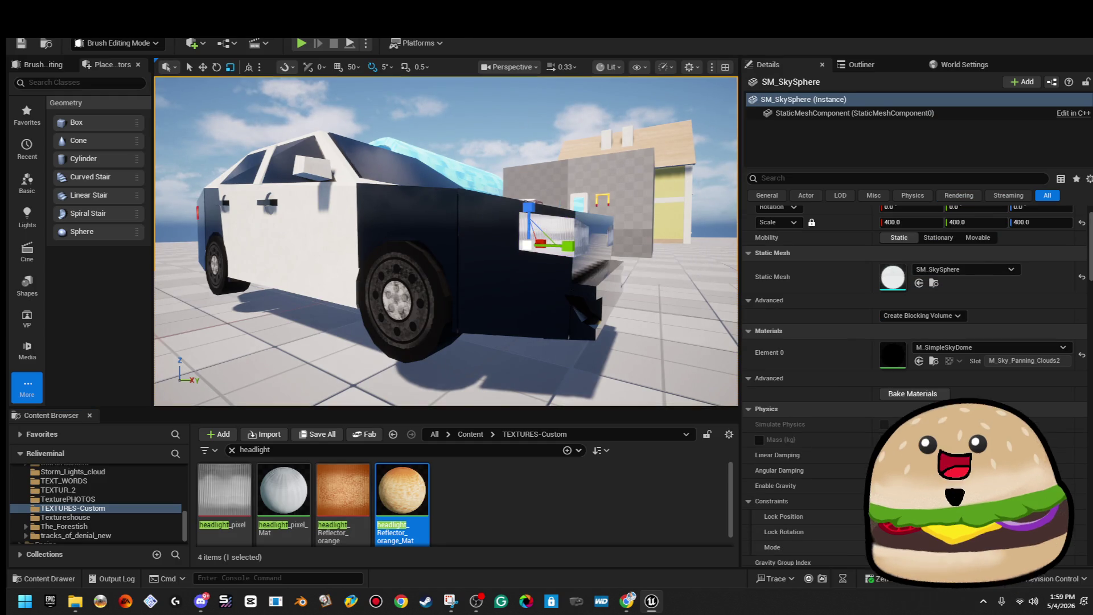
scroll(444, 239, up, 3)
drag(403, 490, 451, 289)
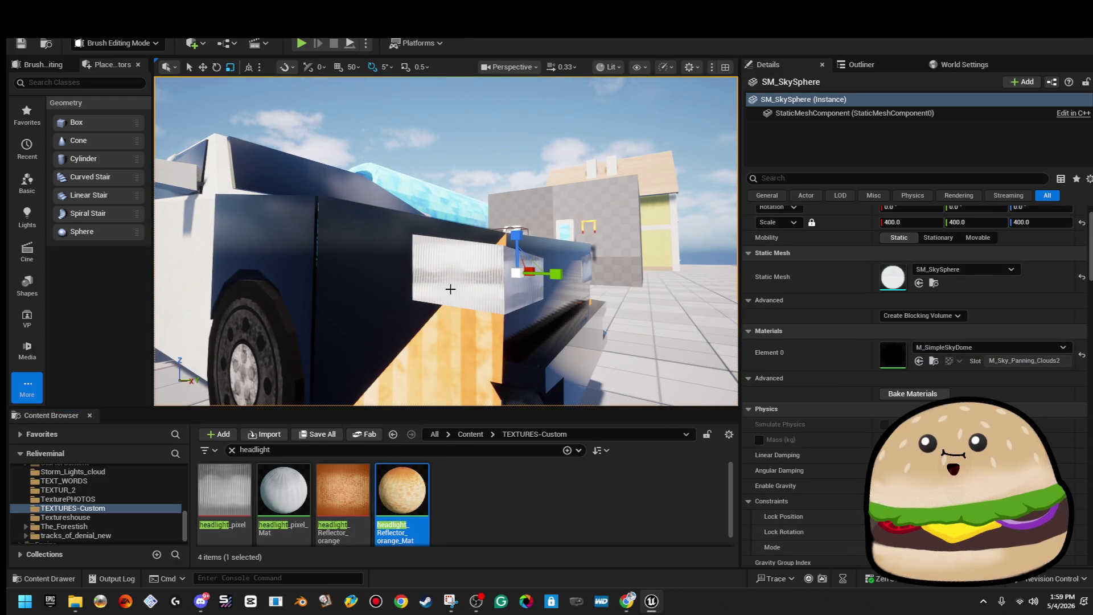
key(ctrl+z)
Step: Assign headlight_Reflector_orange_Mat to the headlight box's Element 0
click(450, 289)
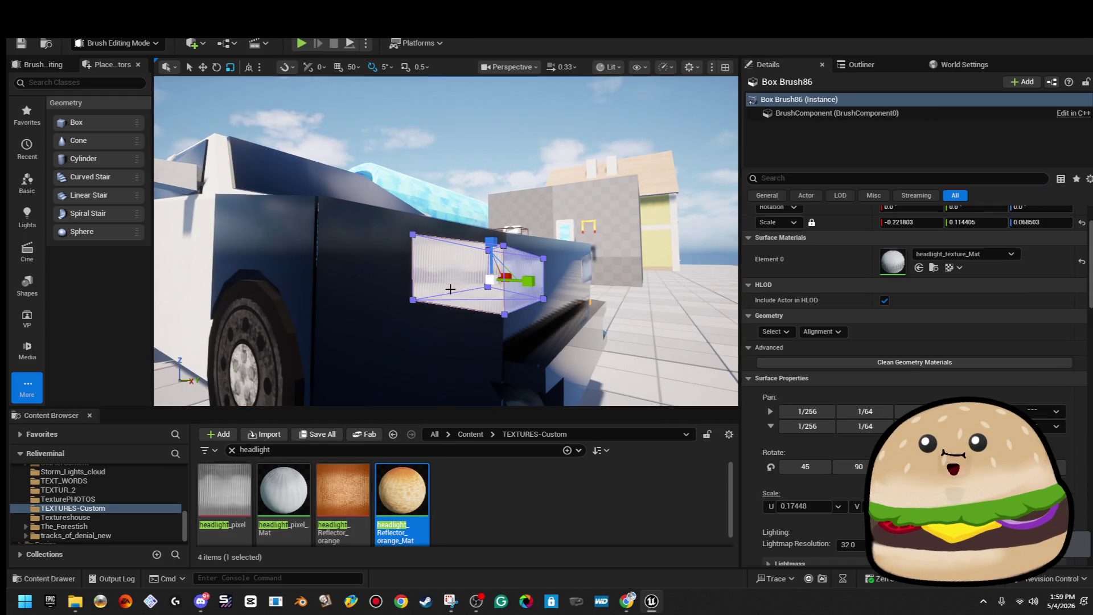
mouse_move(402, 490)
mouse_down()
mouse_move(513, 398)
mouse_move(911, 259)
mouse_move(893, 260)
mouse_up()
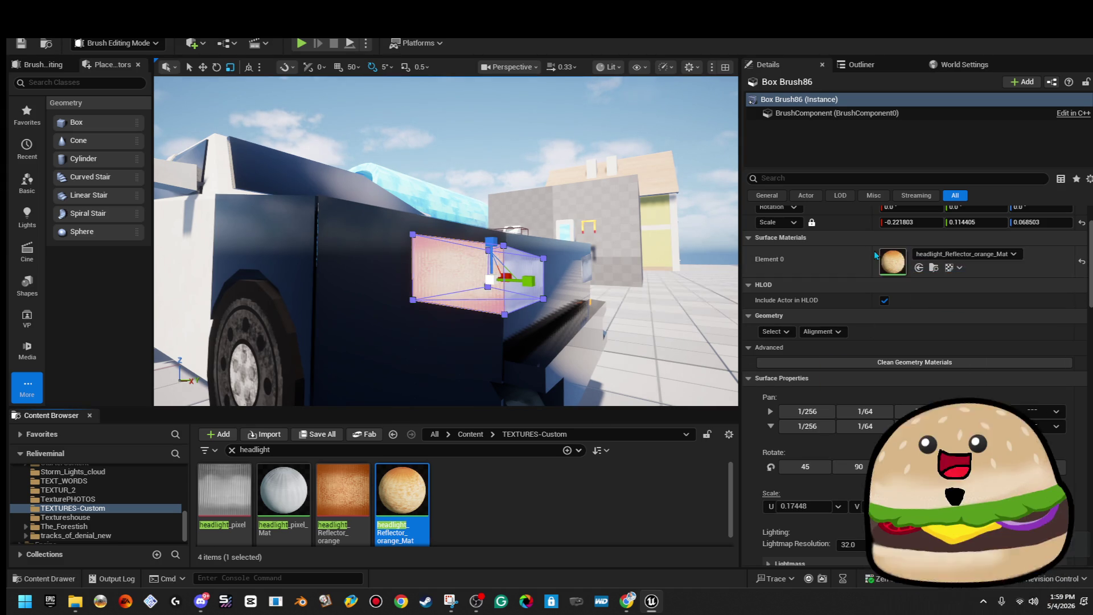
click(399, 143)
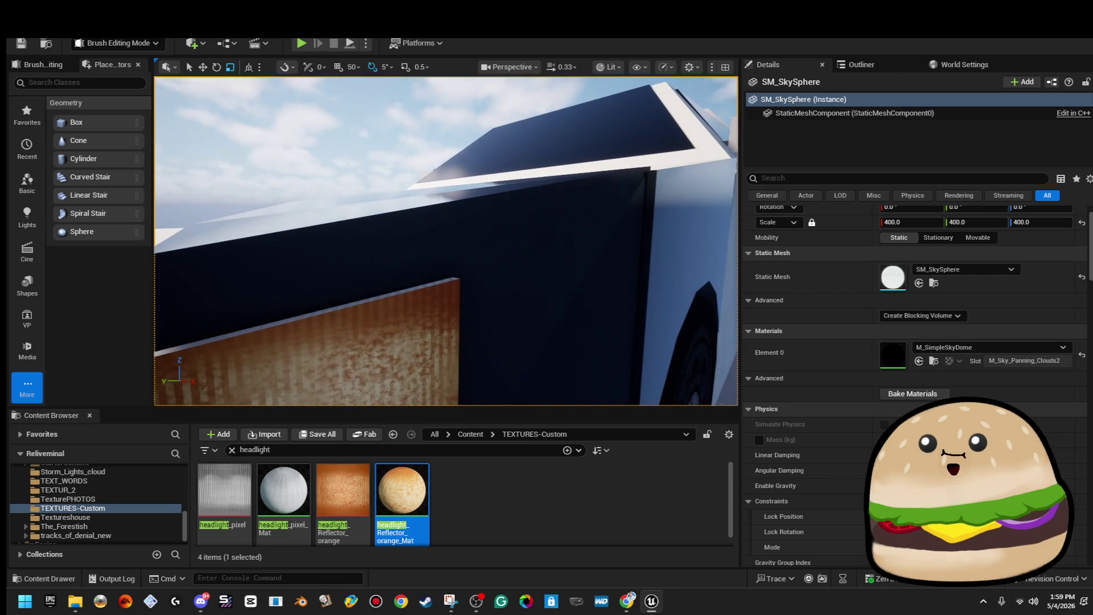
Step: Select brushes matching the orange box, display both materials, and frame the selection
click(422, 342)
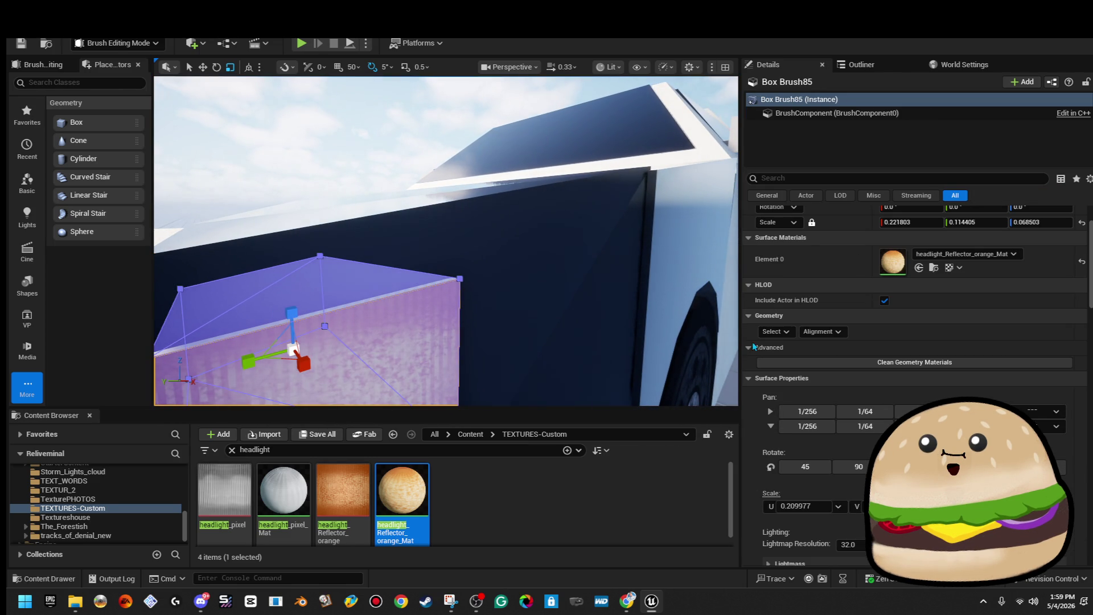
click(775, 331)
click(797, 364)
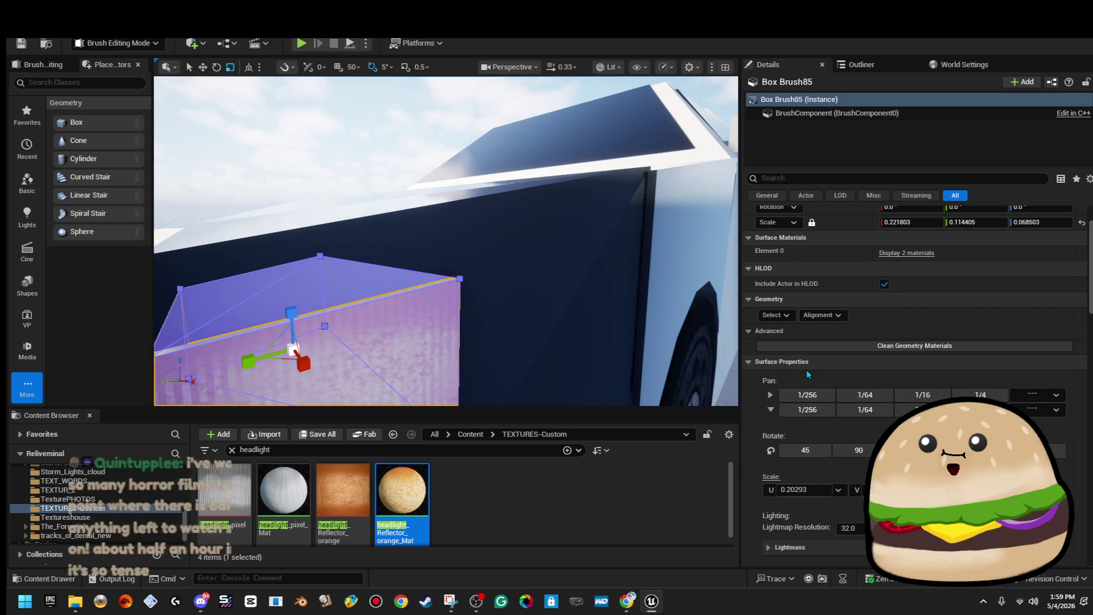
click(912, 253)
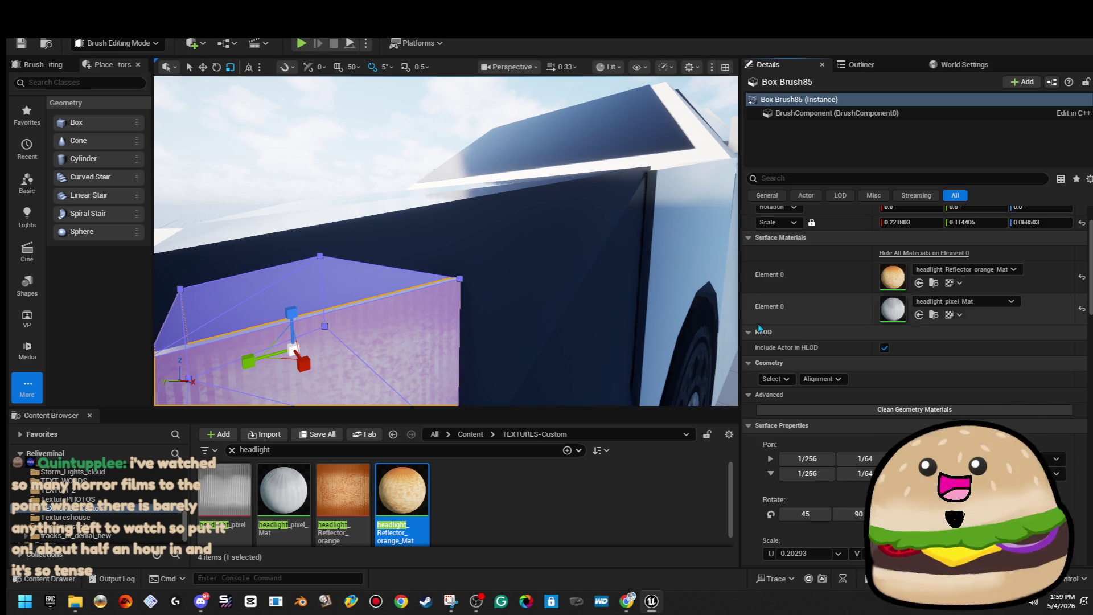
key(f)
click(630, 165)
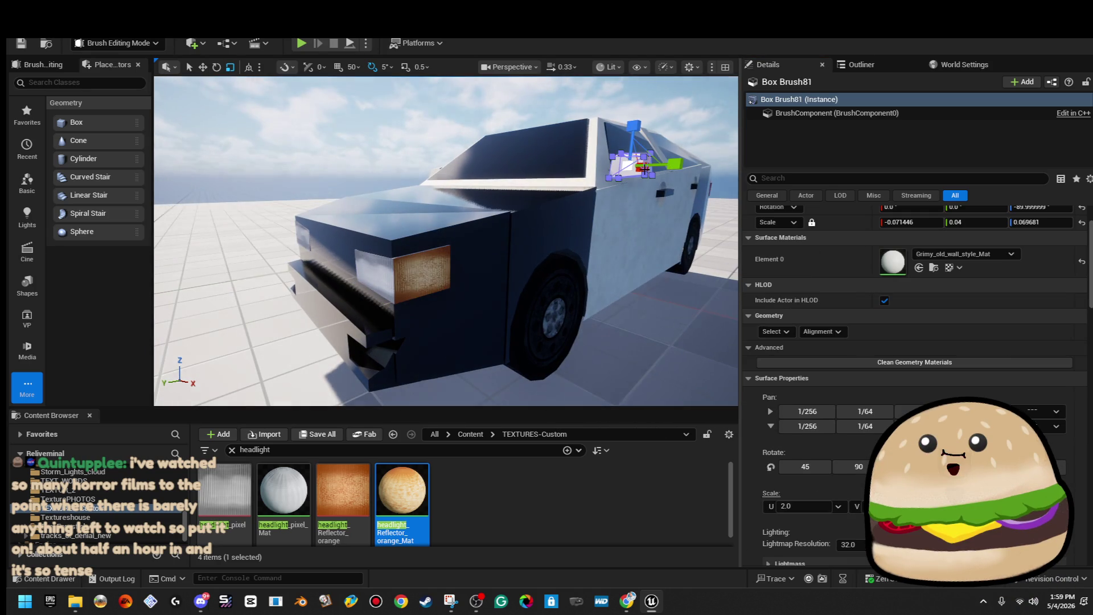
Step: Save the level and fly around the police car to view its front, side and rear plate
drag(454, 155, 454, 154)
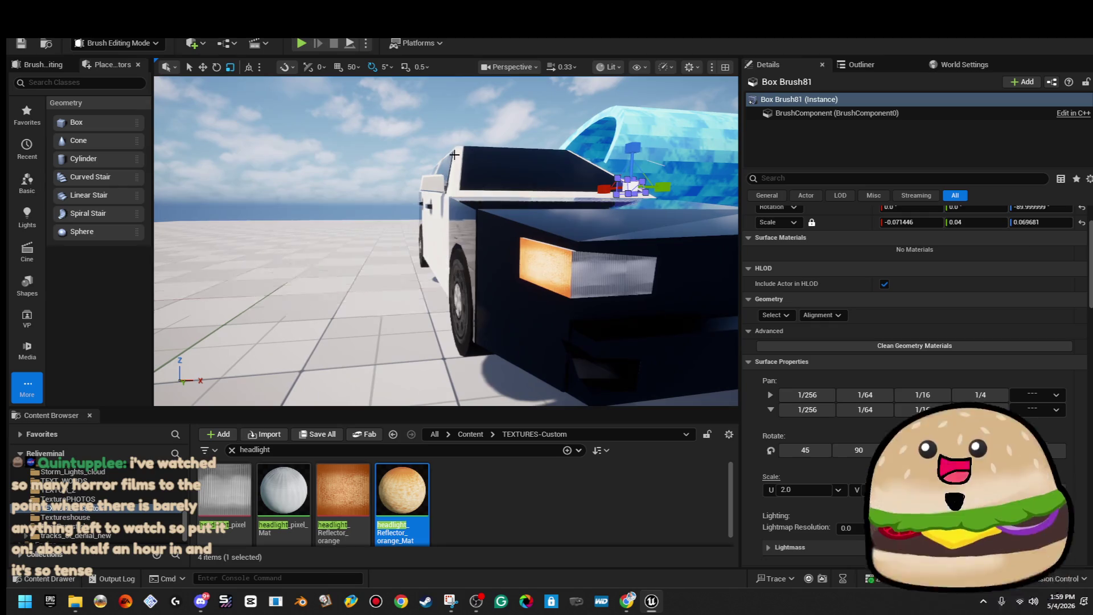
key(ctrl+s)
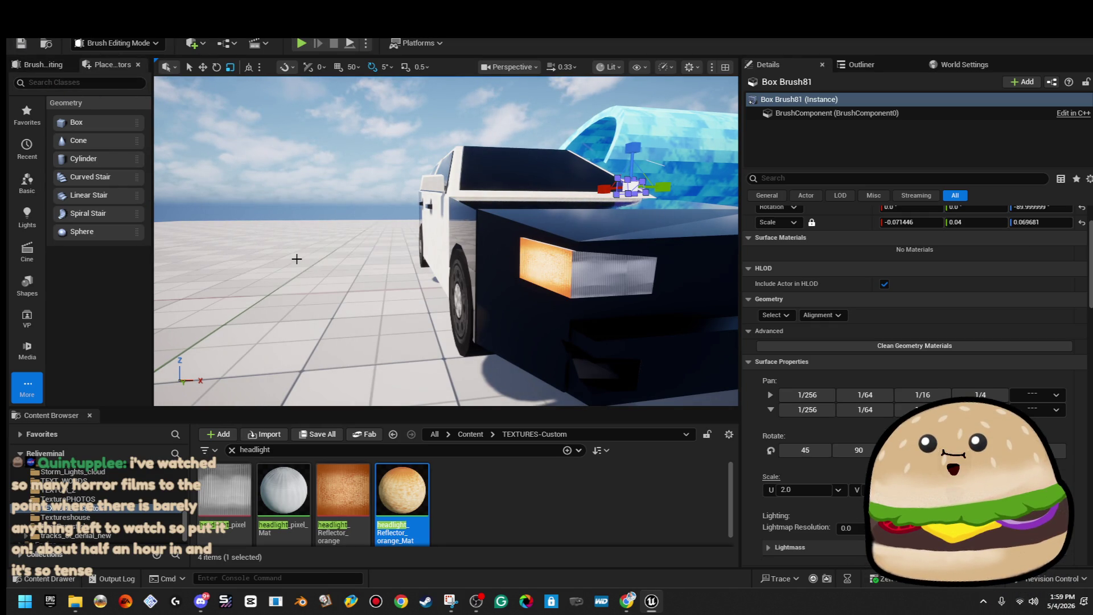
key(d)
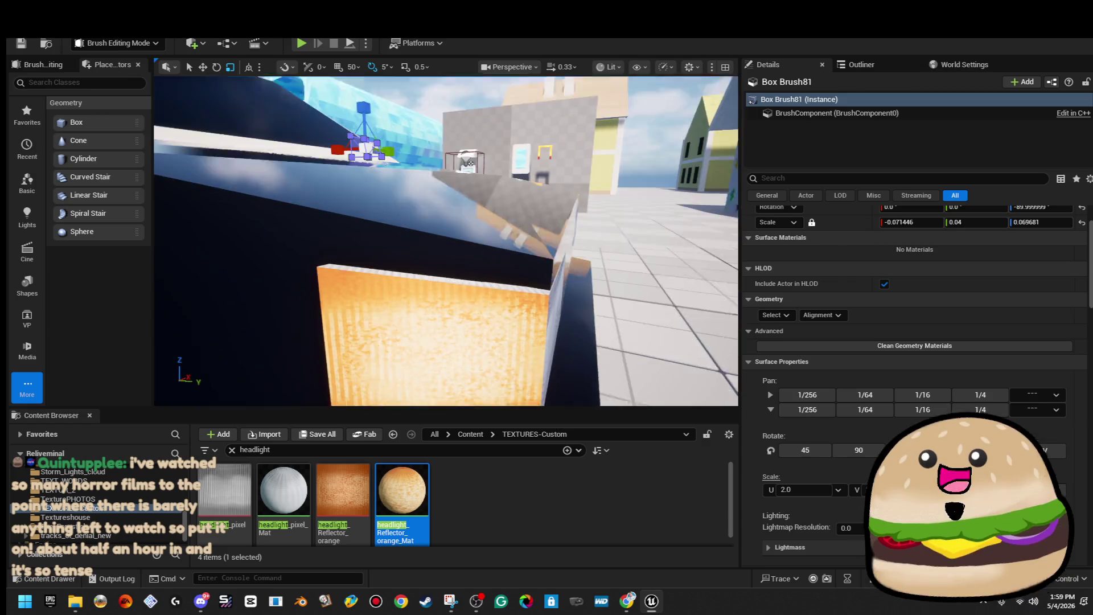
key(s)
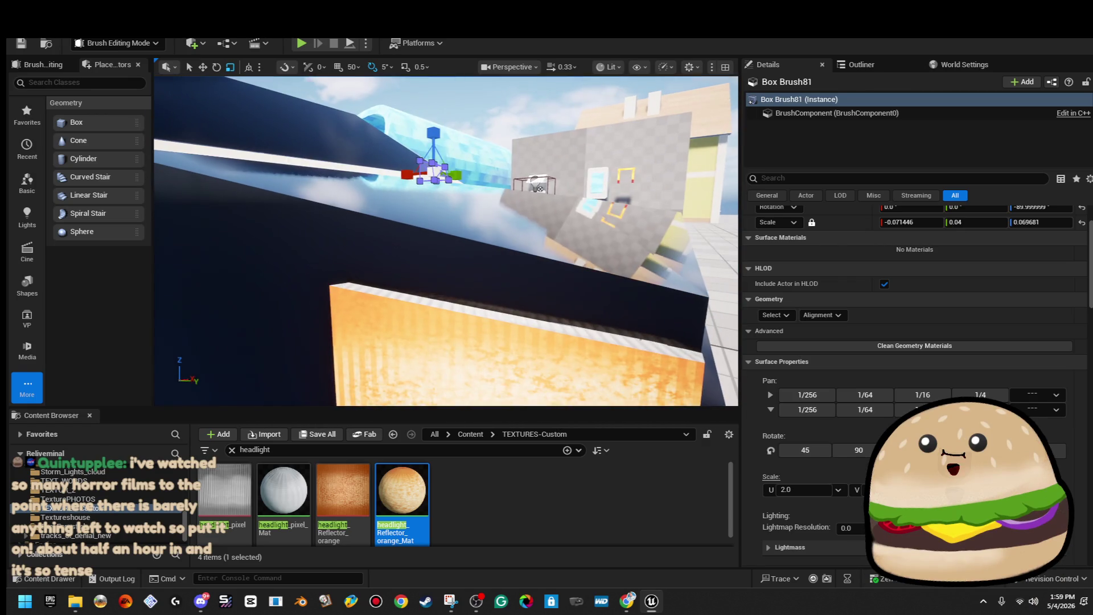
key(s)
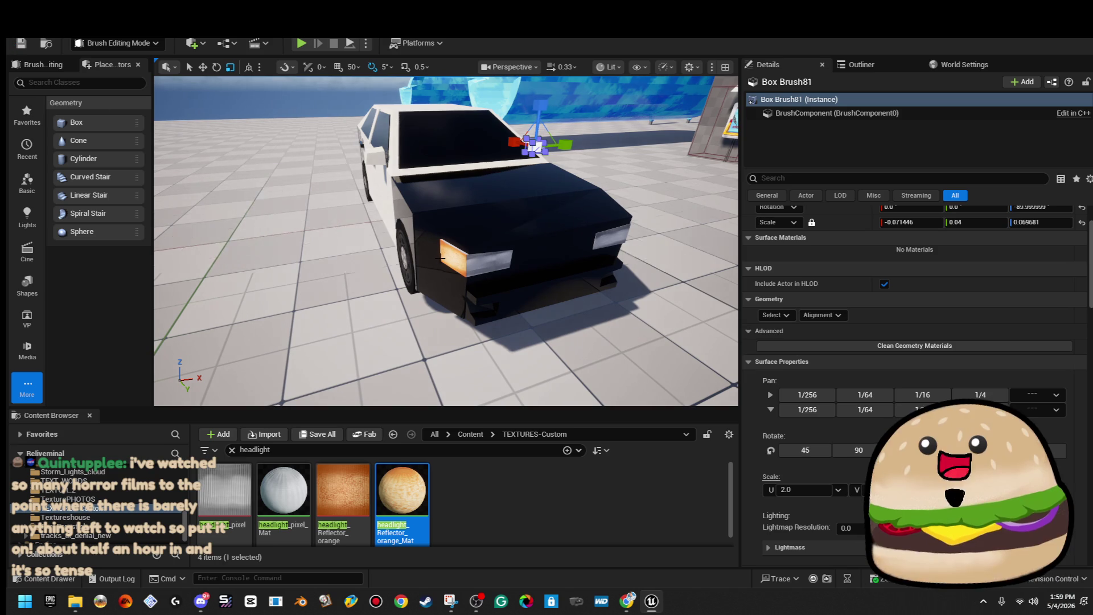
key(w)
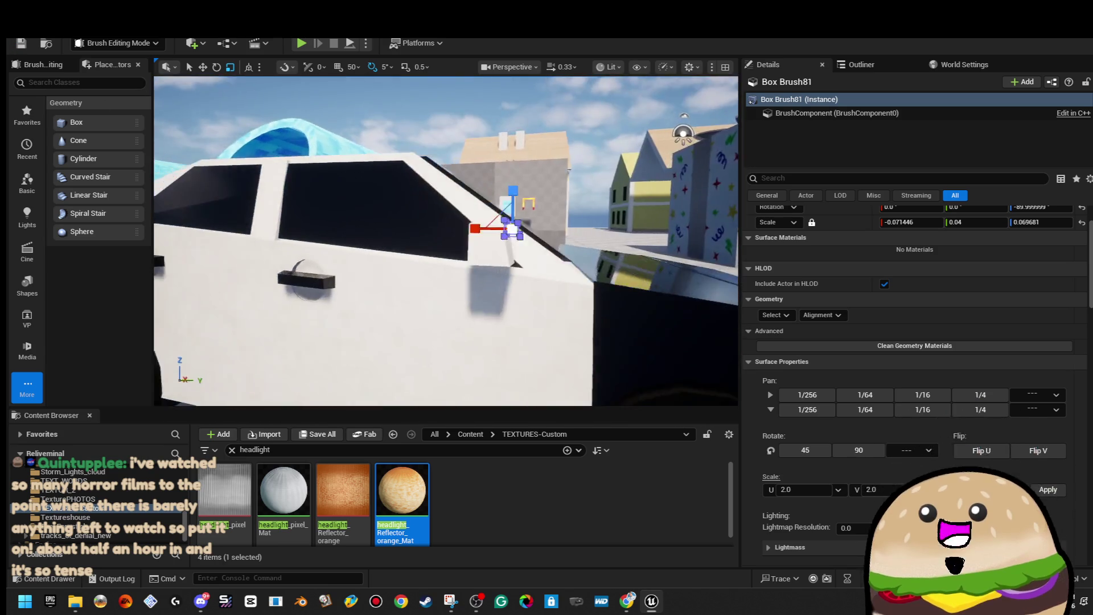
key(s)
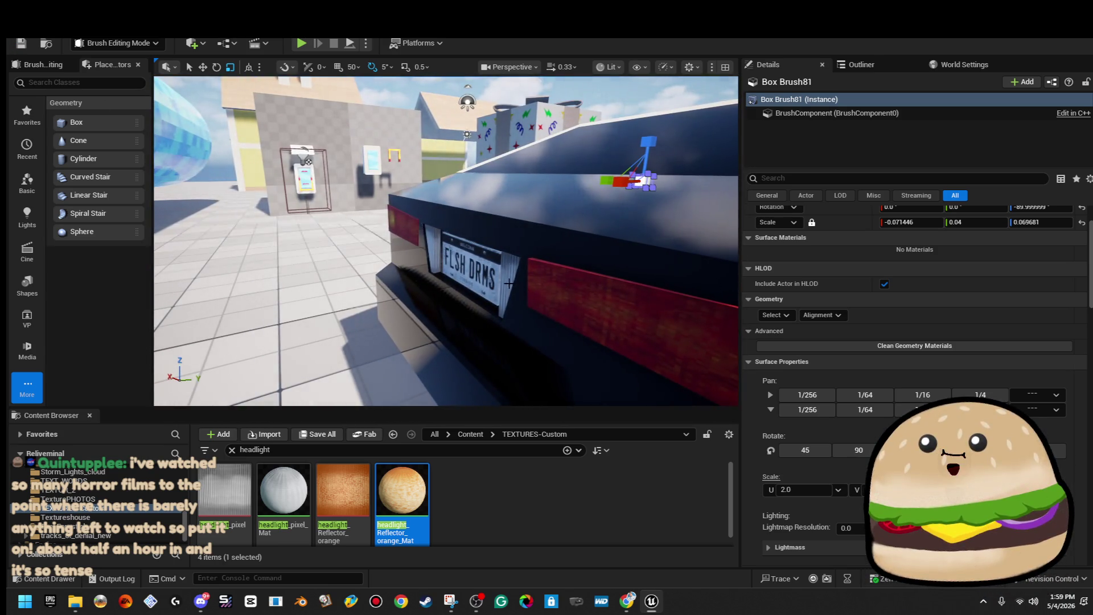
click(570, 273)
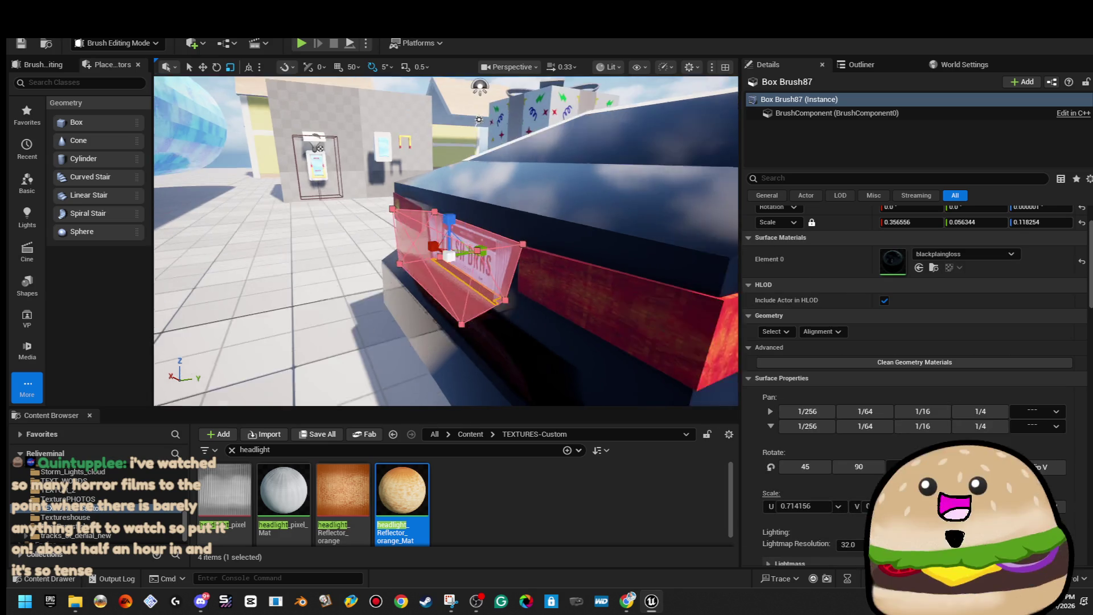
key(s)
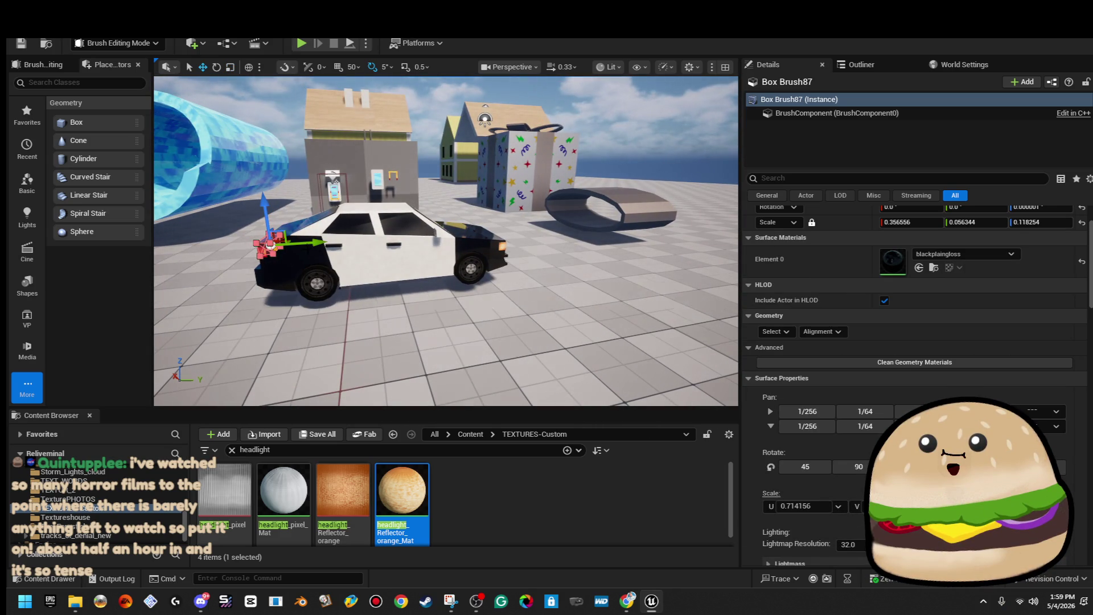
click(452, 250)
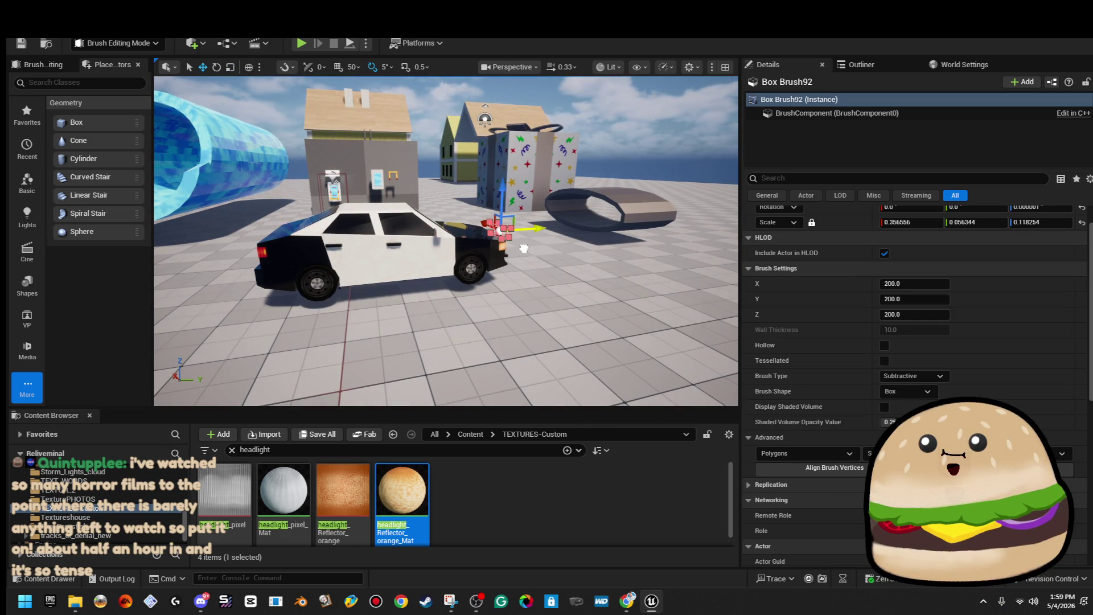
Step: Rotate the subtractive box brush 180 degrees around its vertical axis
key(w)
key(e)
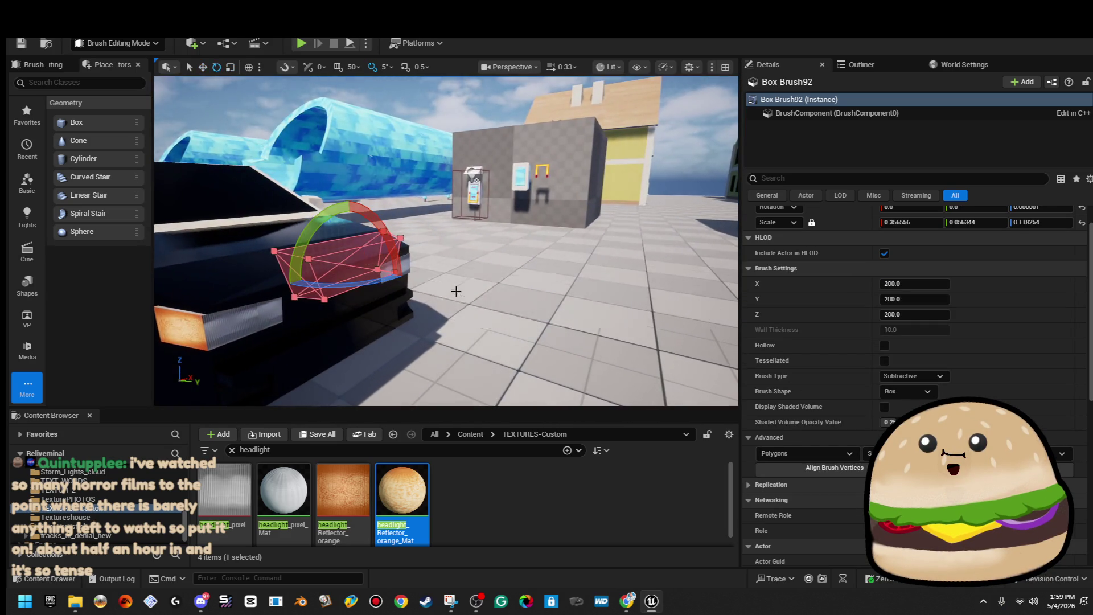
drag(374, 281, 299, 285)
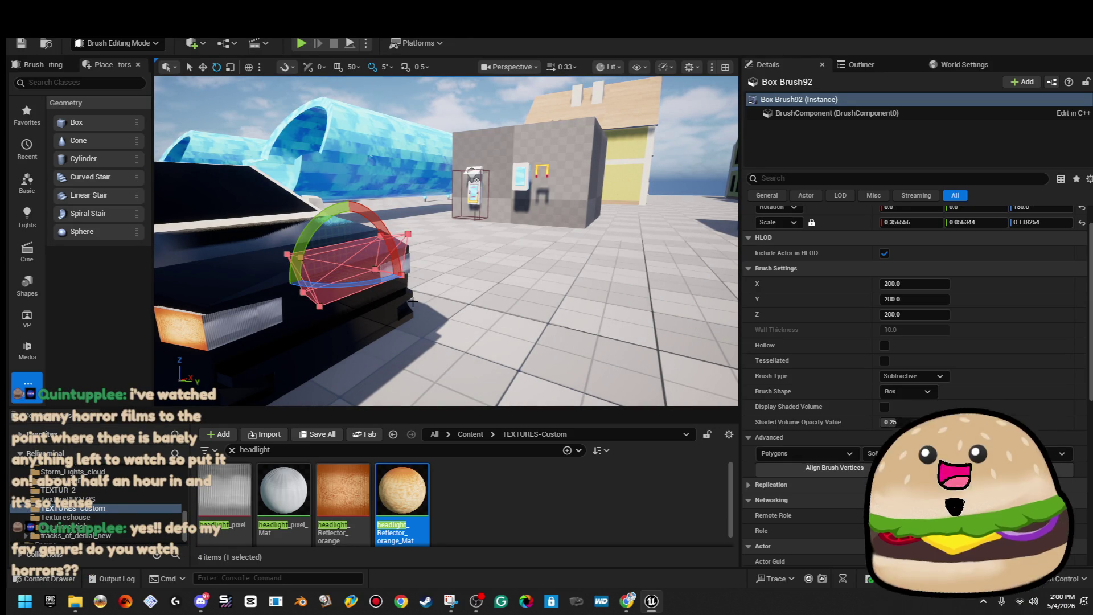
Step: Move the flattened subtractive box down and centre it across the car's front between the headlights
key(w)
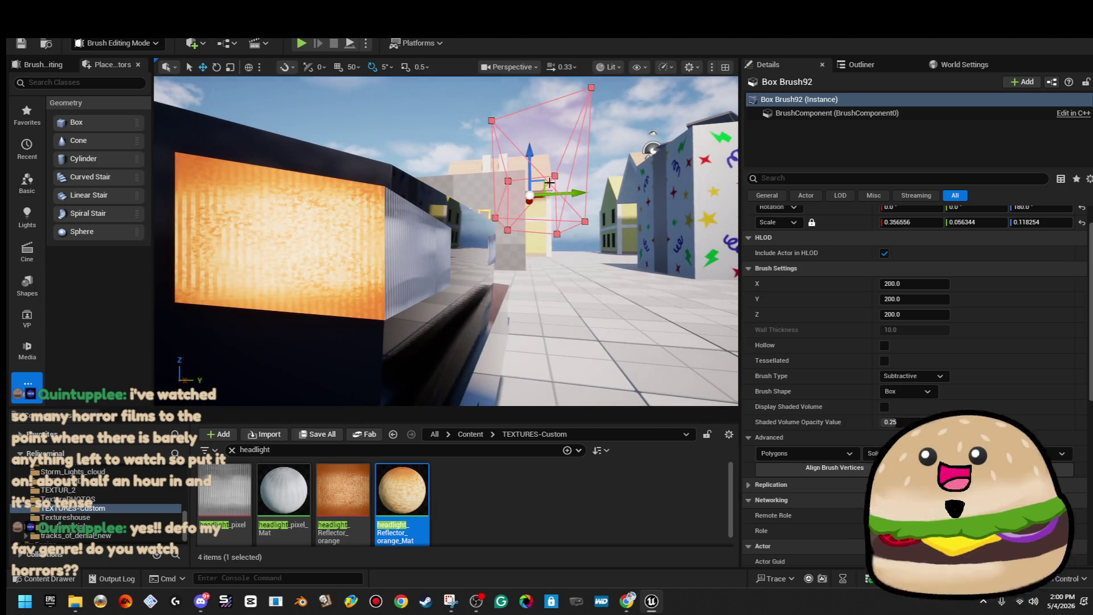
mouse_move(529, 195)
mouse_down()
mouse_move(504, 211)
mouse_move(503, 226)
mouse_move(483, 224)
mouse_up()
key(f)
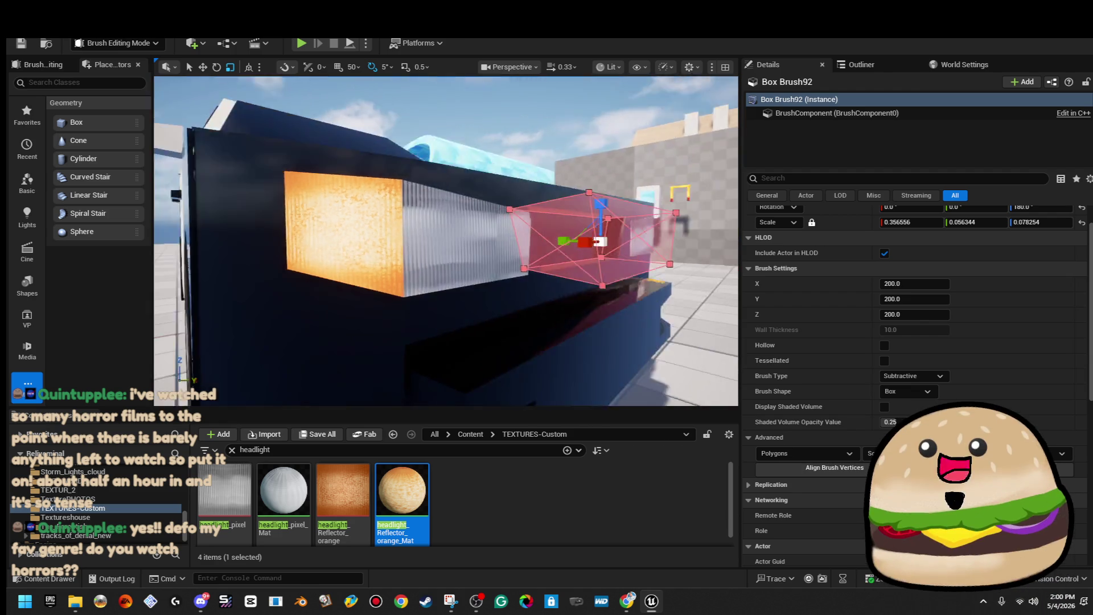
key(w)
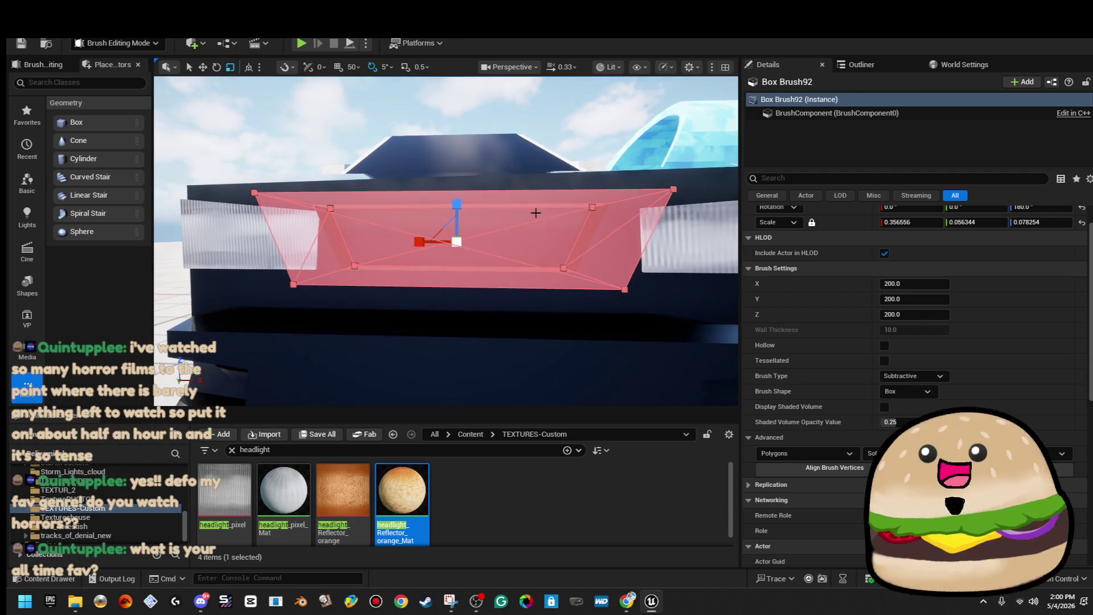
drag(469, 228, 598, 242)
scroll(456, 264, up, 5)
drag(452, 254, 450, 255)
Step: Deselect the brush and view the slot cut into the car's front
click(544, 168)
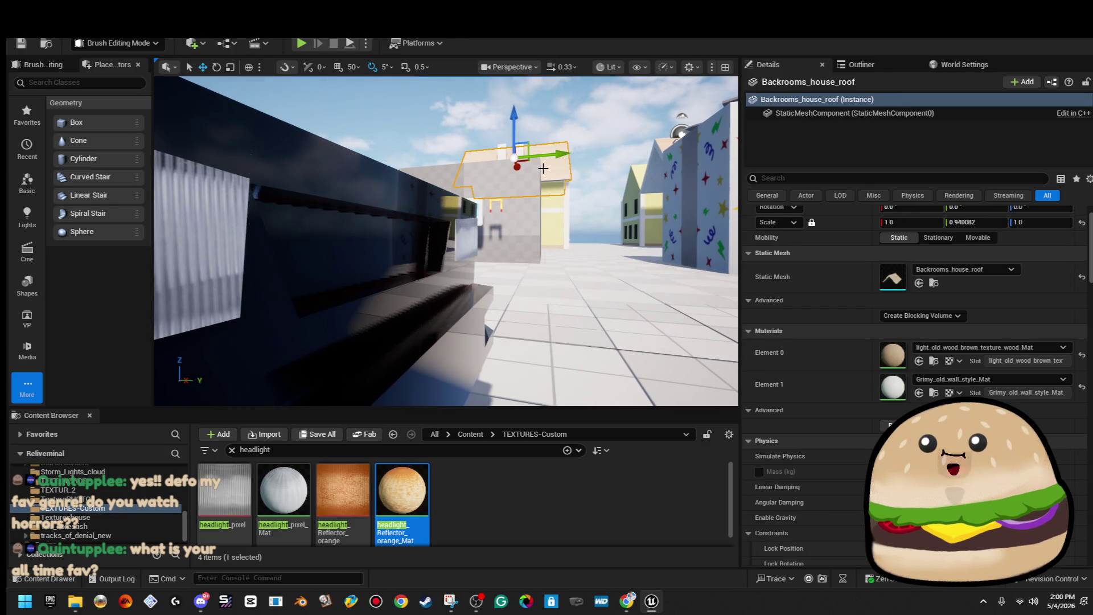
drag(543, 169, 543, 168)
click(491, 271)
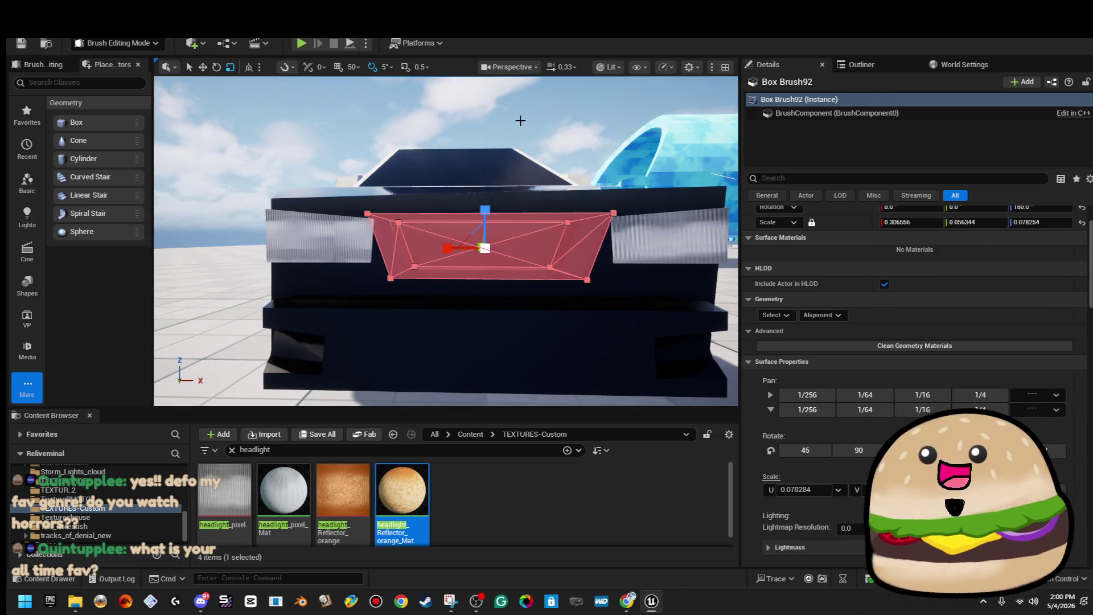
click(521, 117)
drag(523, 117, 523, 117)
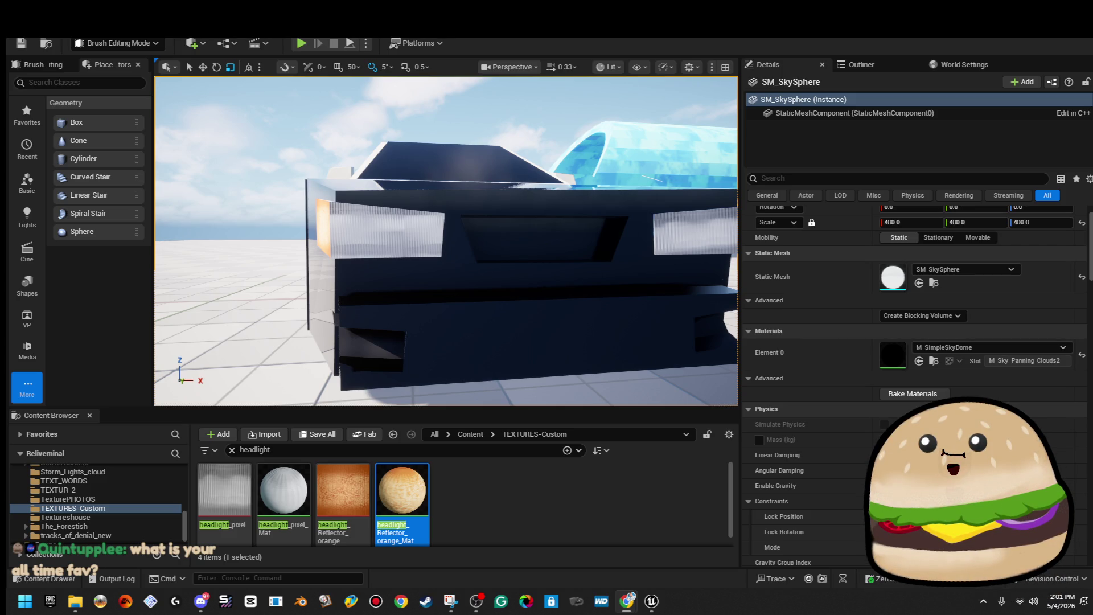
key(alt+Tab)
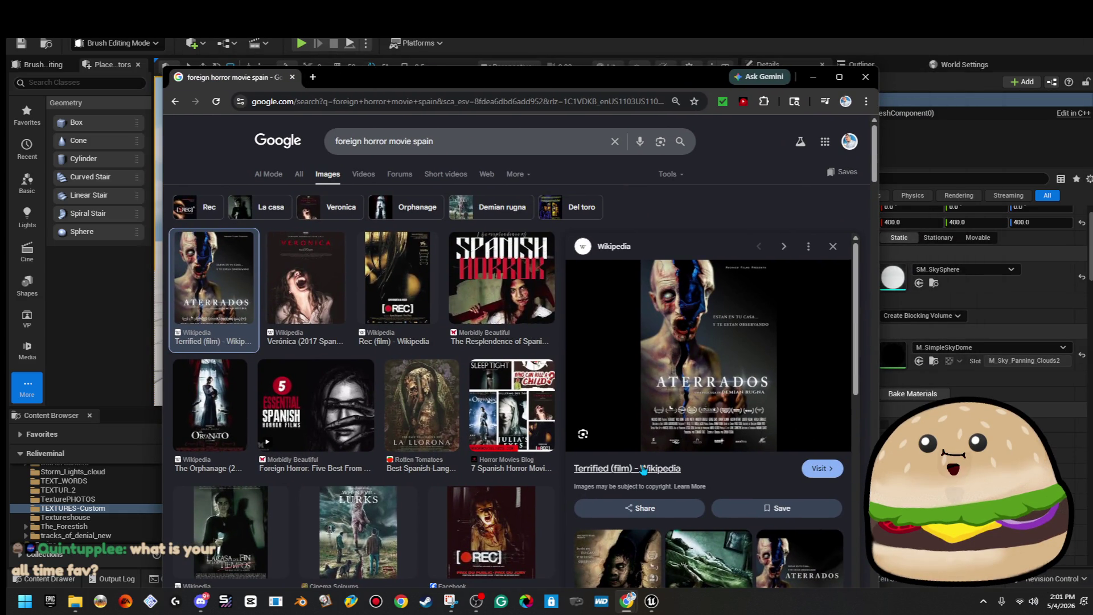
Step: Open the Terrified (film) Wikipedia article and copy its title
click(642, 469)
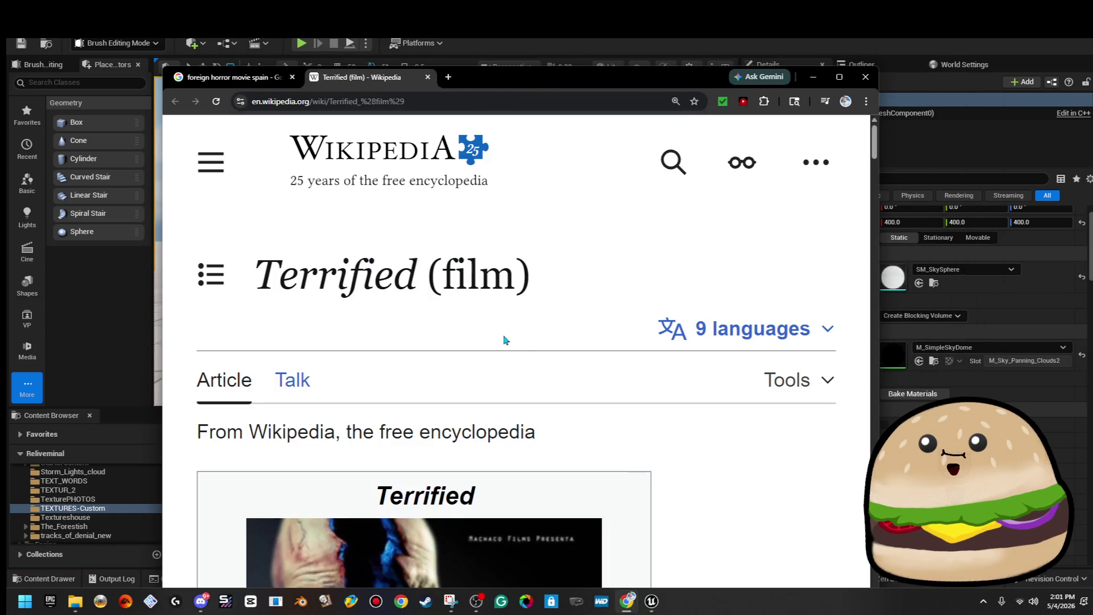
scroll(504, 340, down, 6)
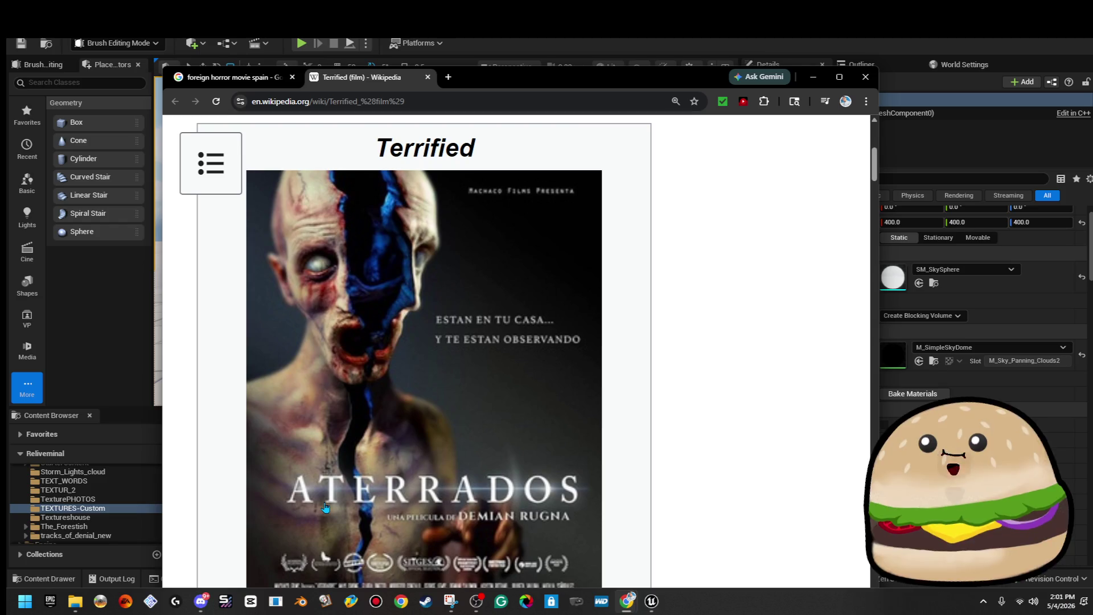
scroll(563, 507, up, 5)
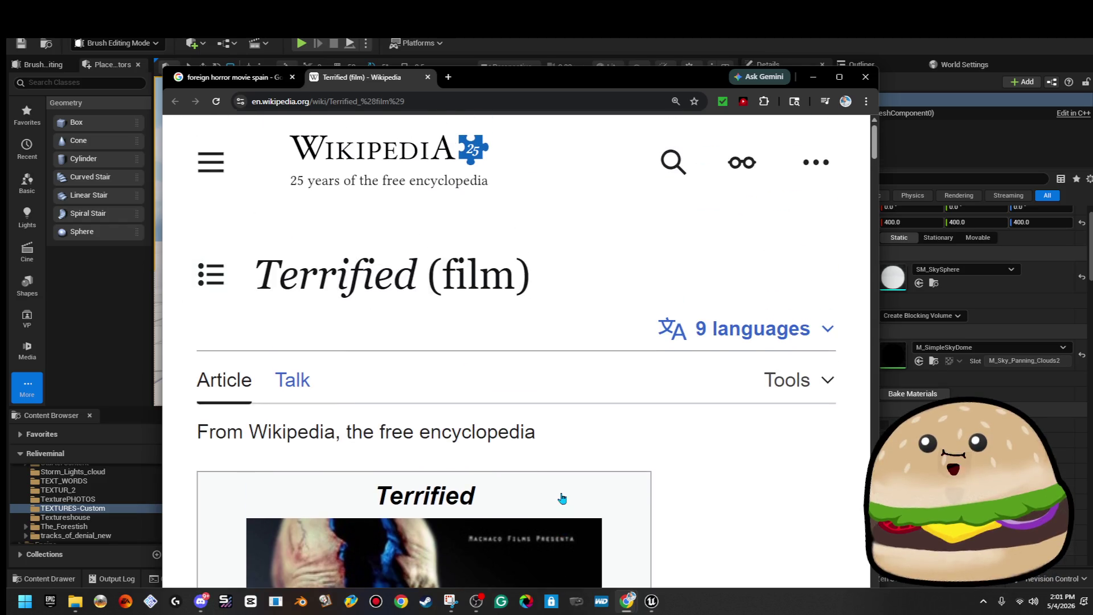
triple_click(296, 263)
right_click(323, 277)
click(348, 289)
Step: Copy the Terrified heading from the article's poster box
scroll(397, 296, down, 3)
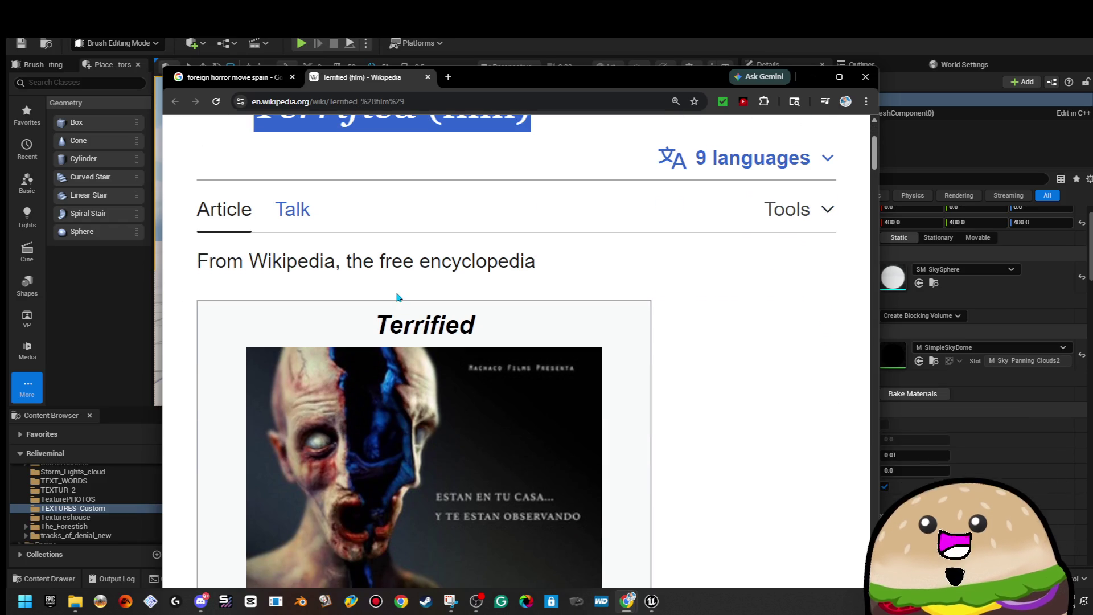
click(886, 280)
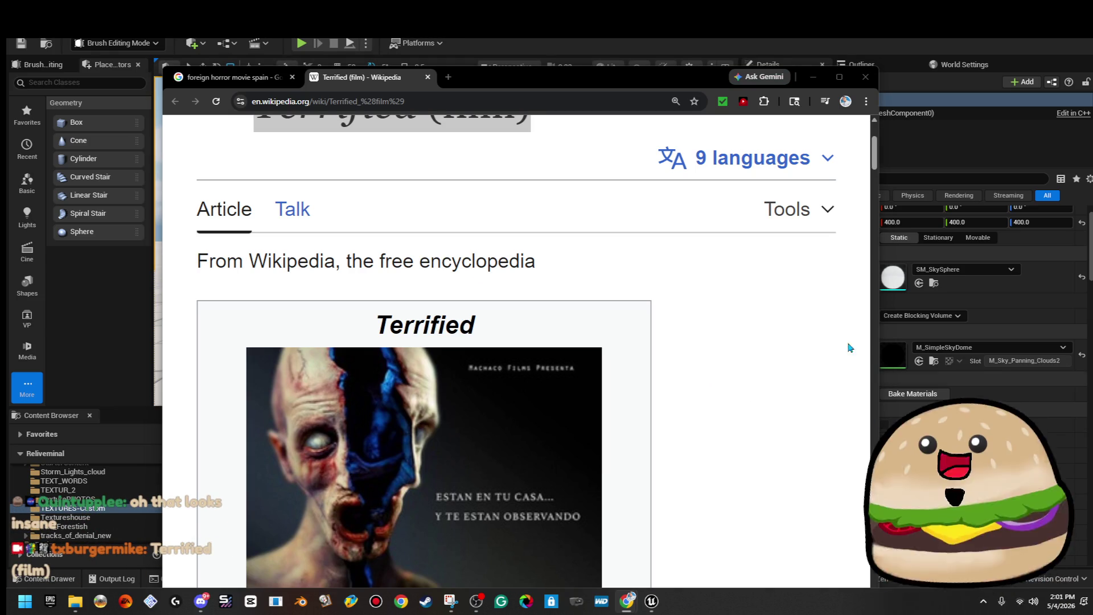
scroll(408, 215, down, 3)
double_click(415, 149)
right_click(415, 149)
click(432, 161)
Step: Load youtube.com in the same tab
key(alt+Tab)
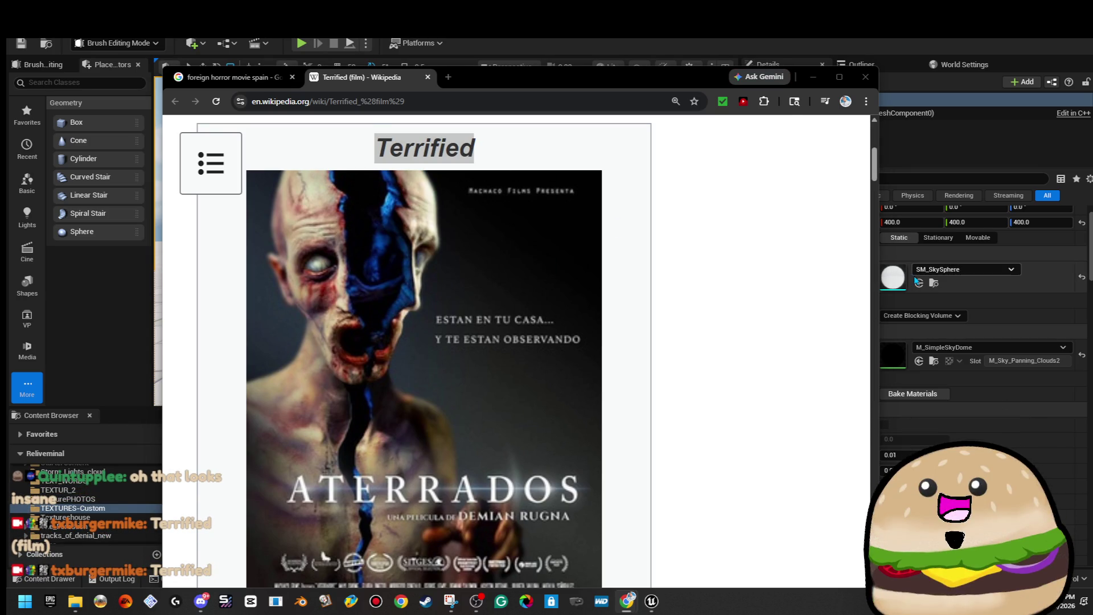
click(415, 117)
click(419, 108)
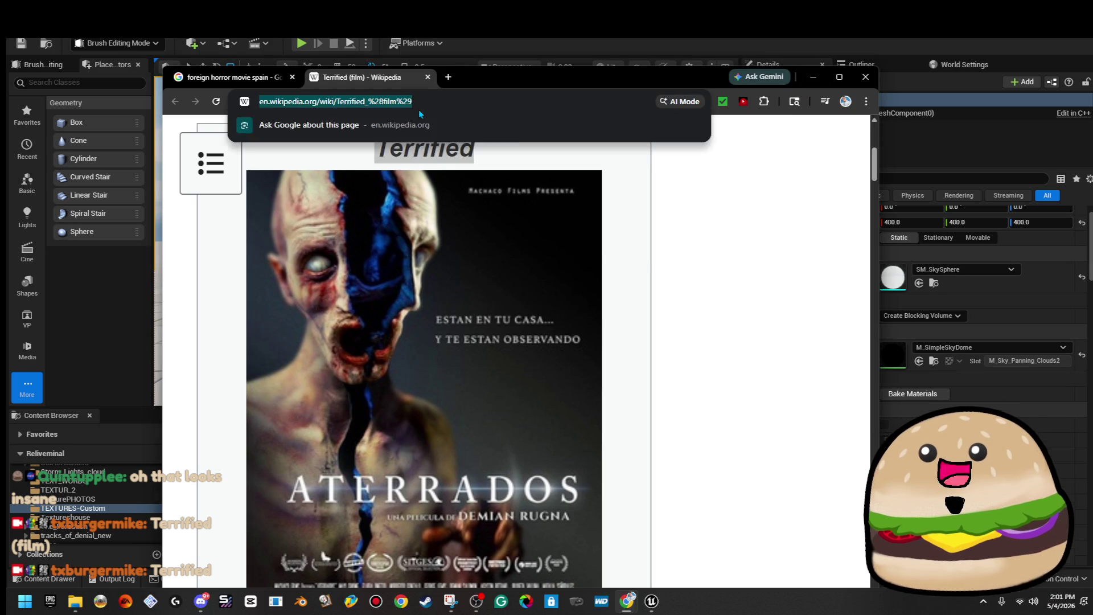
text(youtube.com)
key(Return)
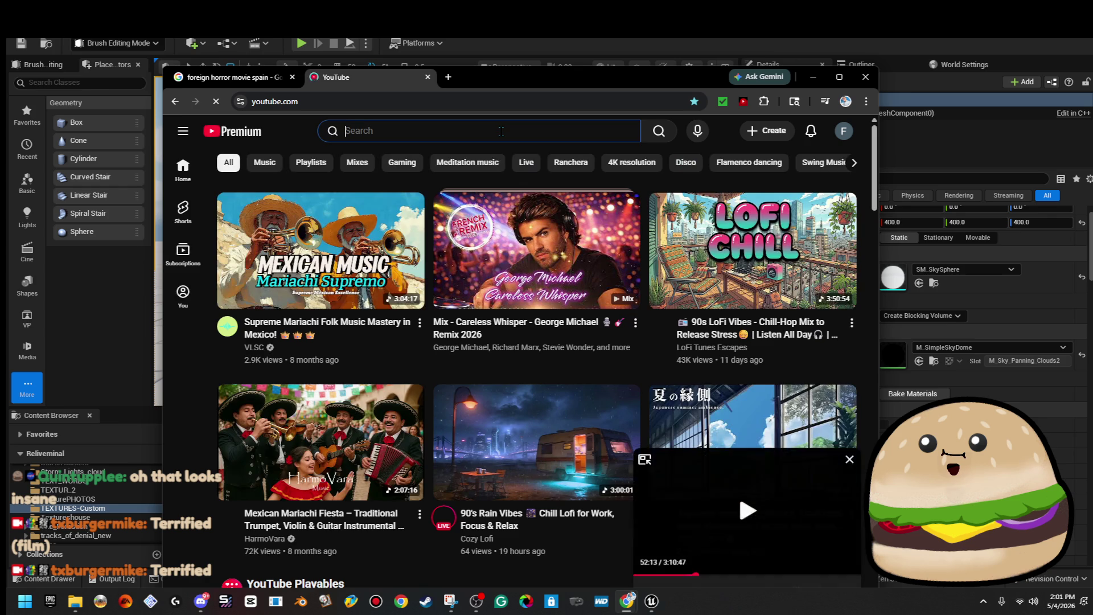
Step: Search YouTube for 'Terrified movie' and open the full Terrified (2017) film
click(501, 131)
text(Terrified)
key(Return)
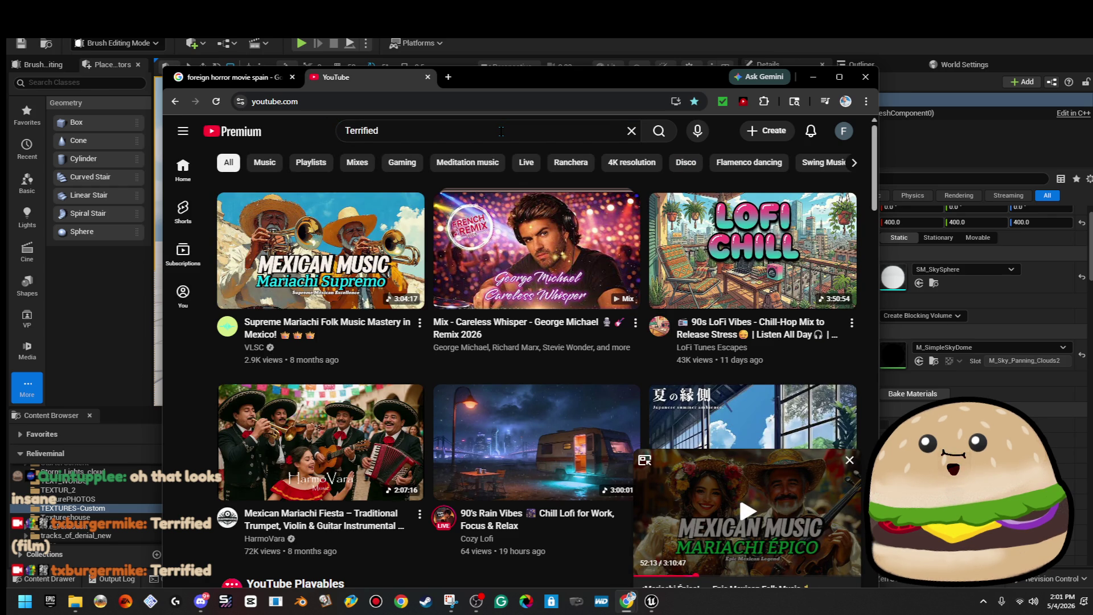
click(501, 131)
text(movie)
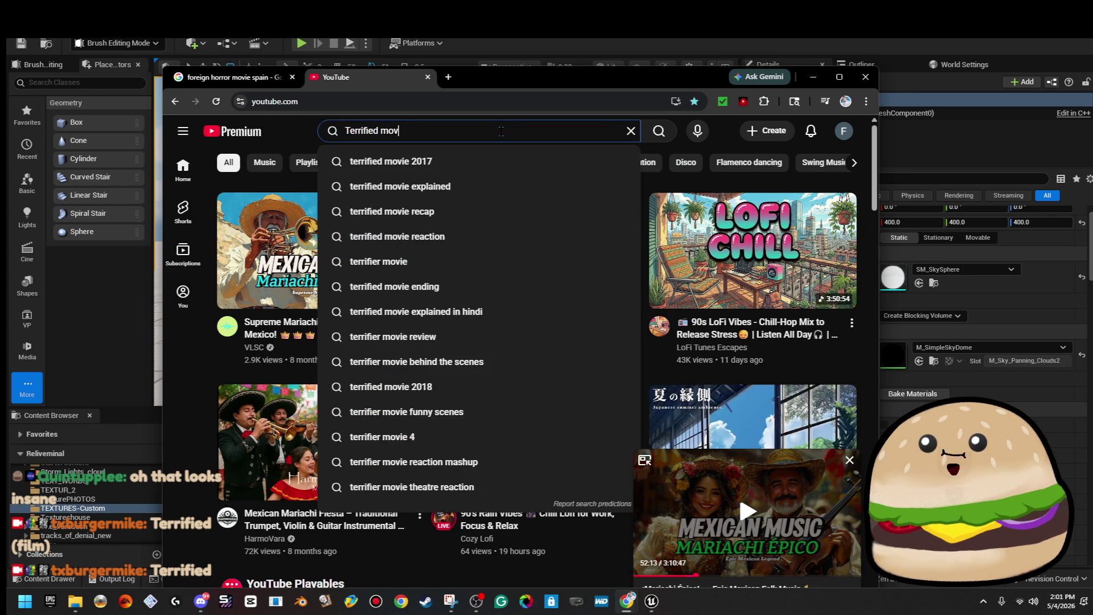
key(Return)
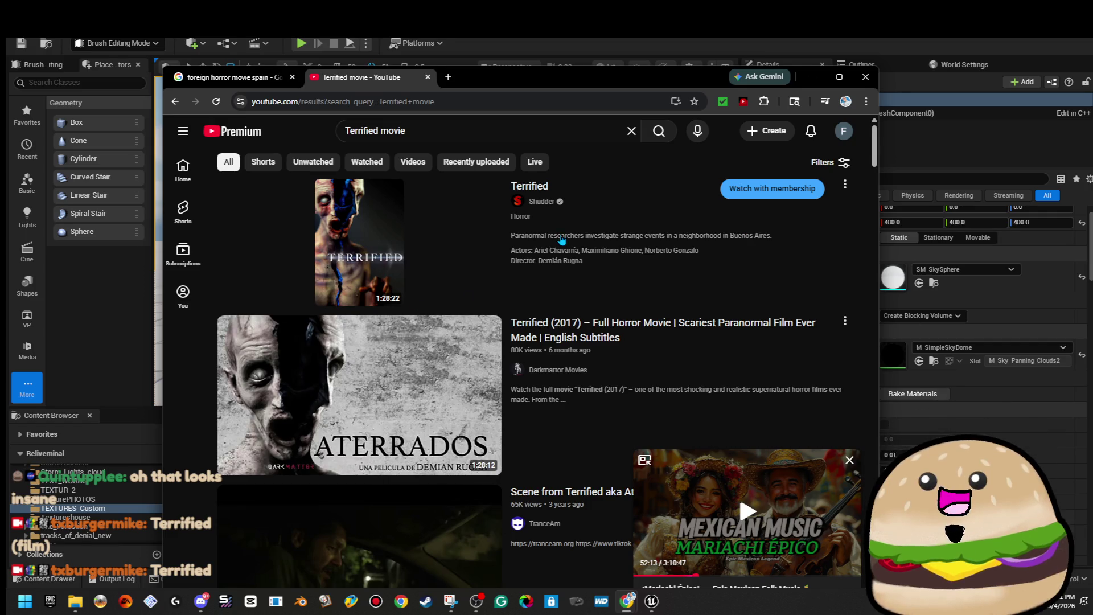
scroll(683, 268, down, 2)
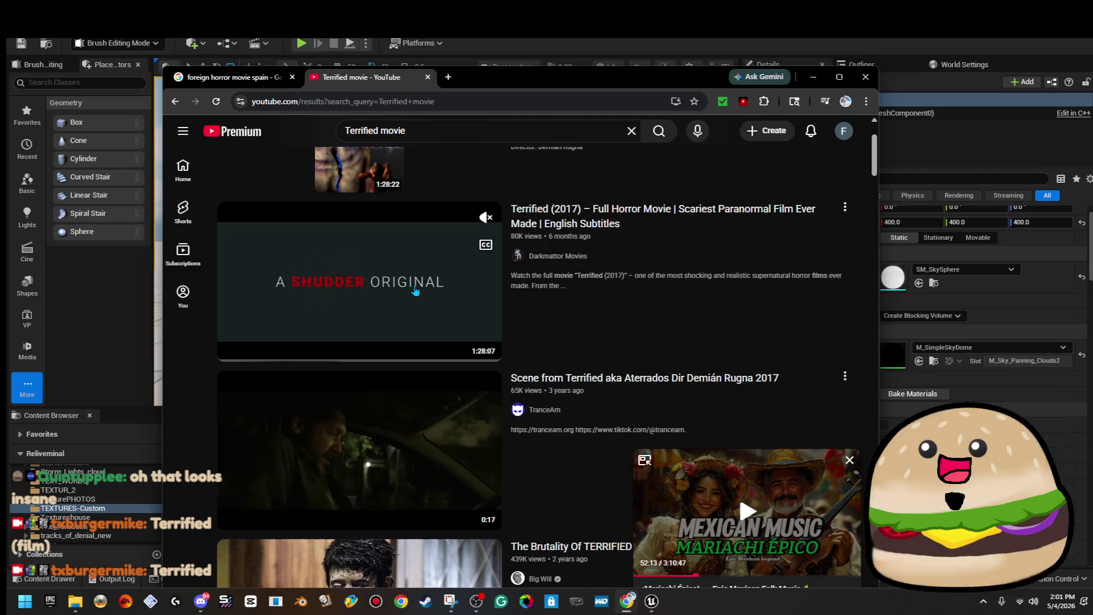
click(416, 291)
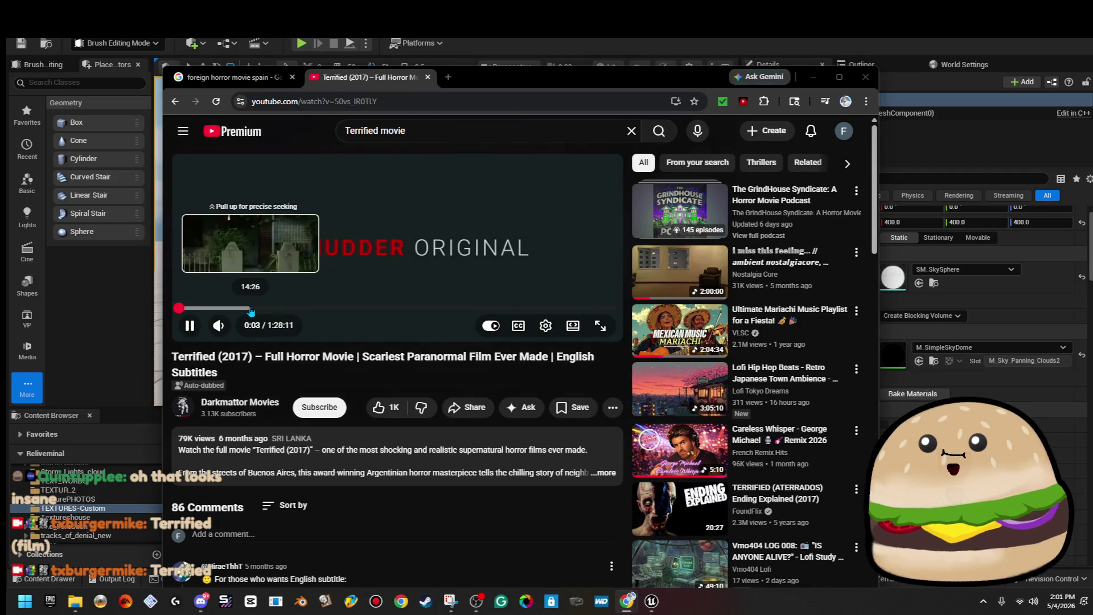
Step: Scrub through the film, pause it, and copy the video's web address
click(250, 308)
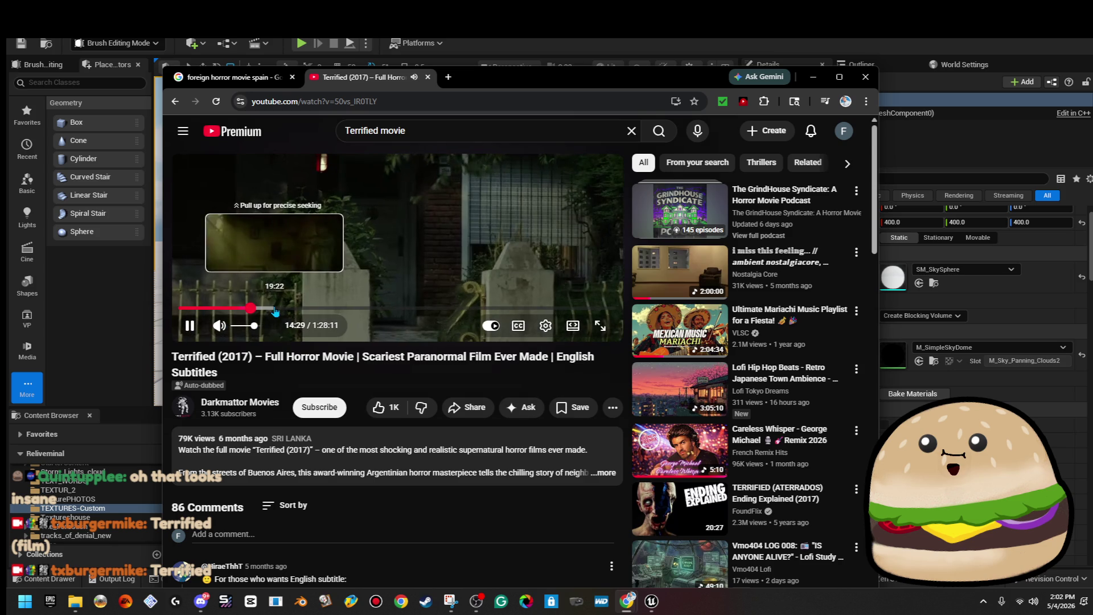
click(276, 308)
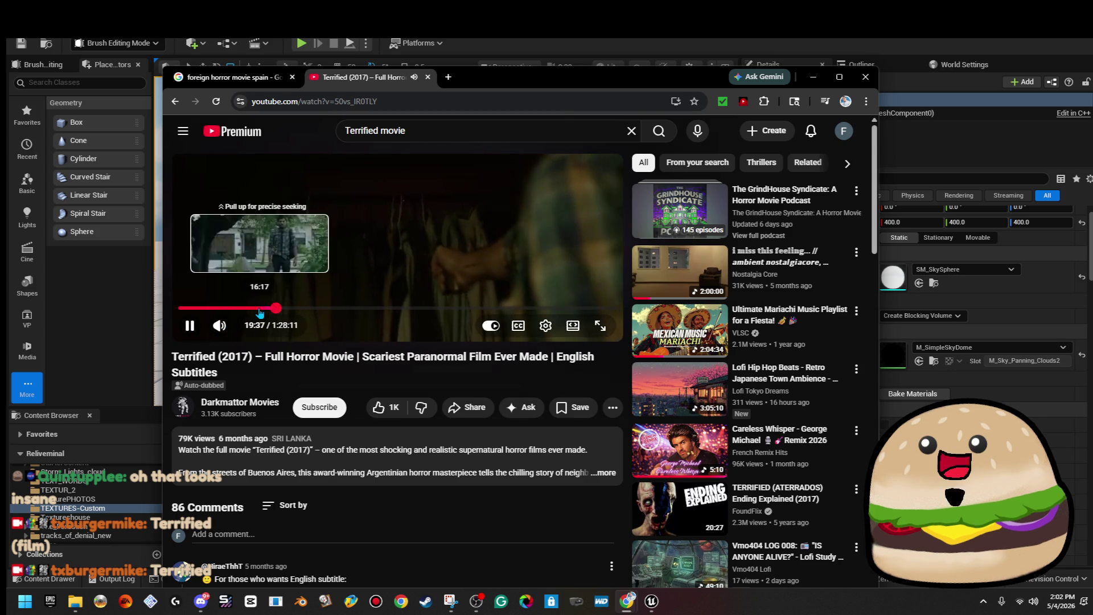
click(259, 308)
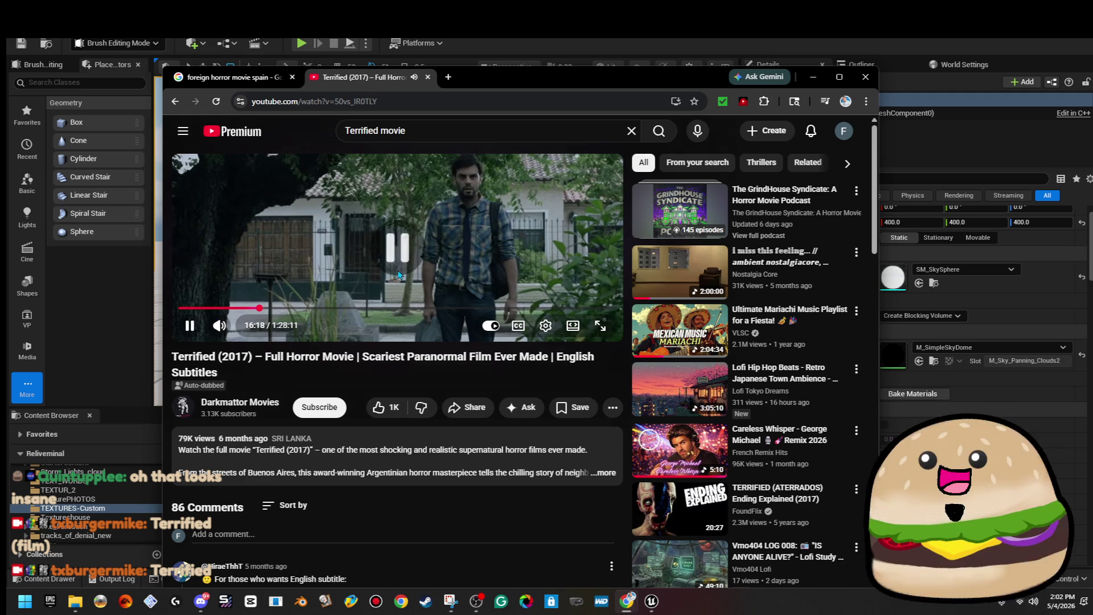
click(370, 267)
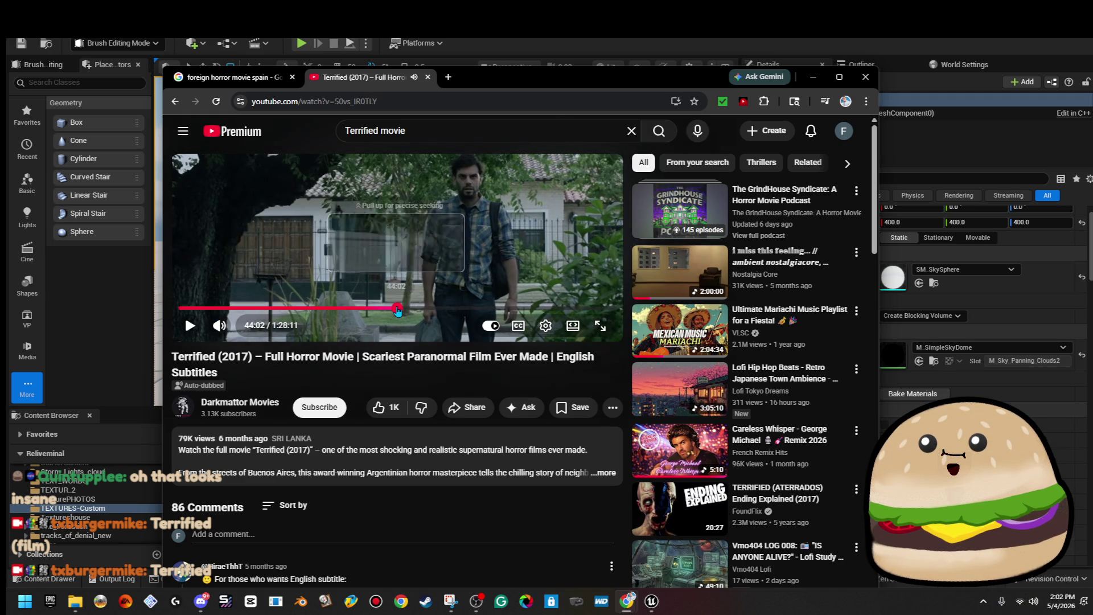
click(397, 308)
click(395, 102)
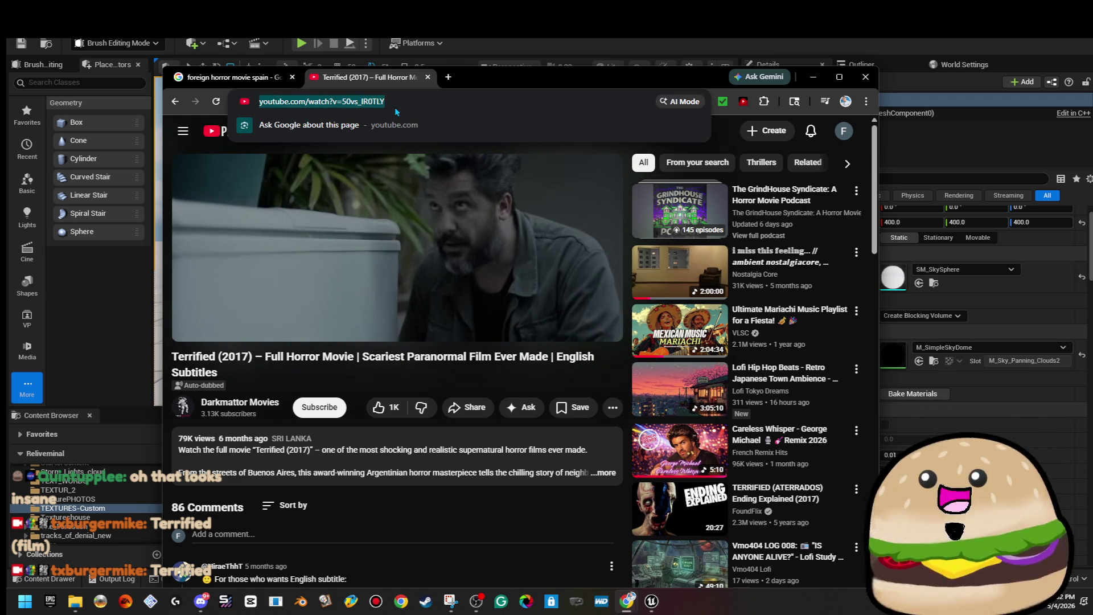
right_click(400, 101)
click(460, 189)
key(alt+Tab)
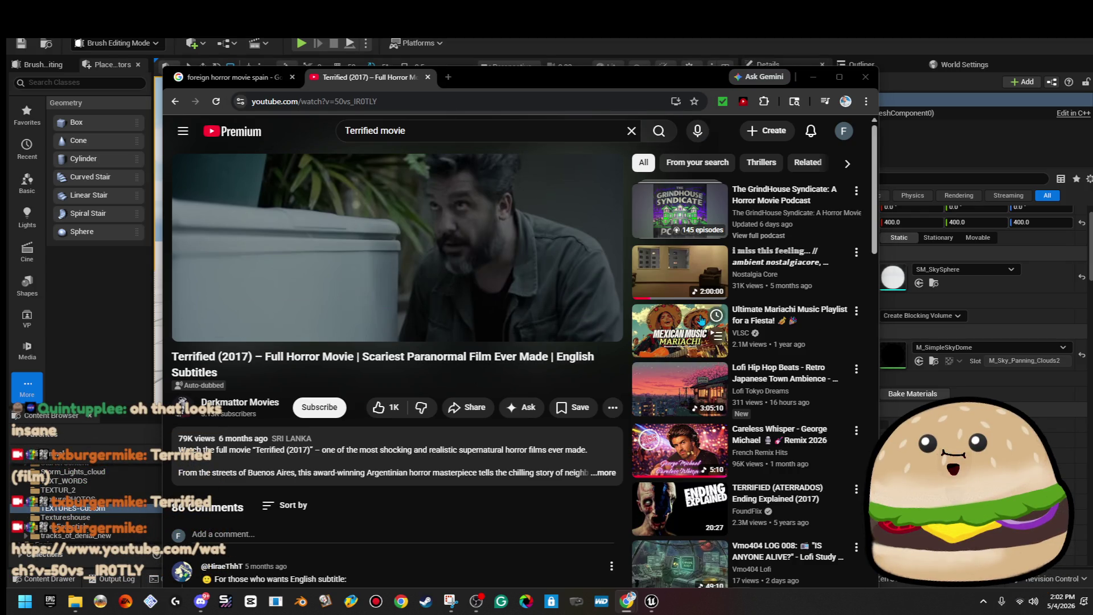
Step: Rewind the movie to 18:00, resume playback, and go full screen
drag(397, 308, 275, 309)
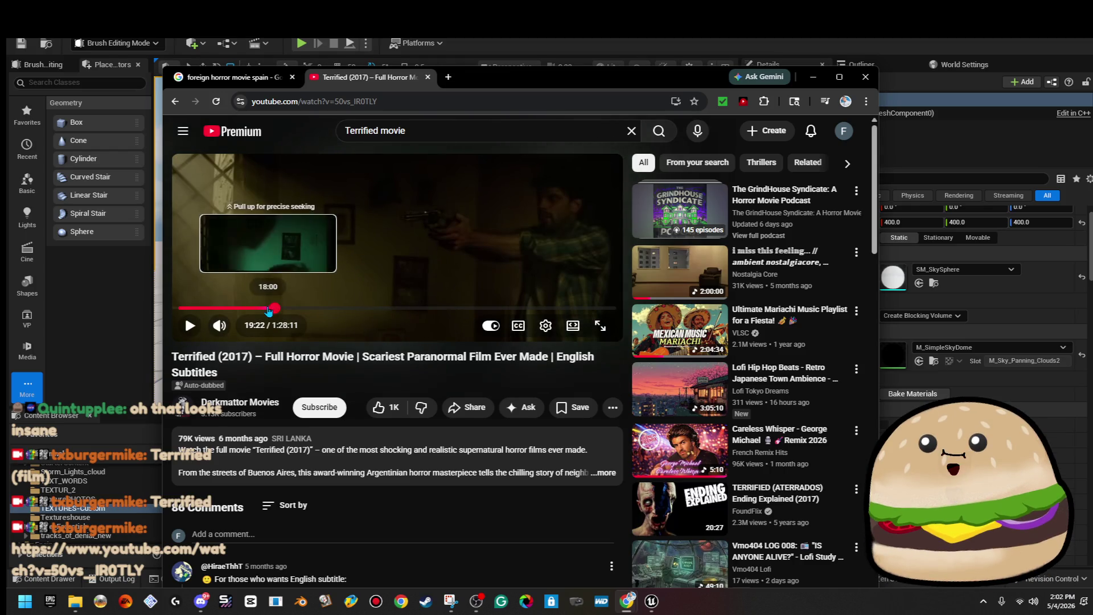
click(269, 310)
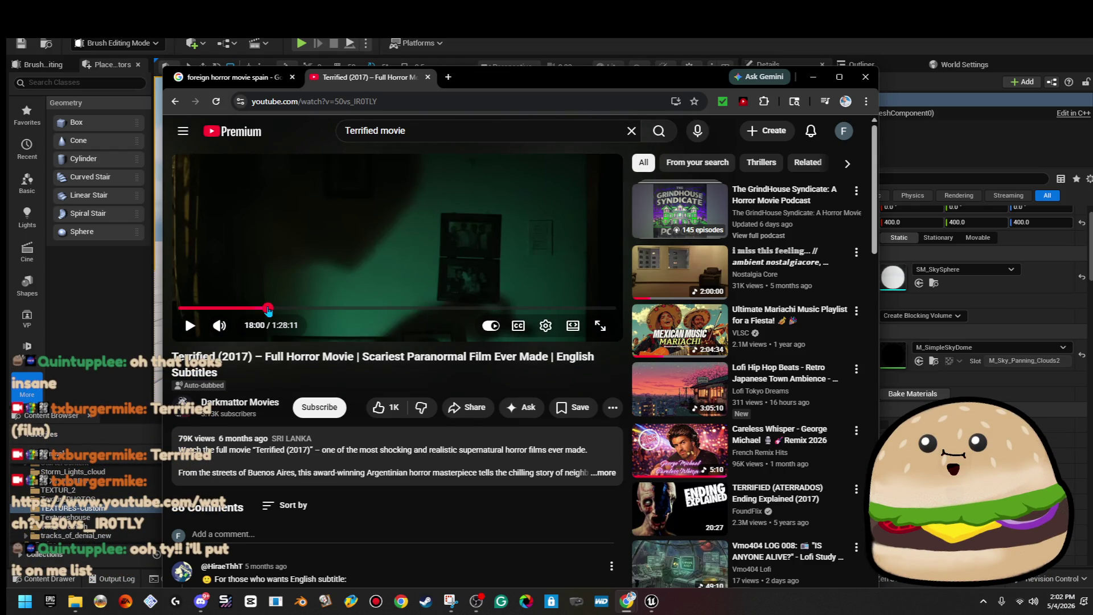
click(296, 264)
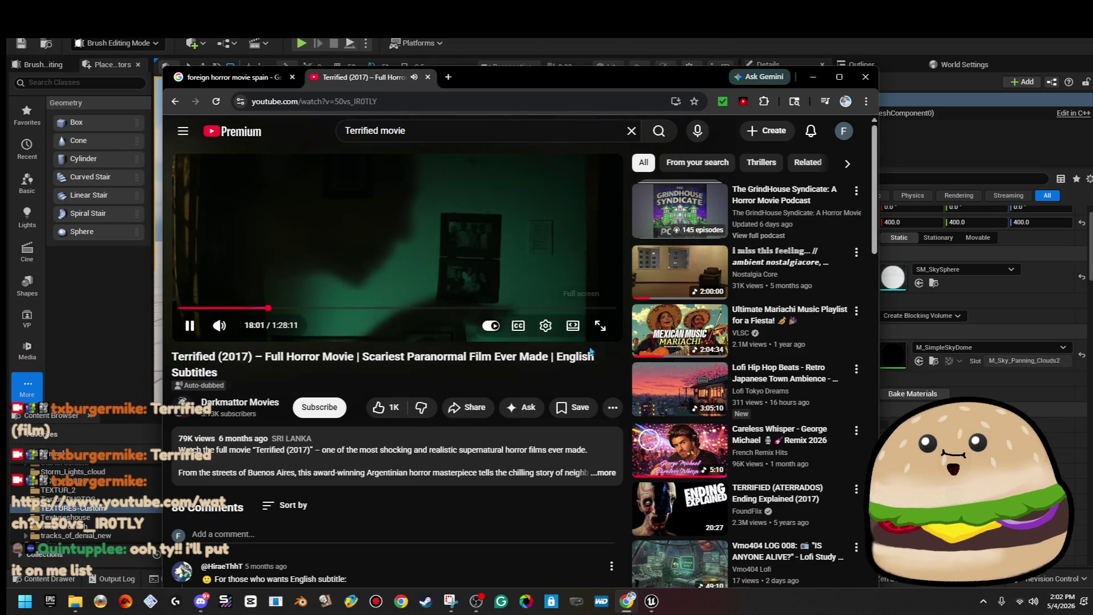
click(600, 326)
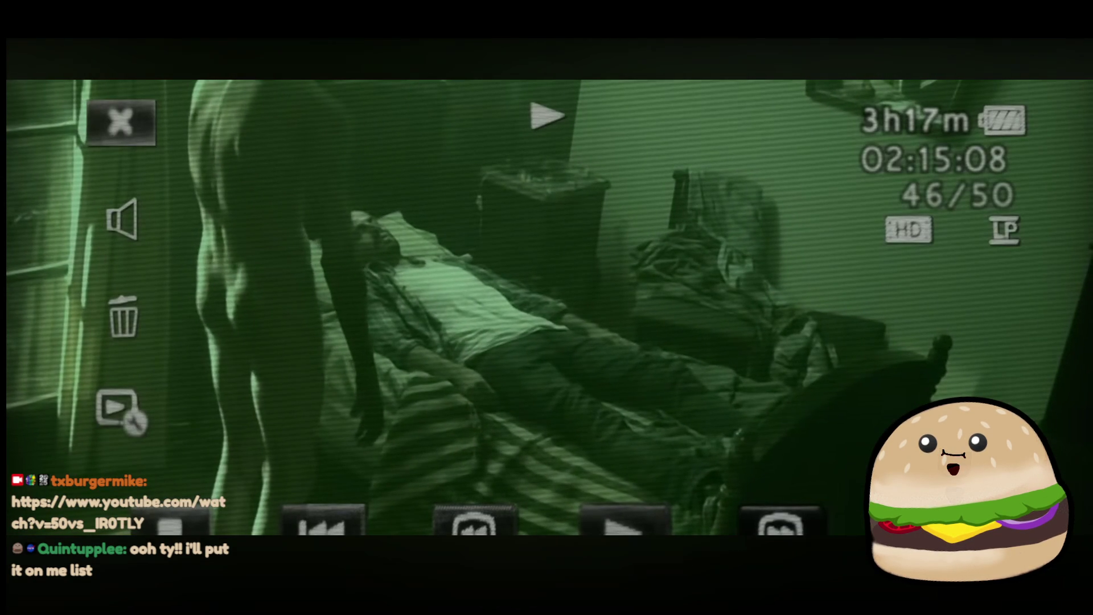
Step: Skip the film ahead about two minutes, pause at 20:27, and exit full screen
mouse_move(756, 275)
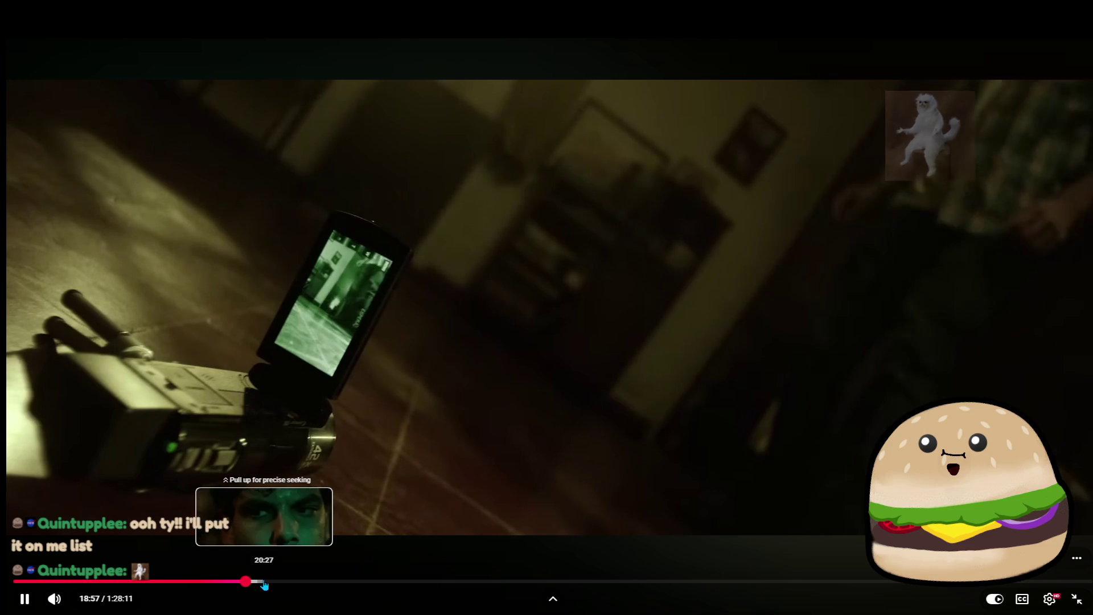
click(268, 582)
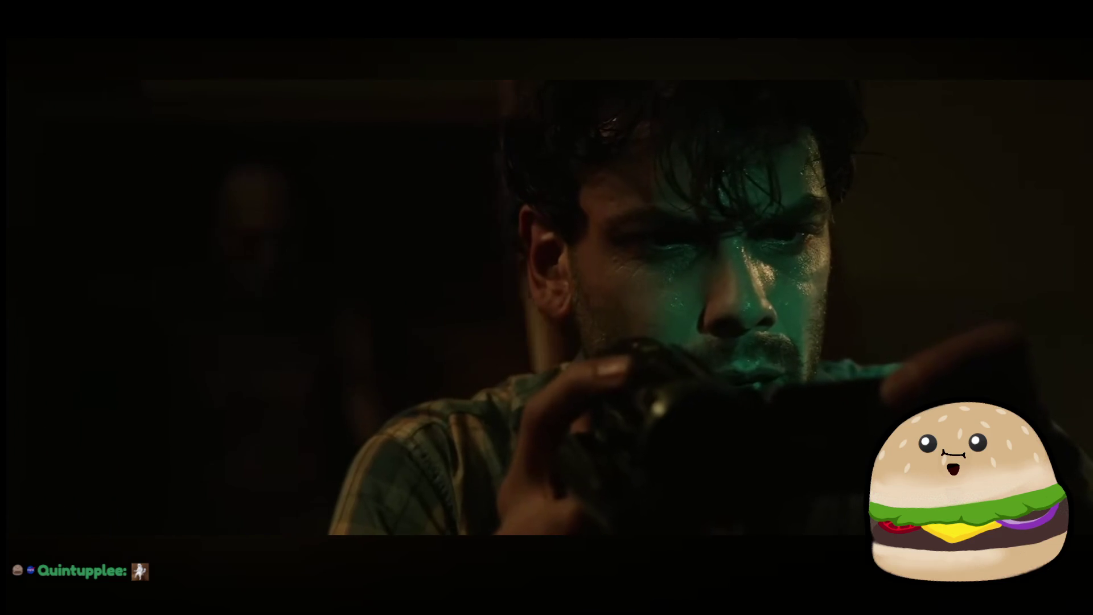
mouse_move(897, 354)
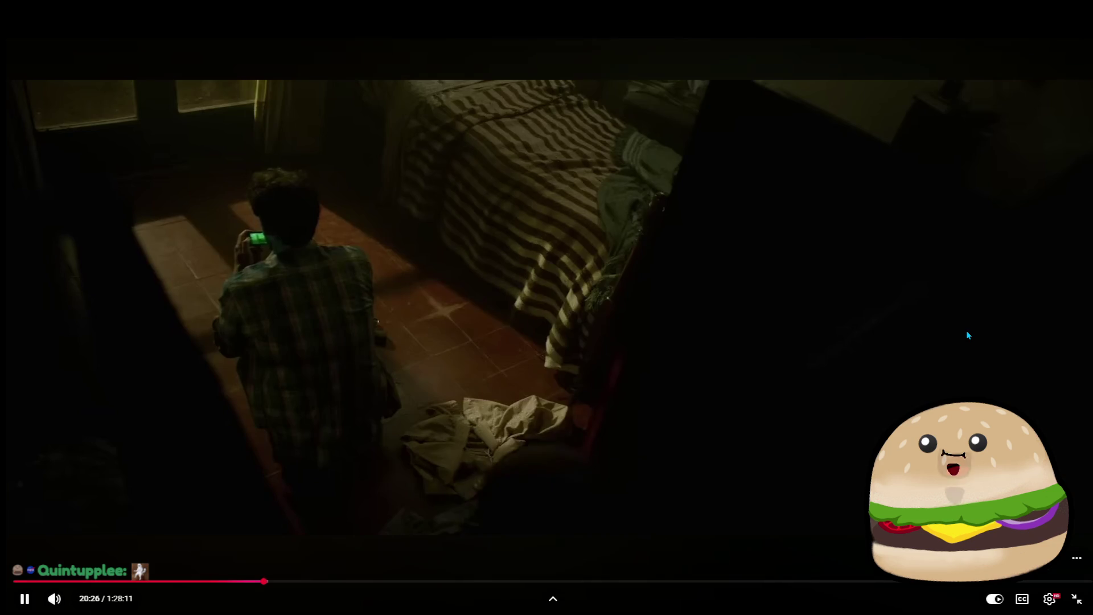
click(973, 342)
click(1077, 601)
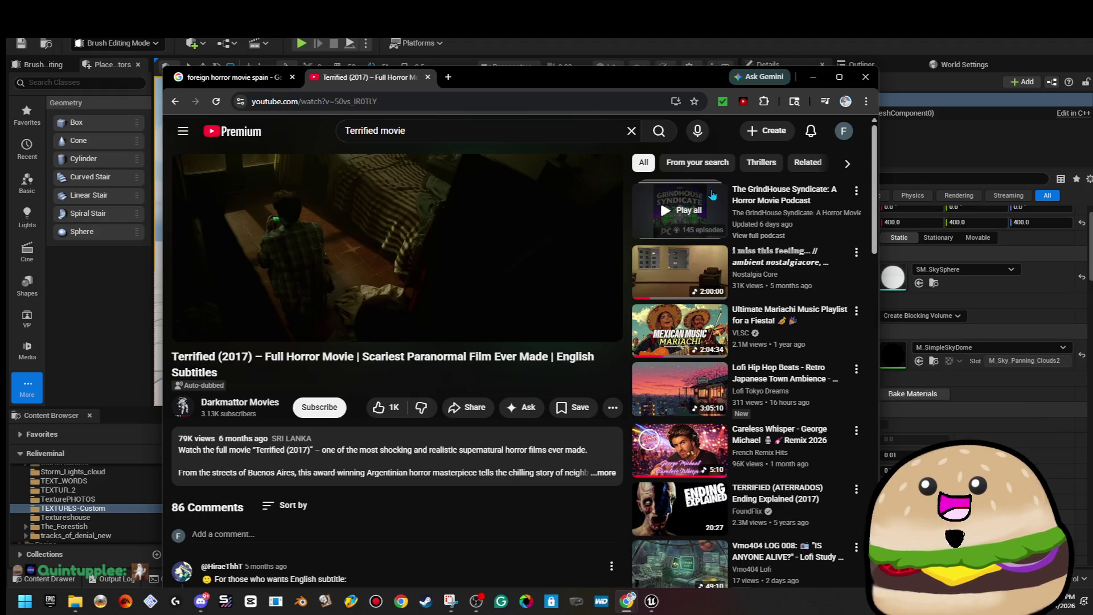
Step: Search YouTube for 'a24 horror'
click(507, 122)
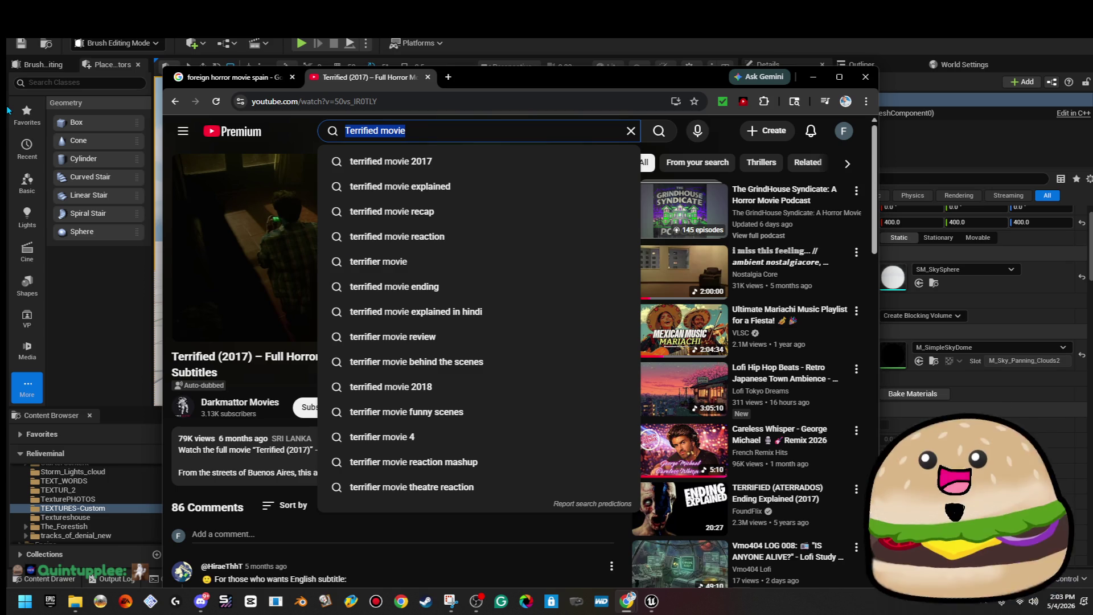
text(a24)
key(Return)
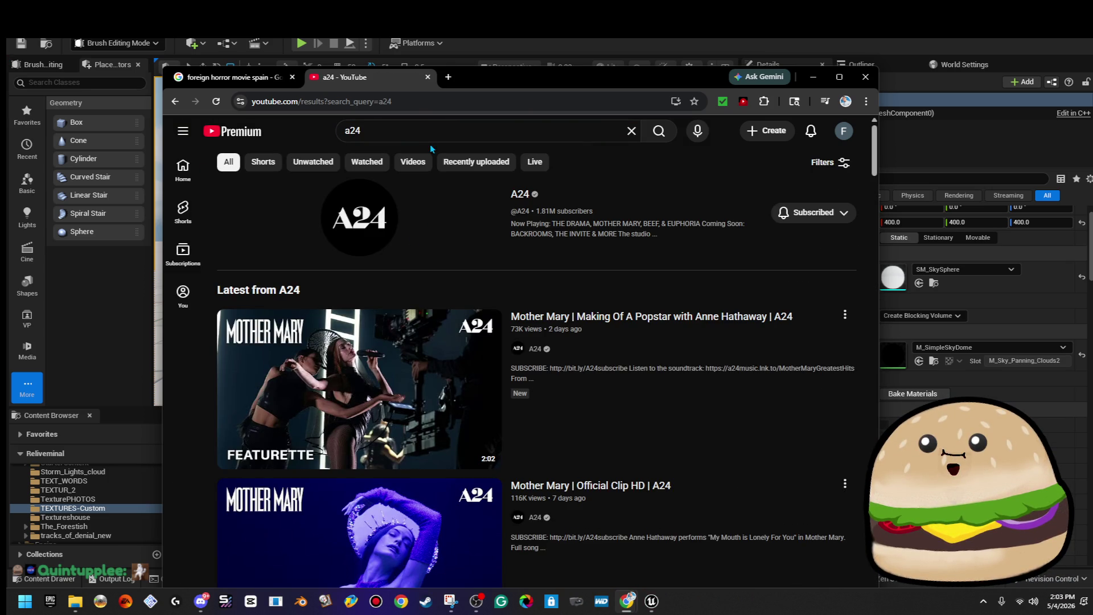
click(432, 134)
text(opr)
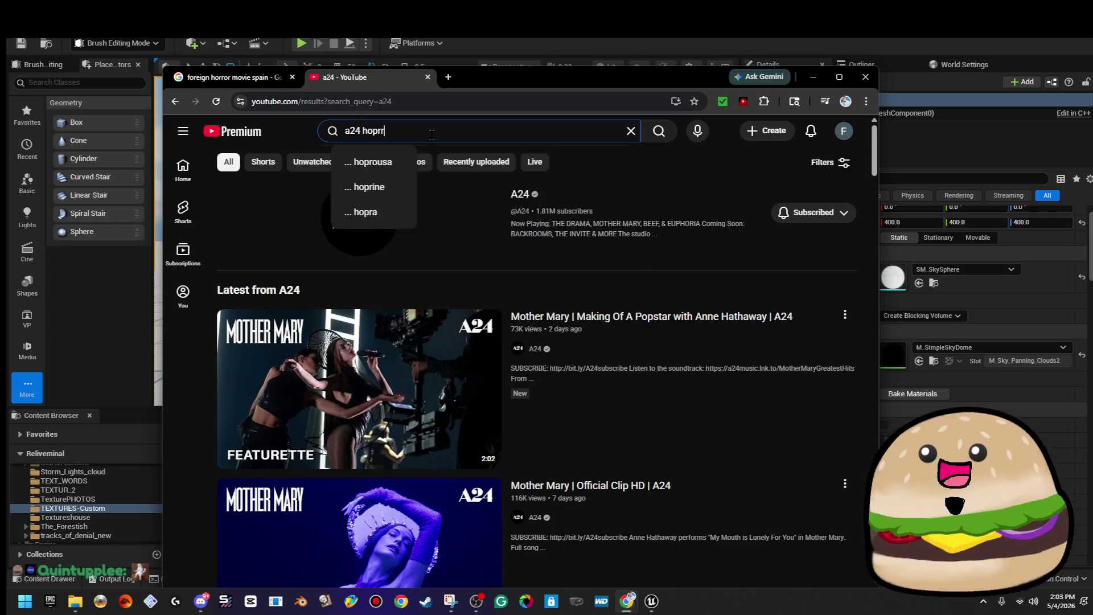
key(BackSpace)
key(BackSpace)
text(rror)
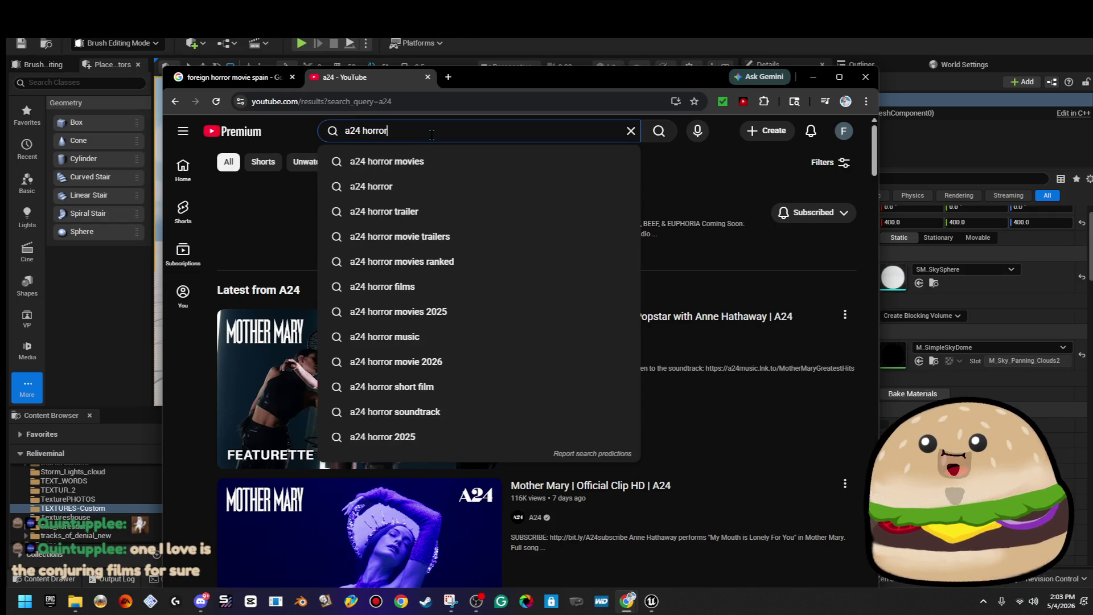
key(Return)
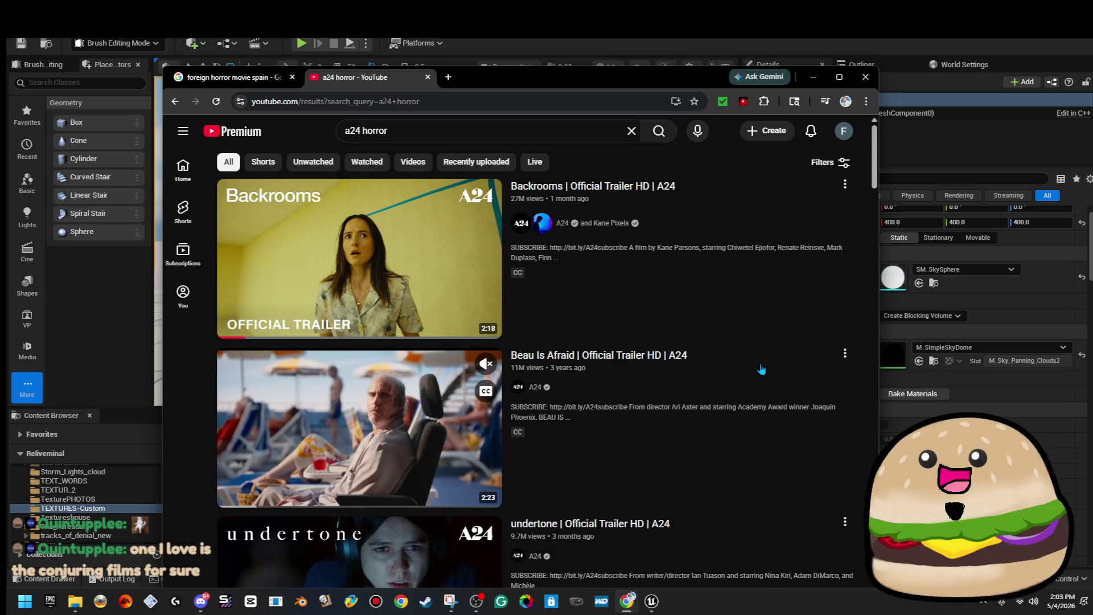
Step: Scroll through the results and open the SUSPIRIA (2018) OLGA'S DEATH clip
scroll(762, 369, down, 5)
scroll(762, 371, down, 1)
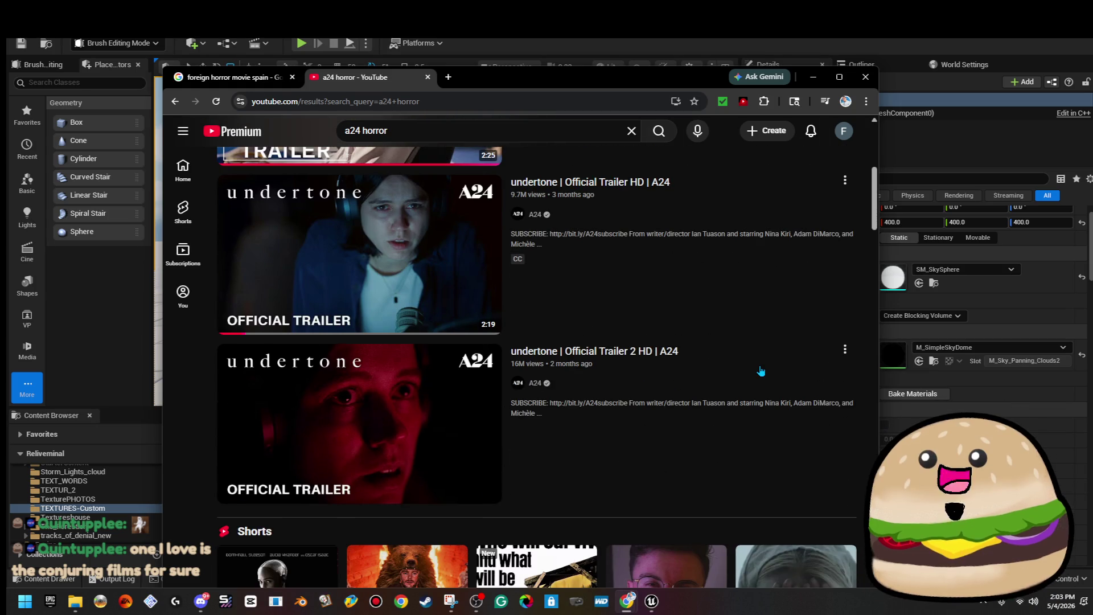
scroll(762, 370, down, 1)
scroll(761, 373, down, 8)
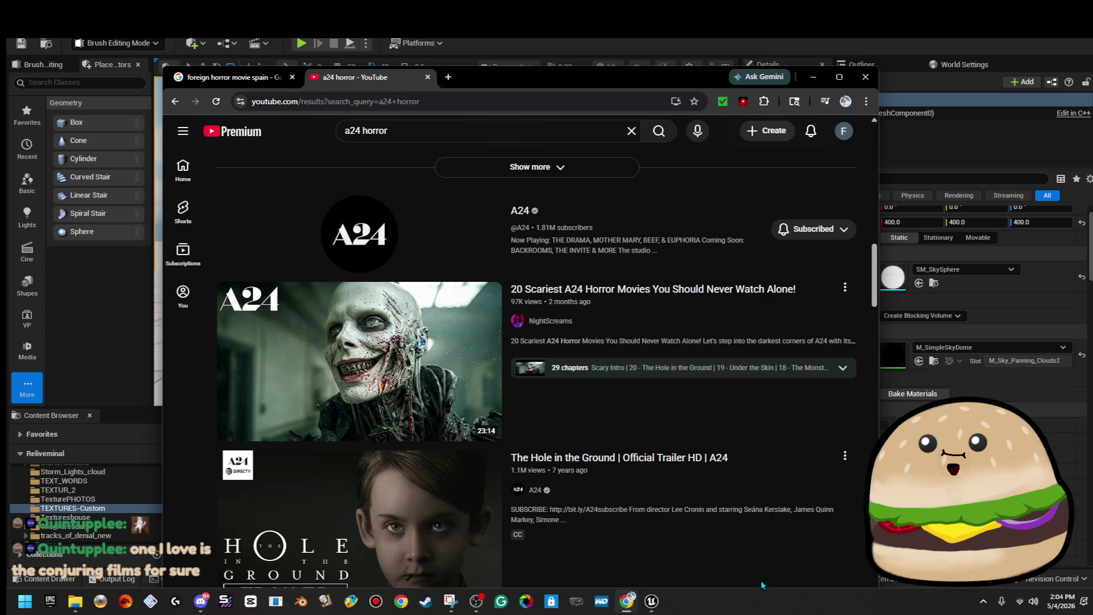
scroll(765, 568, down, 3)
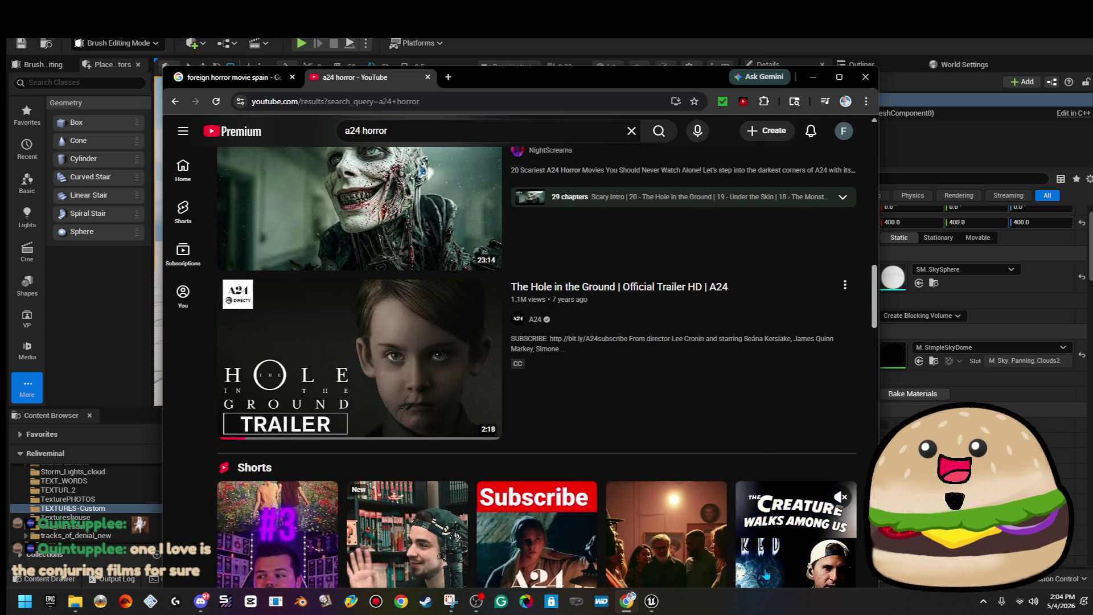
scroll(767, 574, down, 9)
scroll(766, 567, down, 3)
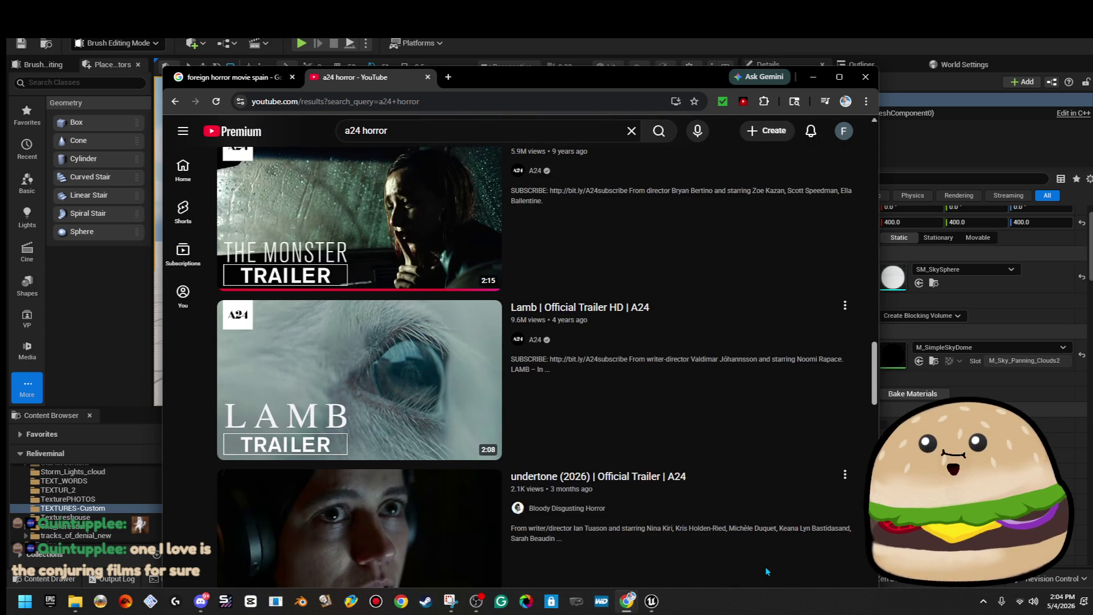
scroll(765, 566, down, 2)
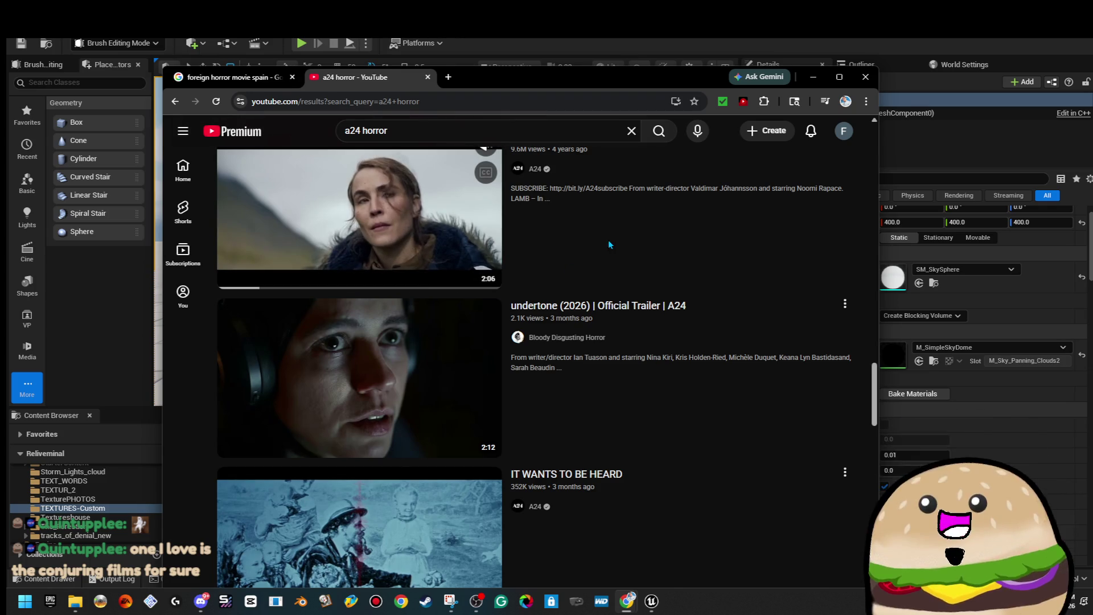
scroll(617, 231, down, 1)
scroll(618, 228, down, 6)
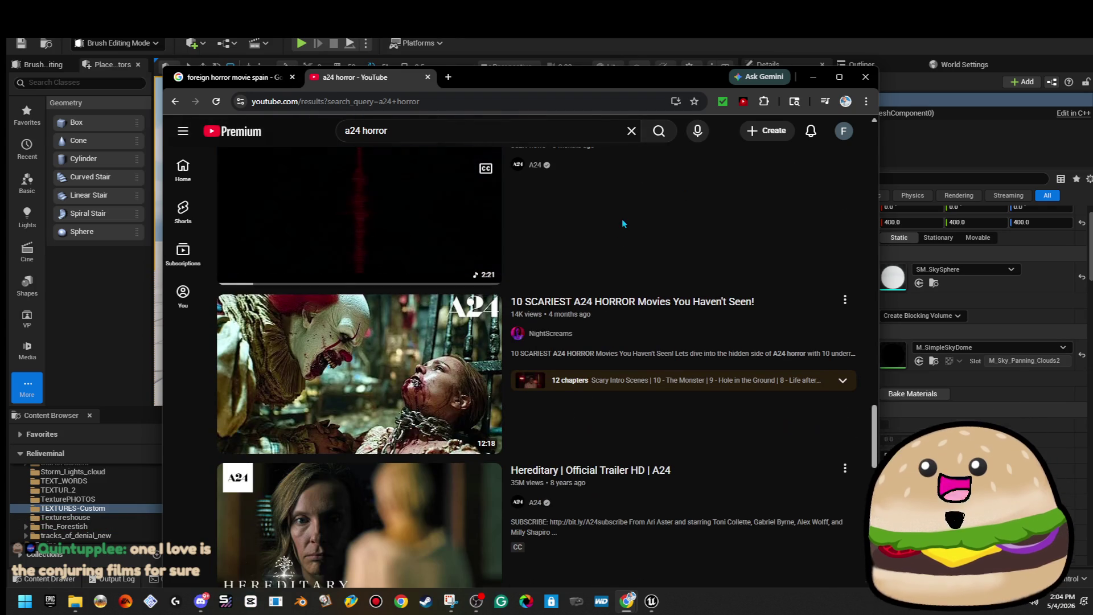
scroll(712, 291, down, 4)
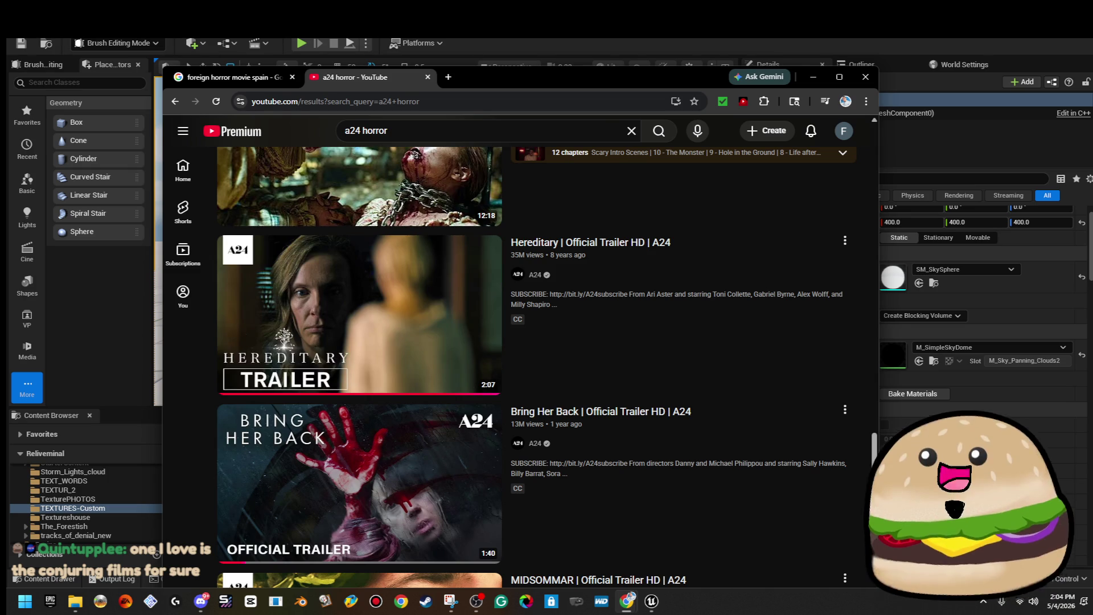
scroll(735, 301, down, 5)
scroll(710, 204, up, 2)
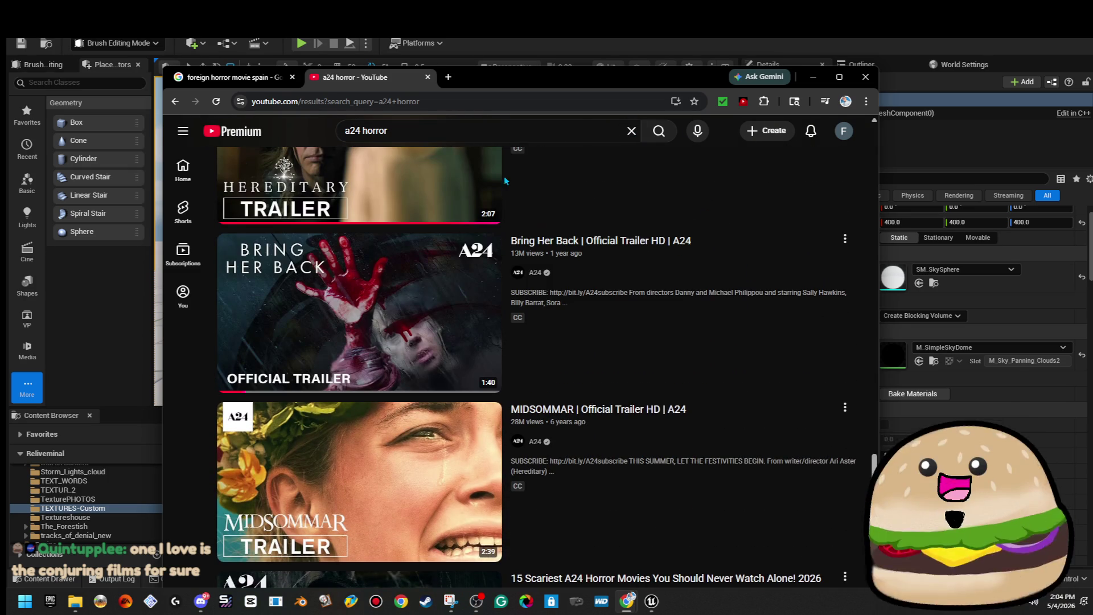
scroll(353, 399, up, 1)
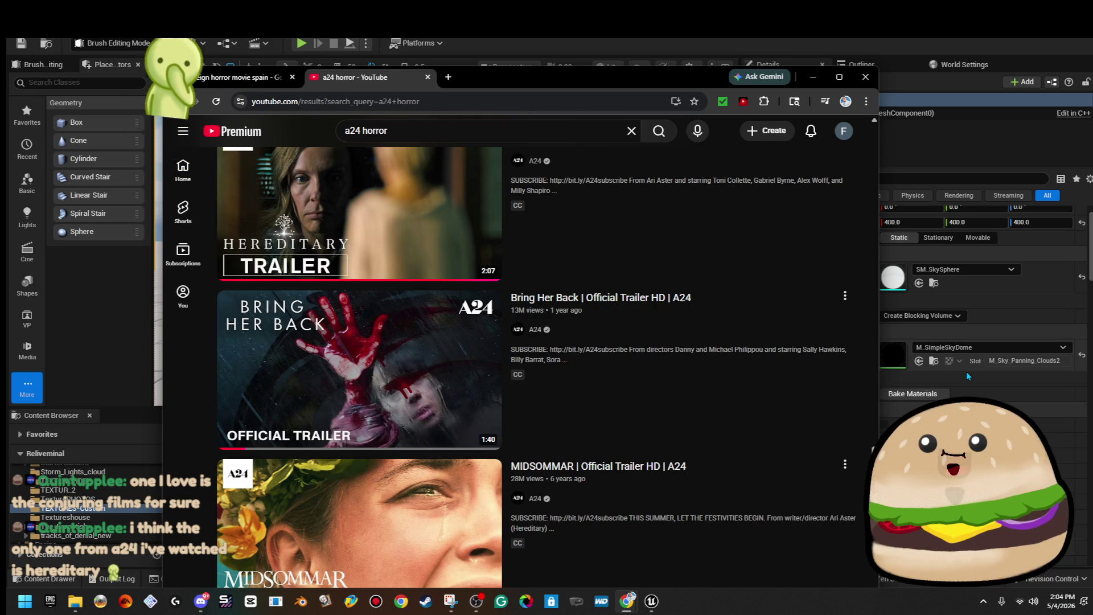
scroll(965, 371, down, 2)
scroll(673, 446, down, 4)
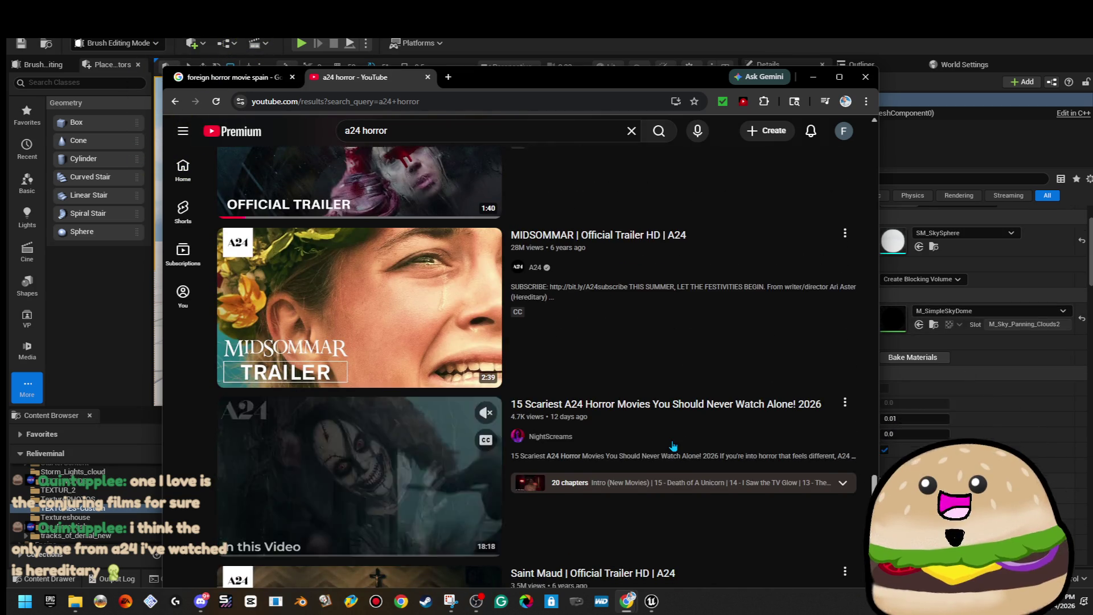
scroll(673, 446, down, 5)
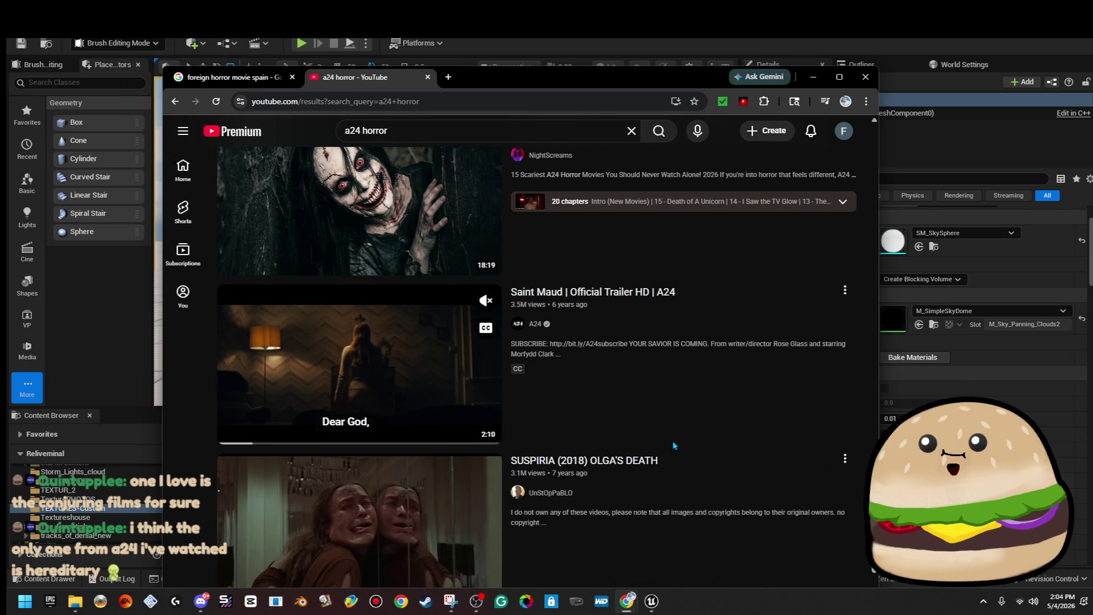
scroll(674, 445, down, 3)
click(437, 337)
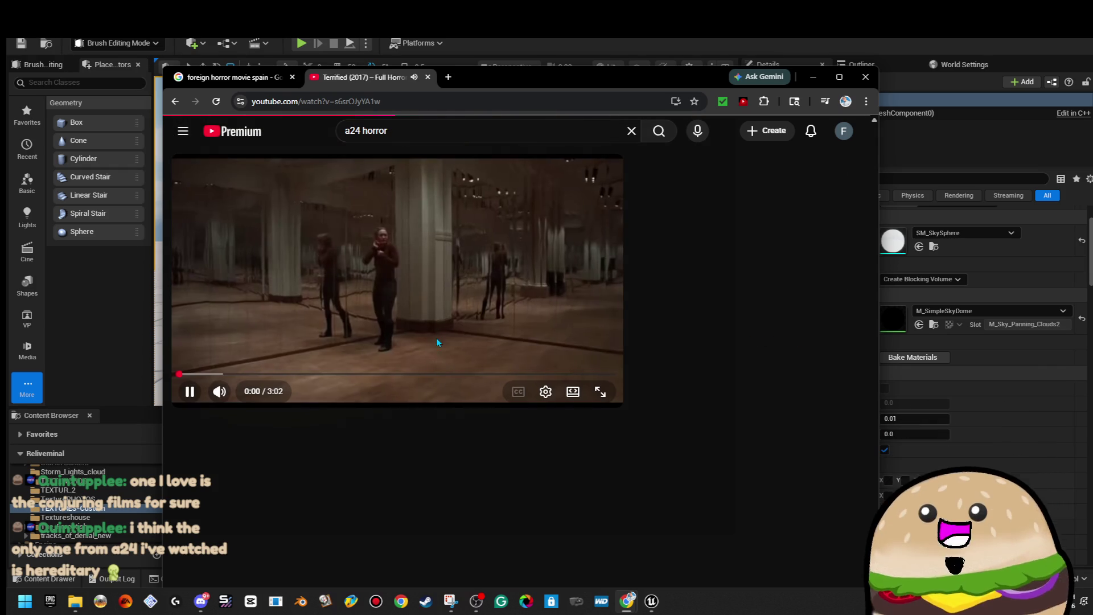
Step: Pause the clip and copy 'SUSPIRIA' then 'SUSPIRIA (2018)' from its title
click(426, 299)
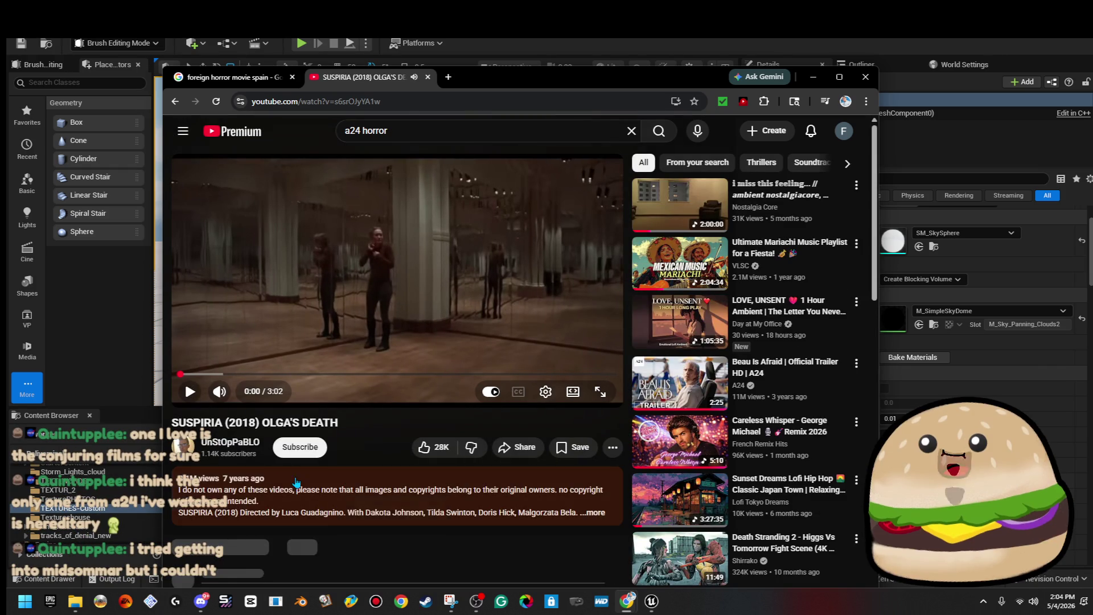
double_click(215, 424)
right_click(217, 432)
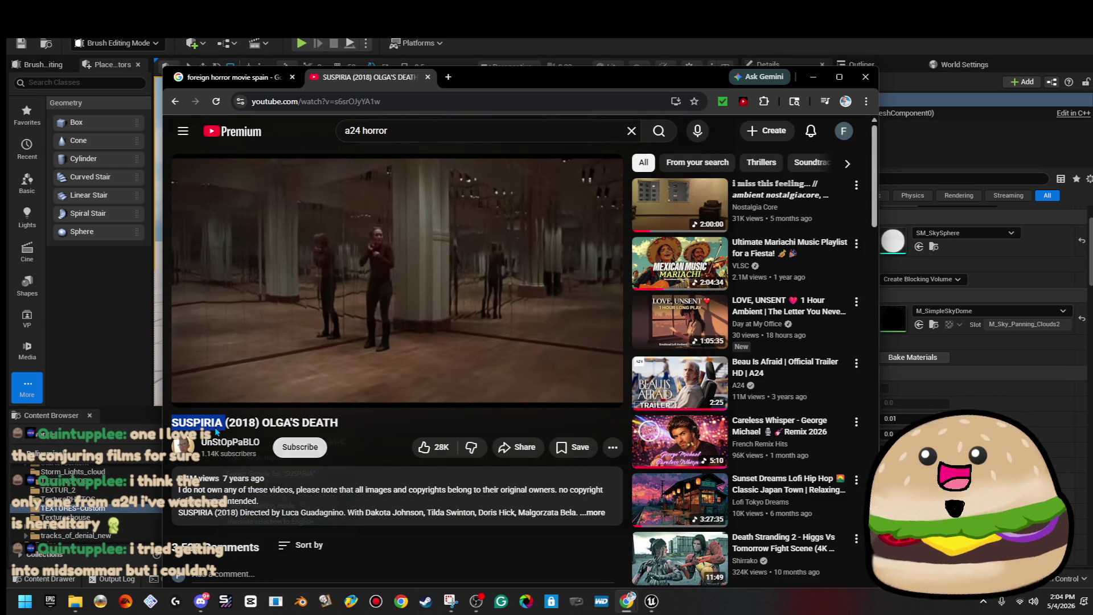
click(242, 443)
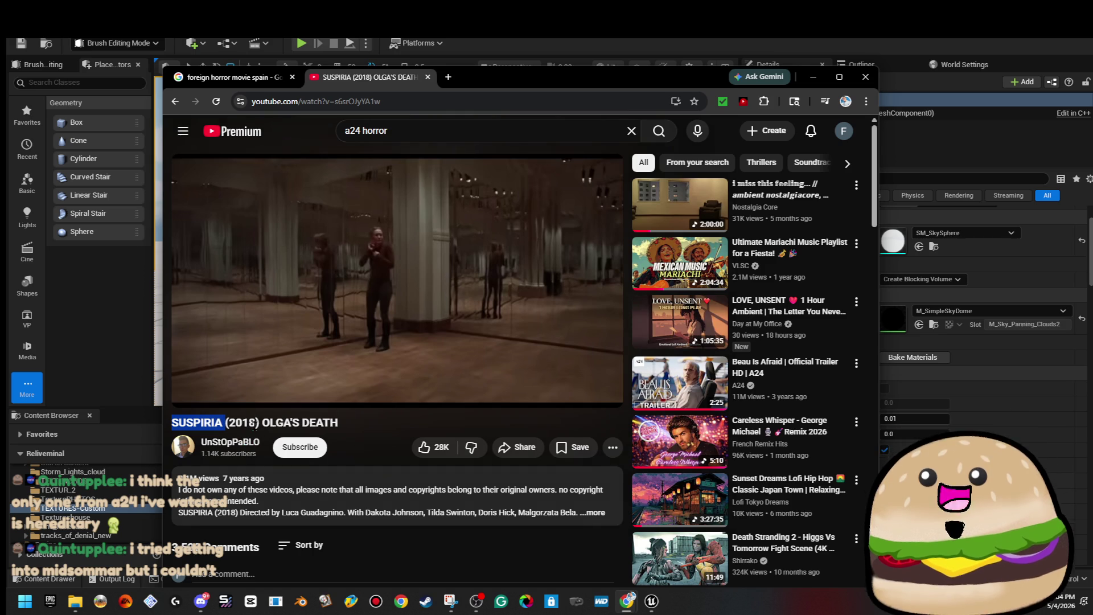
drag(188, 425, 172, 425)
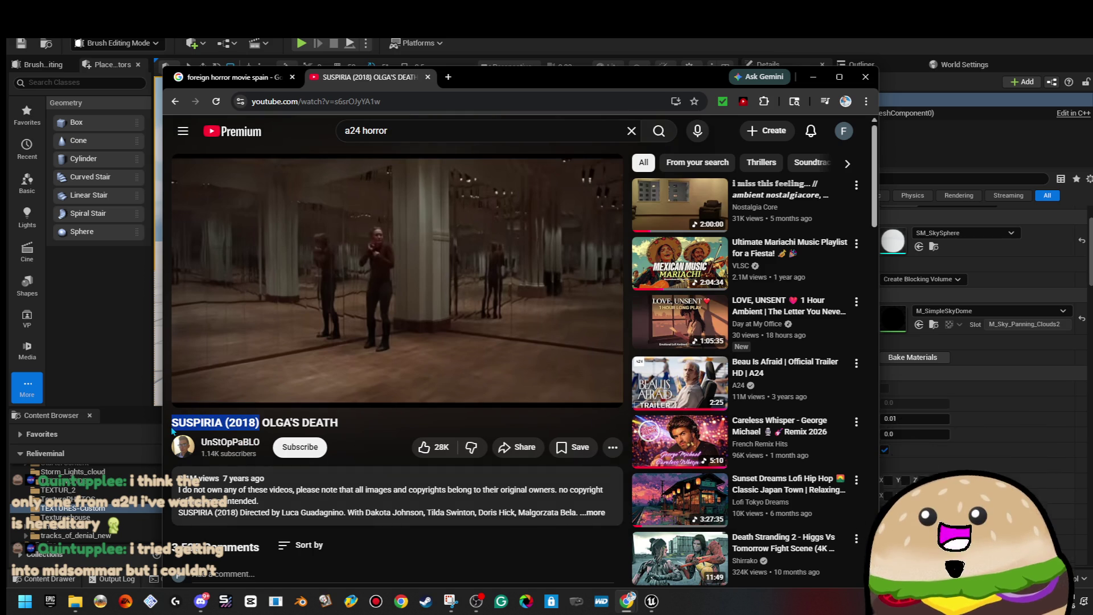
right_click(200, 431)
click(228, 440)
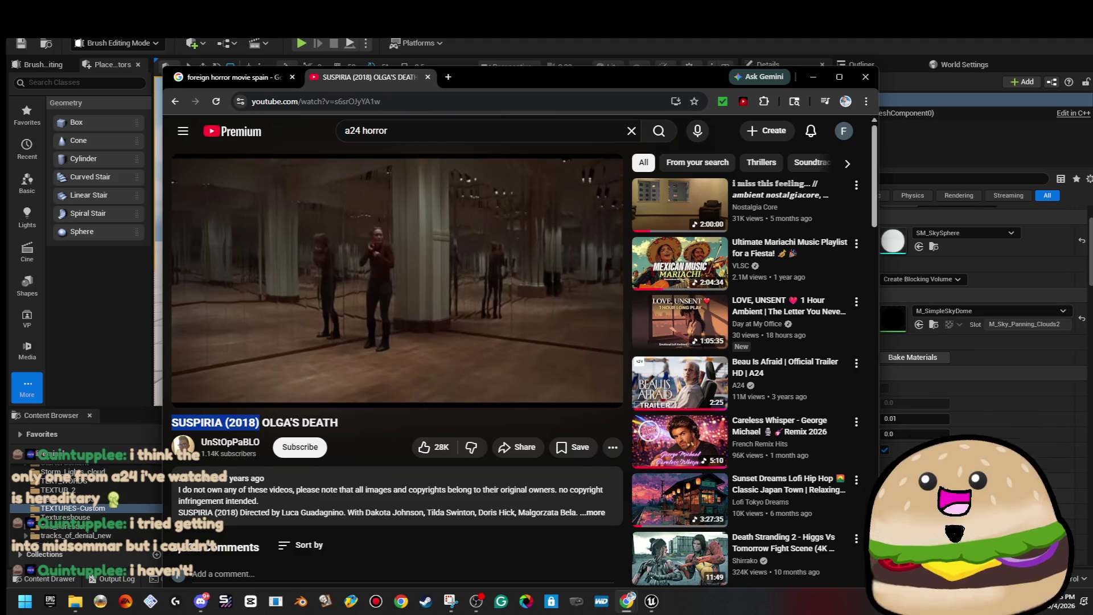
Step: Play the Suspiria clip full screen, then pause it
click(550, 313)
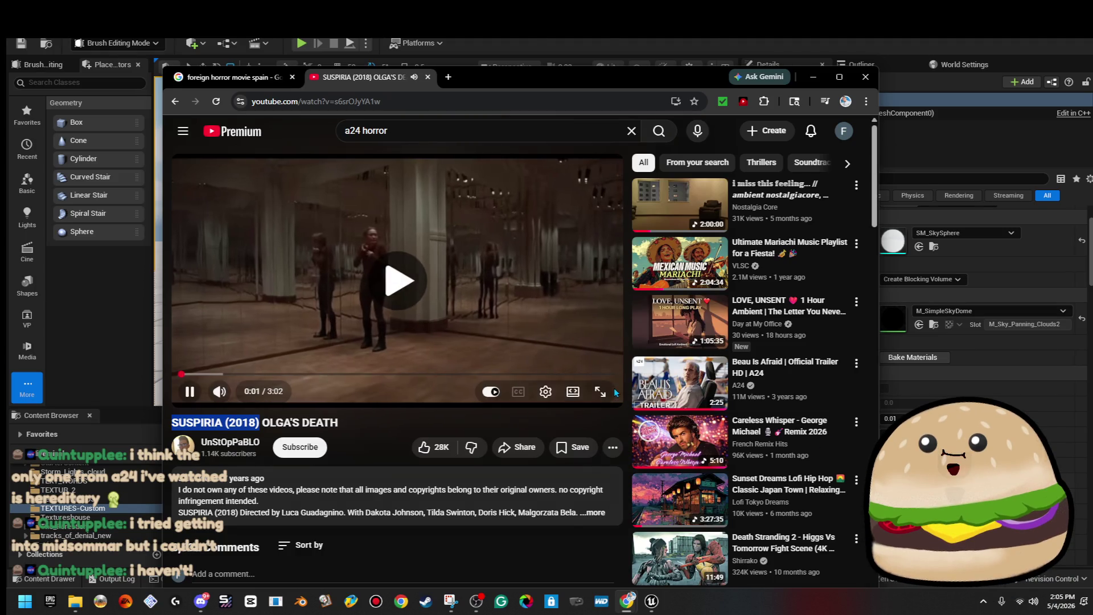
key(f)
click(692, 322)
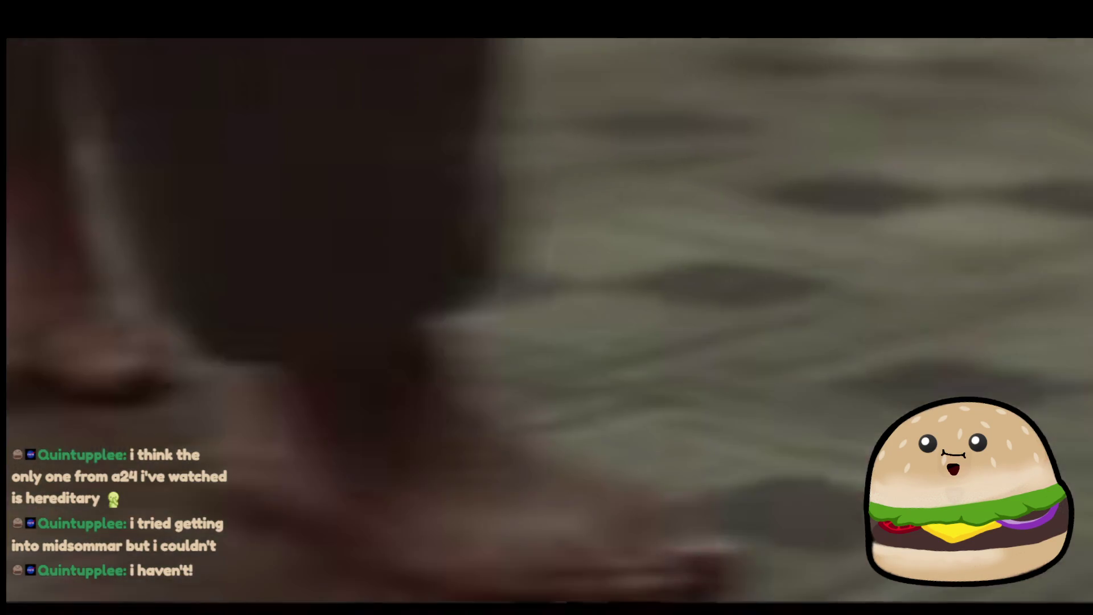
Step: Watch the Suspiria clip full screen to about 1:57, pause it, and exit full screen
key(space)
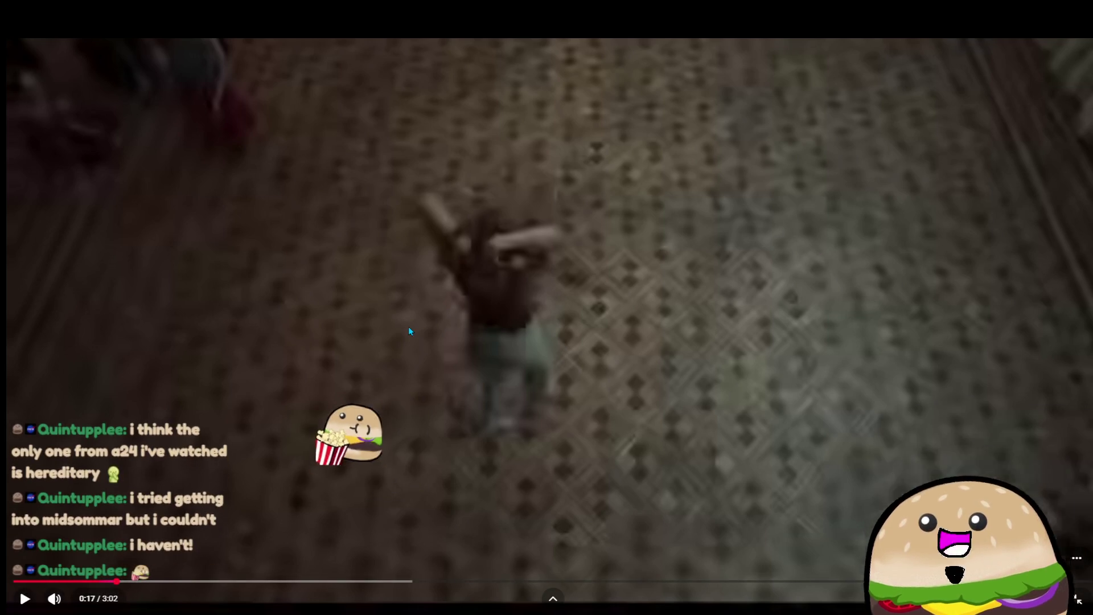
click(367, 371)
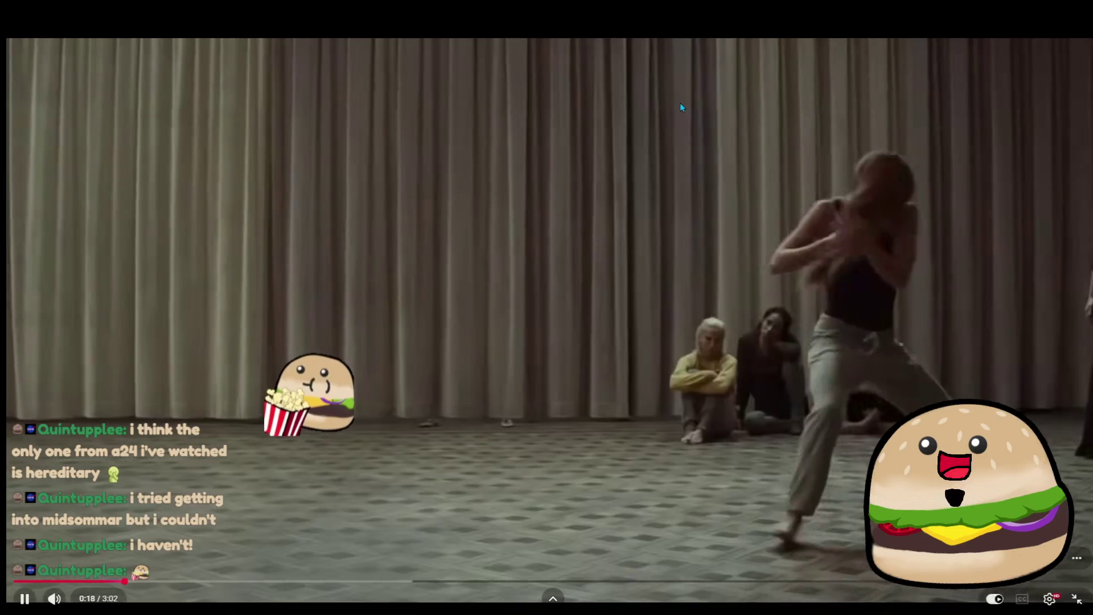
click(682, 107)
click(682, 107)
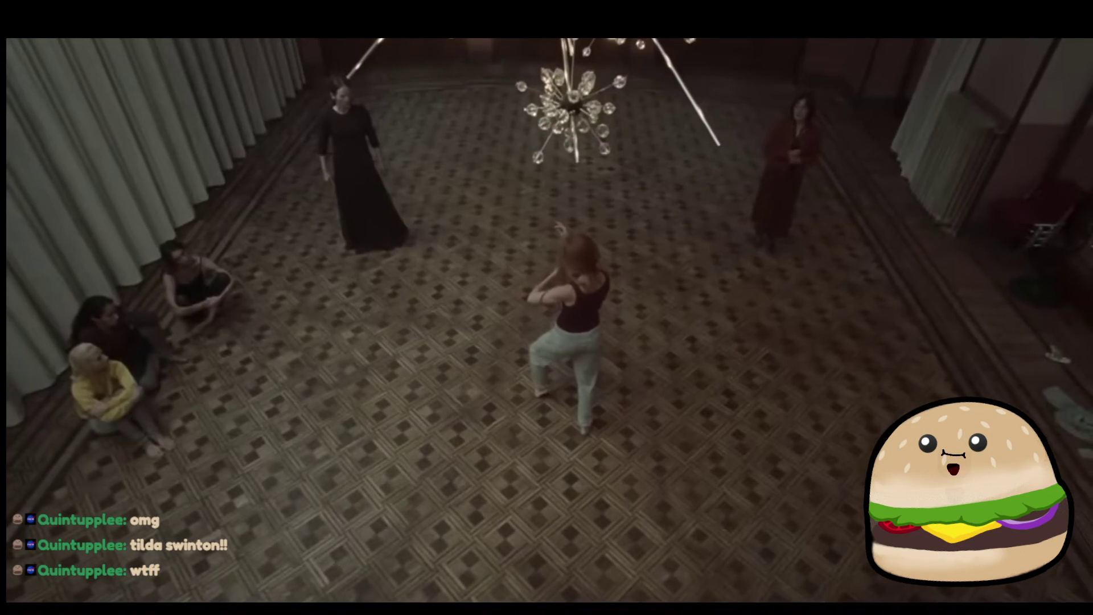
click(745, 322)
key(Escape)
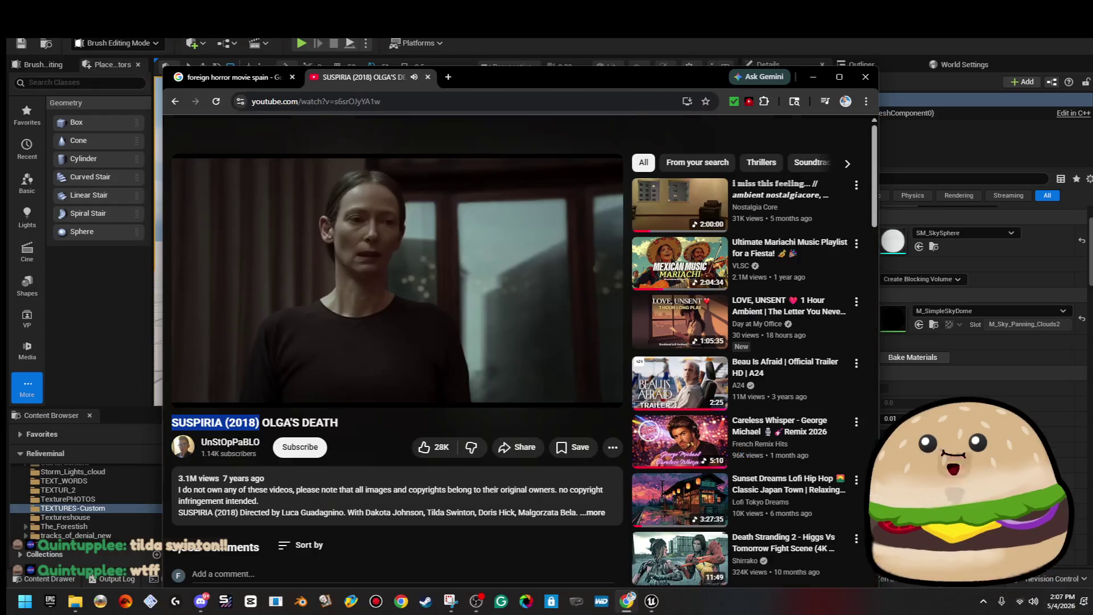
Step: Copy the SUSPIRIA (2018) title and return to the a24 horror search results
right_click(250, 420)
click(366, 444)
key(alt+Tab)
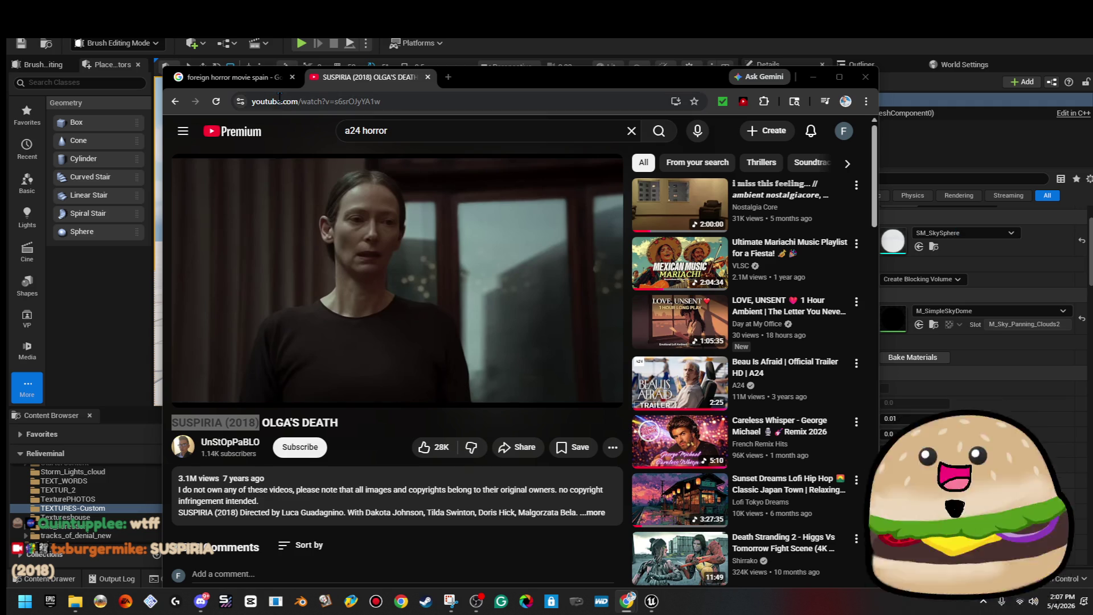
click(183, 103)
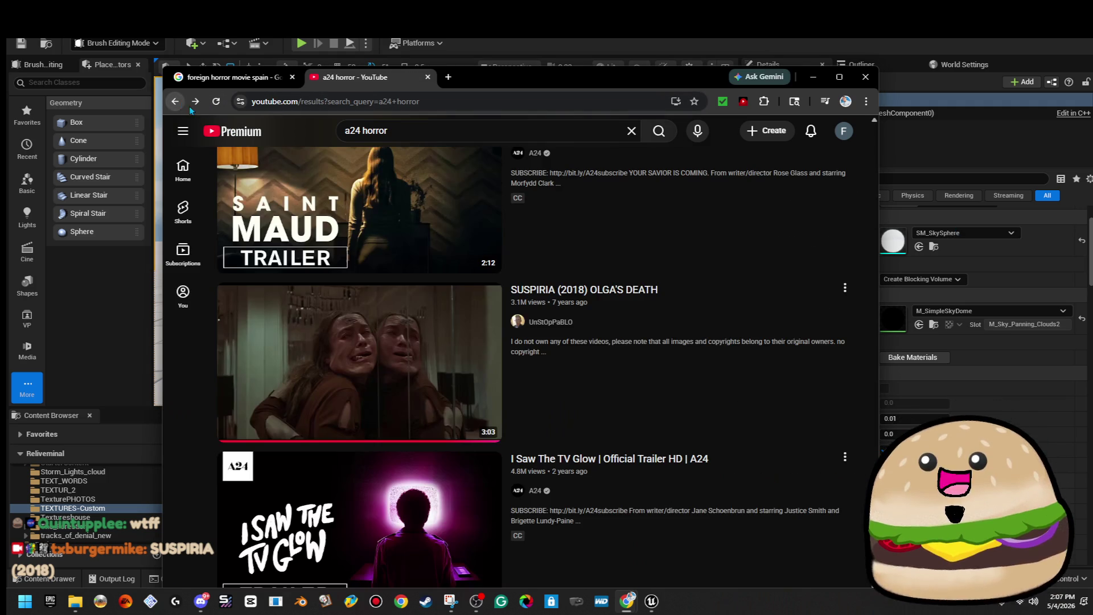
scroll(560, 319, down, 4)
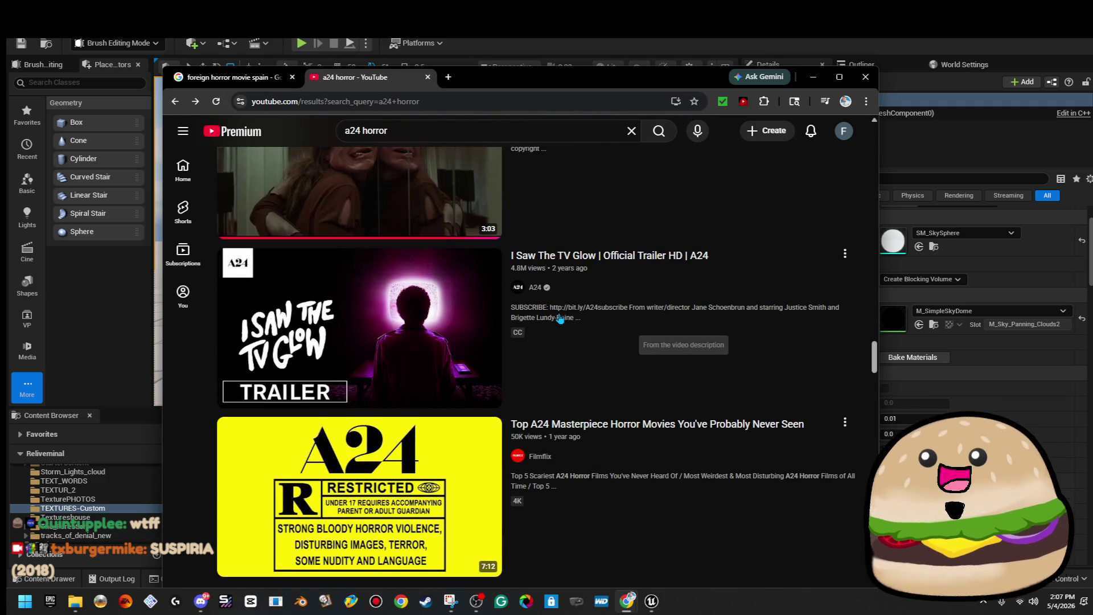
scroll(567, 324, down, 5)
scroll(573, 331, up, 2)
scroll(573, 331, down, 3)
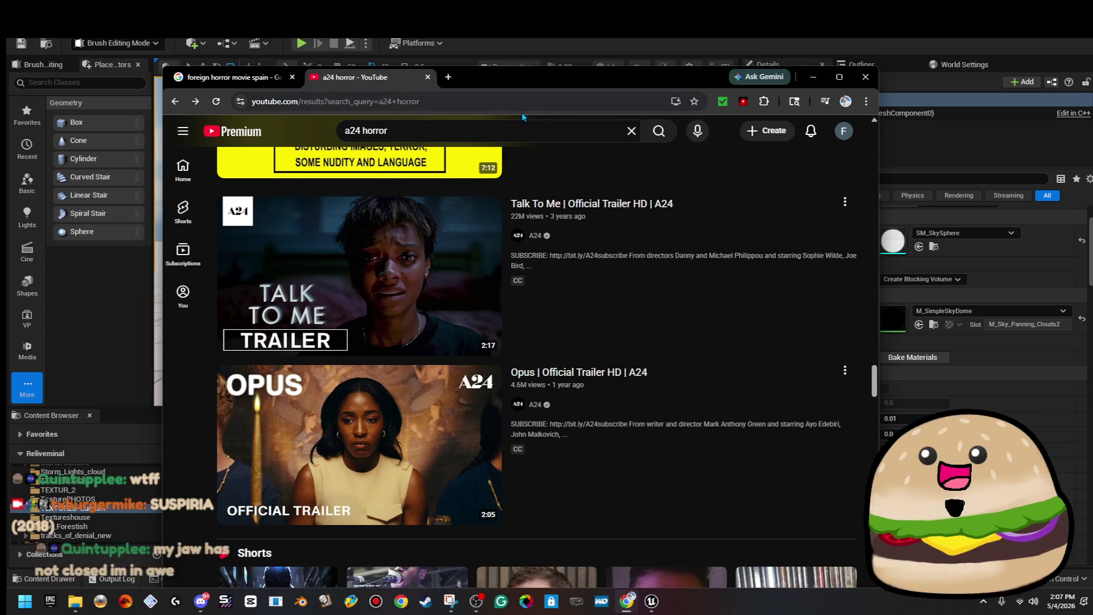
Step: Search YouTube for 'skinnerink' and open the Skinamarink Official Trailer
key(slash)
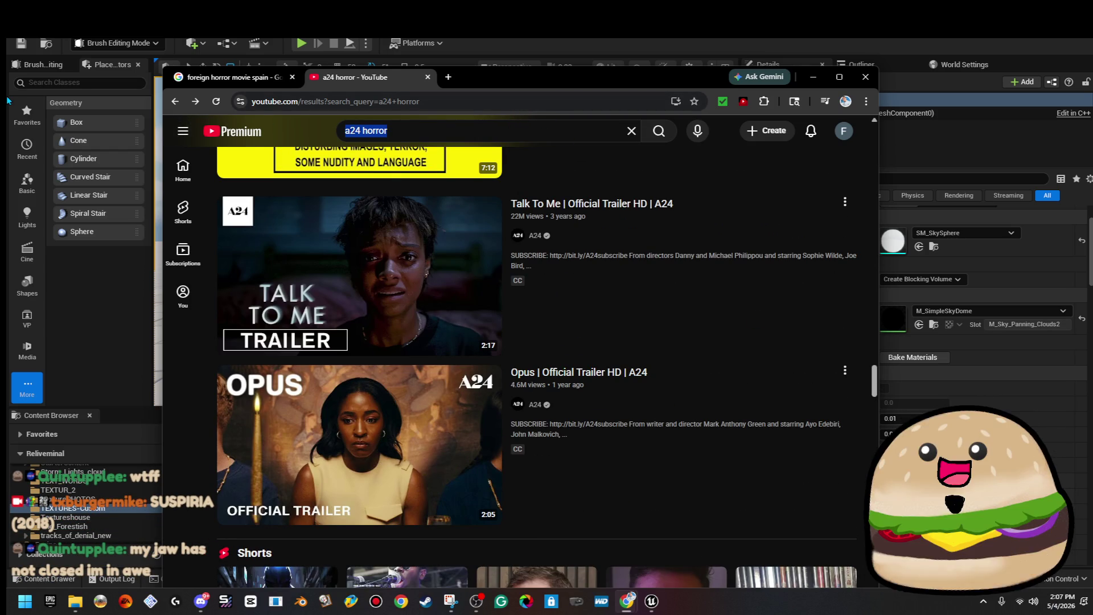
click(430, 131)
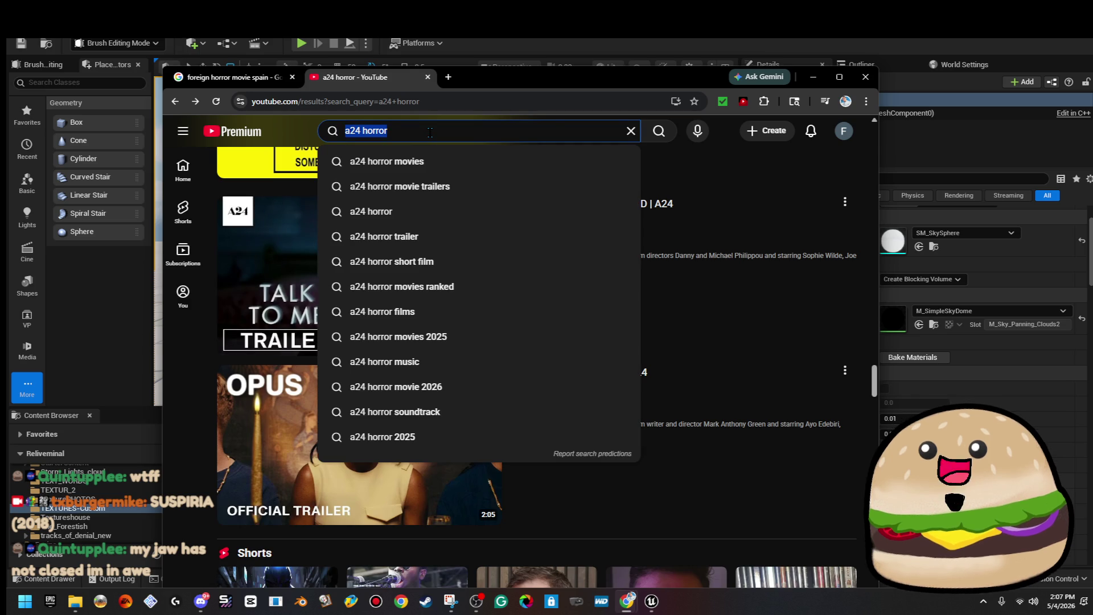
click(430, 132)
text(s)
key(BackSpace)
key(BackSpace)
key(BackSpace)
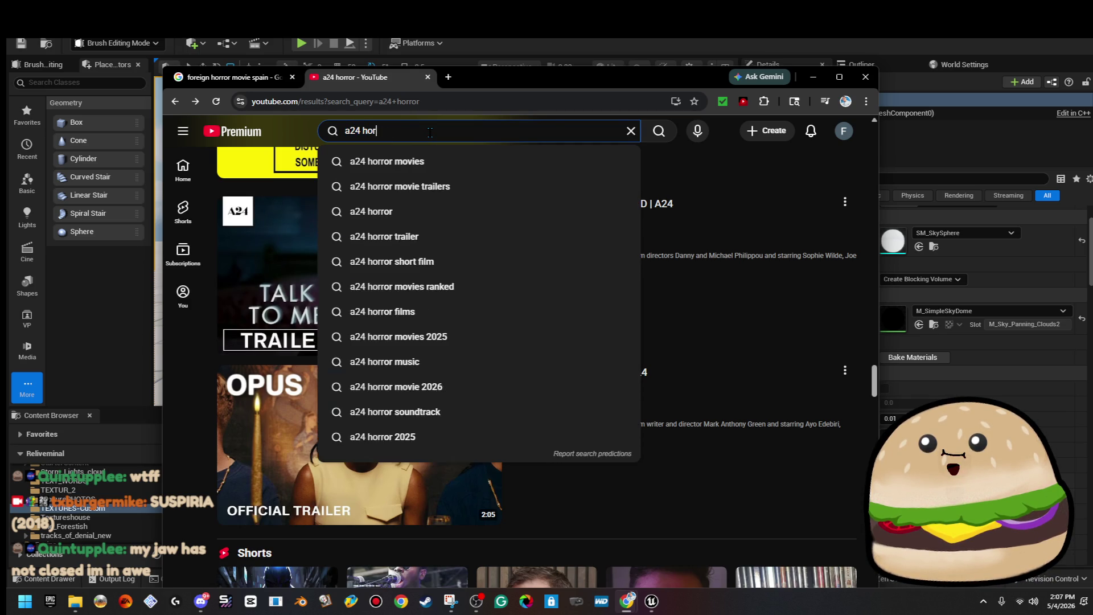
text(skinner)
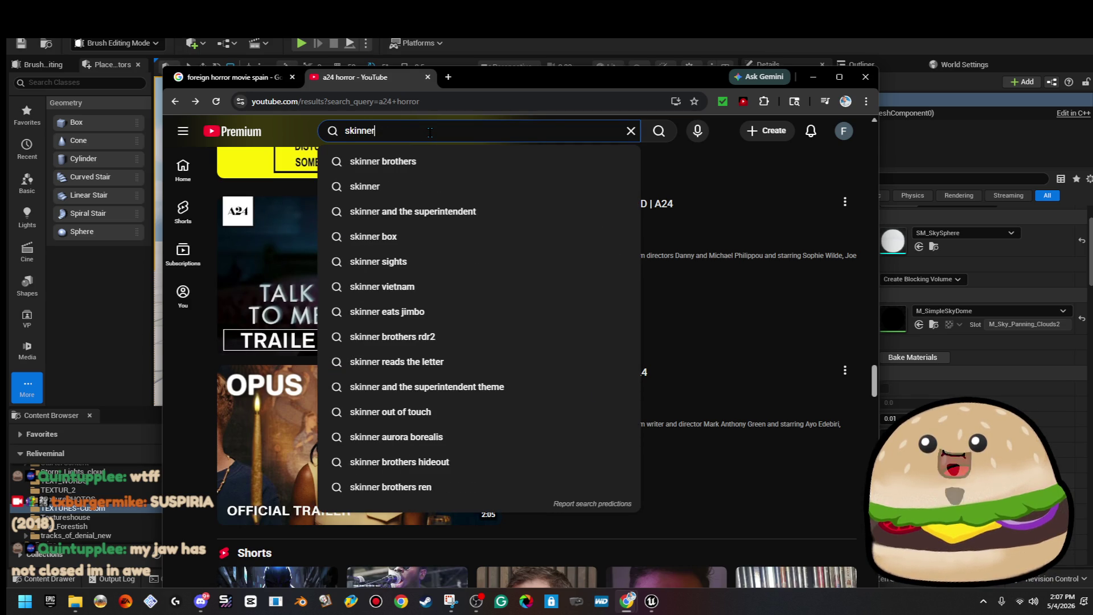
text(ink)
key(Return)
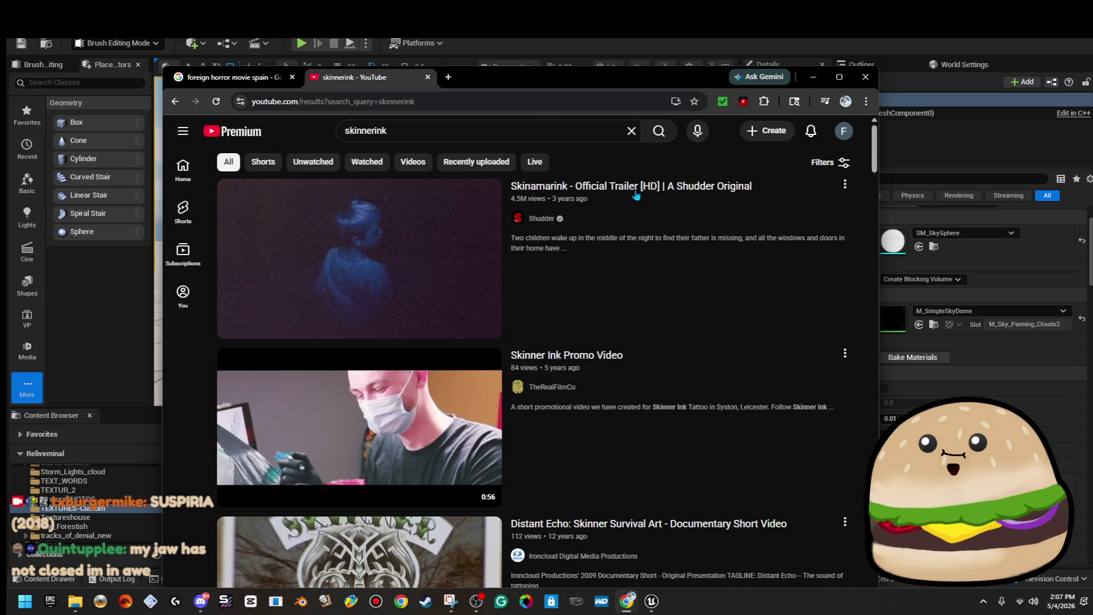
click(636, 194)
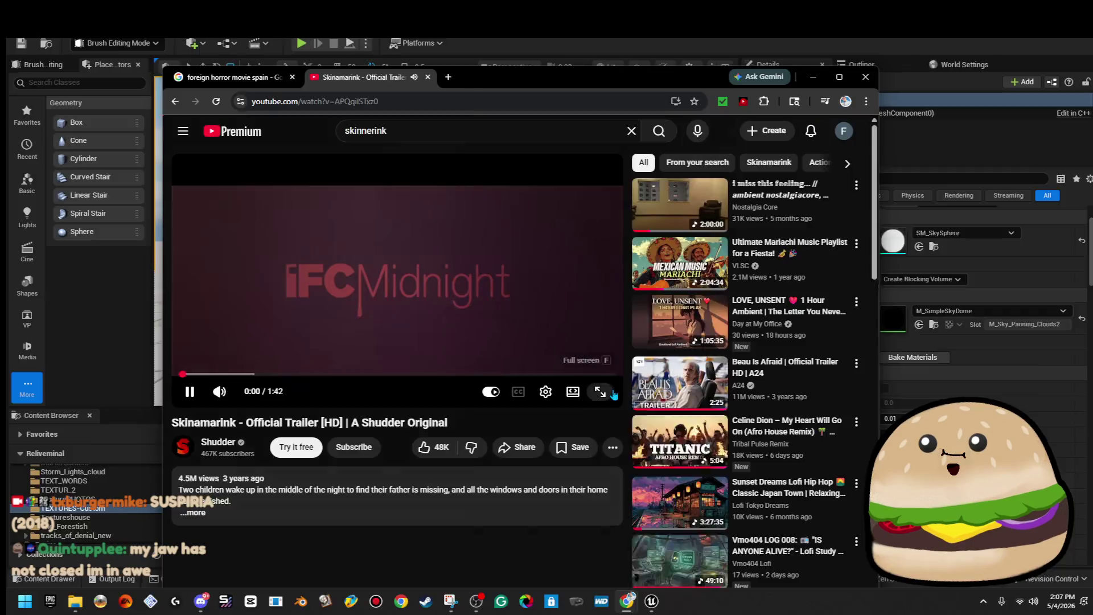
Step: Play the Skinamarink trailer full screen to 1:29, pause it, and exit full screen
click(611, 393)
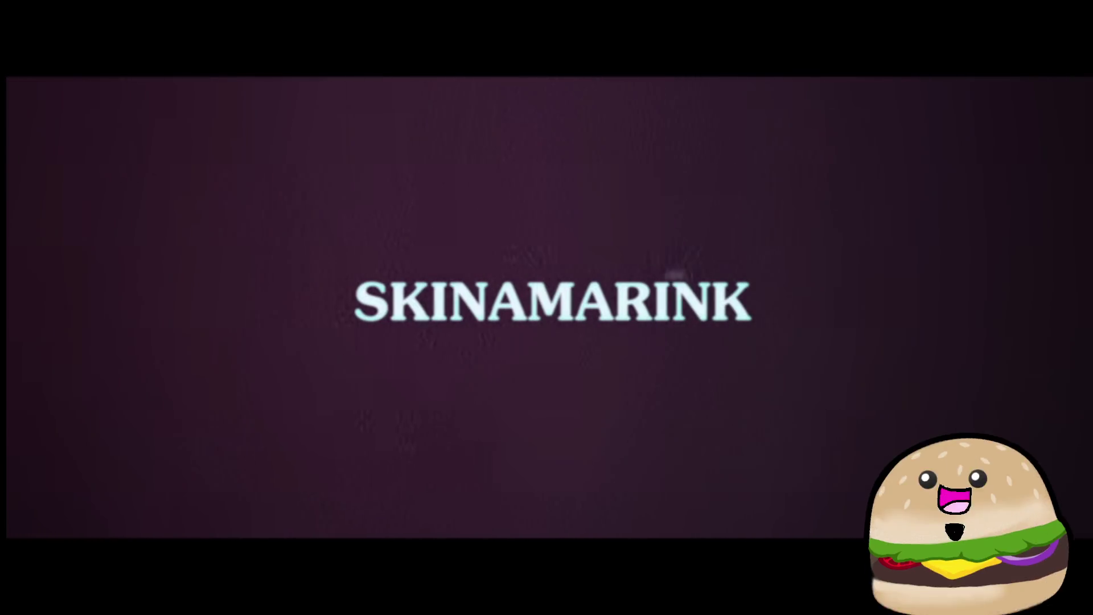
click(740, 346)
click(1079, 600)
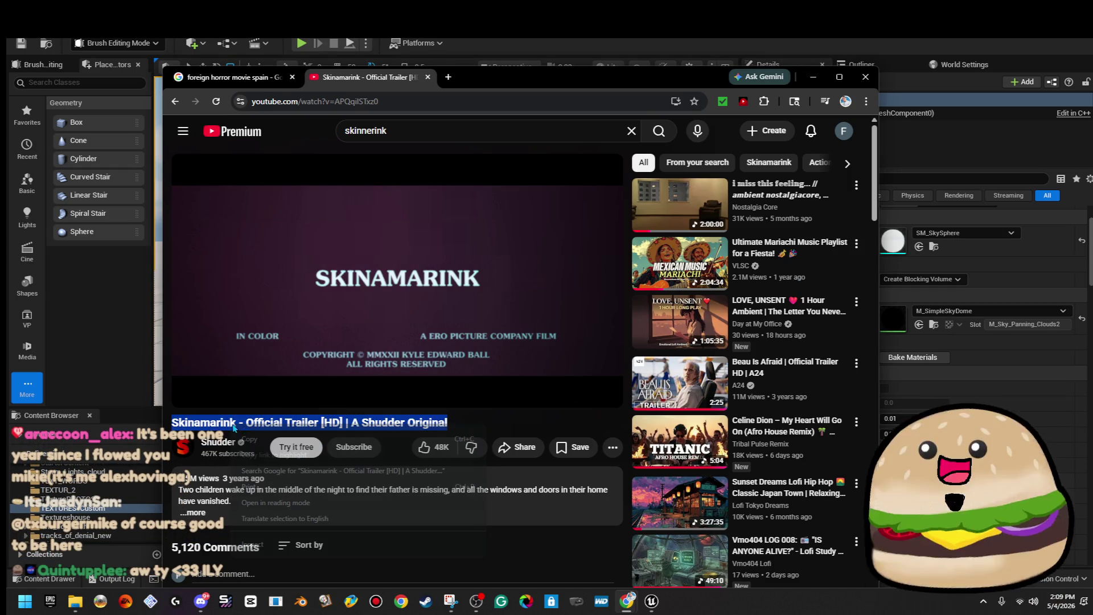
Step: Copy the Skinamarink trailer's full title, then go to the 'foreign horror movie spain' image results
triple_click(278, 425)
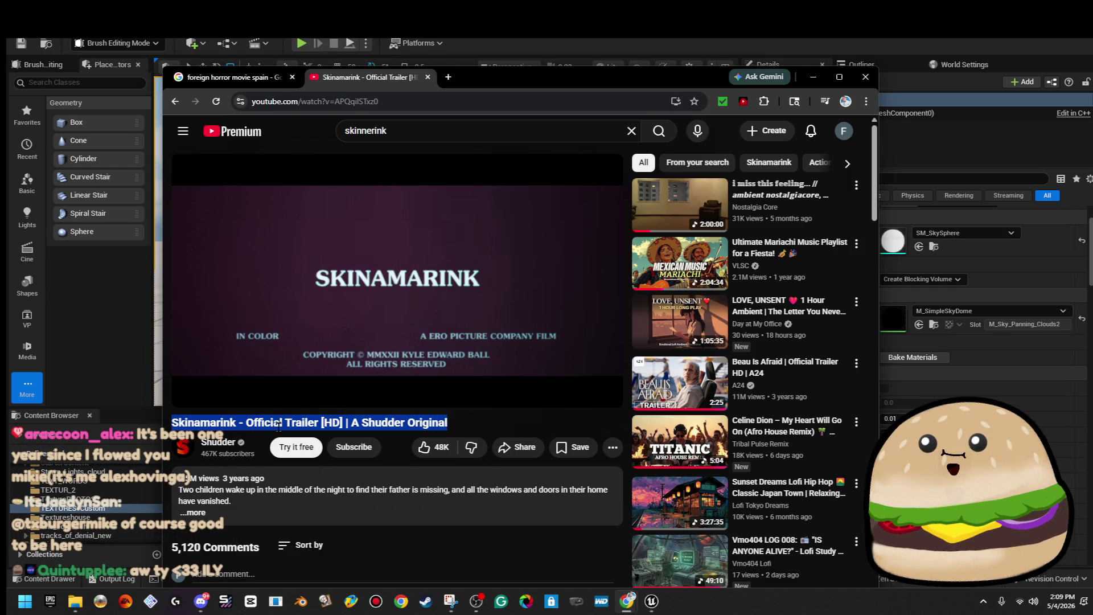
right_click(279, 426)
click(326, 442)
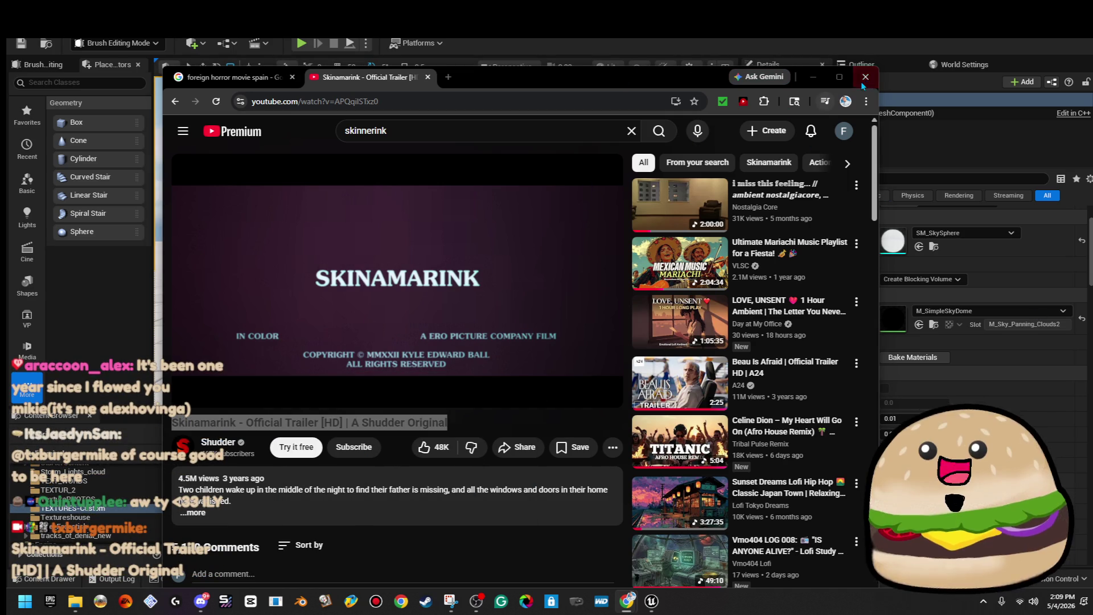
scroll(399, 341, down, 15)
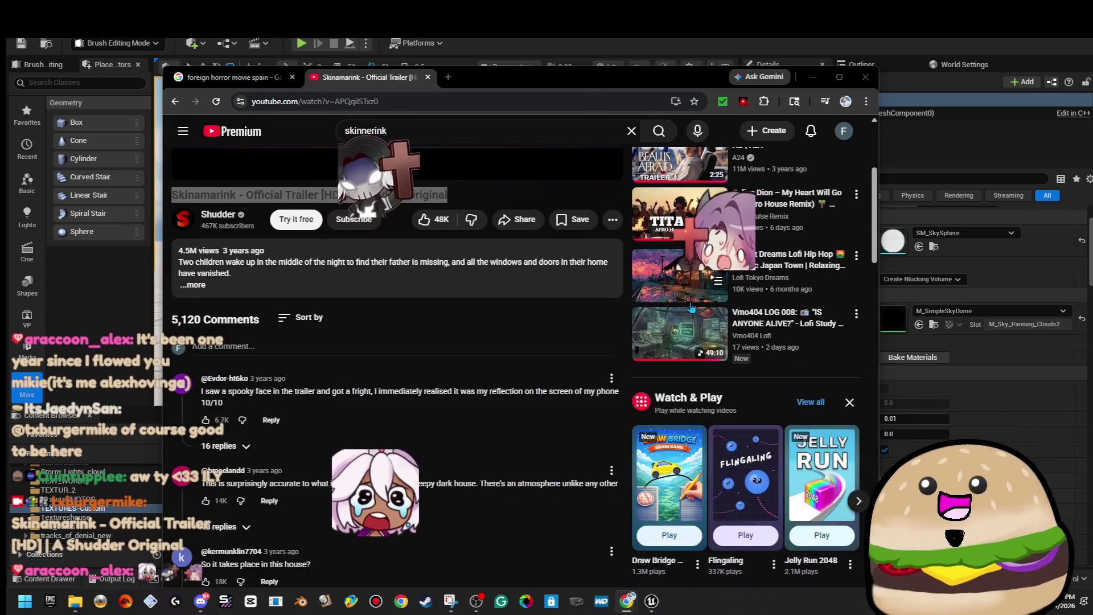
click(228, 76)
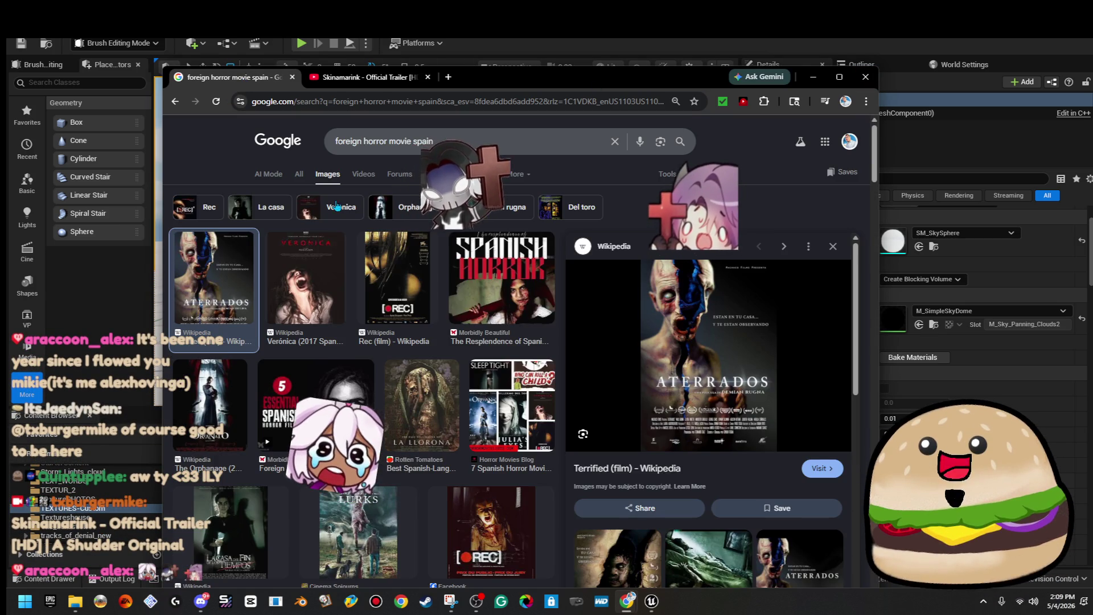
Step: Scroll through the 'foreign horror movie spain' image grid and select the search query
scroll(522, 370, down, 3)
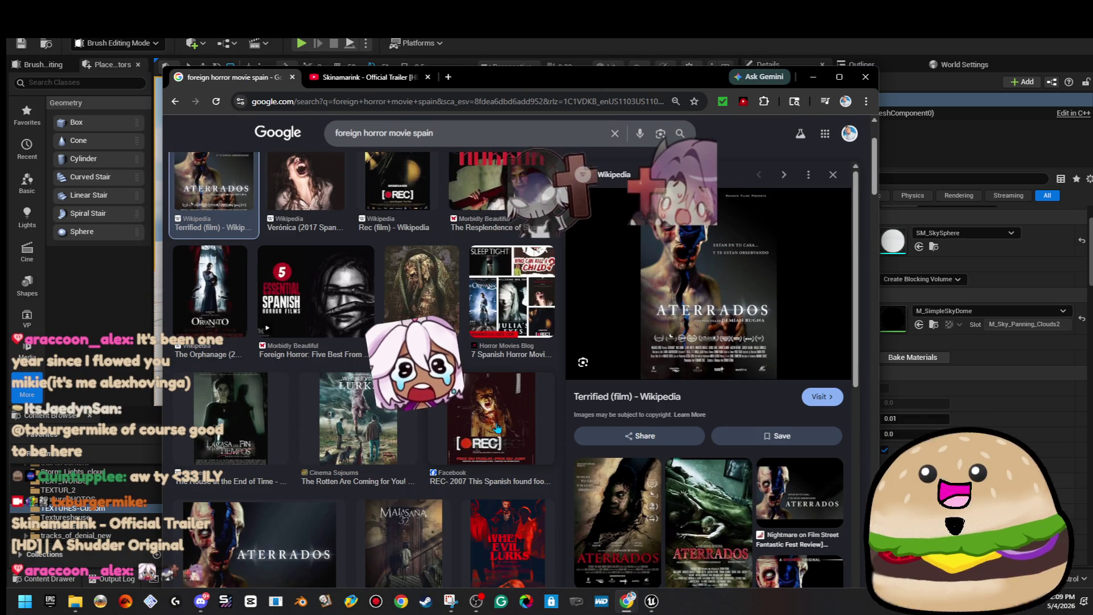
scroll(541, 376, down, 3)
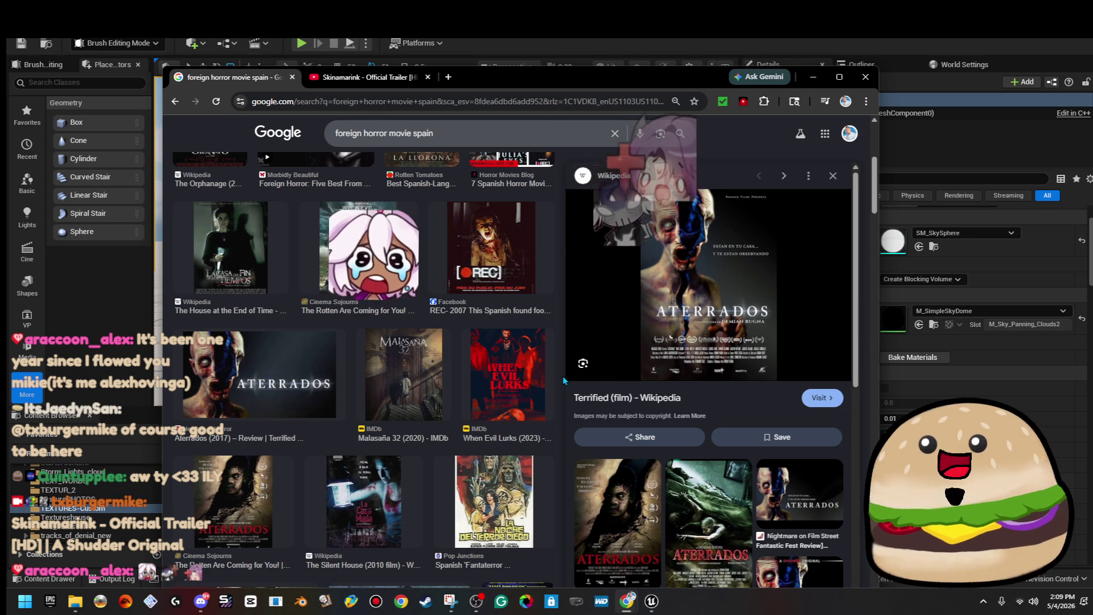
scroll(564, 381, down, 4)
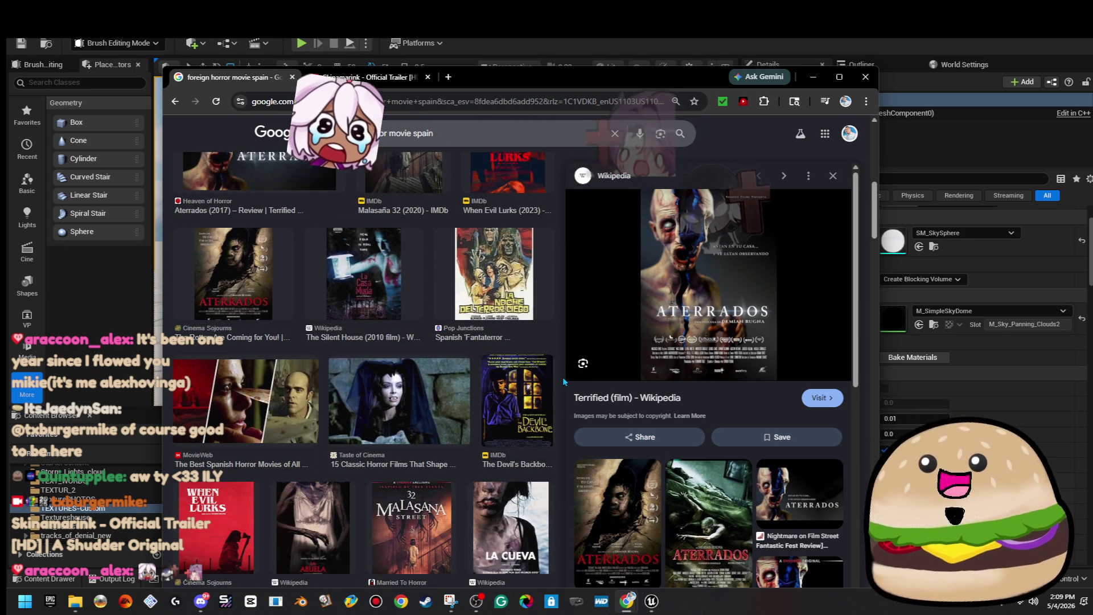
scroll(564, 383, down, 3)
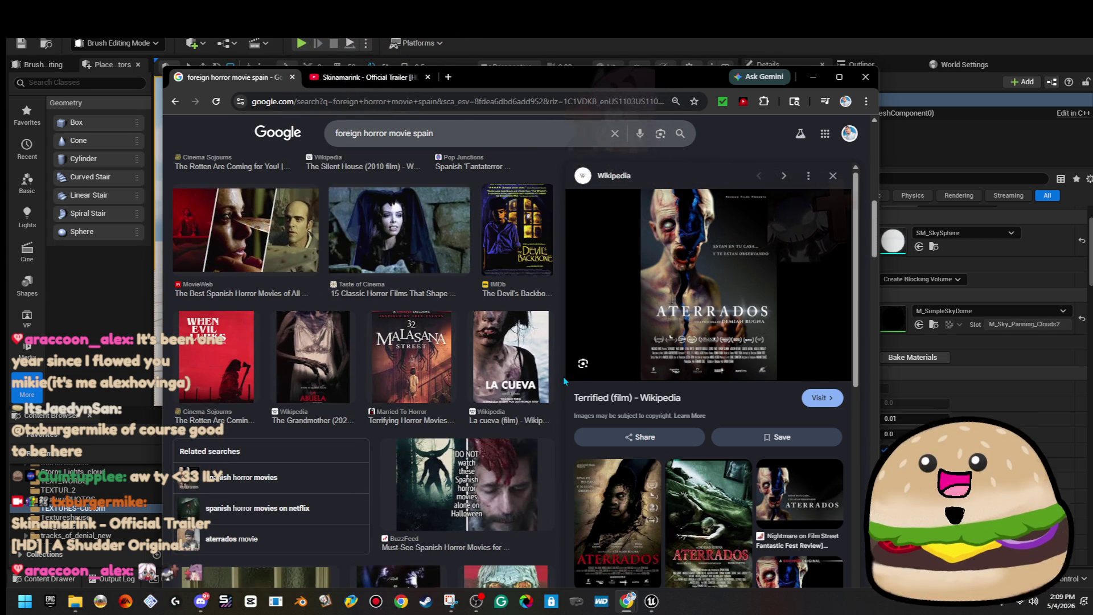
scroll(562, 377, down, 4)
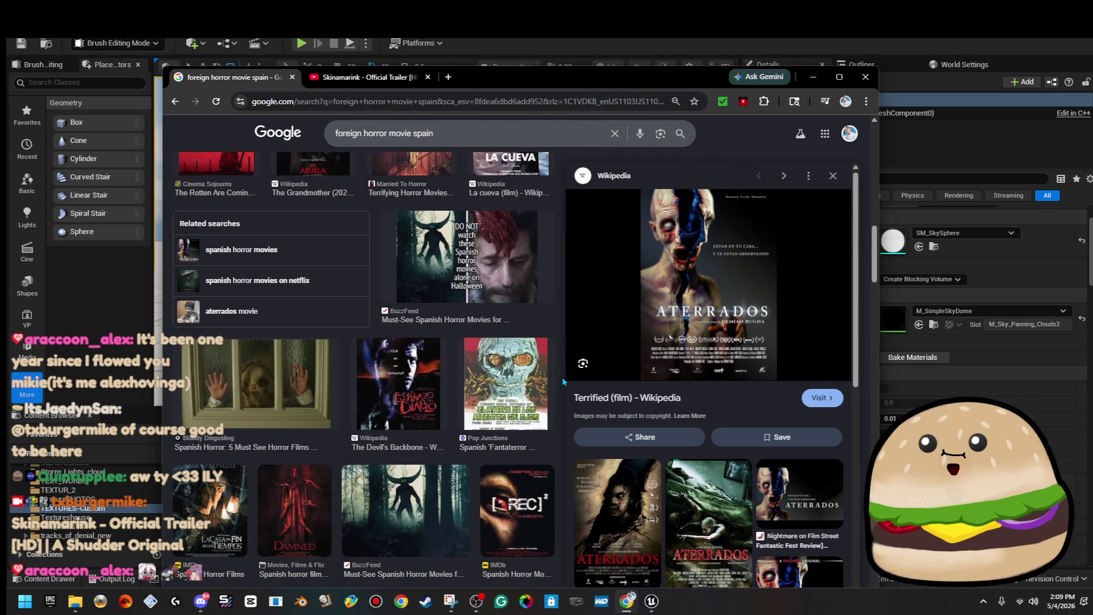
scroll(562, 377, down, 3)
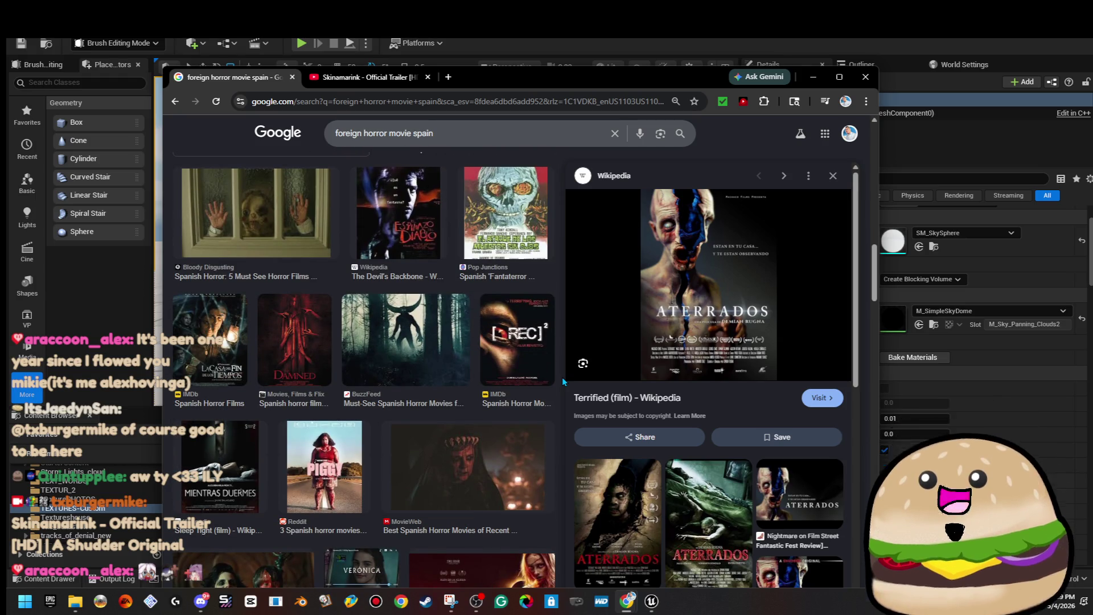
scroll(562, 377, down, 3)
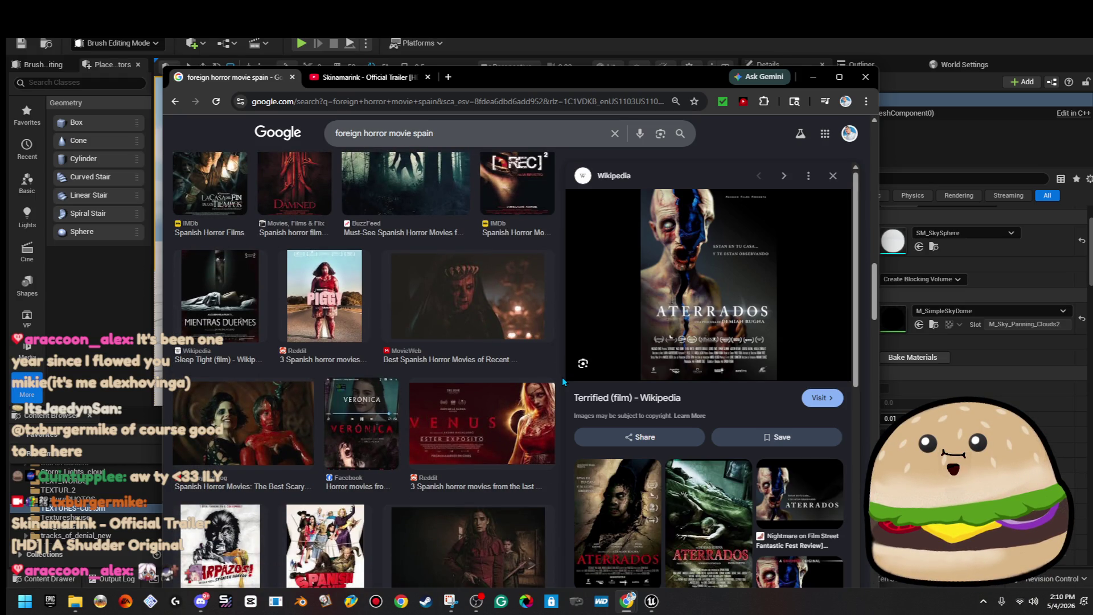
scroll(563, 377, down, 4)
triple_click(398, 134)
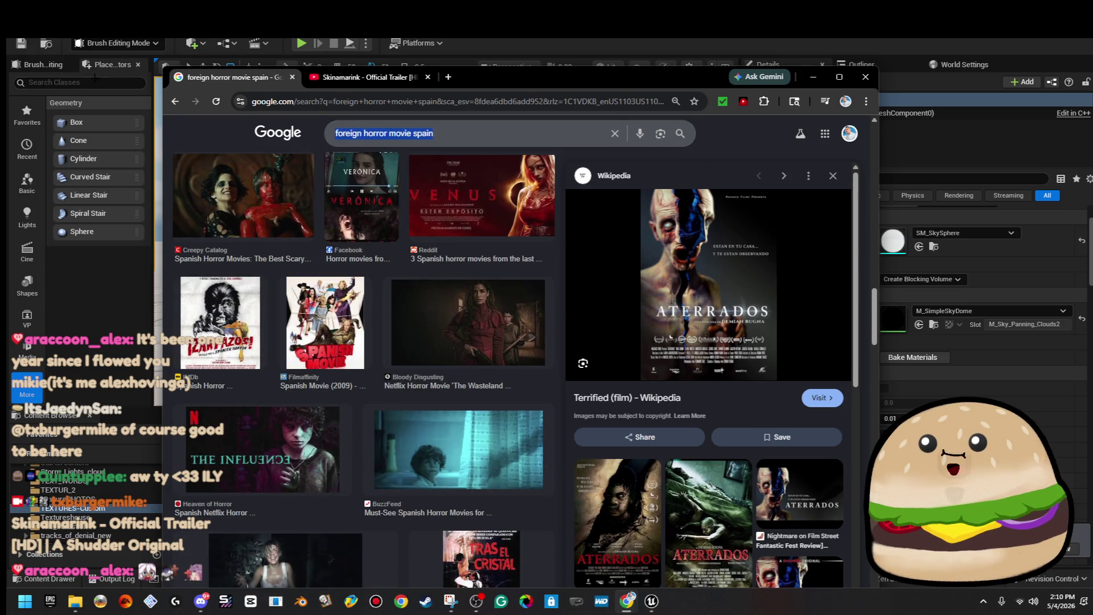
Step: Search for 'babadook', view All results, and preview The Babadook poster
text(baba)
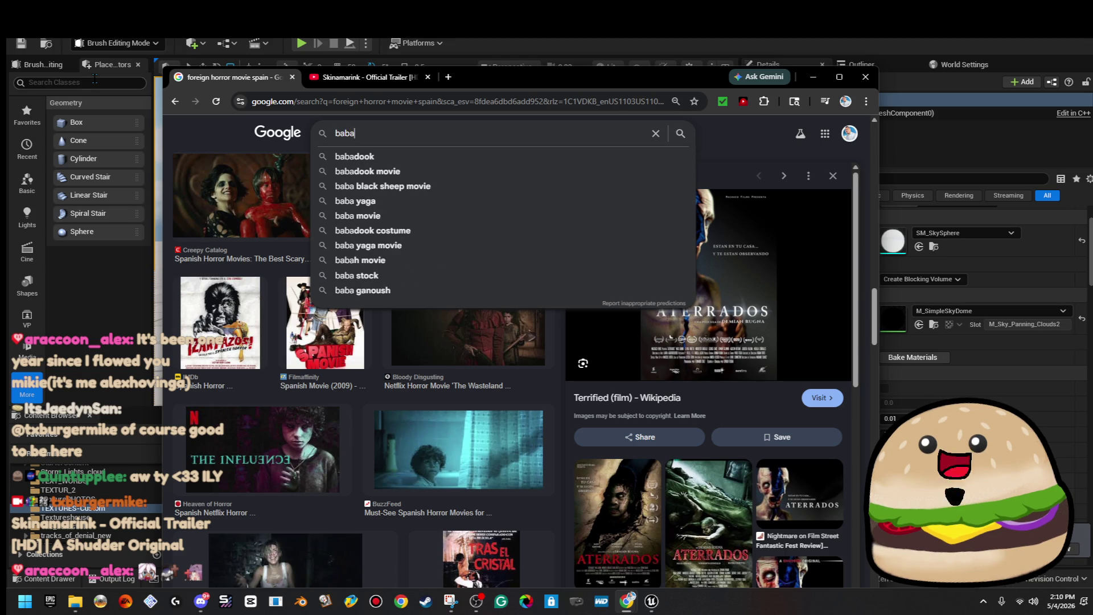
key(Down)
key(Return)
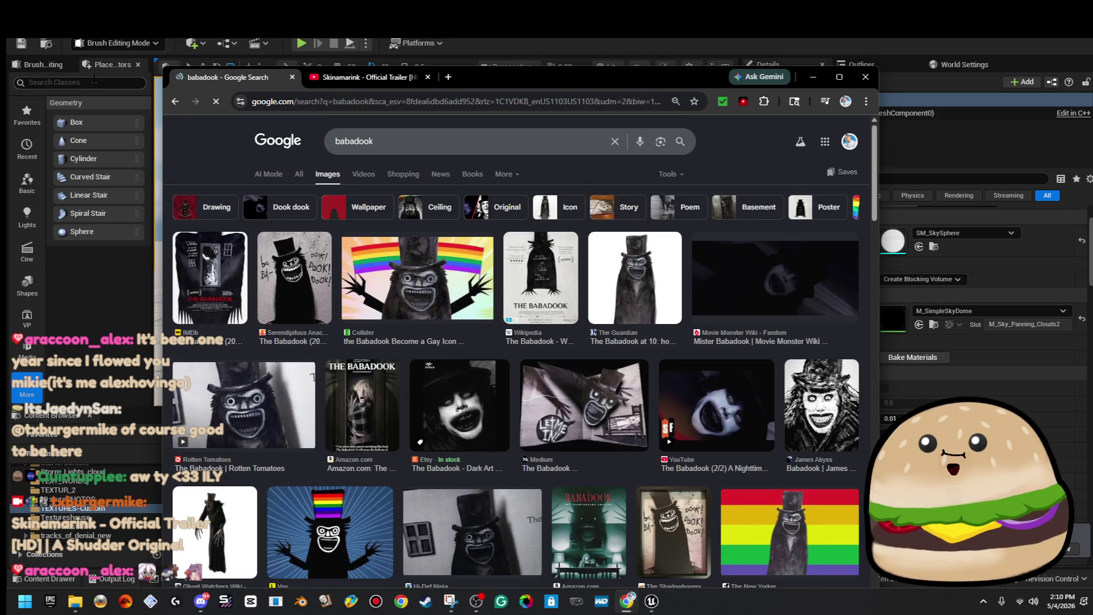
click(298, 175)
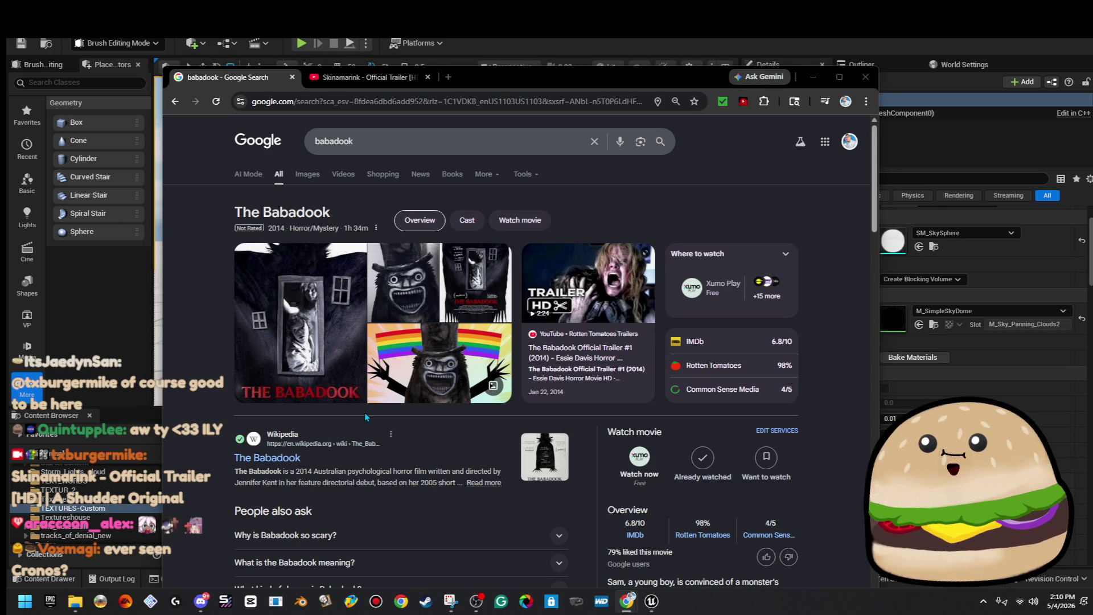
click(311, 345)
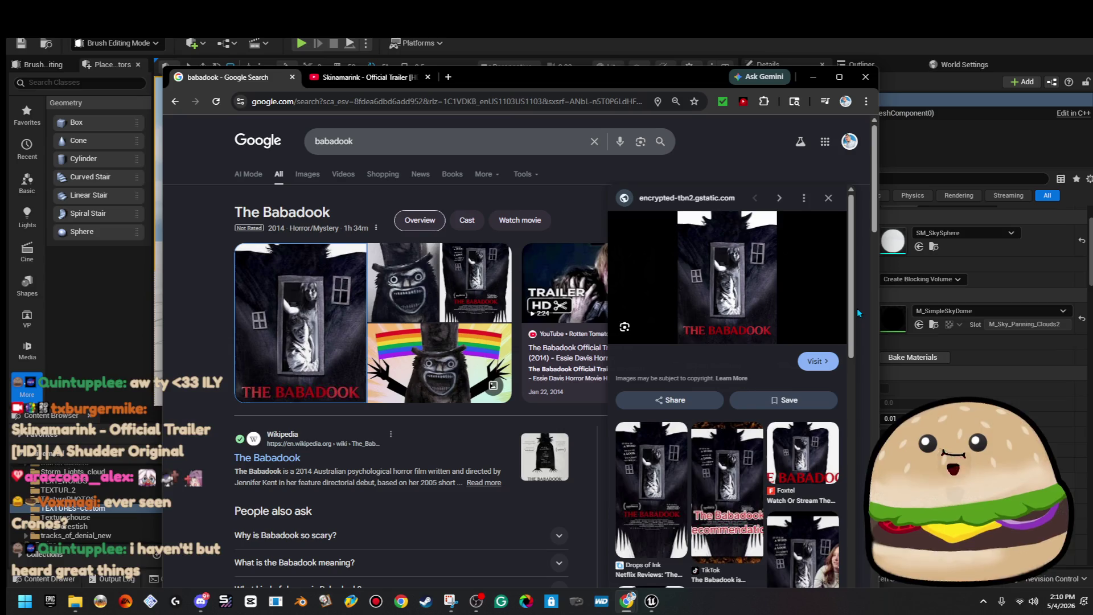
scroll(796, 487, down, 3)
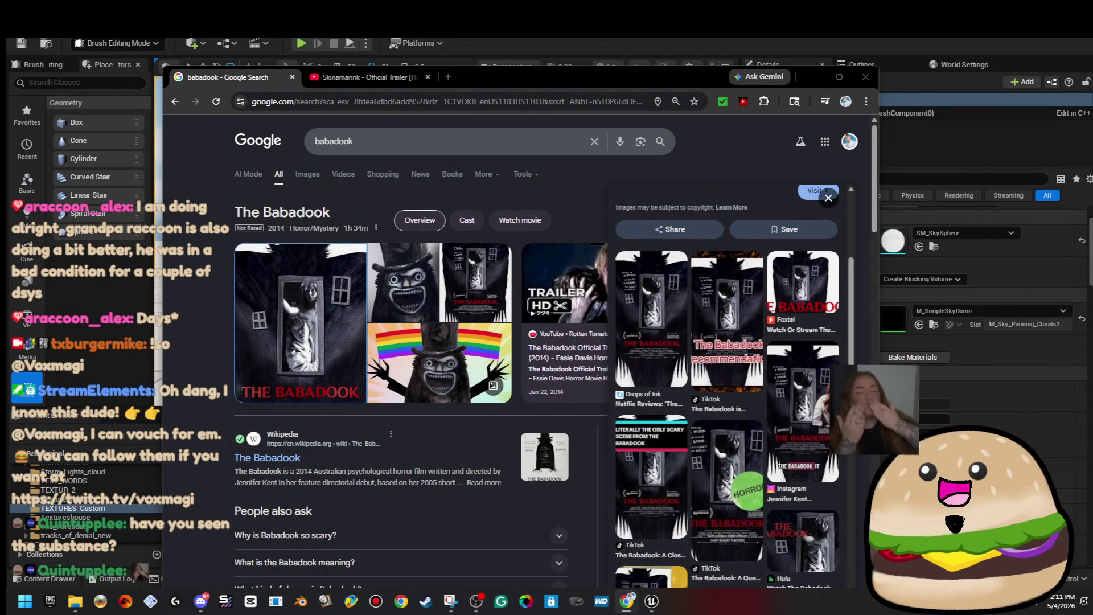
double_click(334, 142)
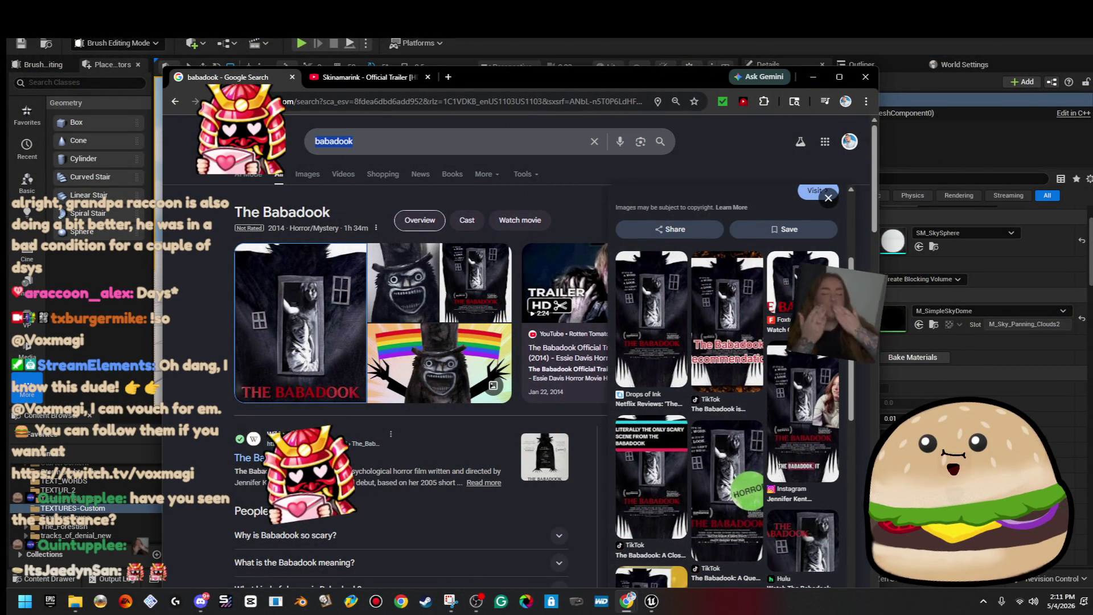
Step: Search for 'the substance', preview several of its images, and show its video results
text(the substance)
key(Return)
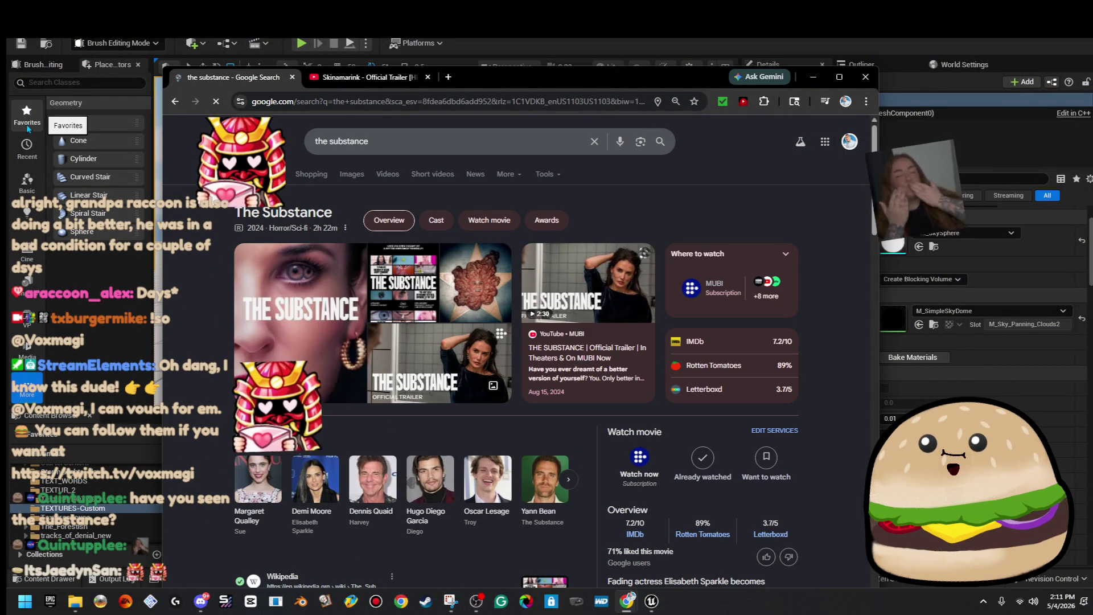
click(488, 292)
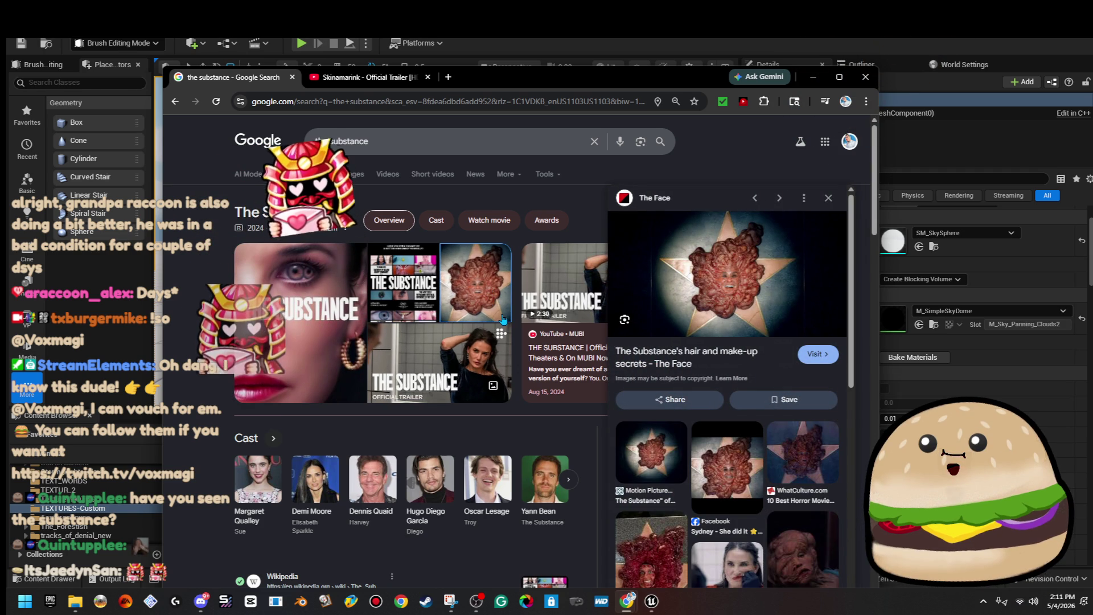
click(472, 359)
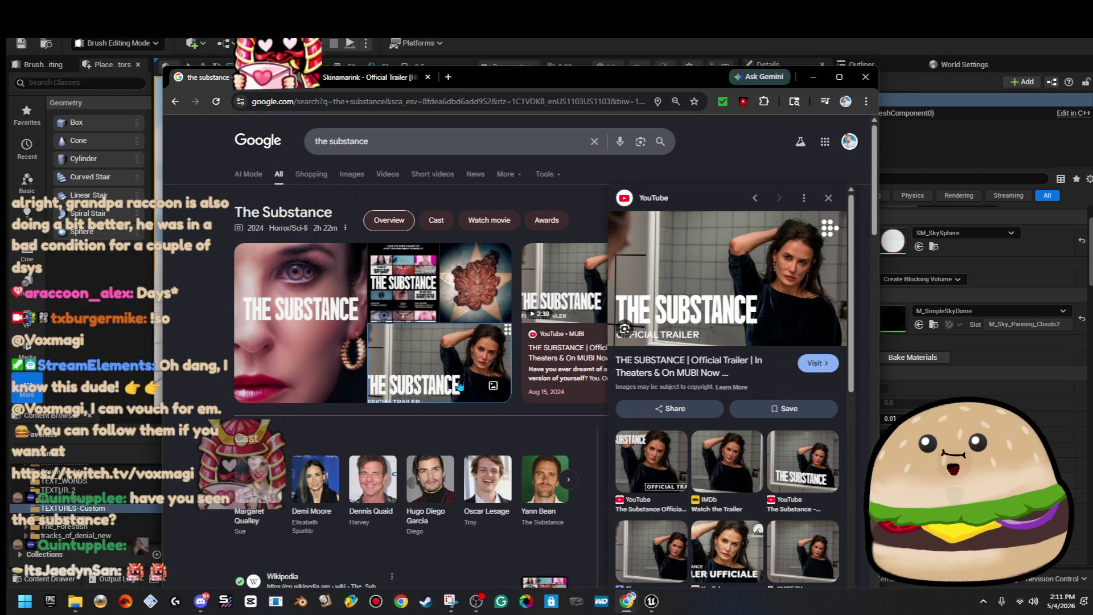
click(393, 272)
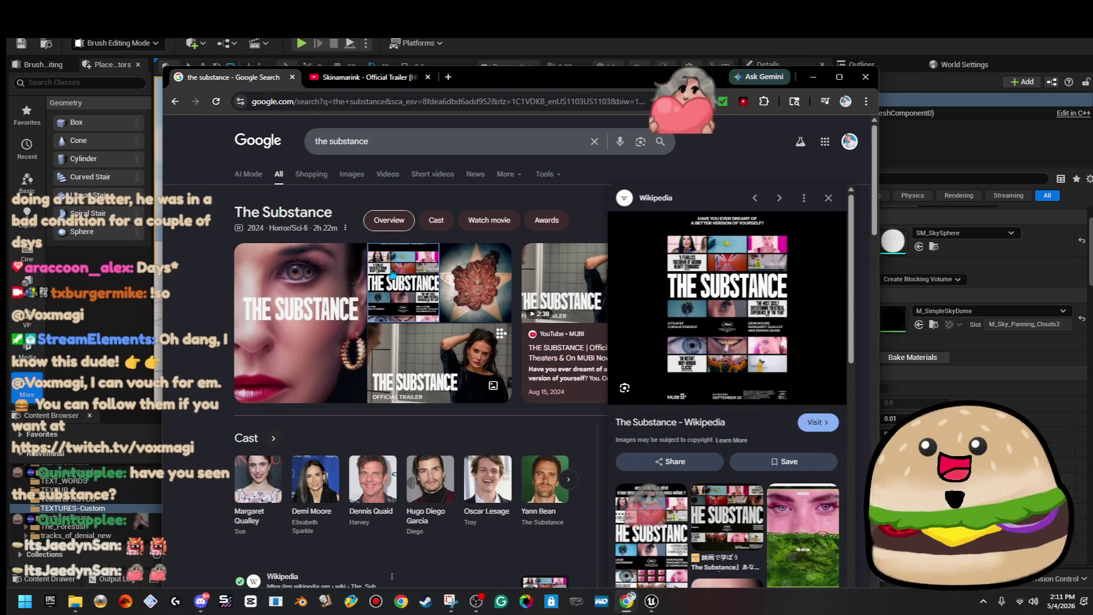
click(433, 353)
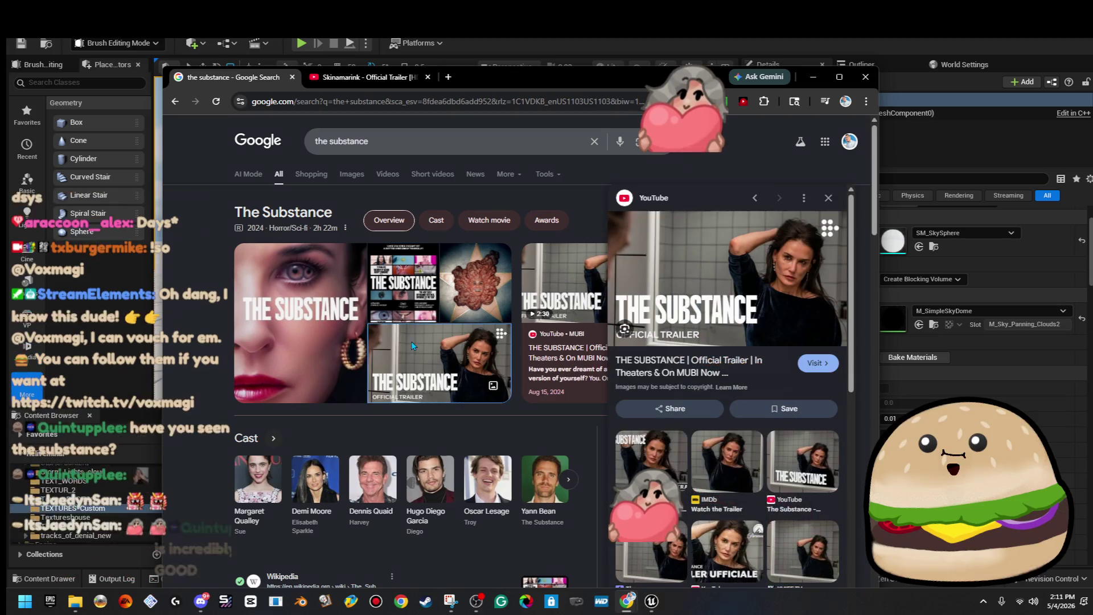
click(392, 175)
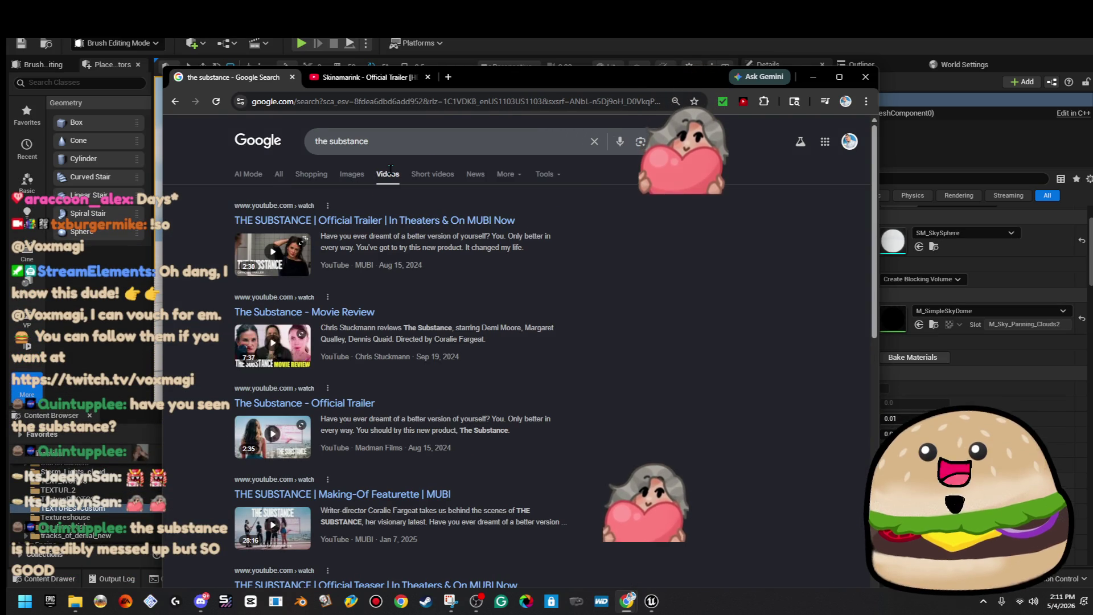
Step: Watch The Substance official trailer, repeatedly pausing and resuming, then jump back ten seconds
click(290, 244)
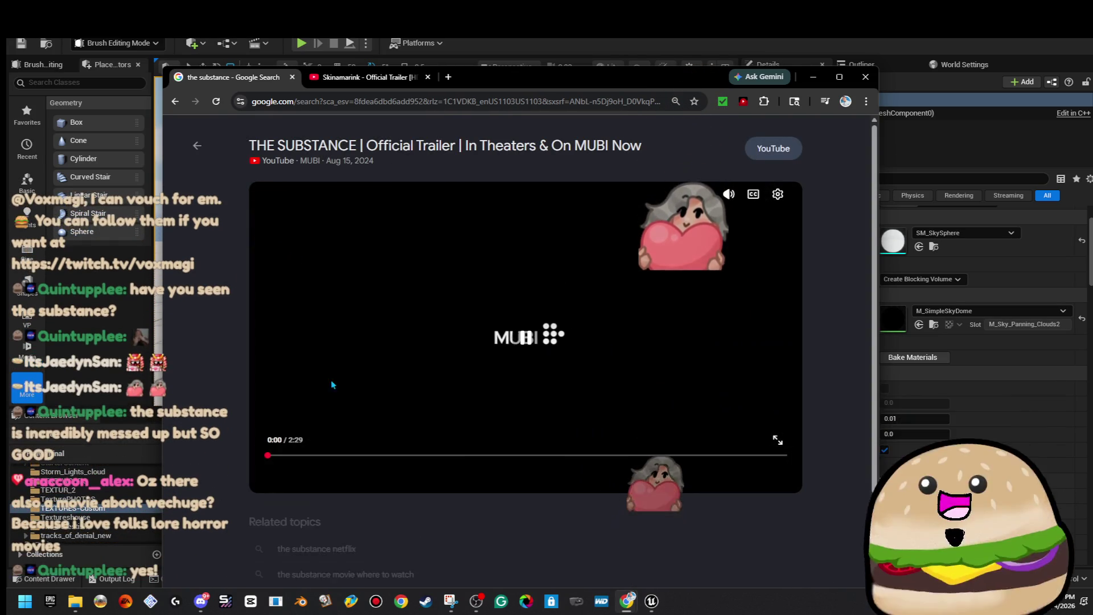
click(518, 322)
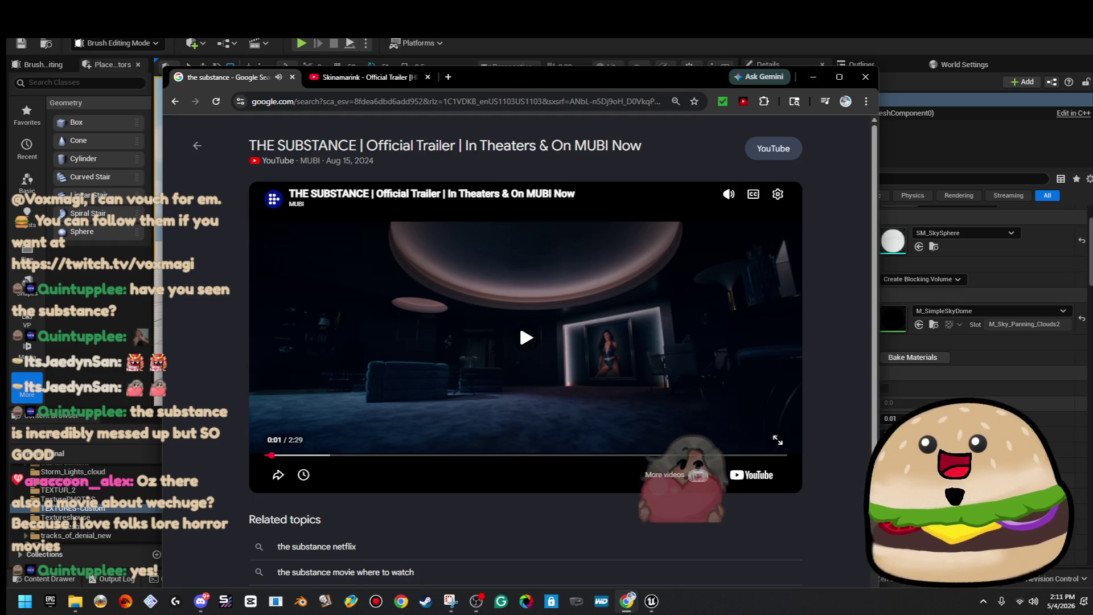
click(395, 362)
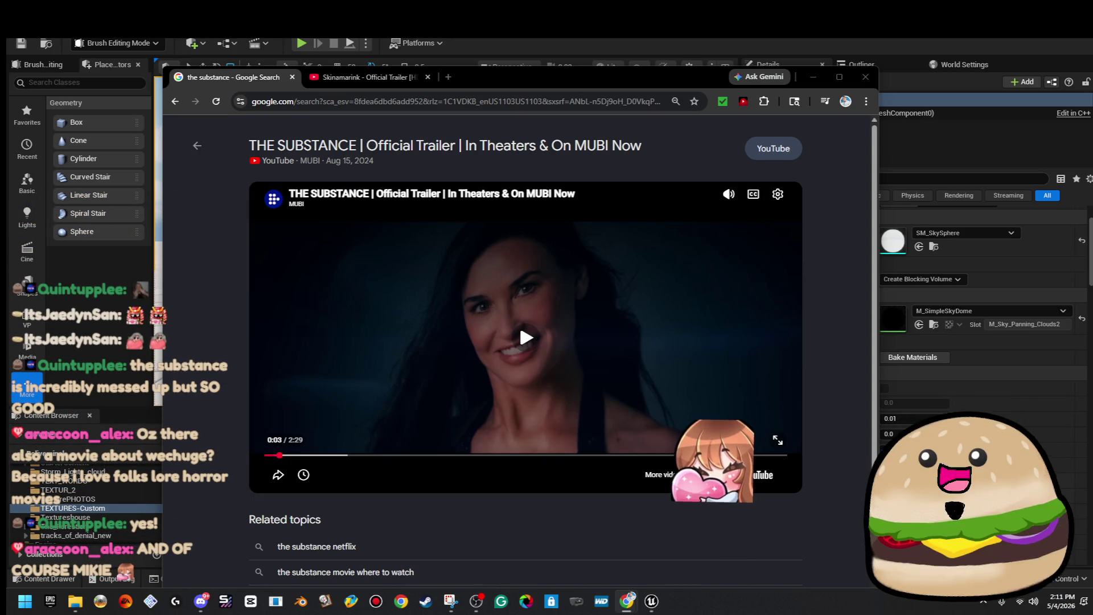
click(541, 304)
click(615, 322)
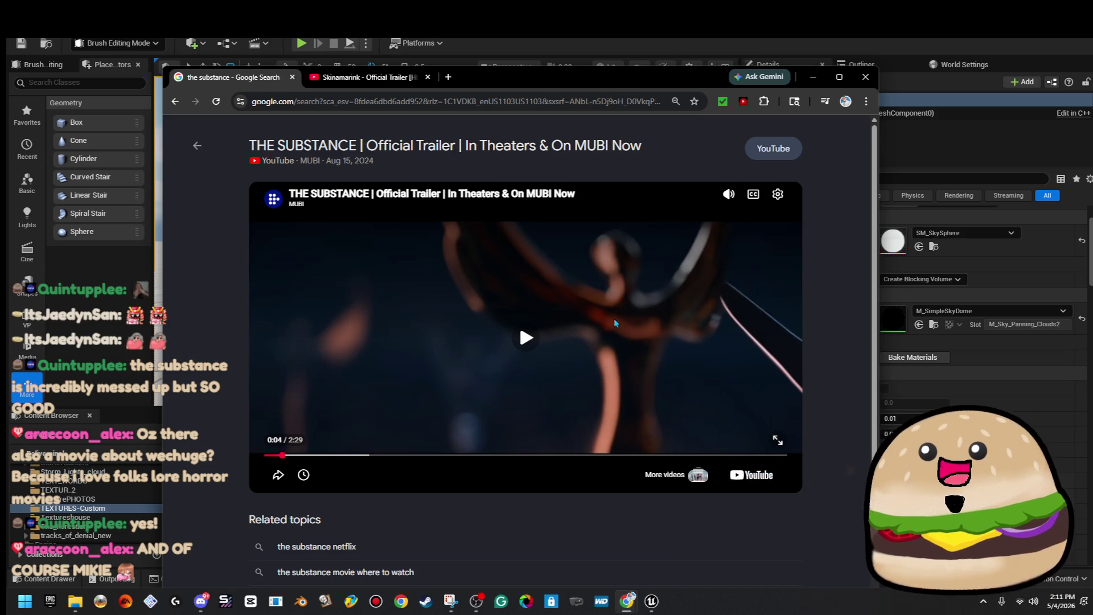
click(614, 323)
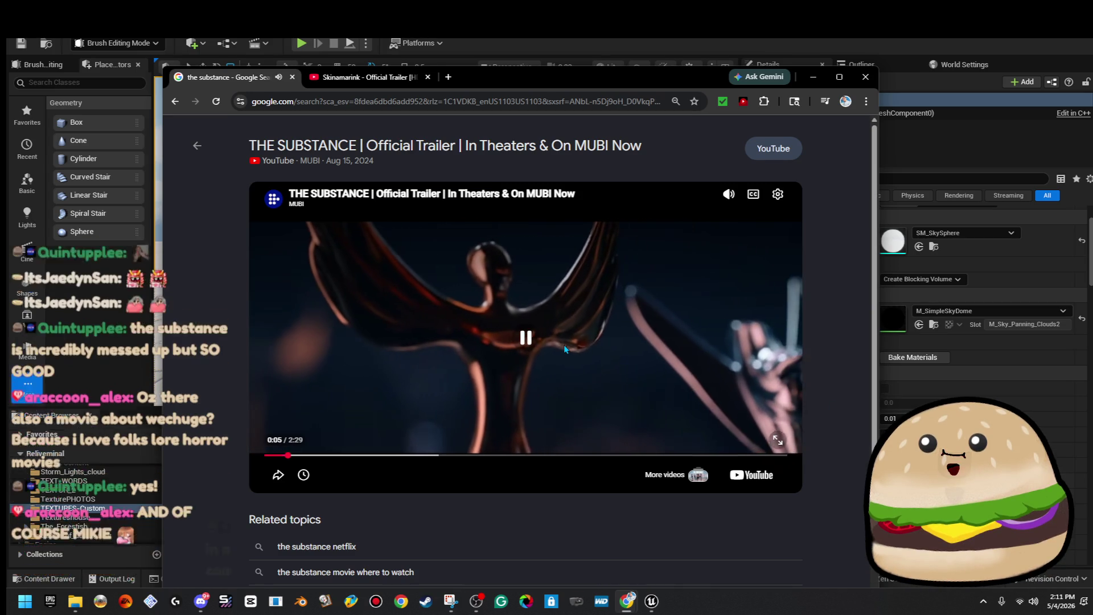
click(615, 325)
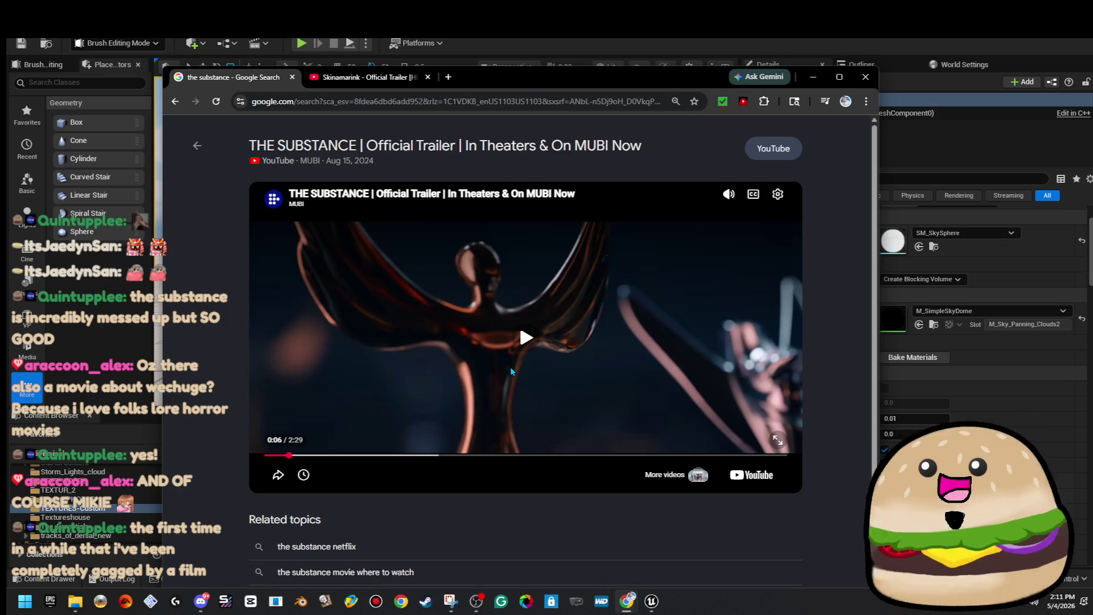
click(485, 294)
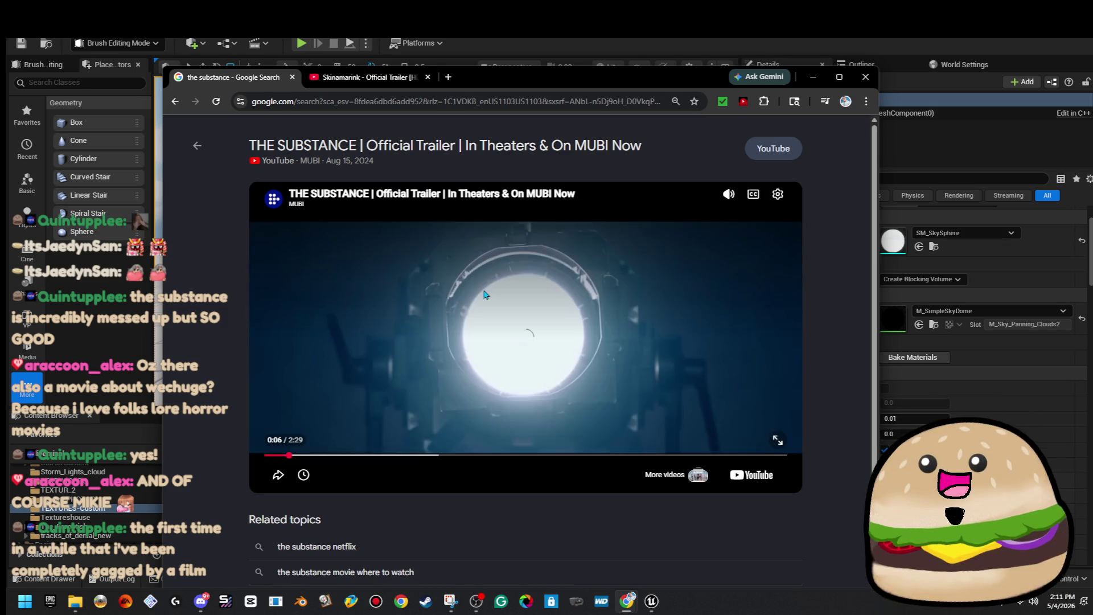
click(488, 360)
click(504, 378)
click(626, 339)
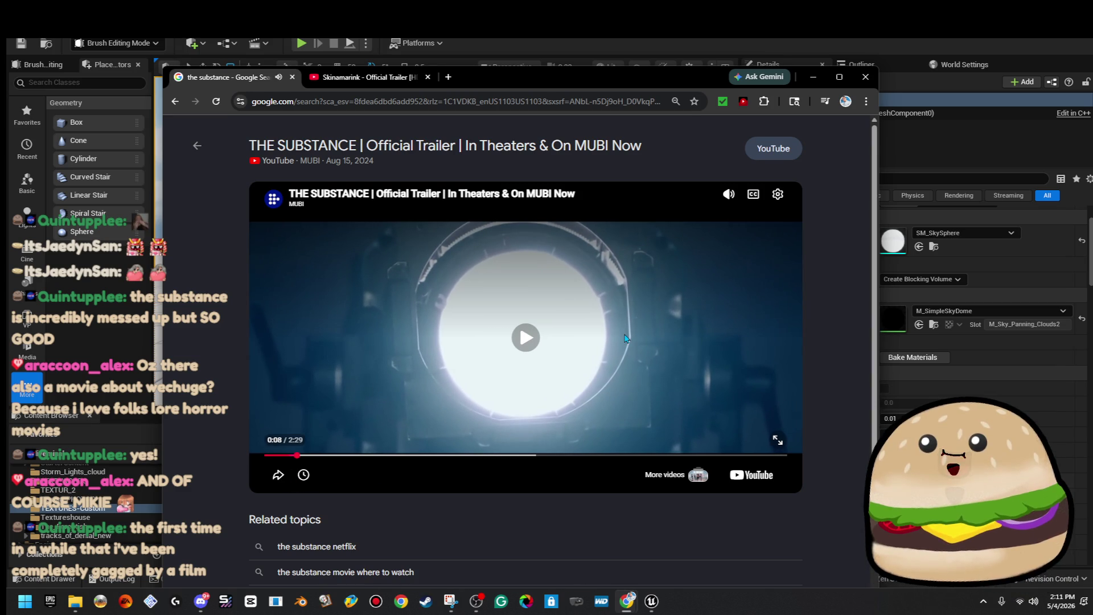
click(625, 339)
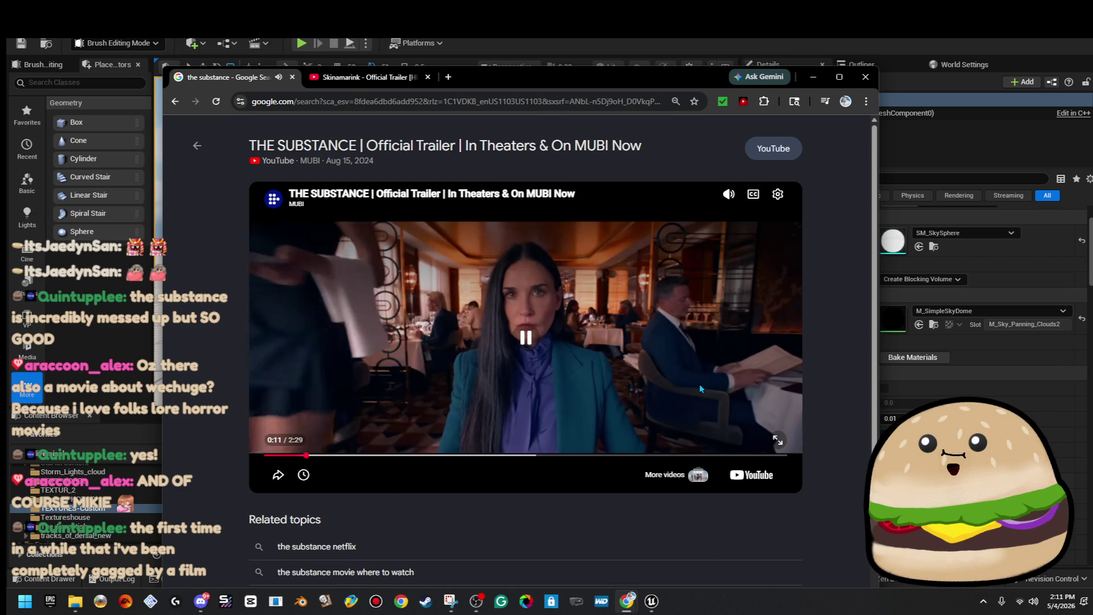
click(699, 383)
click(319, 454)
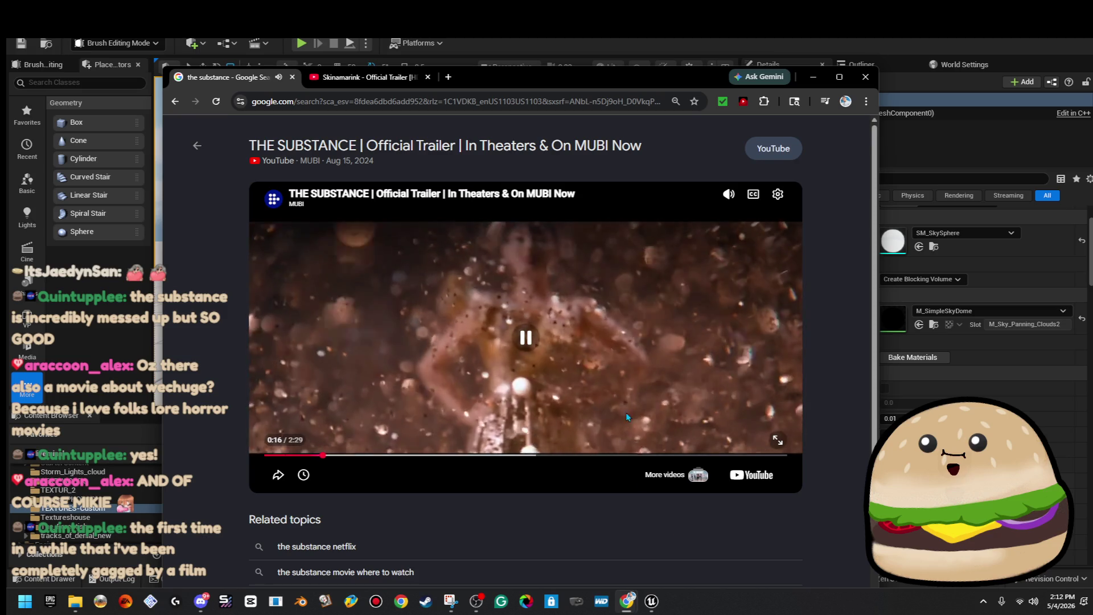
click(690, 309)
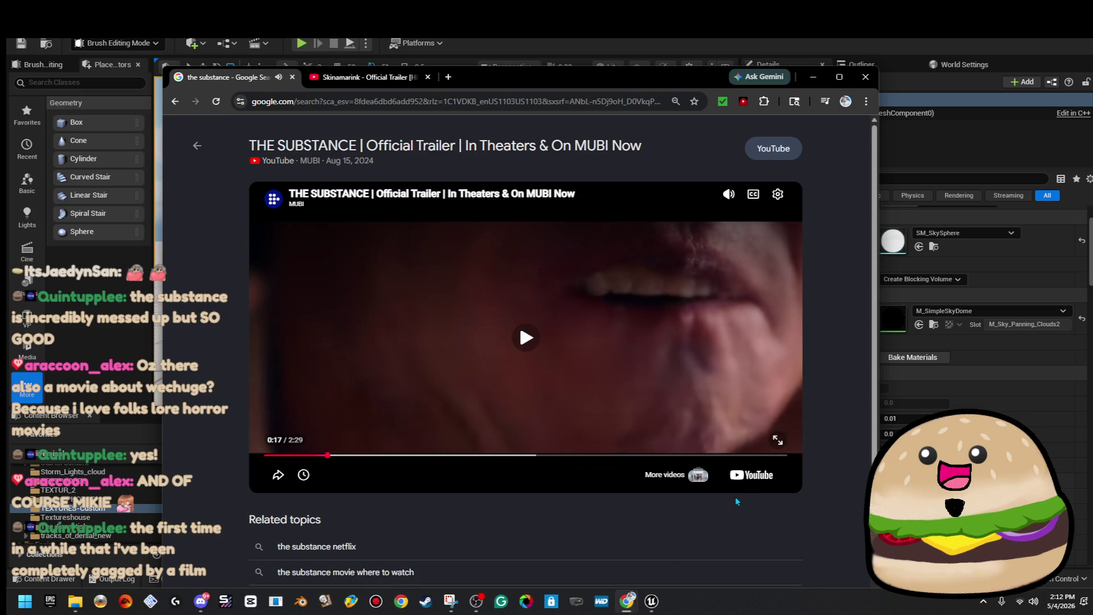
click(704, 323)
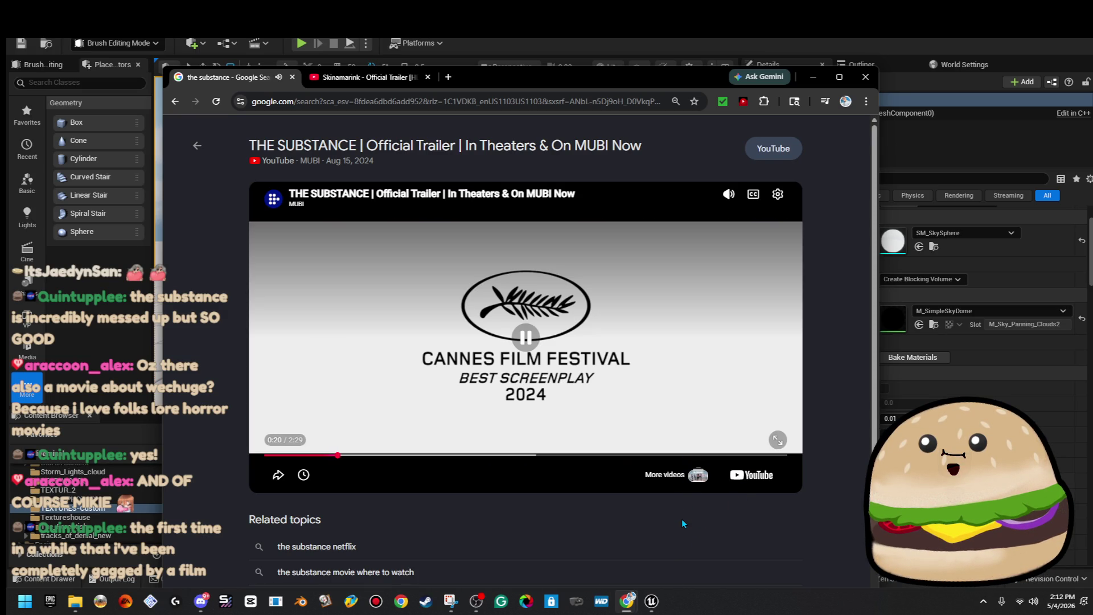
click(664, 312)
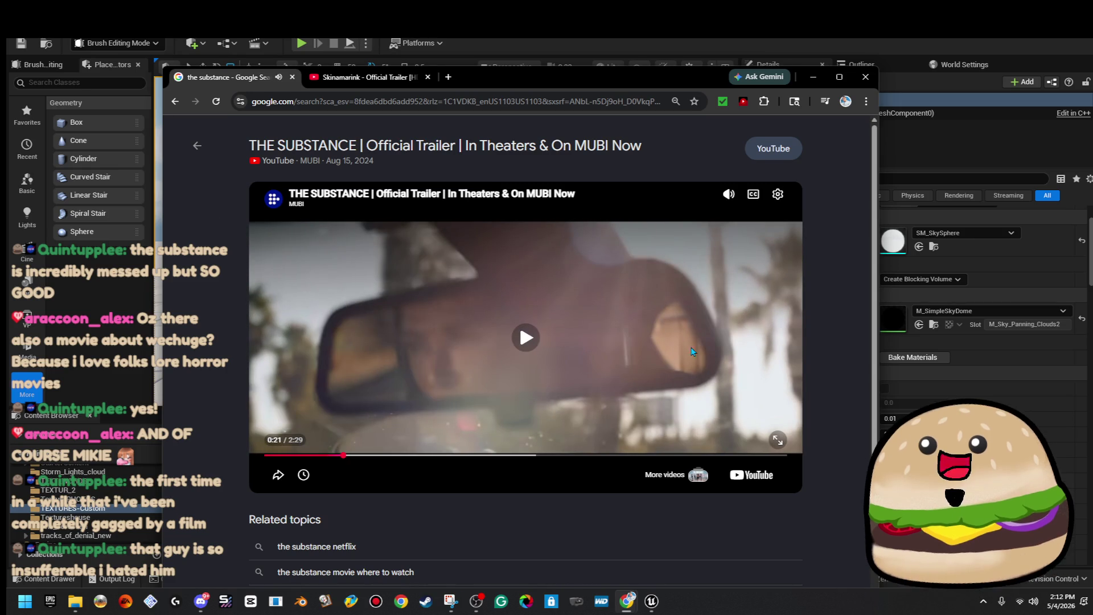
click(686, 302)
click(727, 291)
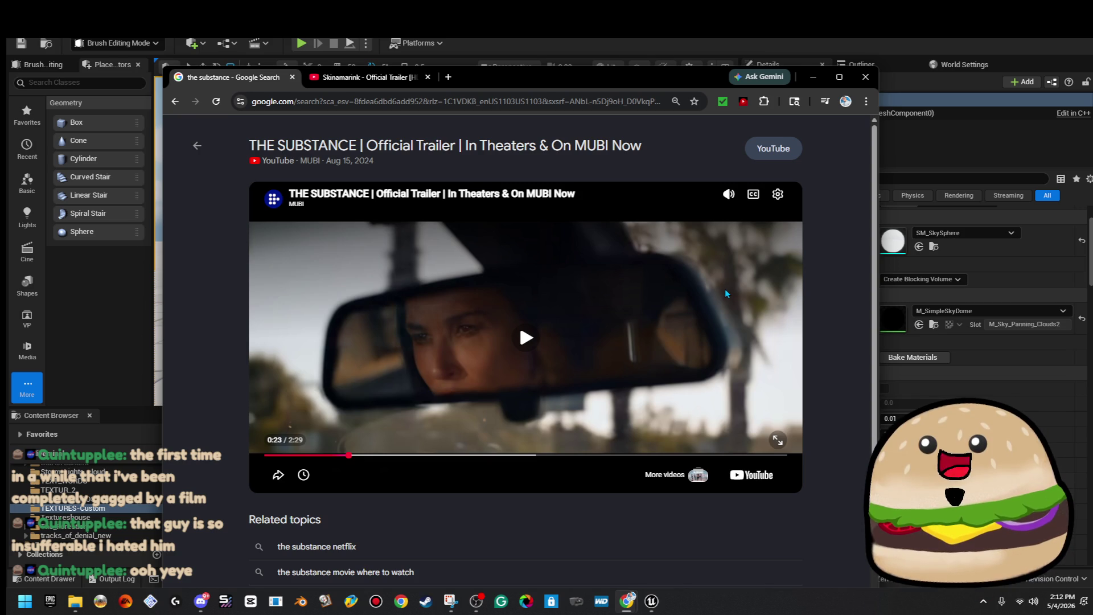
click(726, 288)
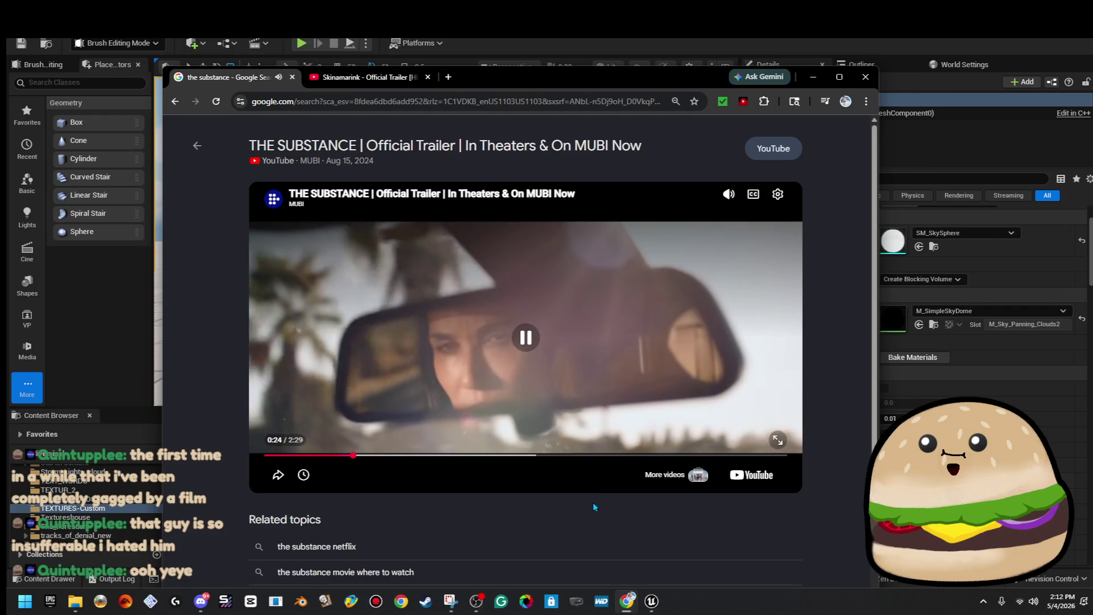
click(656, 380)
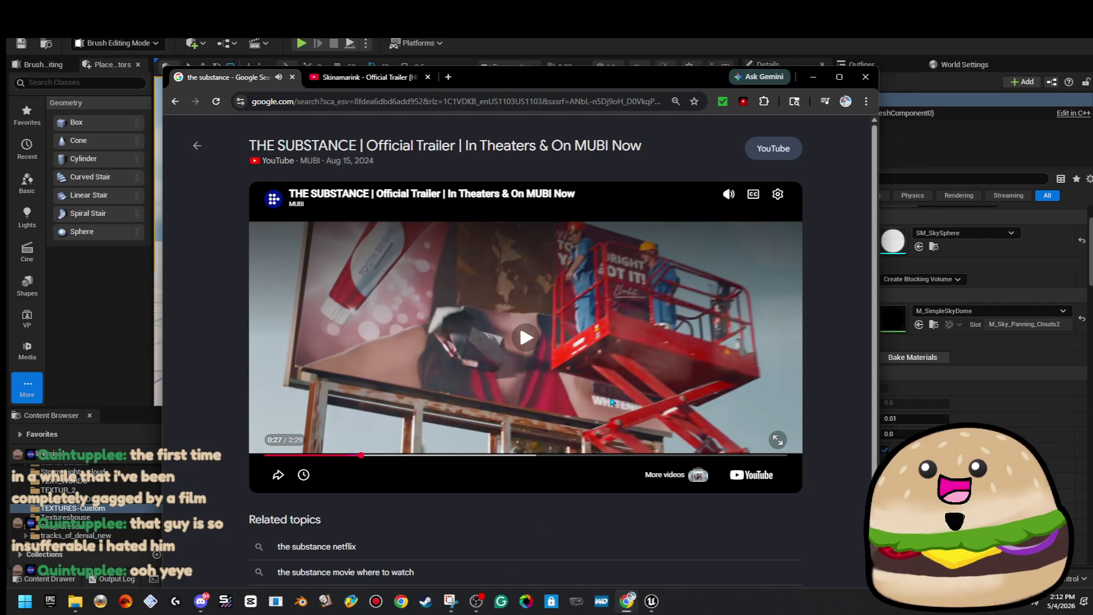
click(593, 387)
click(595, 389)
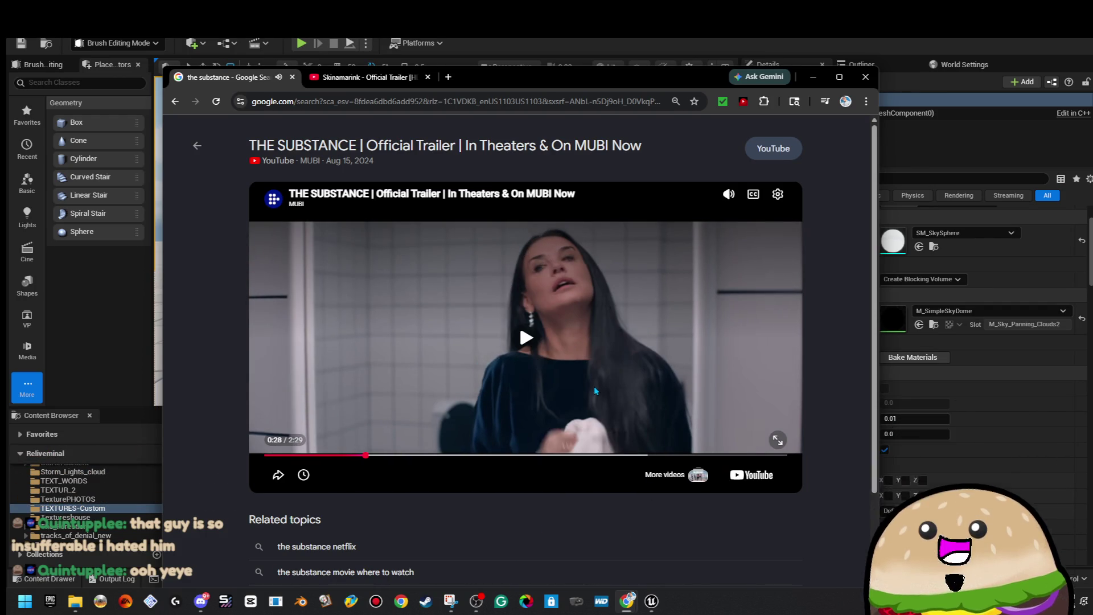
click(600, 374)
key(j)
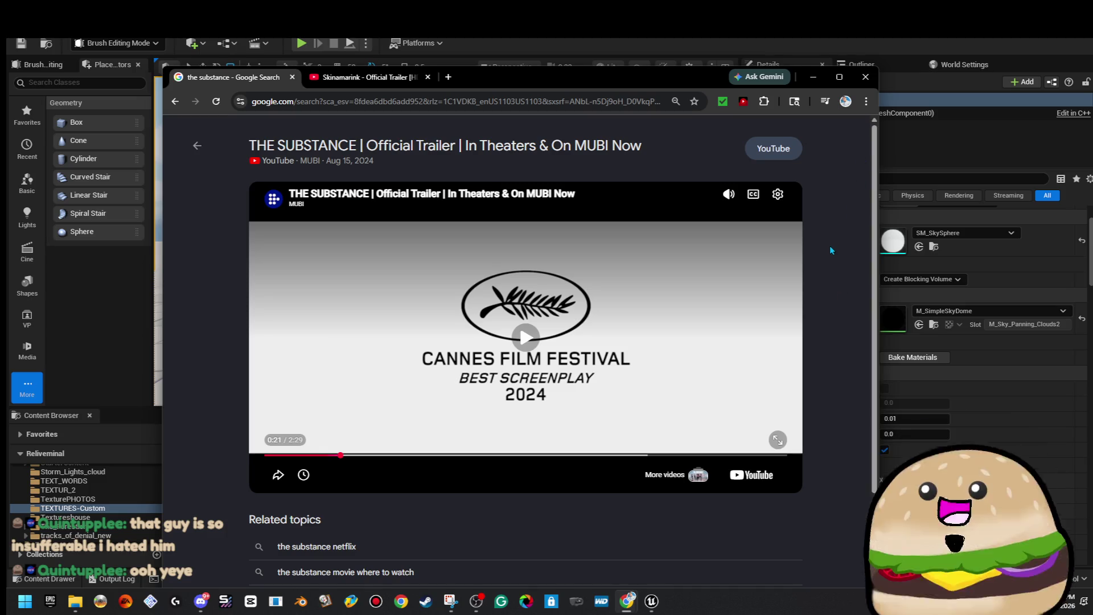
Step: Switch to the Skinamarink trailer tab showing its comments
scroll(829, 245, down, 3)
scroll(840, 148, up, 3)
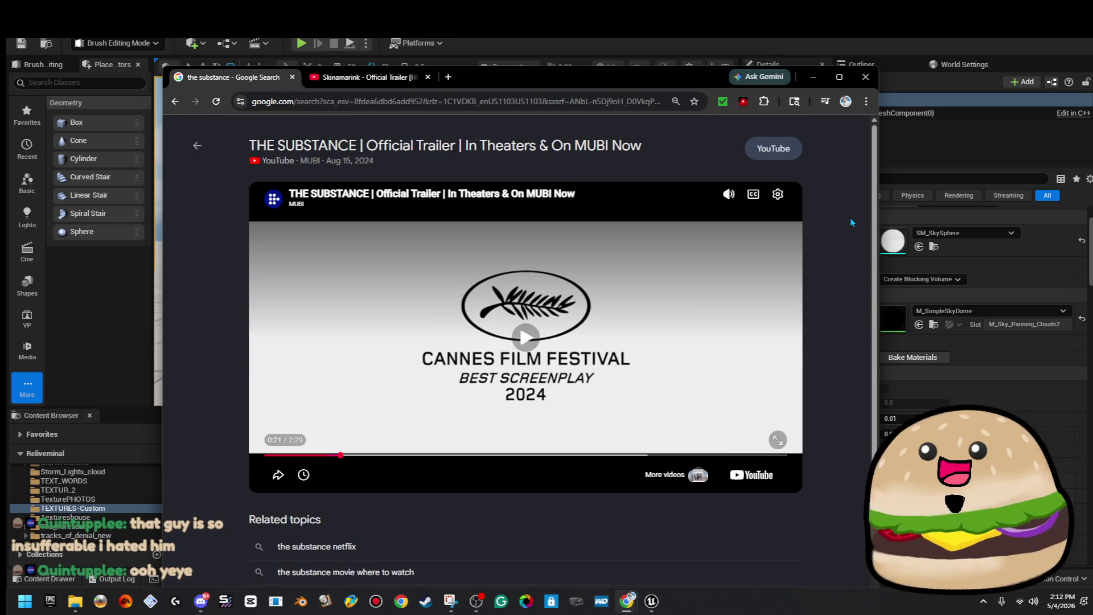
click(367, 77)
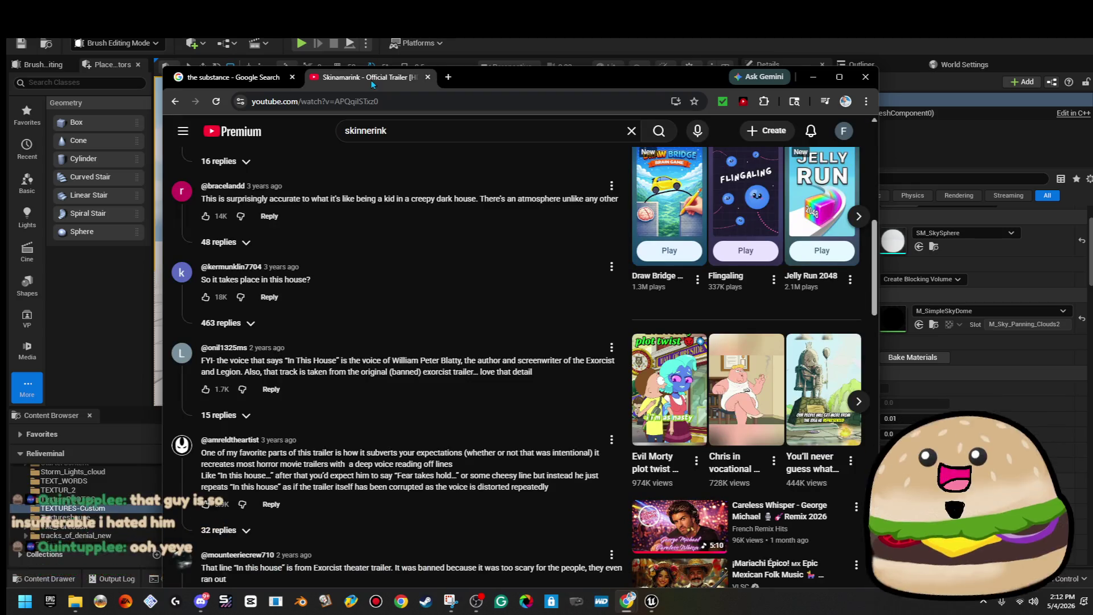
Step: Return to the Google results and open The Substance trailer on YouTube
scroll(599, 349, down, 2)
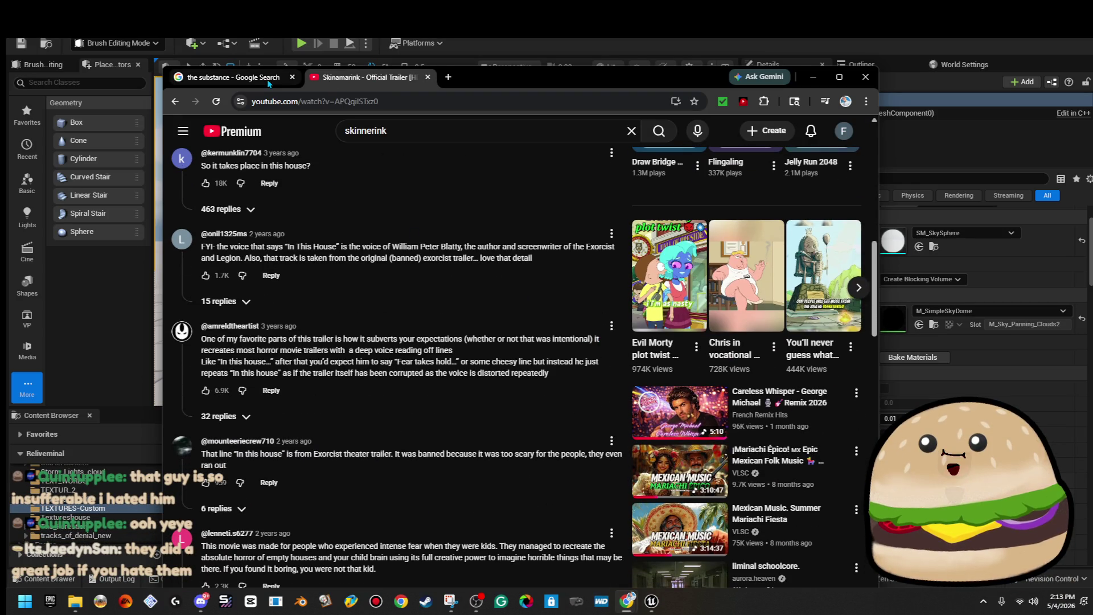
click(252, 82)
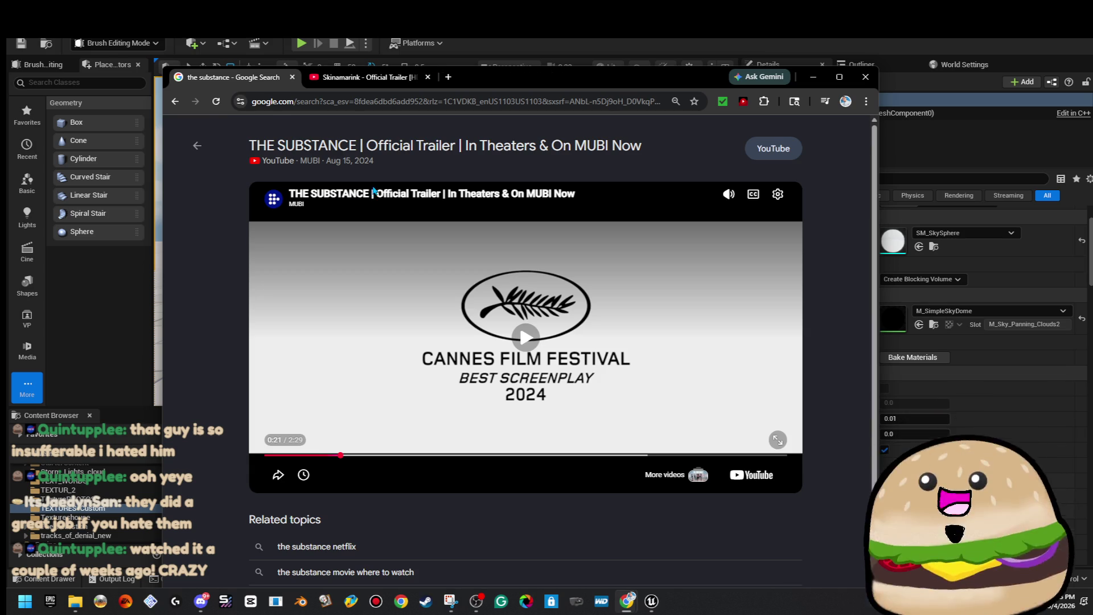
click(375, 192)
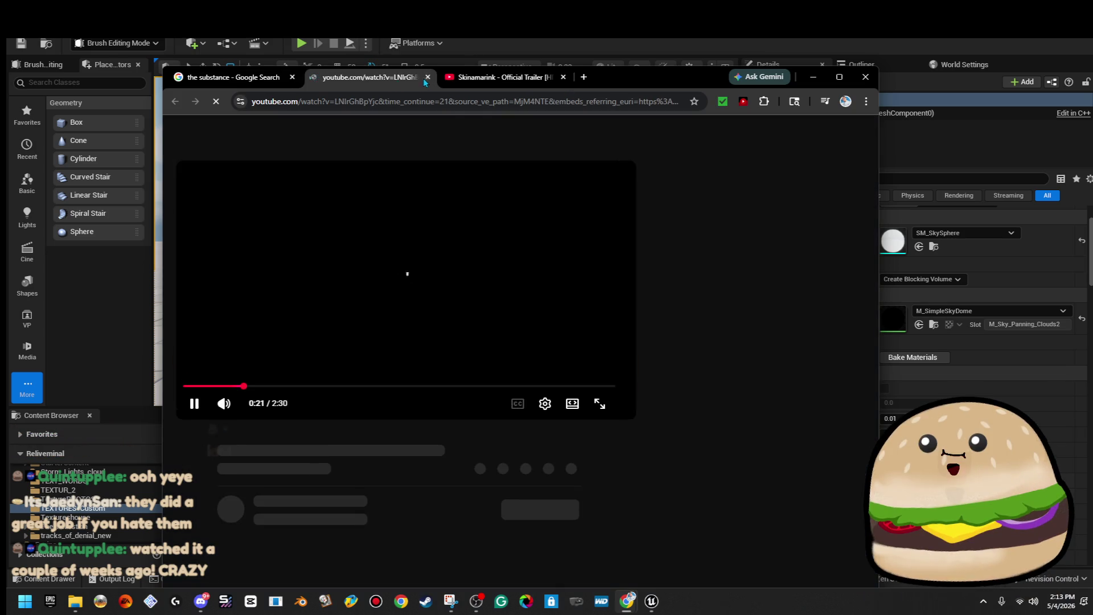
Step: Close the trailer and Google search tabs and return to the Unreal Editor
click(428, 77)
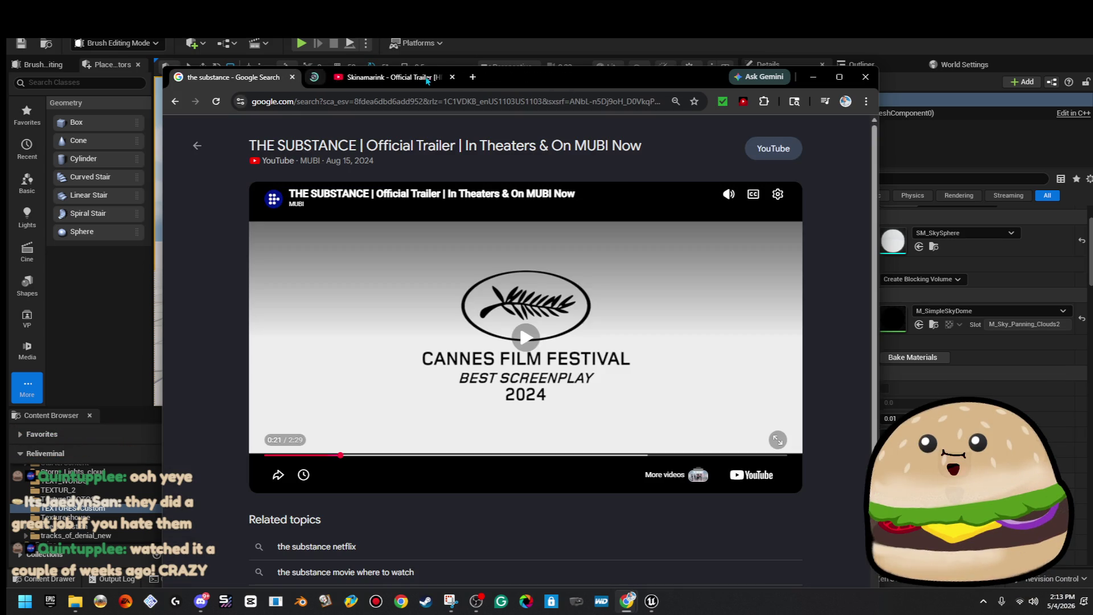
click(292, 77)
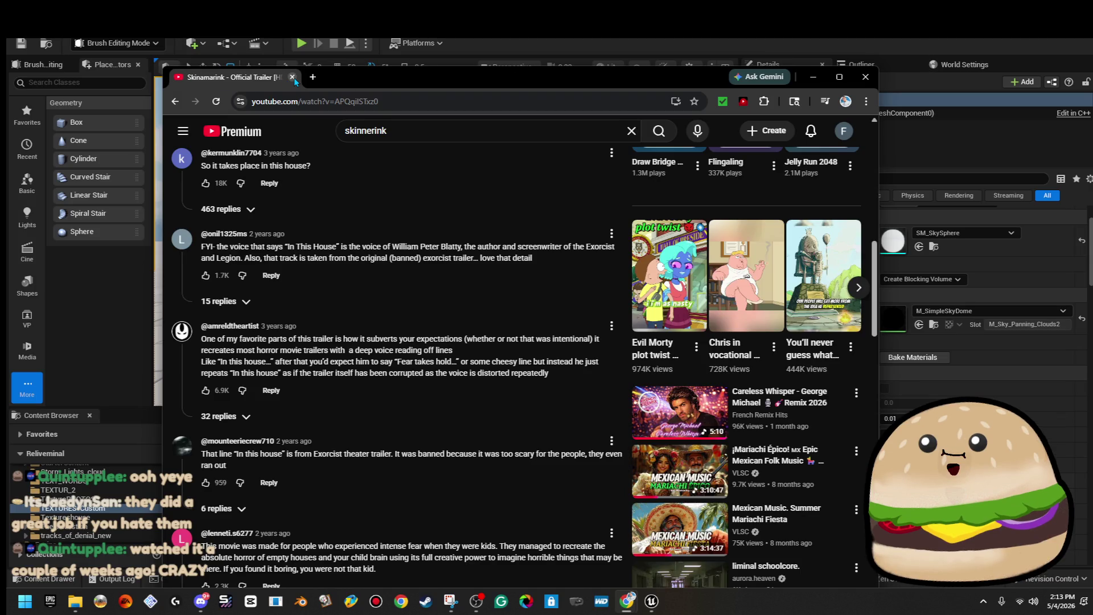
scroll(387, 226, down, 3)
scroll(389, 230, up, 7)
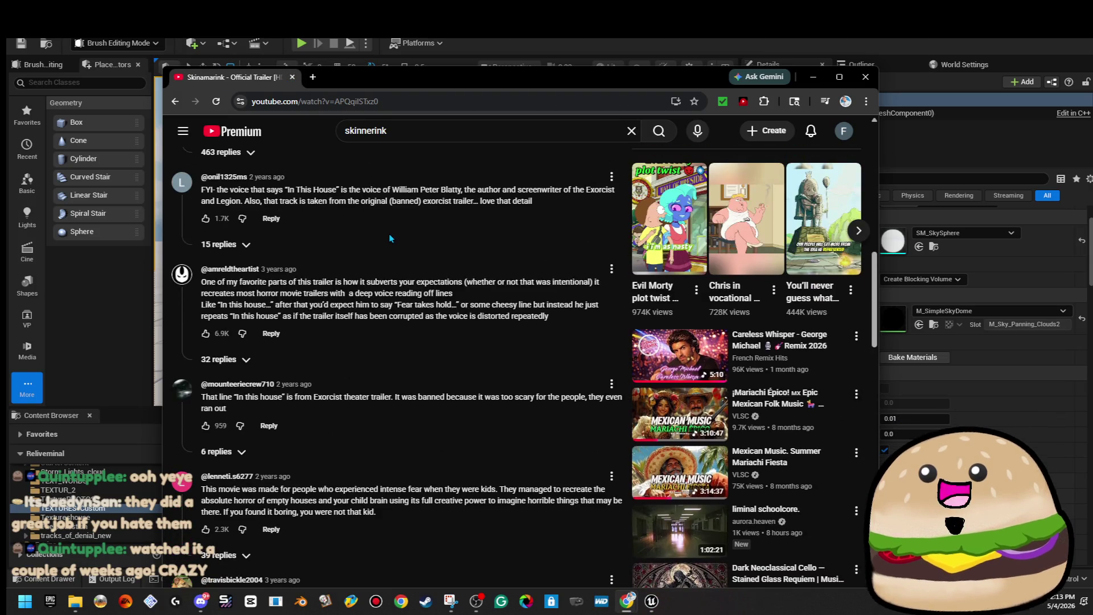
key(alt+Tab)
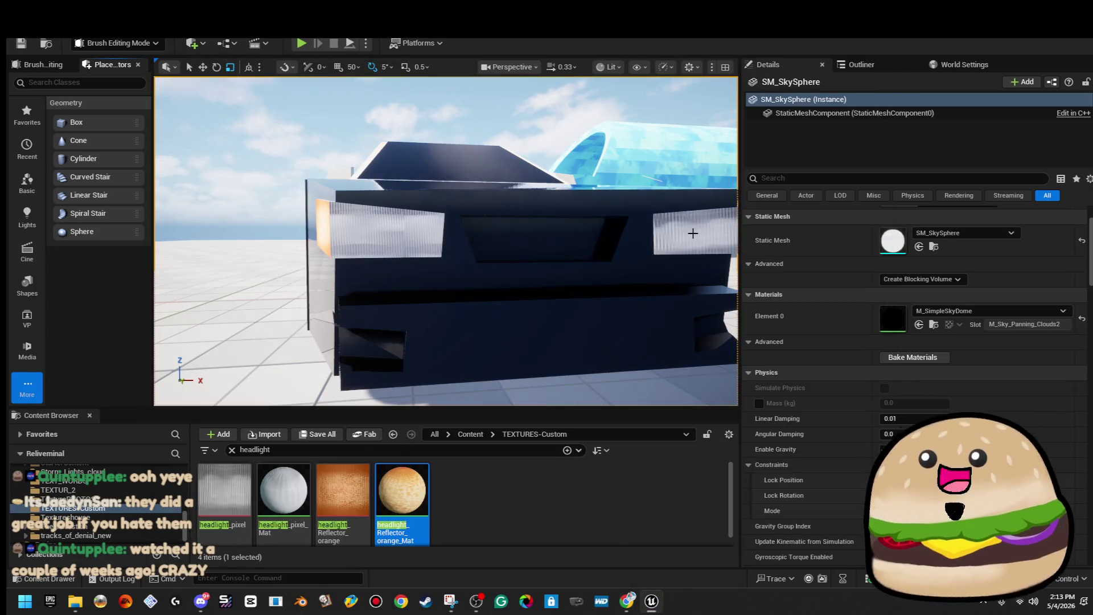
Step: Save all changes, then select and frame the grille box brush in the viewport
scroll(446, 241, down, 6)
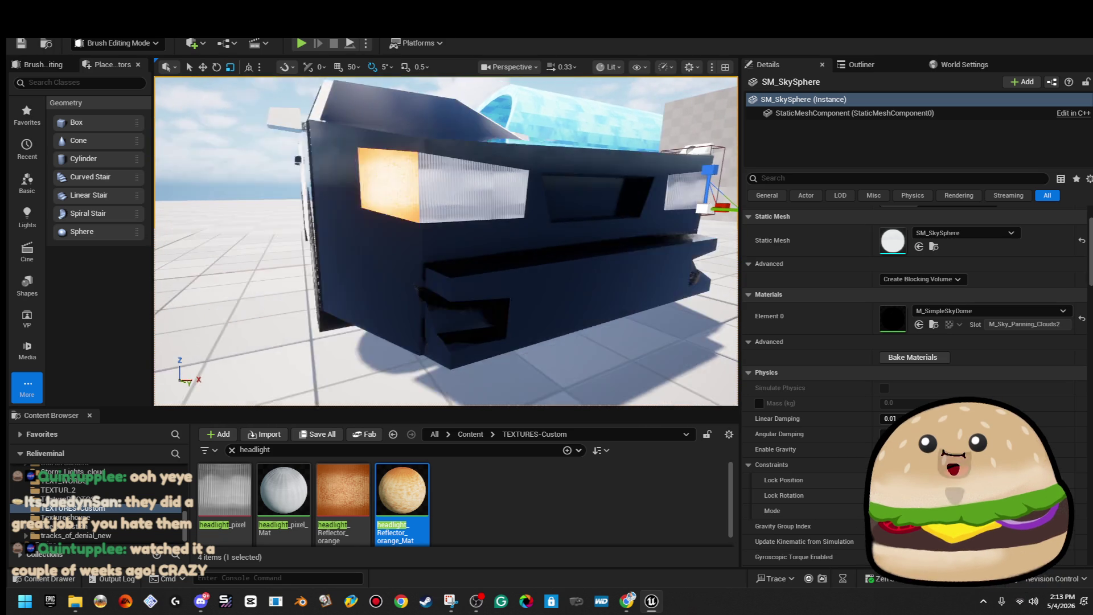
click(22, 45)
scroll(446, 241, up, 8)
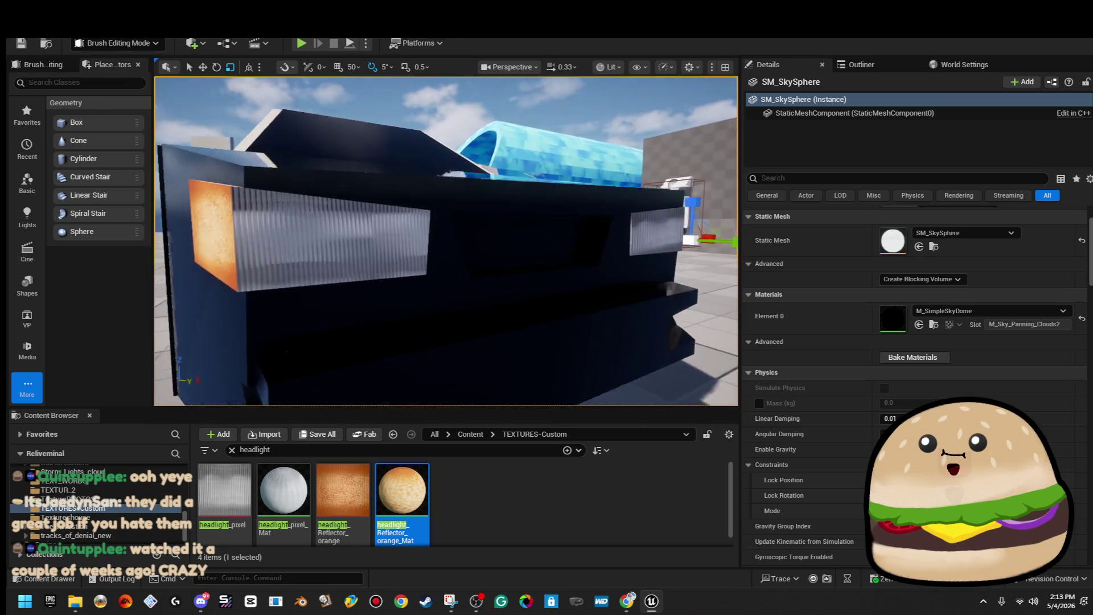
scroll(446, 241, down, 3)
click(446, 242)
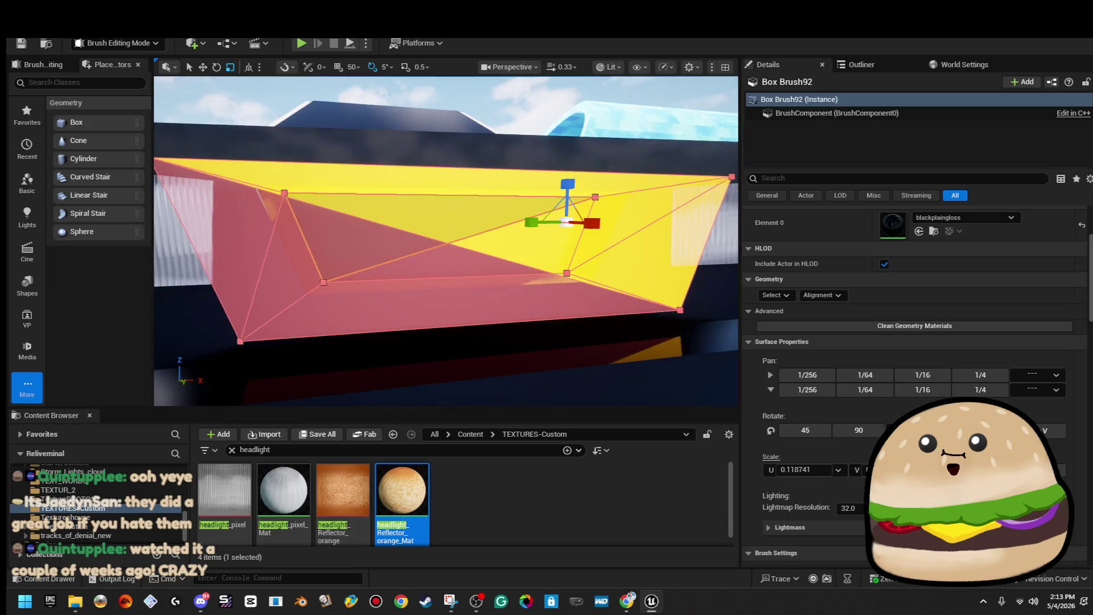
click(446, 242)
key(f)
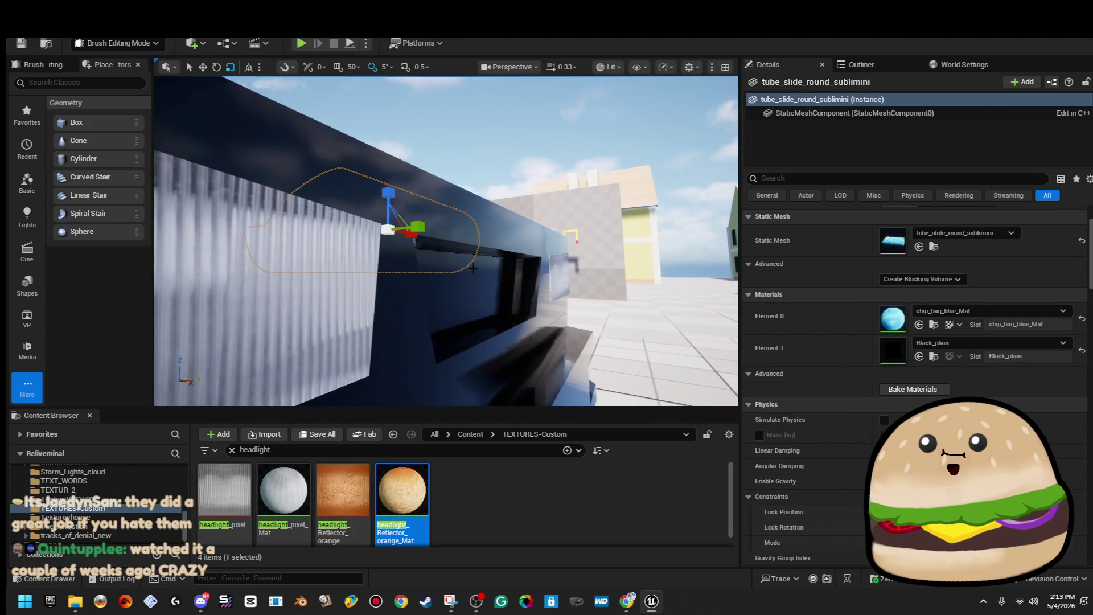
click(462, 290)
scroll(482, 307, down, 2)
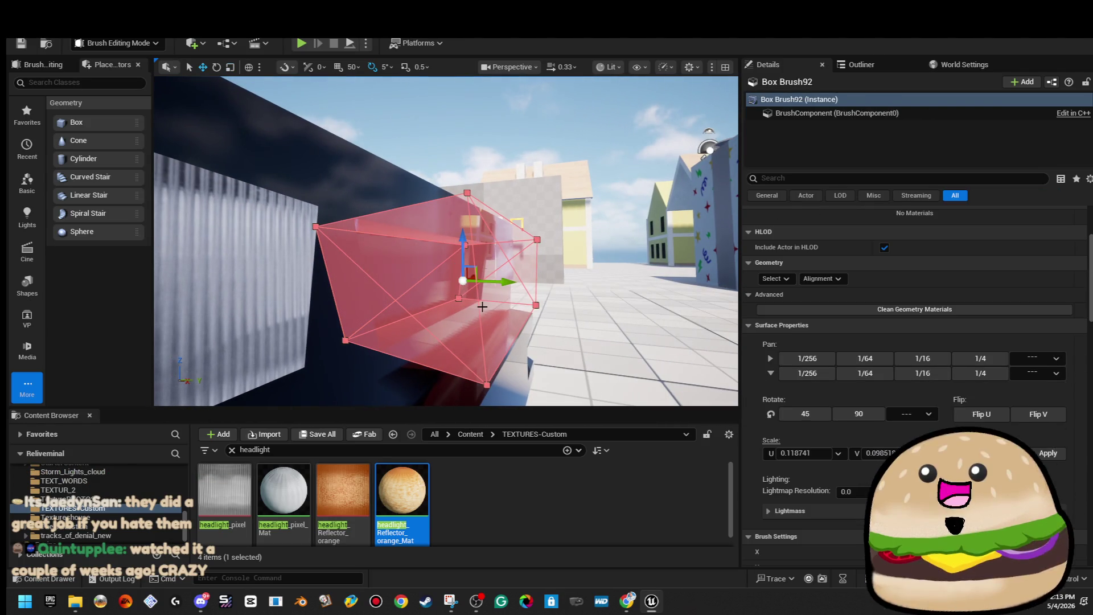
click(473, 120)
scroll(473, 119, up, 3)
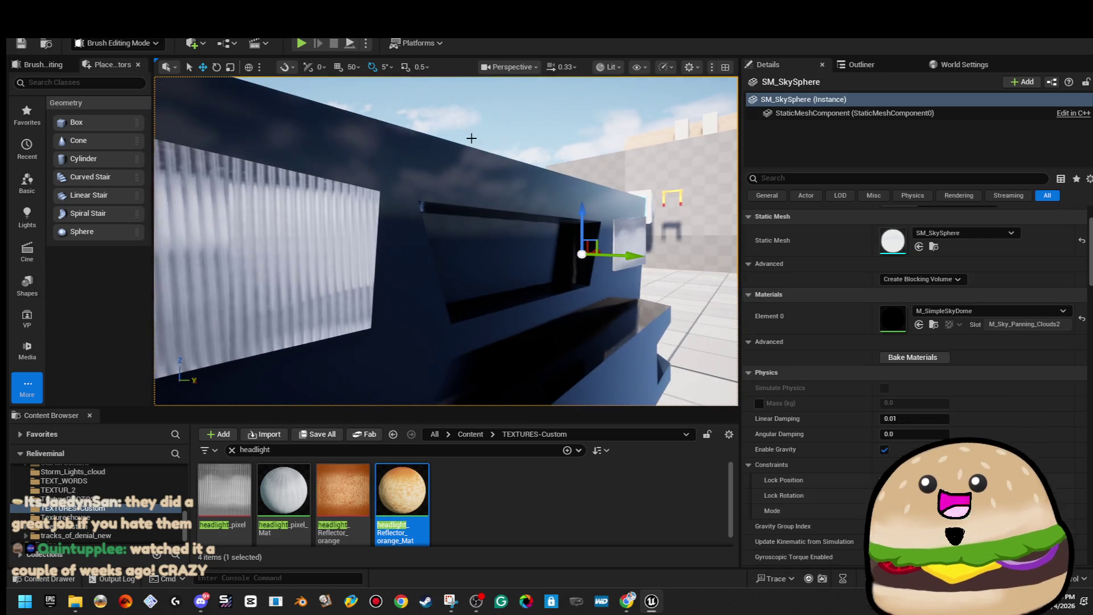
Step: Apply speaker_mesh_Mat to all faces of the grille box brush
click(627, 285)
click(775, 295)
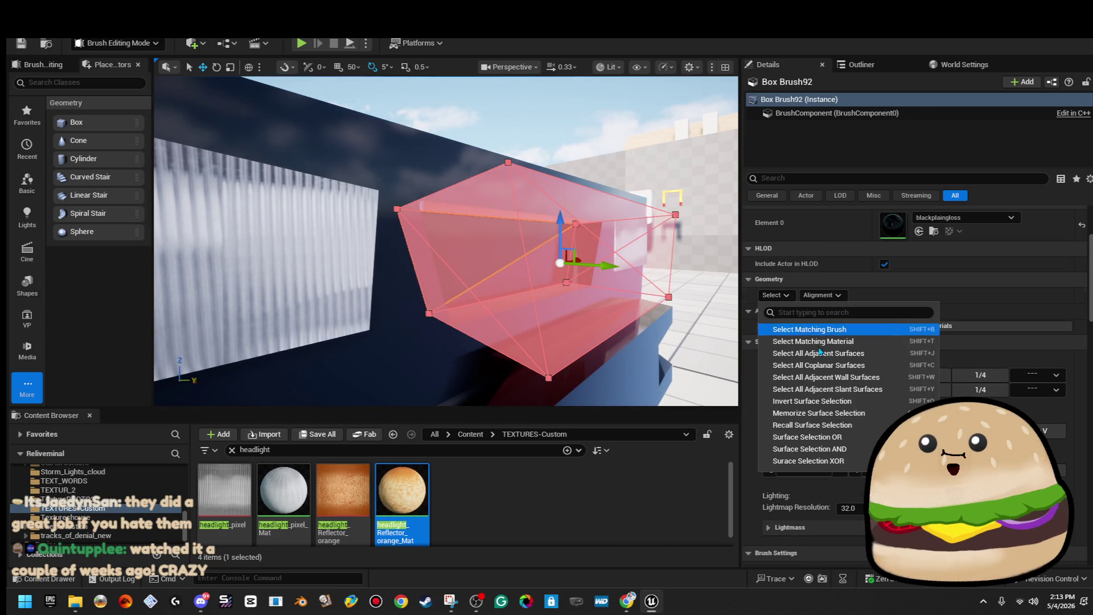
click(795, 325)
click(978, 222)
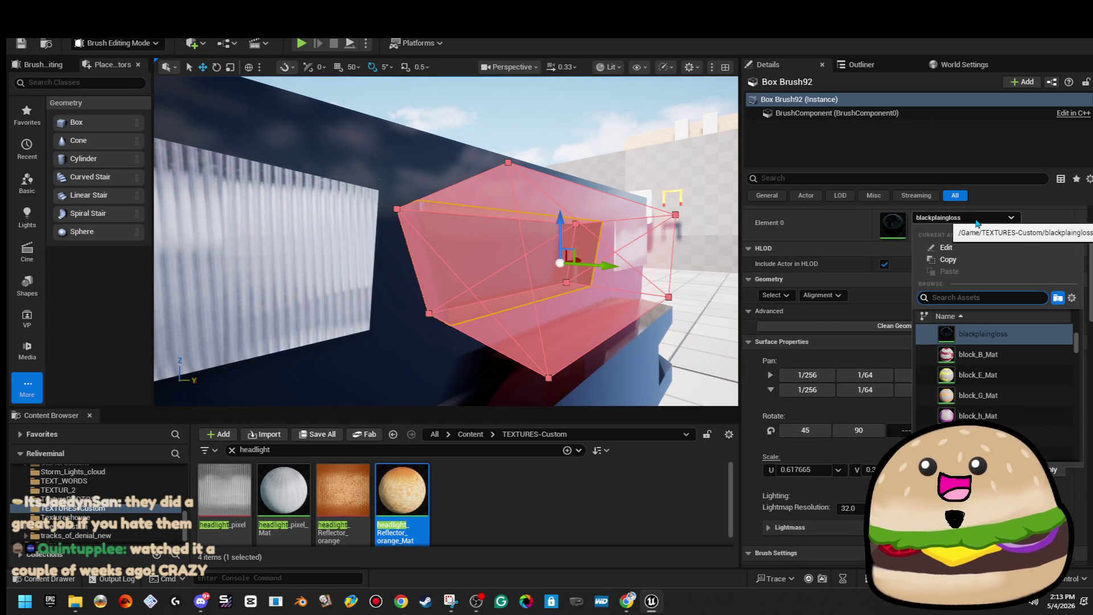
text(mesh)
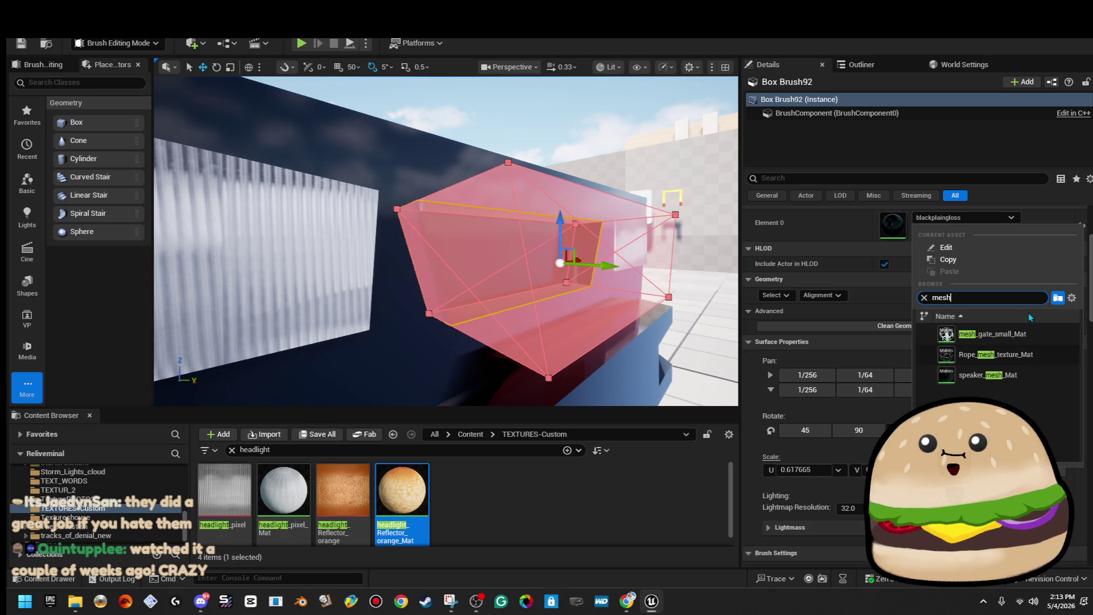
click(1036, 379)
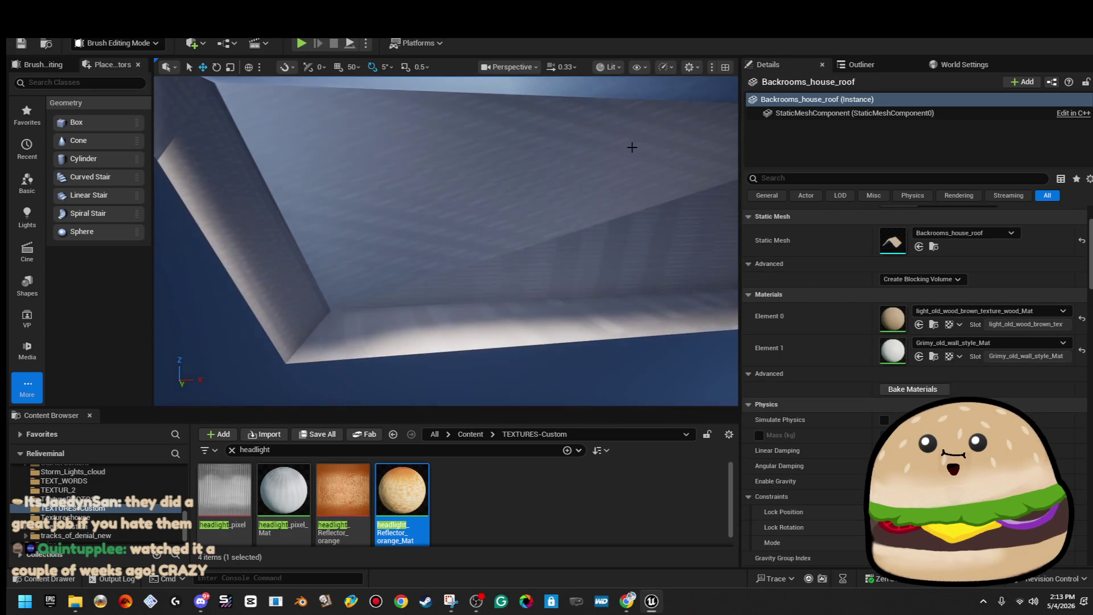
Step: Box-align the mesh texture across all faces of the grille brush
click(484, 262)
click(774, 295)
click(789, 315)
click(826, 295)
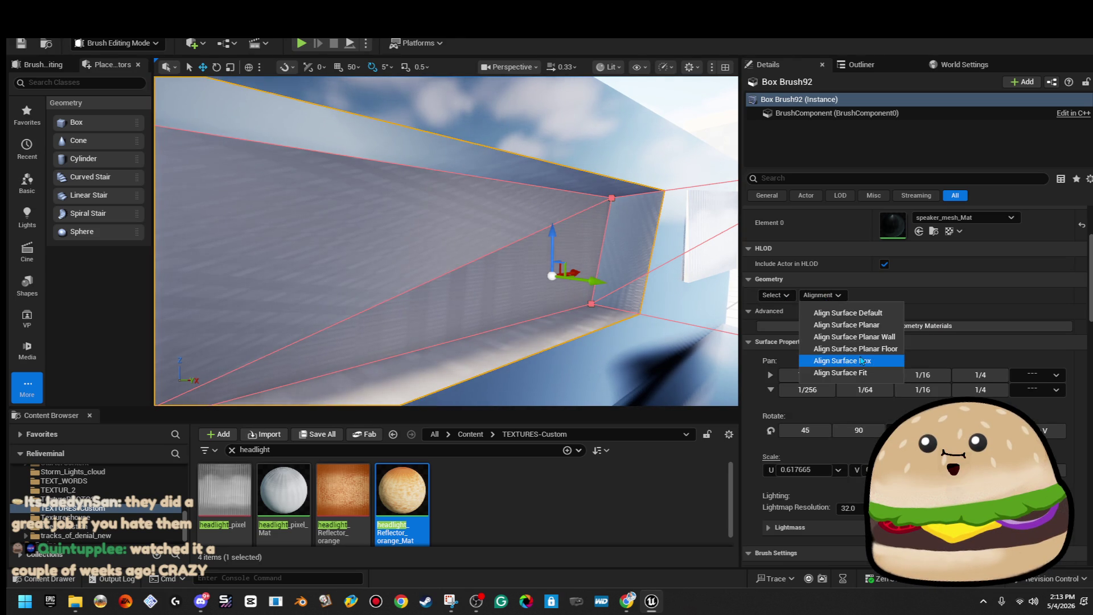
click(858, 361)
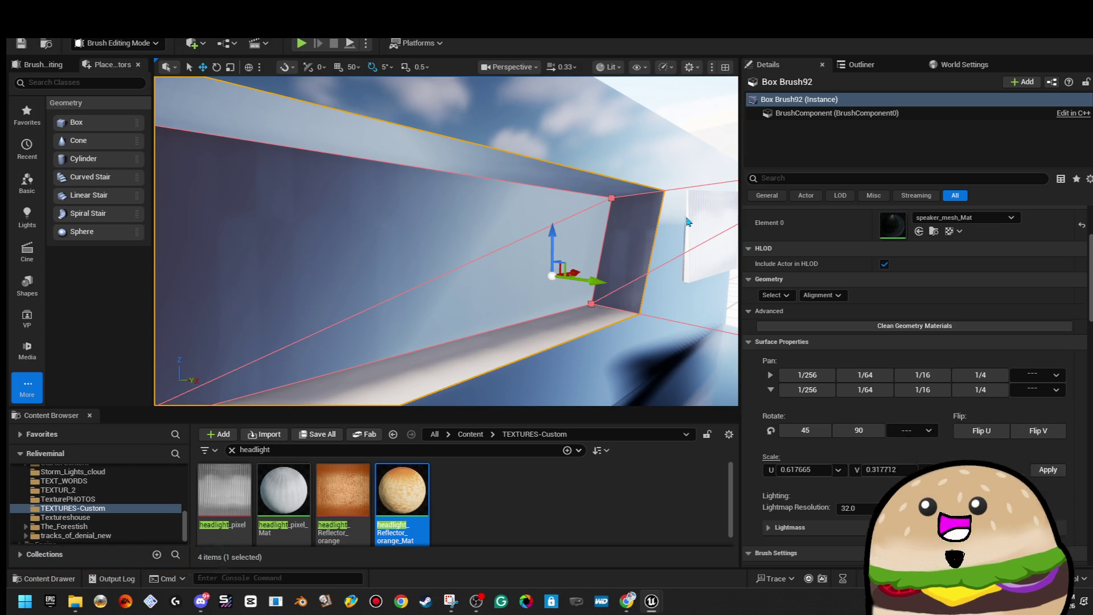
scroll(572, 209, down, 3)
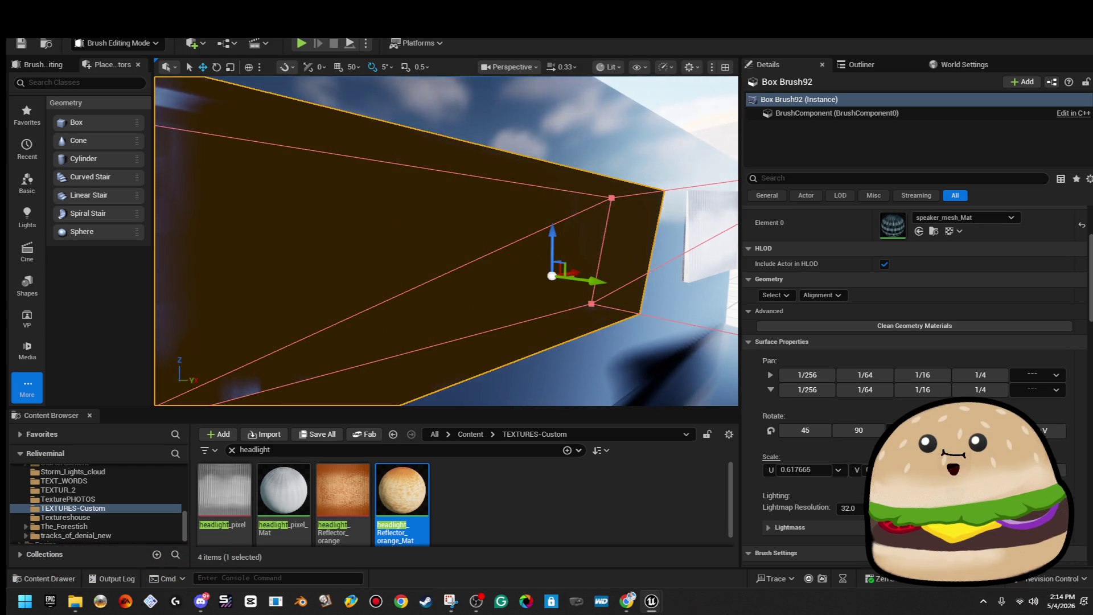
scroll(564, 159, down, 5)
click(561, 135)
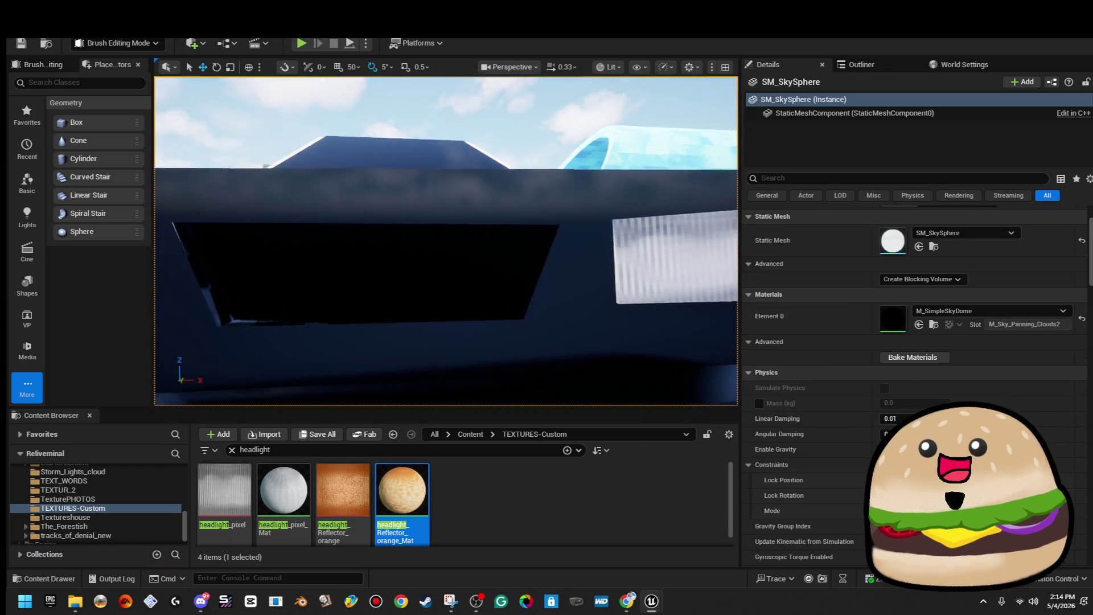
drag(446, 241, 398, 245)
click(453, 189)
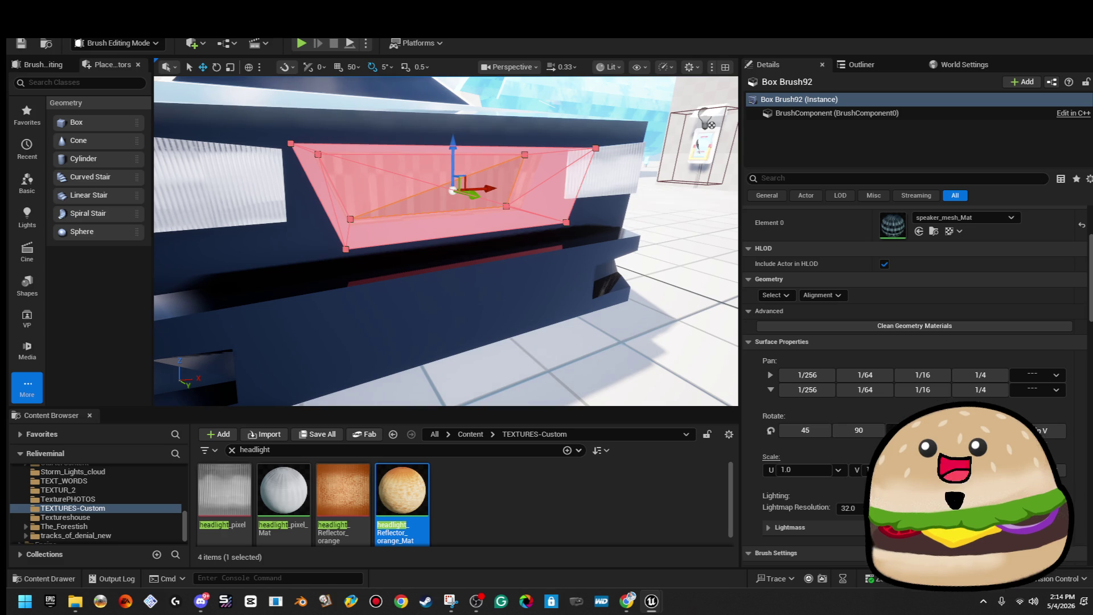
click(581, 97)
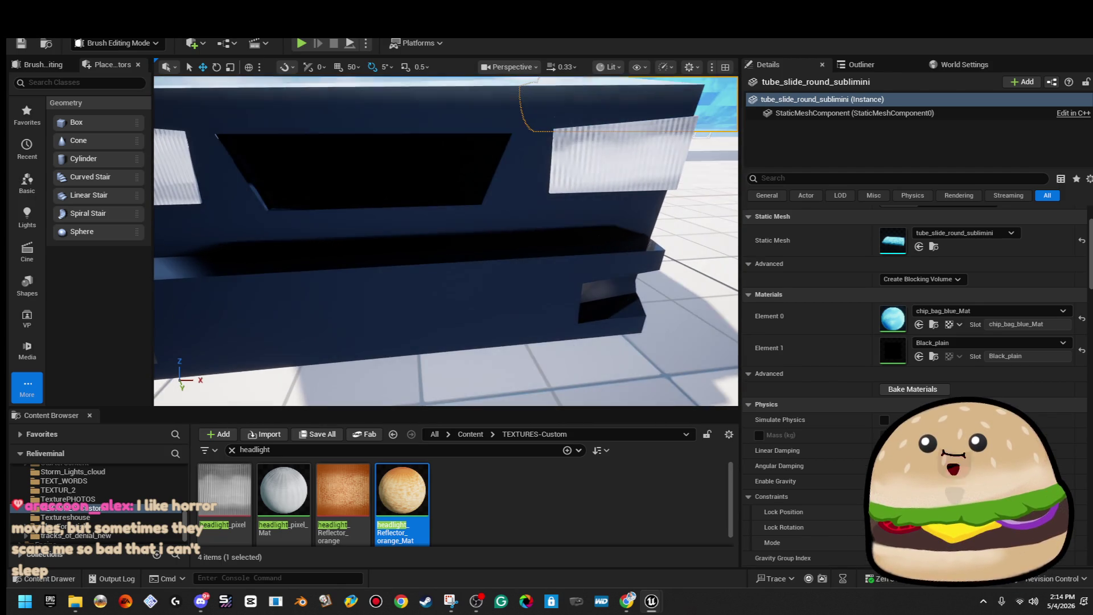
click(443, 190)
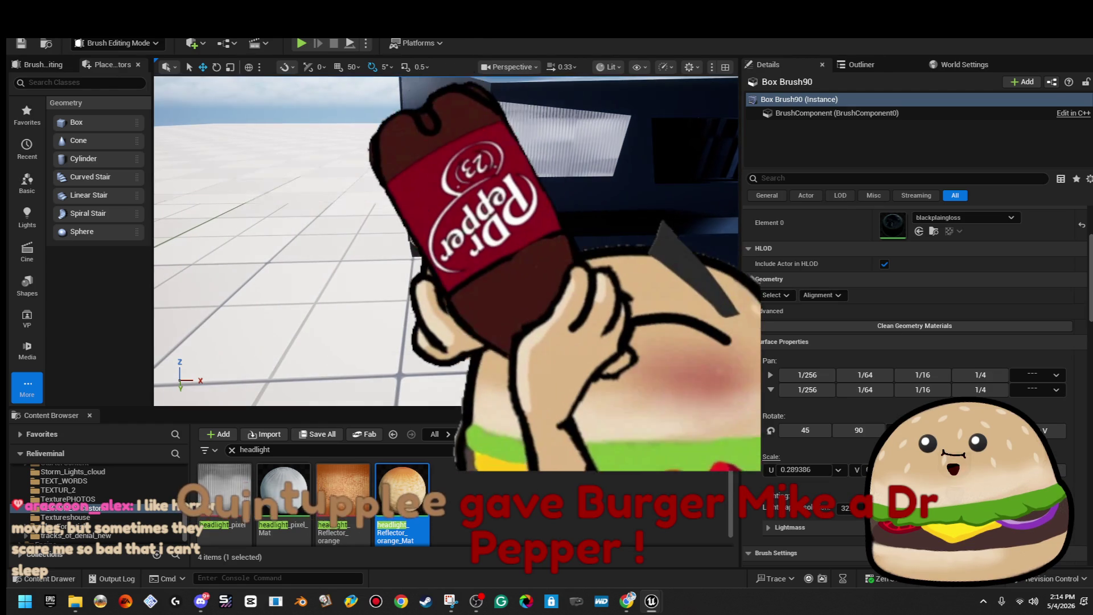
Step: Apply speaker_mesh_Mat to all faces of the lower front vent brush
ctrl+click(683, 143)
click(774, 214)
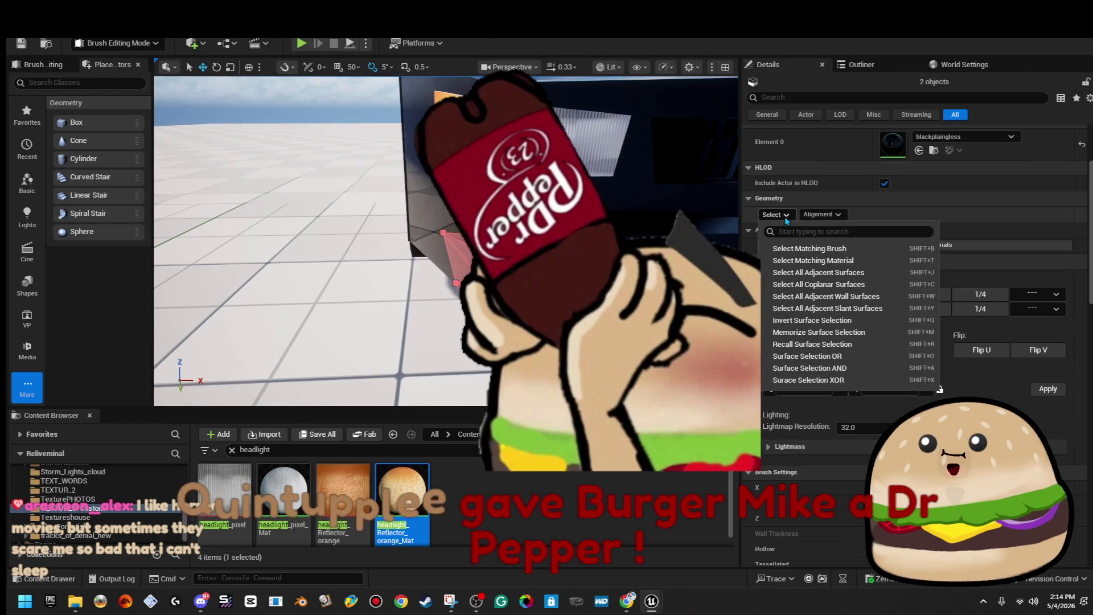
click(825, 249)
click(963, 138)
text(speaker)
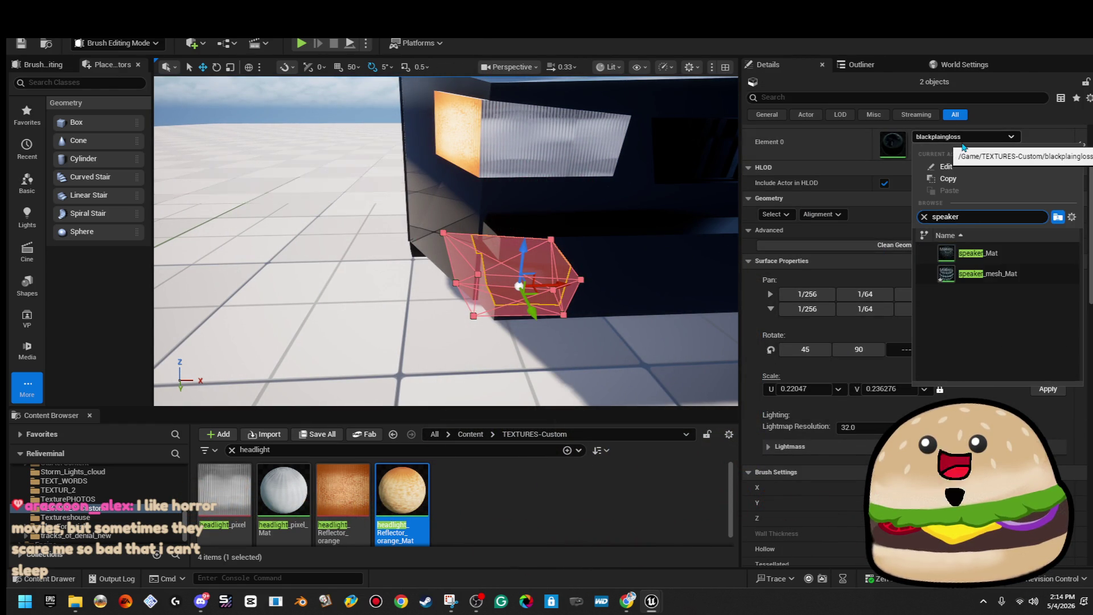
key(Return)
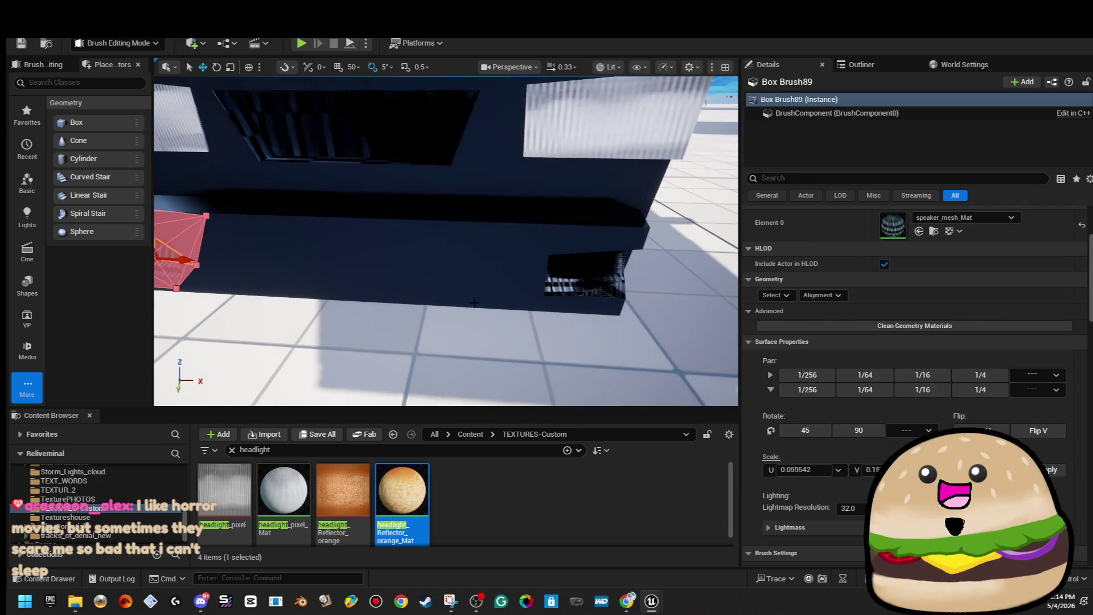
Step: Select all faces of both vent brushes and realign the mesh texture on them
ctrl+click(572, 280)
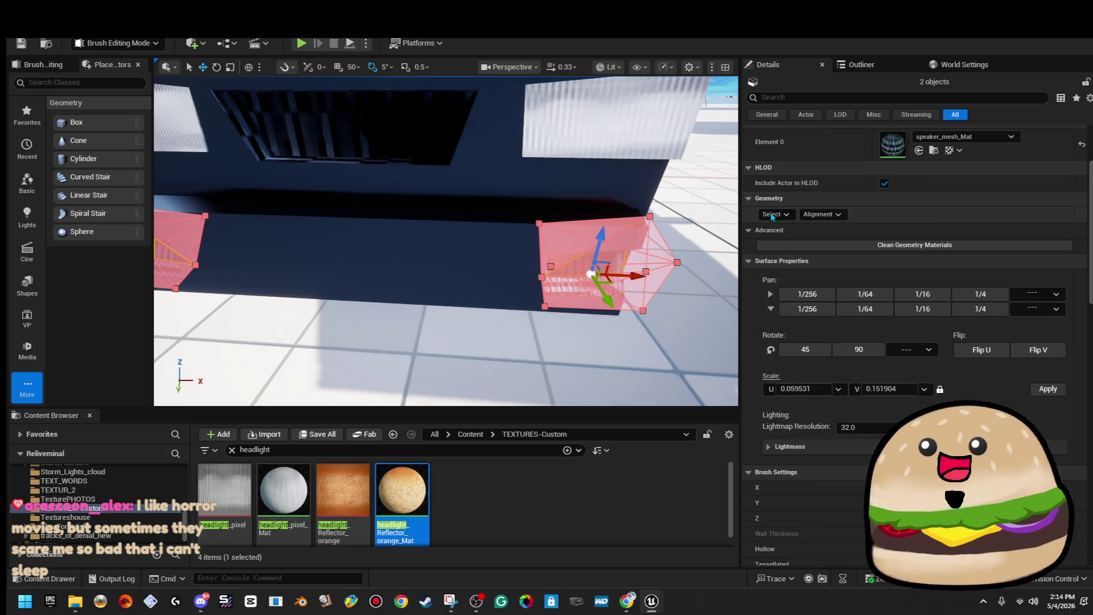
click(775, 214)
click(817, 249)
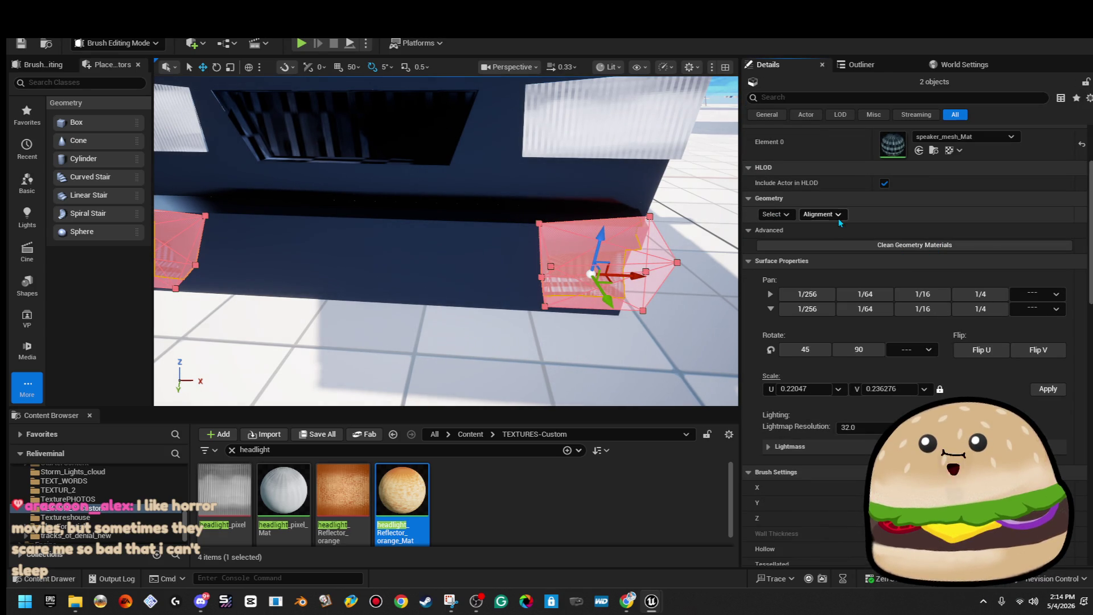
click(820, 215)
click(826, 287)
Step: Face the car's front squarely and save the level with its assets
click(618, 148)
mouse_move(617, 148)
mouse_down()
mouse_move(617, 131)
mouse_move(587, 123)
mouse_up()
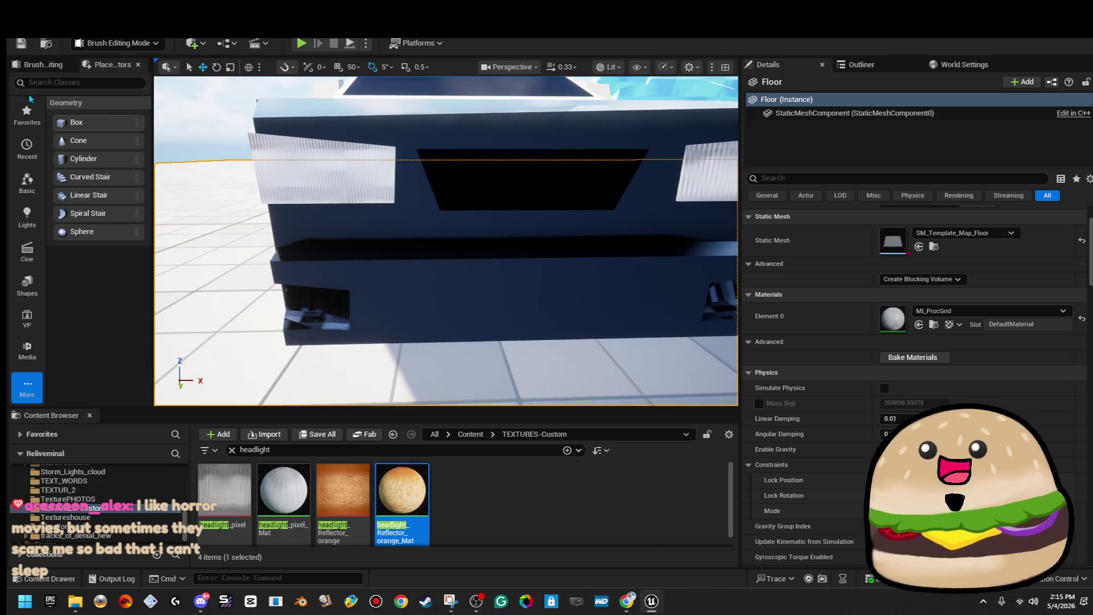
click(21, 45)
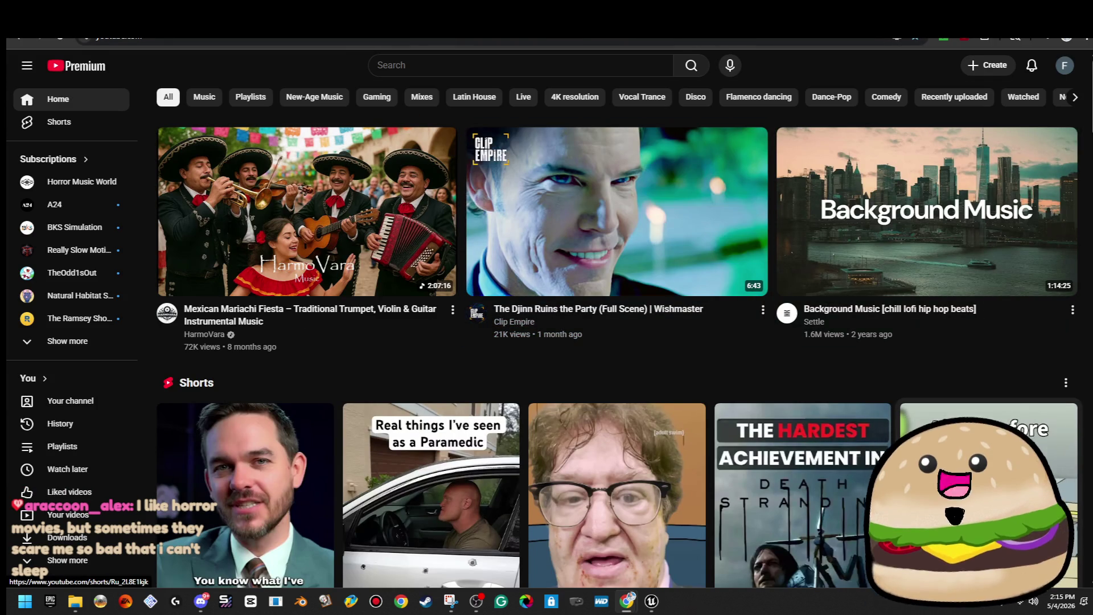
Step: Search YouTube for 'a24', then refine the search to 'a24 pastor'
scroll(767, 210, down, 10)
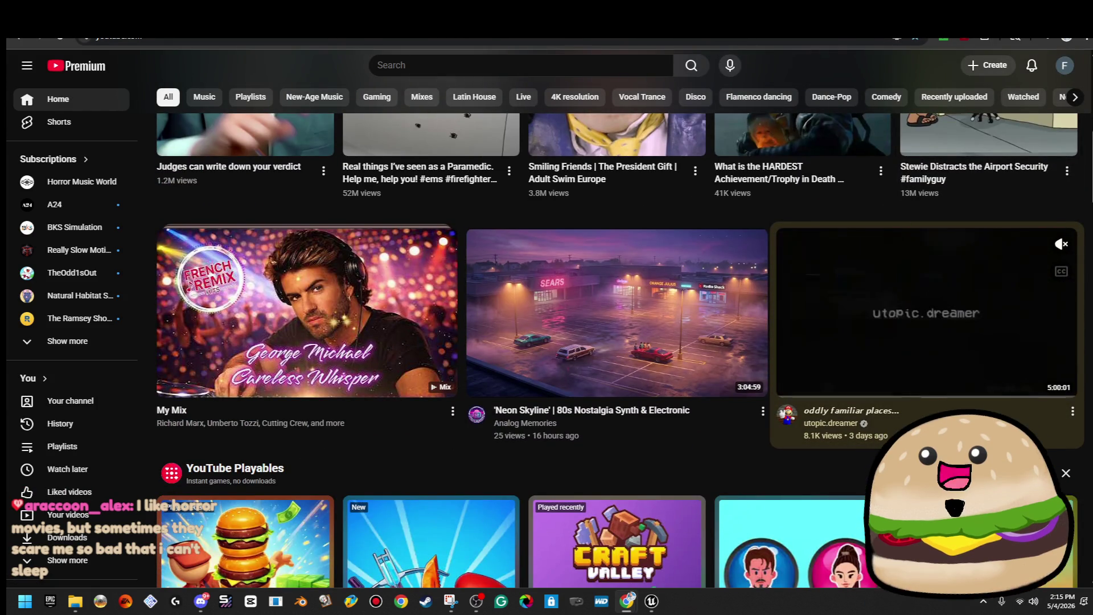
scroll(911, 341, down, 8)
scroll(820, 349, down, 5)
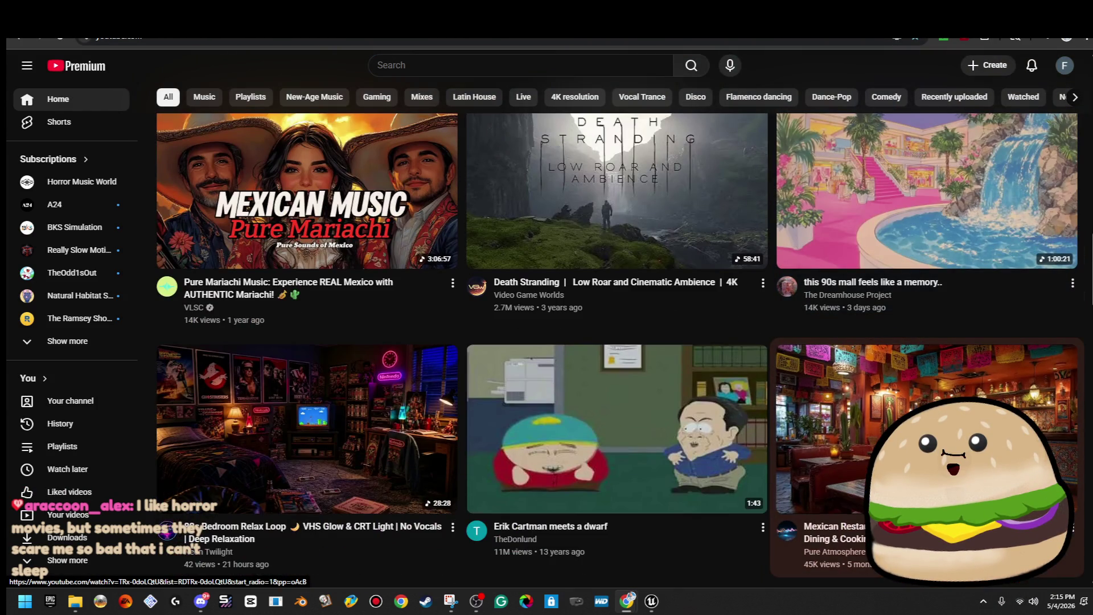
scroll(820, 349, up, 20)
click(551, 68)
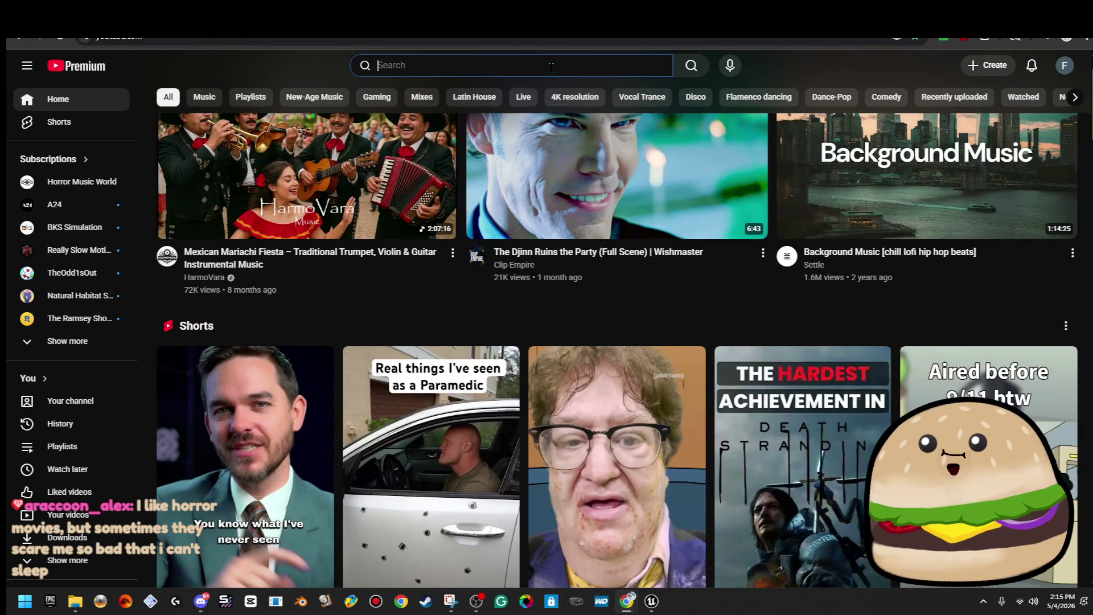
text(a24)
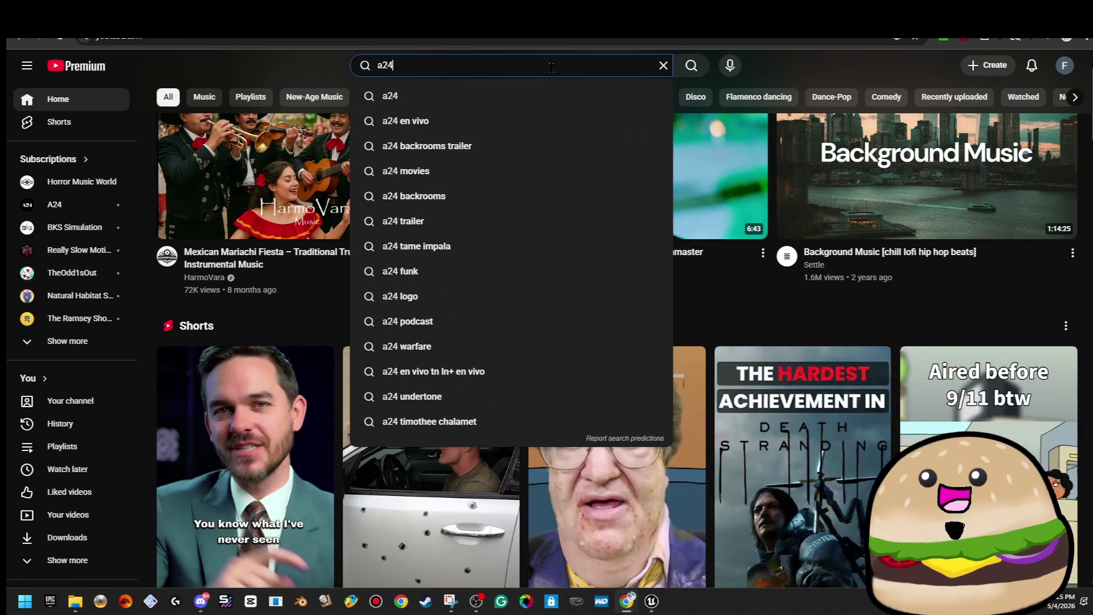
key(Return)
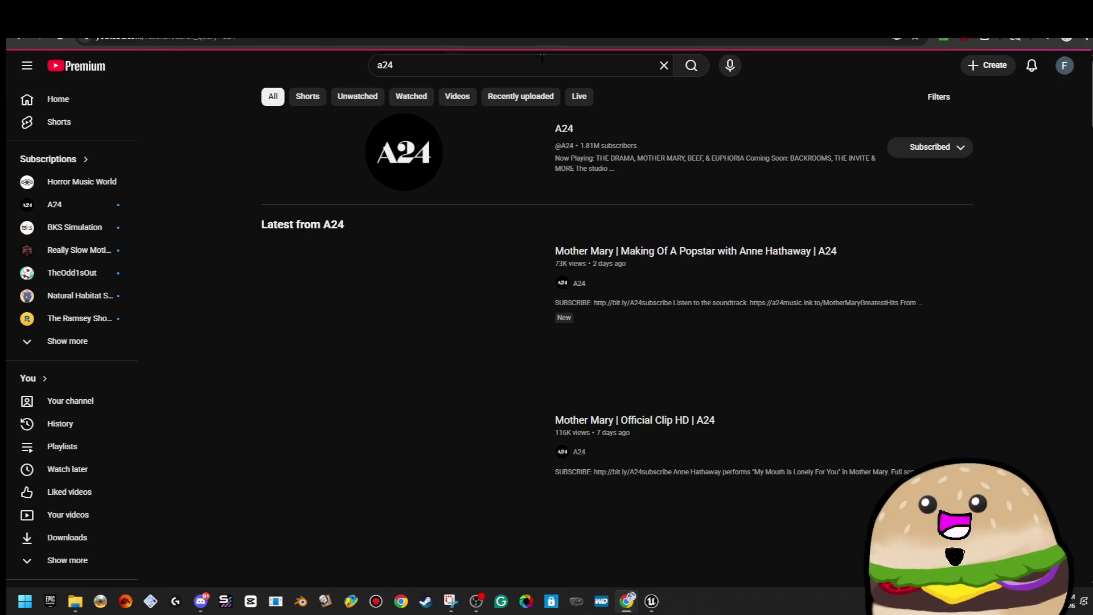
click(541, 57)
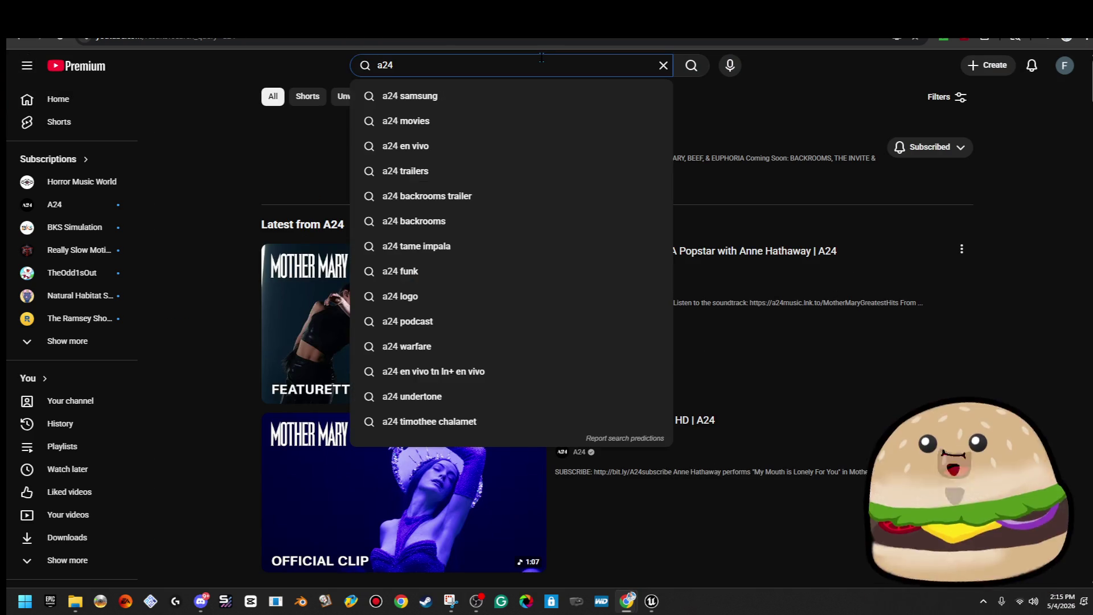
text( the)
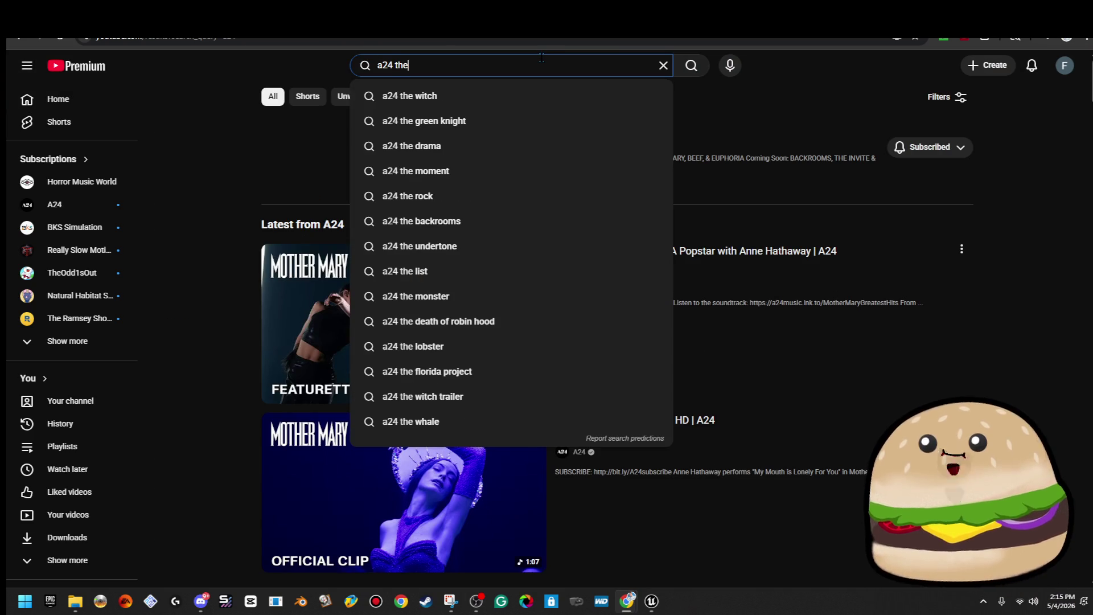
key(BackSpace)
key(BackSpace)
key(BackSpace)
text(pastor)
key(Return)
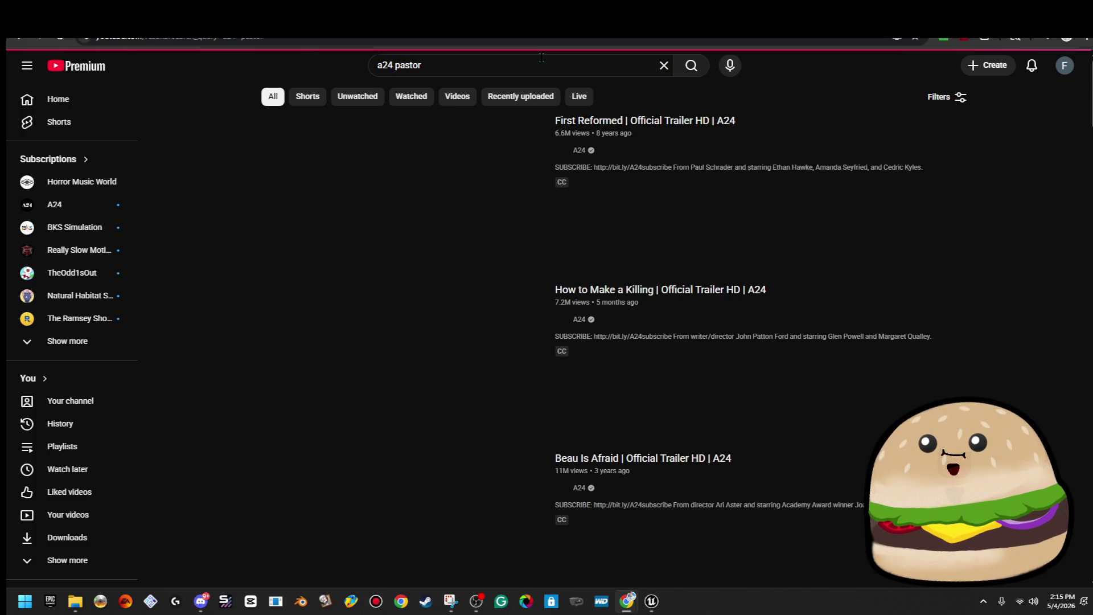
Step: Change the query to 'a24 saint' and open the First Reformed official trailer
click(542, 57)
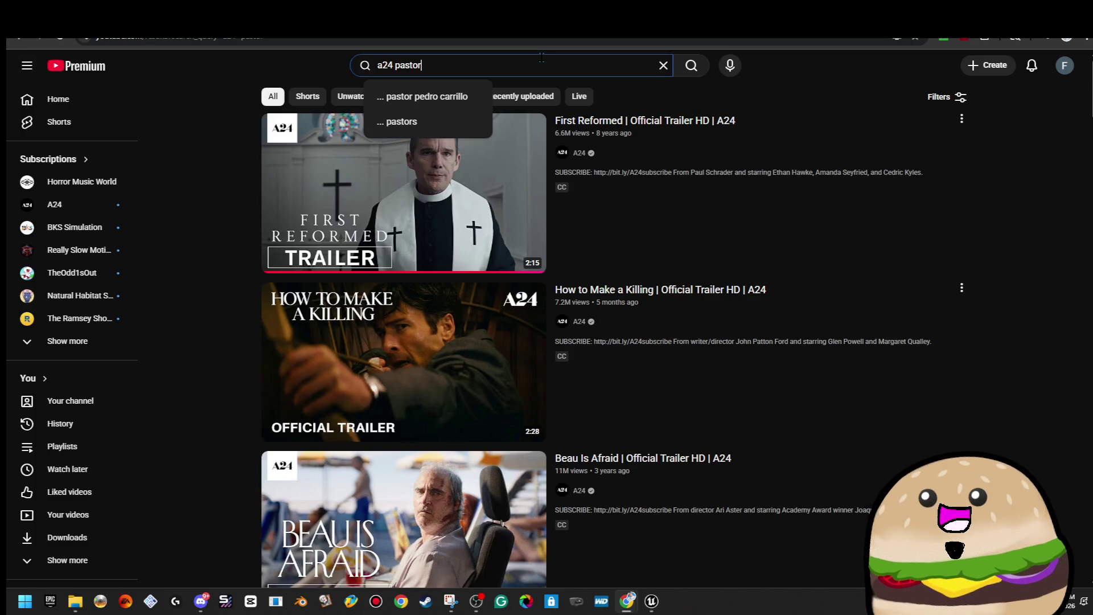
key(BackSpace)
key(BackSpace)
key(BackSpace)
text(m)
key(BackSpace)
text(saint)
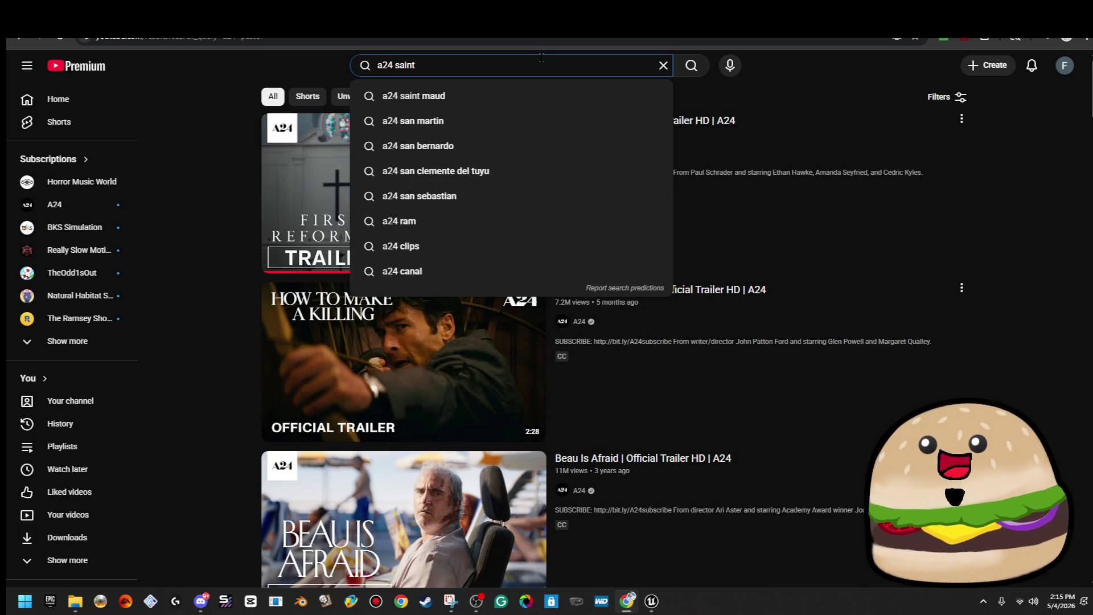
click(986, 179)
right_click(448, 168)
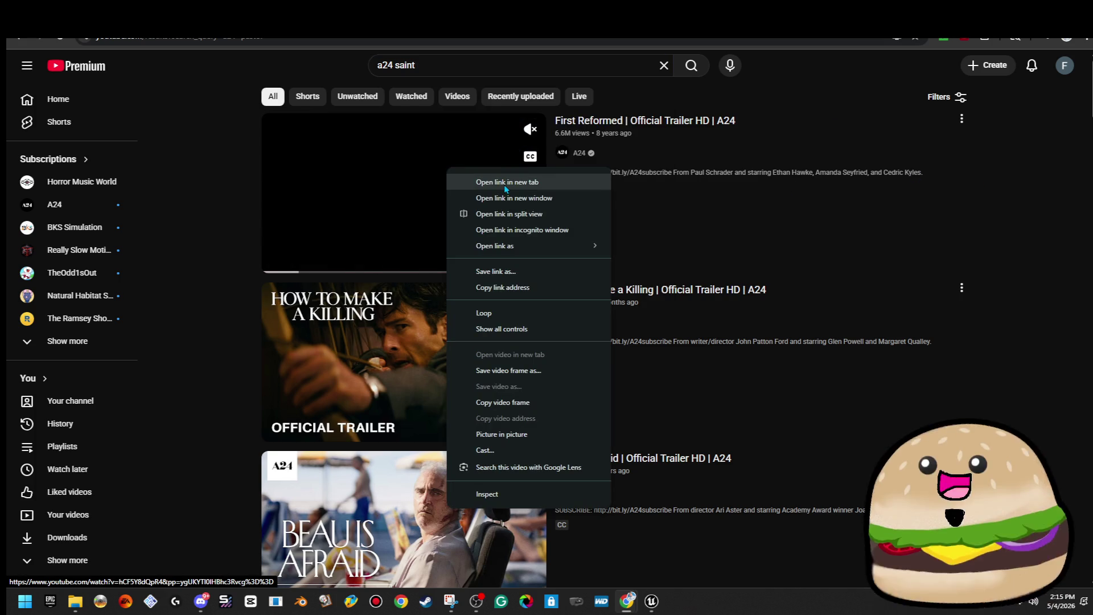
click(1037, 242)
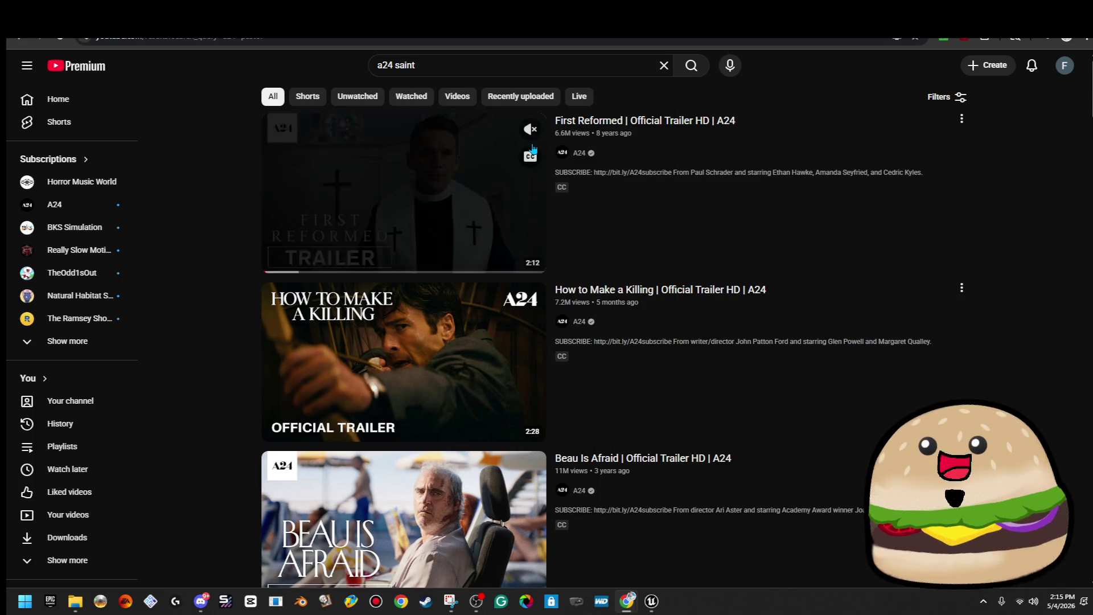
click(511, 153)
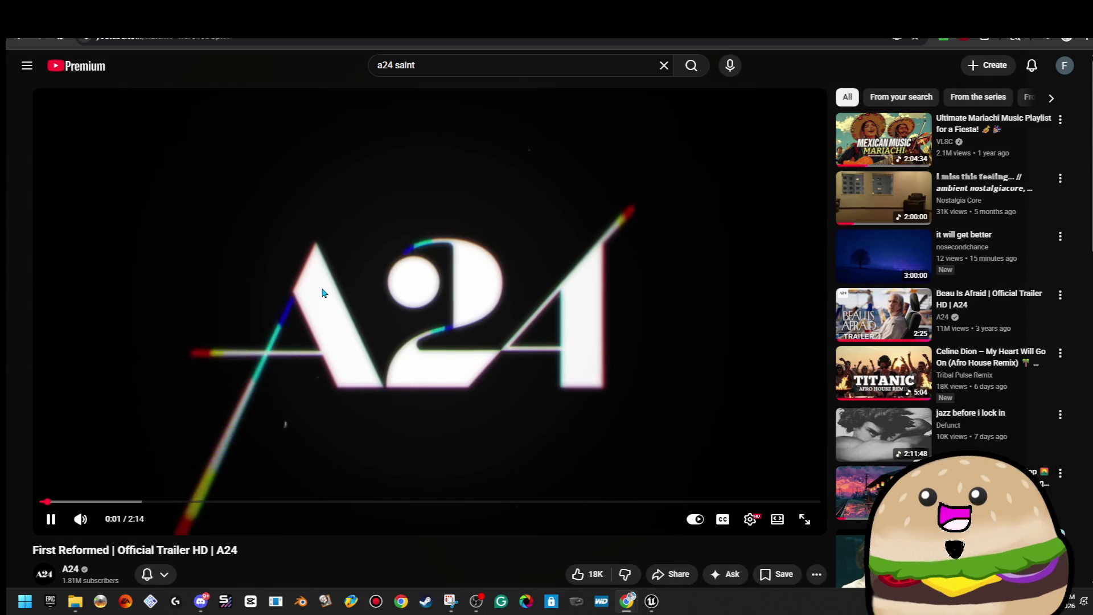
key(ctrl+t)
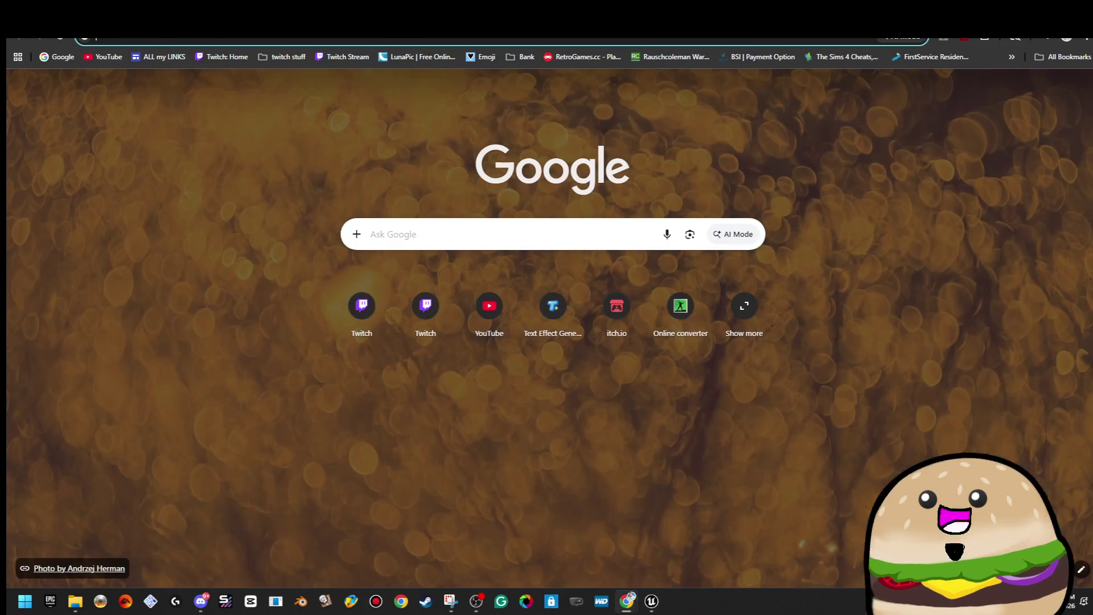
Step: Google 'a24 mt saud', move the tab to its own window, and play the Saint Maud trailer preview
text(a24)
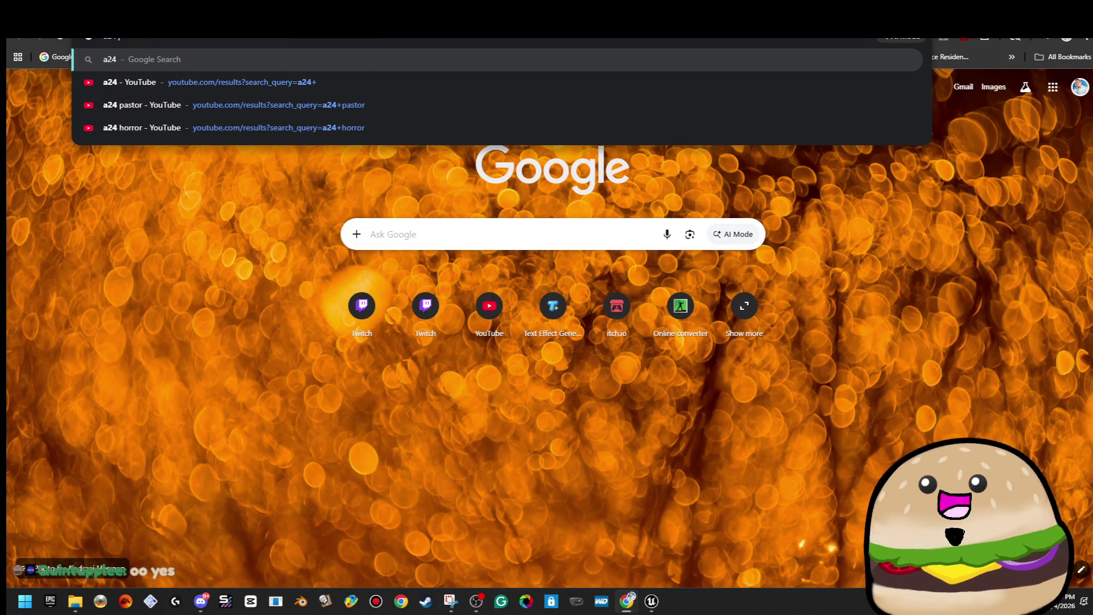
text( mt saud)
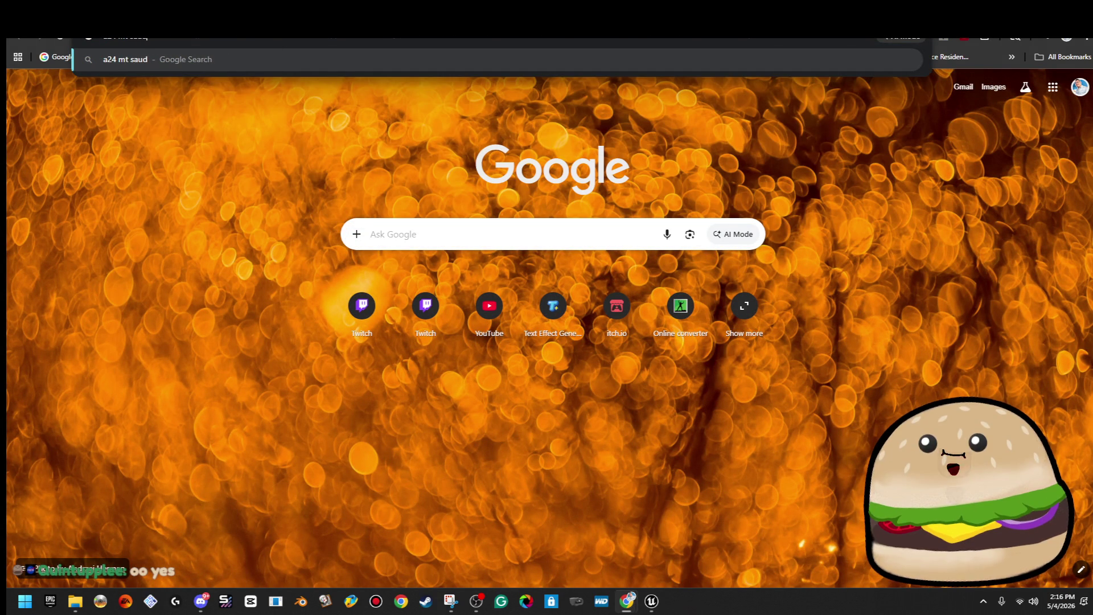
key(Return)
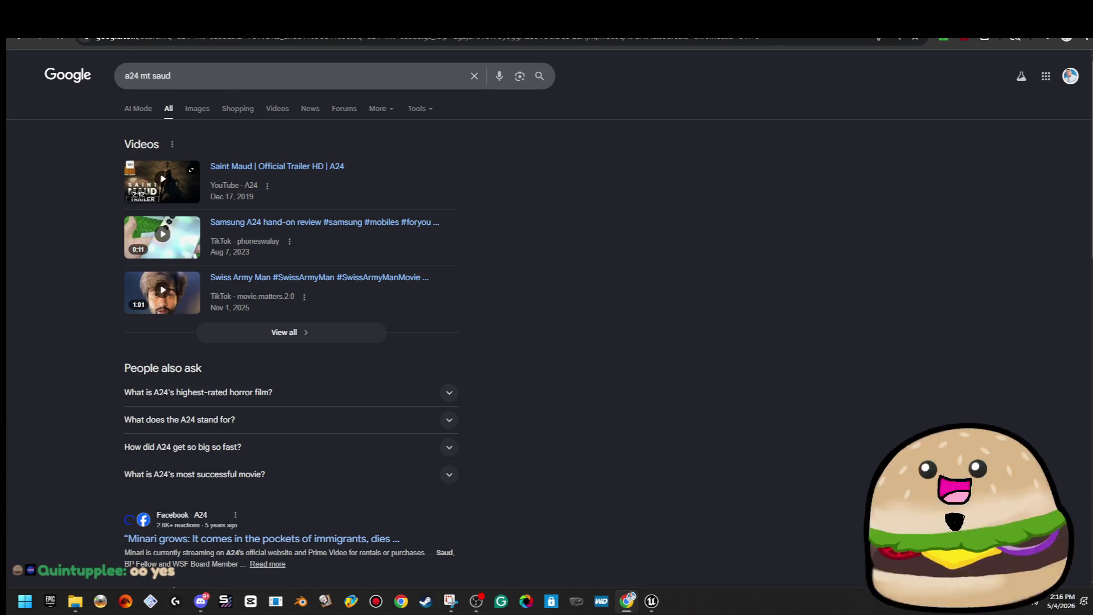
click(196, 109)
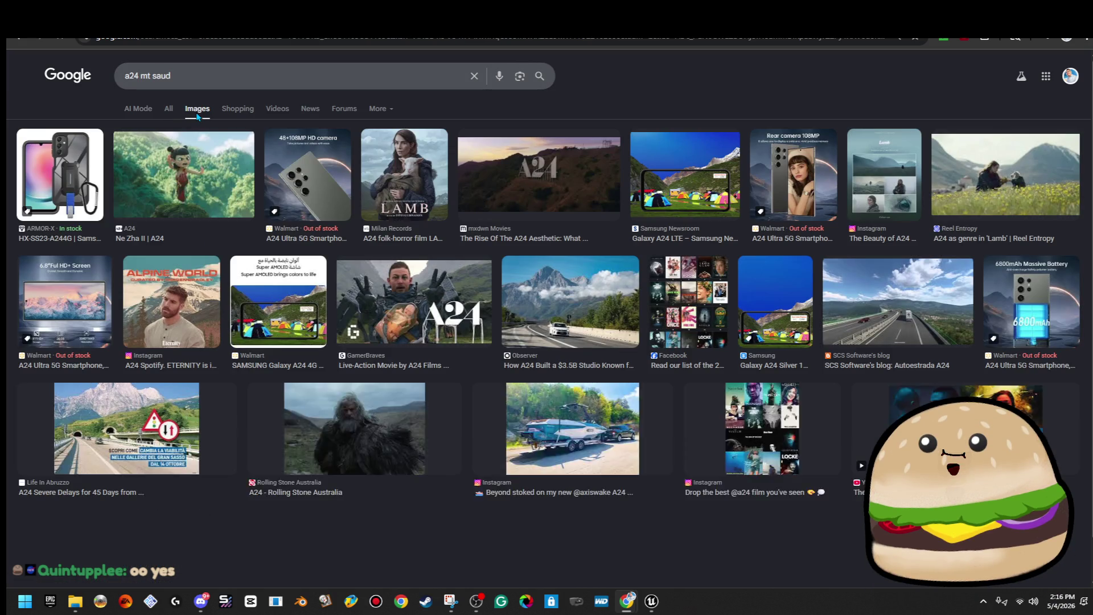
click(168, 109)
mouse_move(200, 17)
mouse_down()
mouse_move(764, 151)
mouse_move(735, 114)
mouse_up()
click(692, 291)
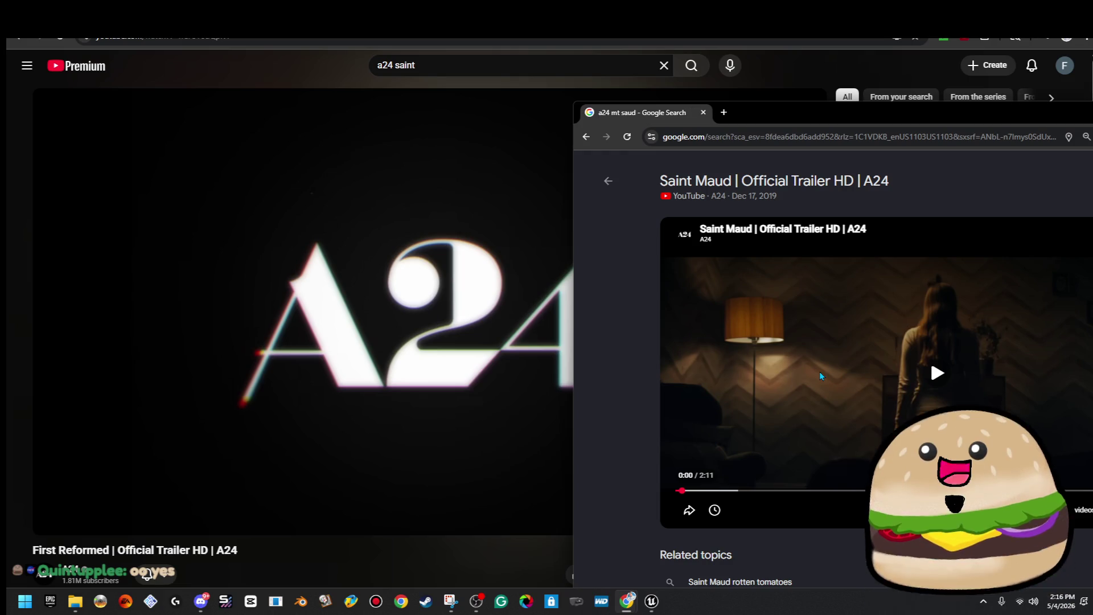
click(542, 321)
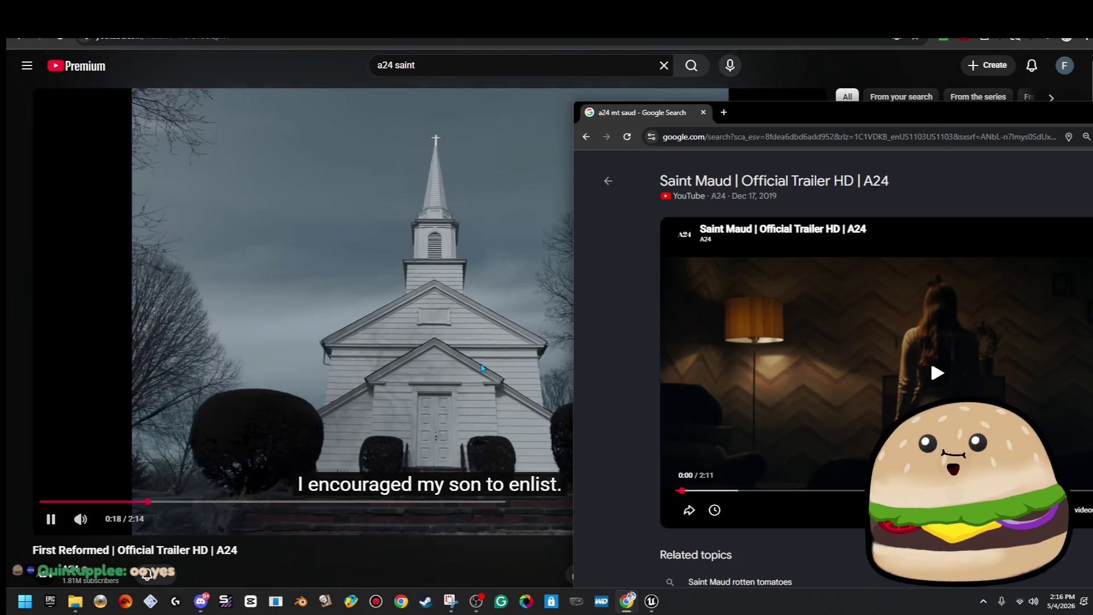
Step: Pause the First Reformed trailer at the gravestone scene, then return to the Saint Maud window
click(455, 300)
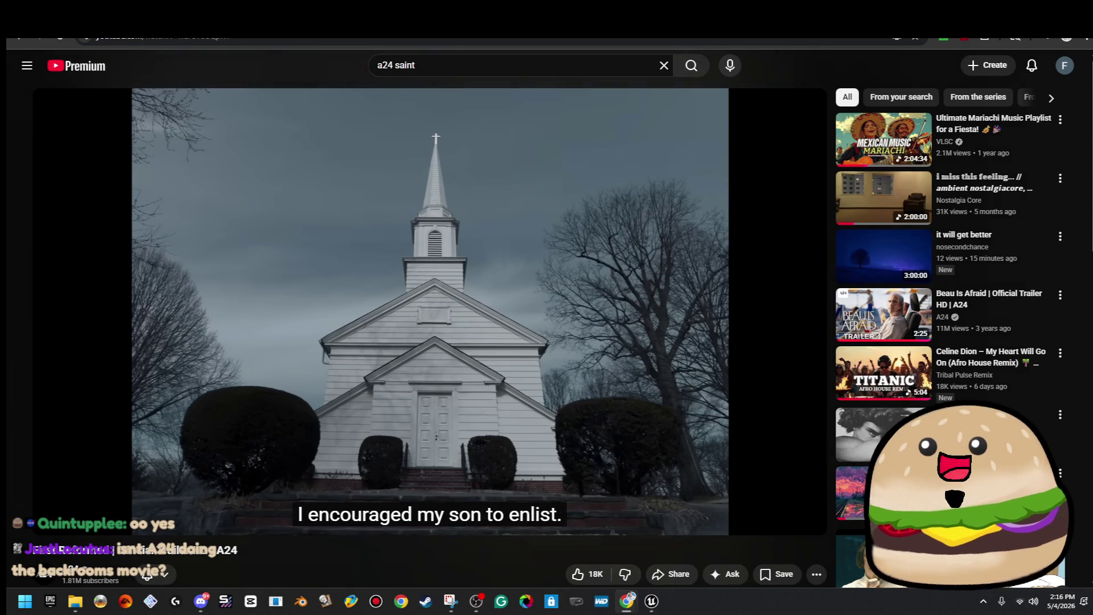
click(340, 267)
click(341, 269)
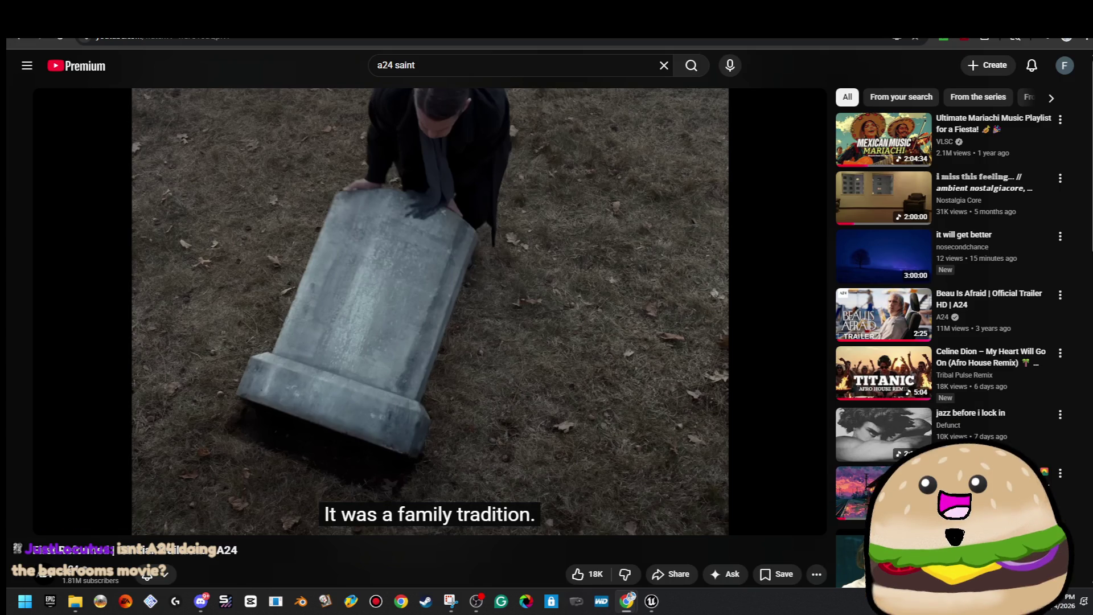
key(alt+Tab)
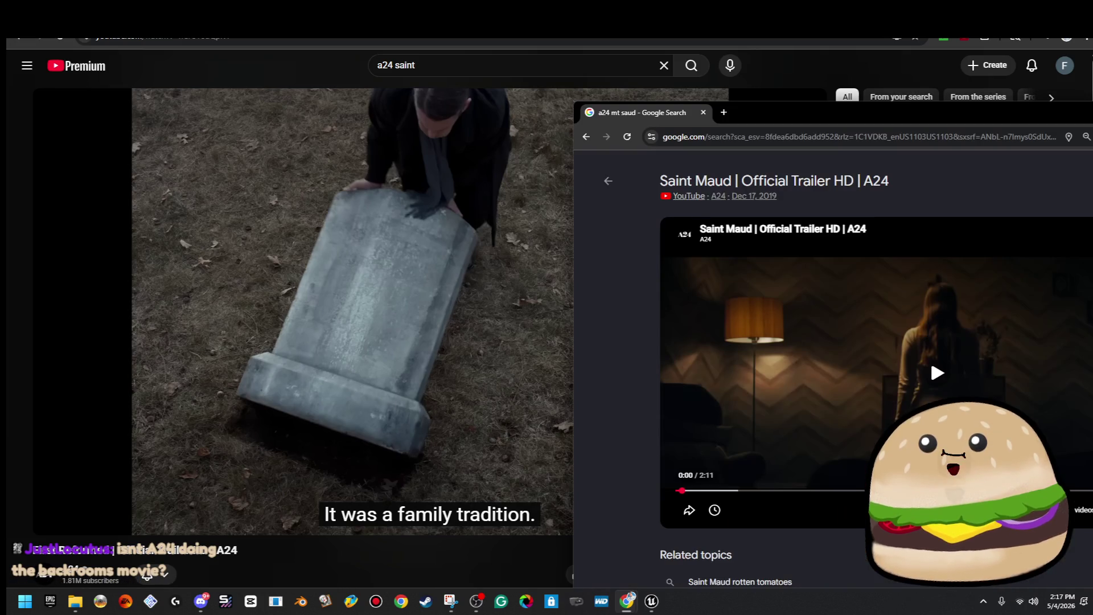
Step: In a new tab, search Google for 'a24 movie alien' and shift the window left
click(724, 113)
text(a24 mo)
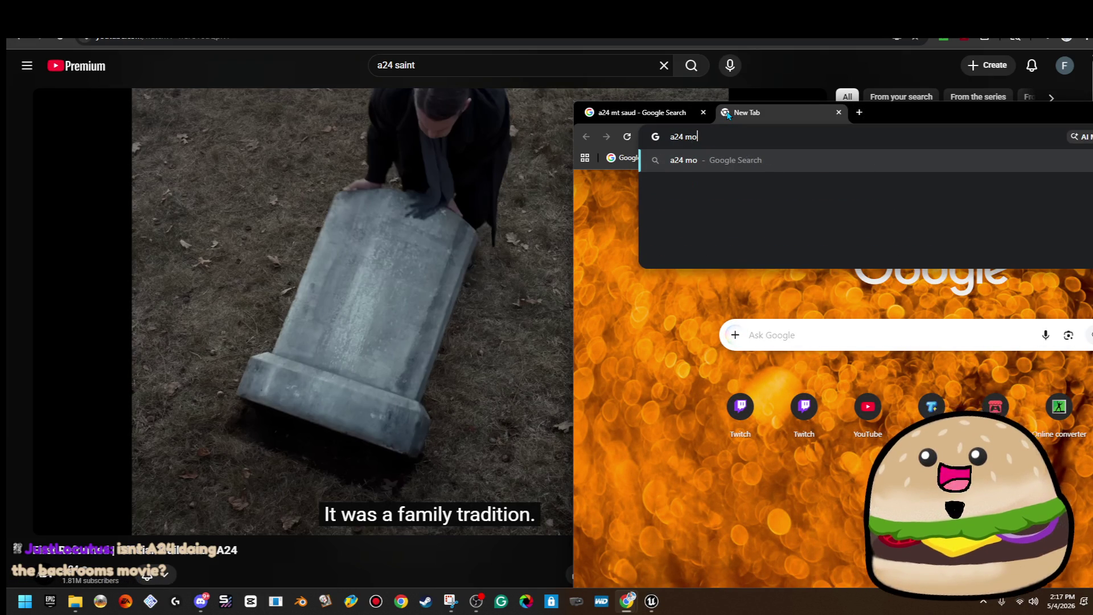
text(vie alien)
key(Return)
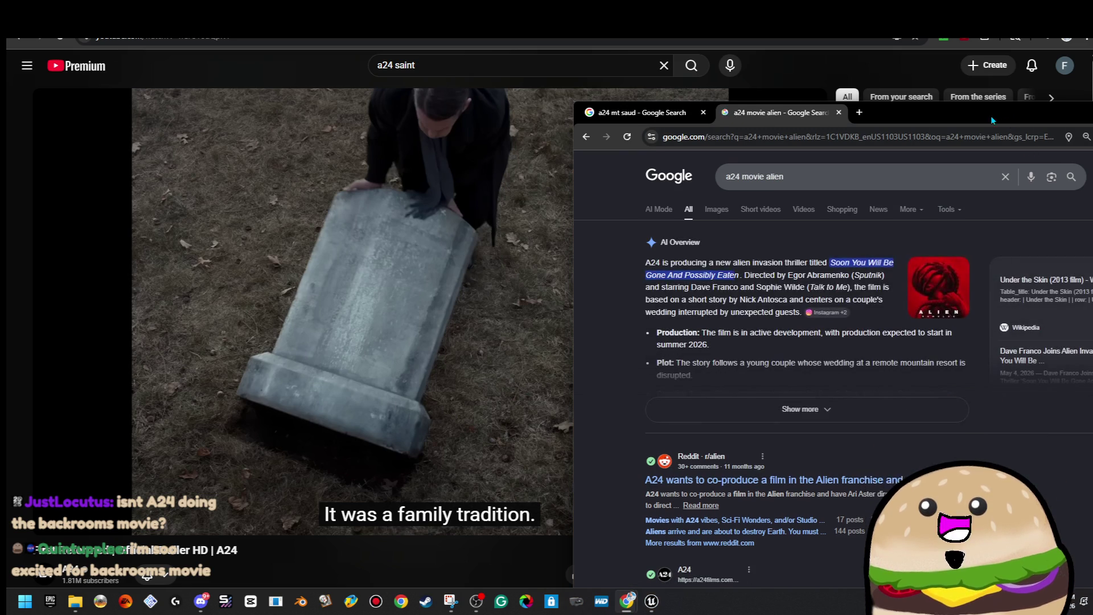
drag(997, 111, 891, 106)
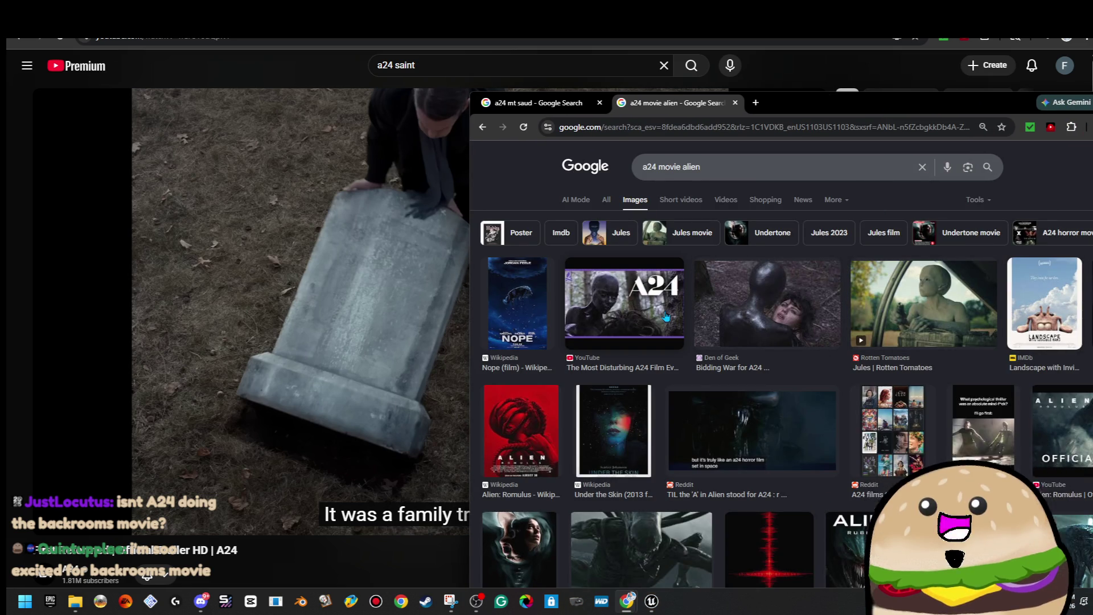
Step: Open the Under the Skin Wikipedia article from image results and view its poster full-size
click(667, 317)
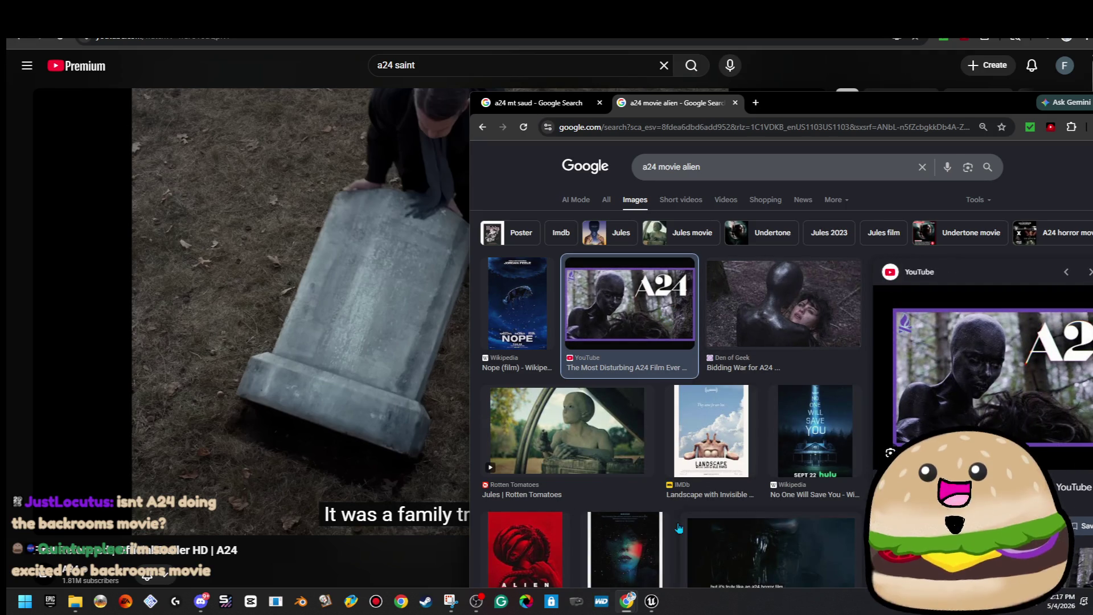
click(631, 533)
click(968, 370)
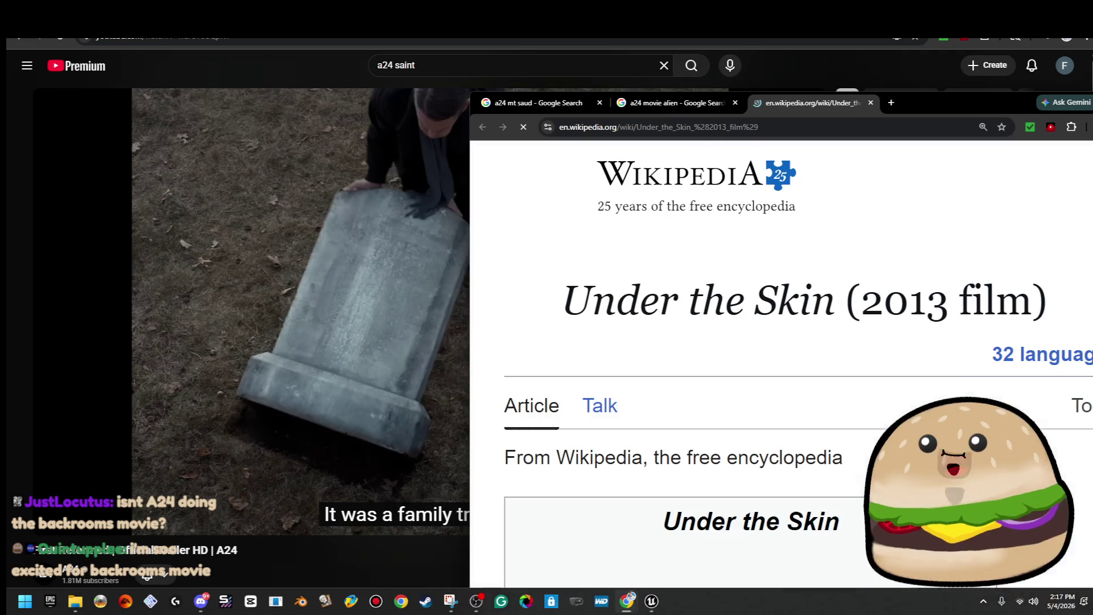
scroll(883, 317, down, 5)
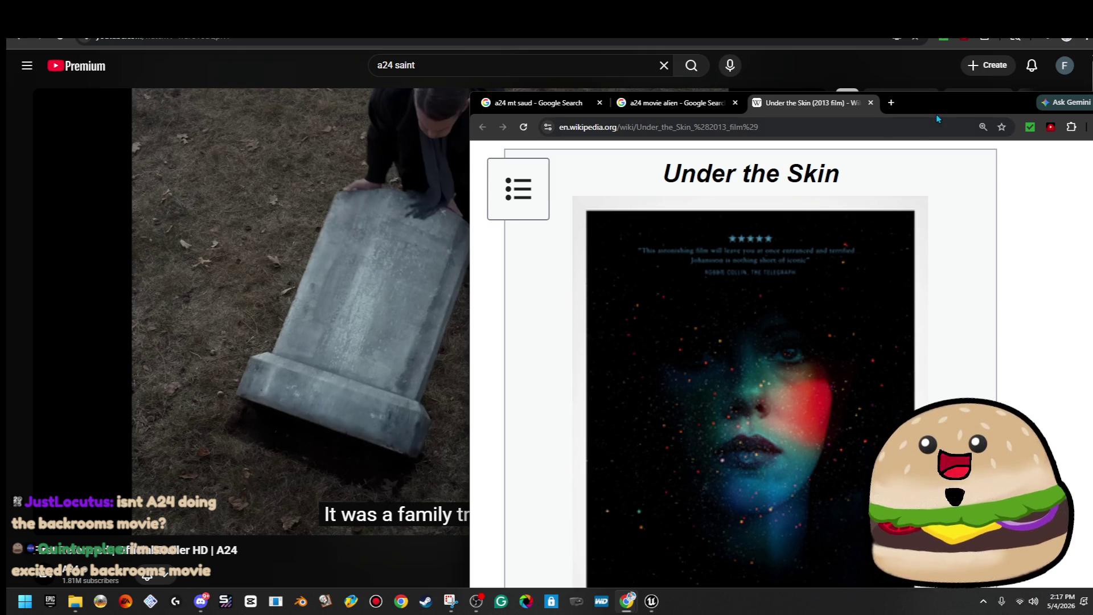
click(848, 408)
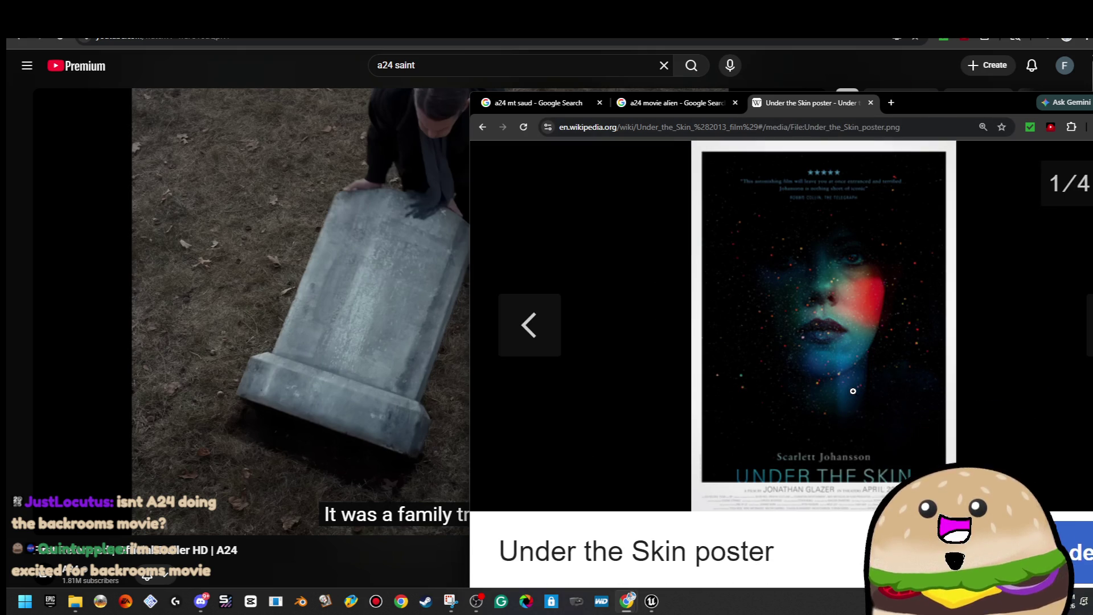
scroll(808, 486, down, 2)
scroll(807, 473, up, 2)
scroll(805, 422, down, 2)
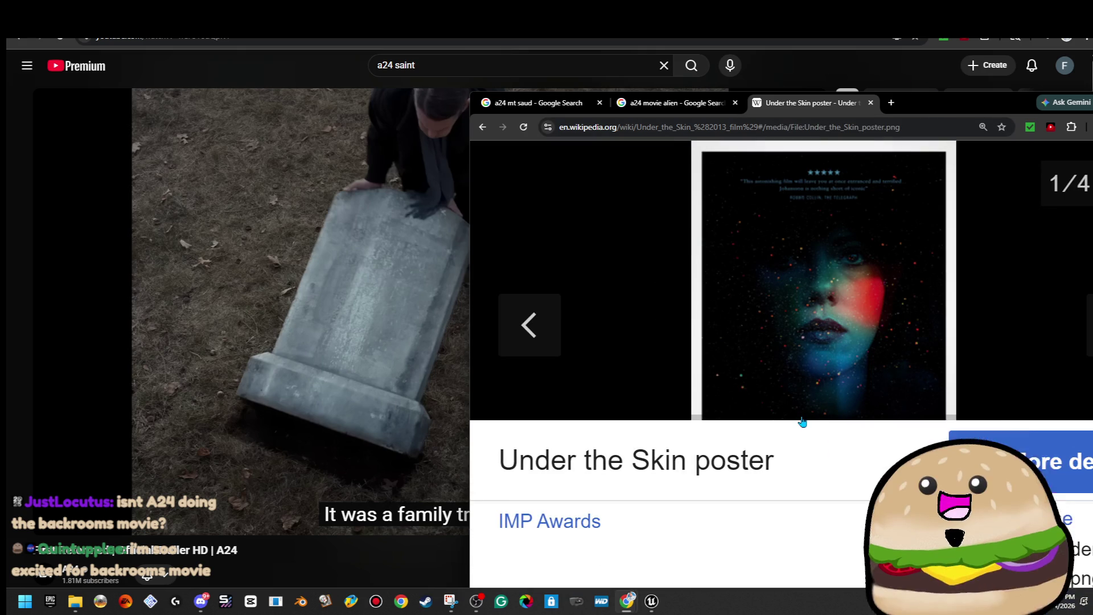
scroll(841, 262, up, 2)
mouse_move(998, 115)
mouse_down()
mouse_move(755, 76)
mouse_move(988, 207)
mouse_up()
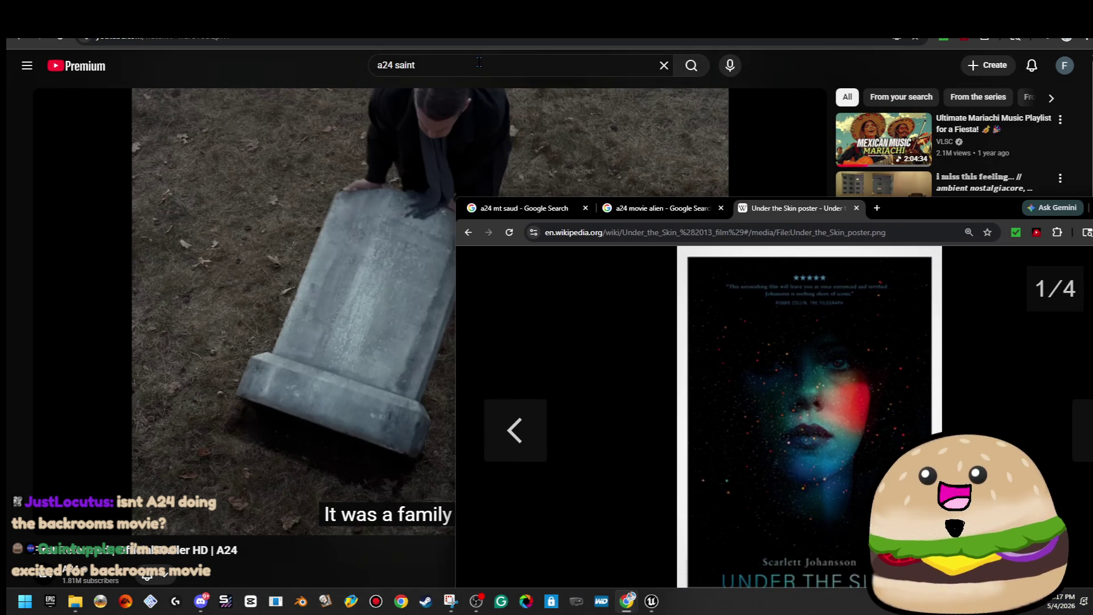
Step: Search YouTube for 'a24 under the skin' and play the official trailer full screen
click(185, 51)
text(a24)
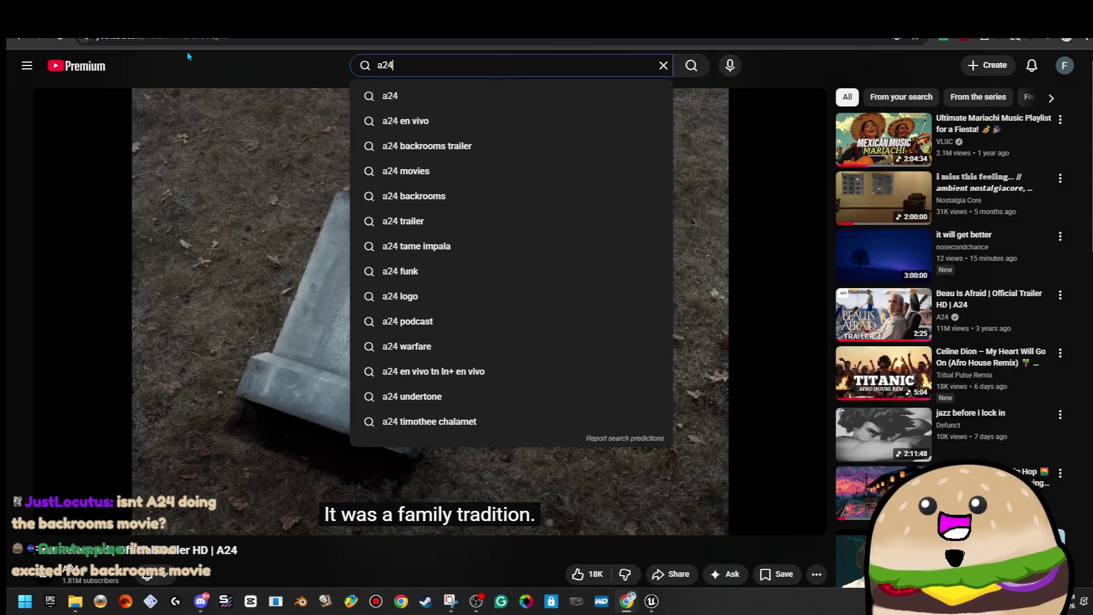
text( under teh)
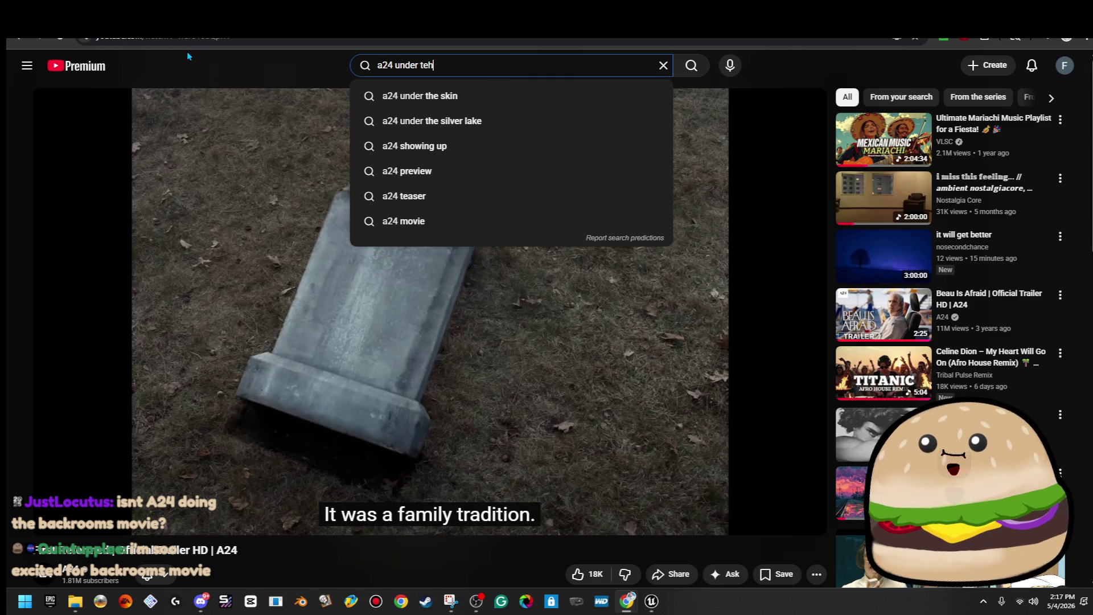
key(BackSpace)
key(BackSpace)
text(he skin)
key(Return)
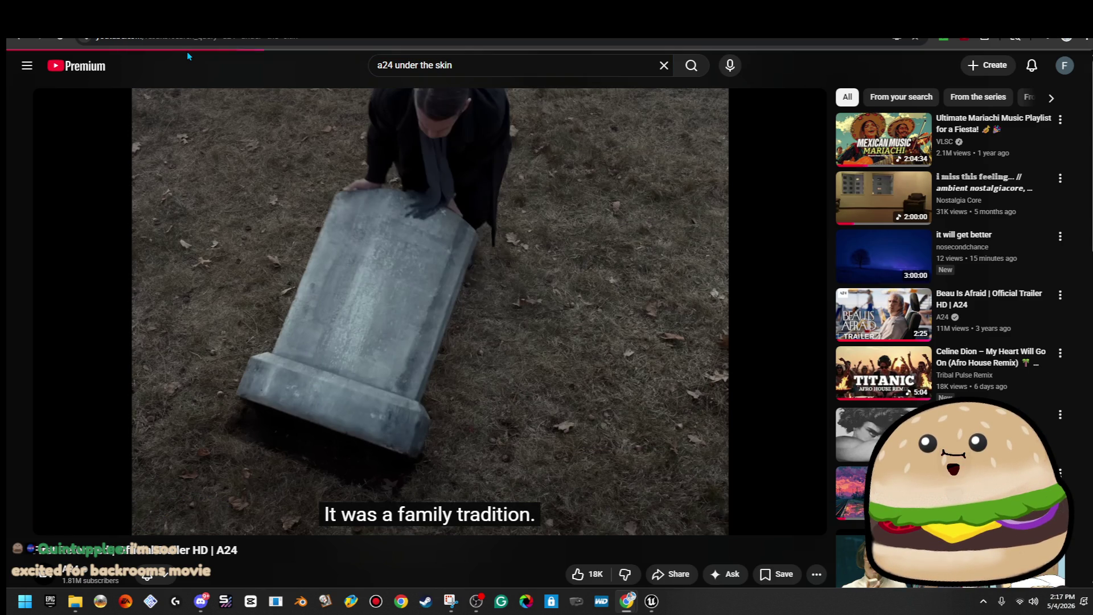
click(390, 163)
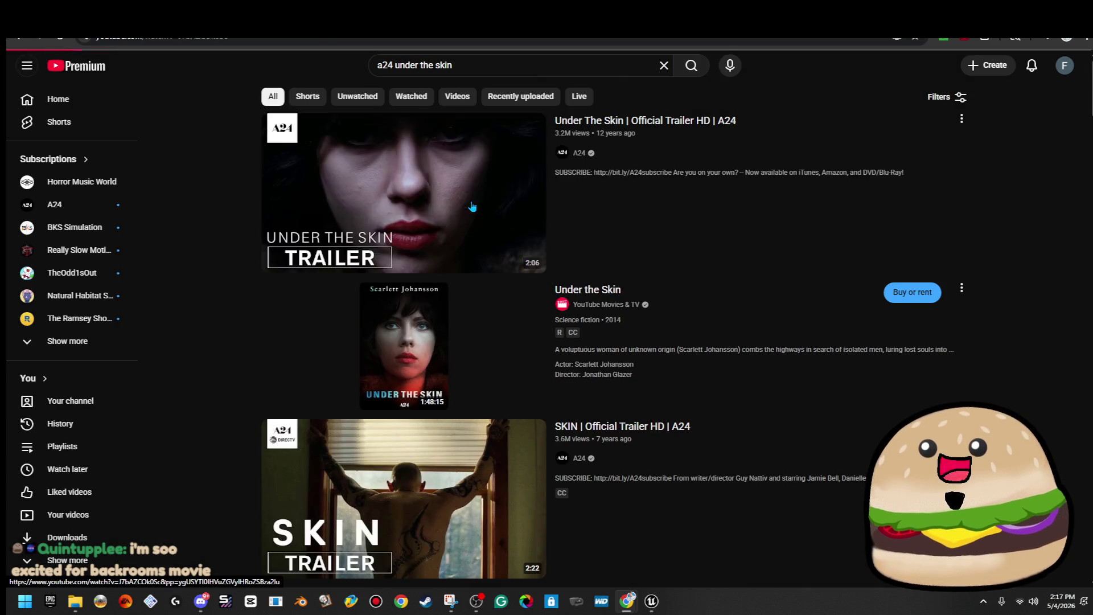
click(805, 518)
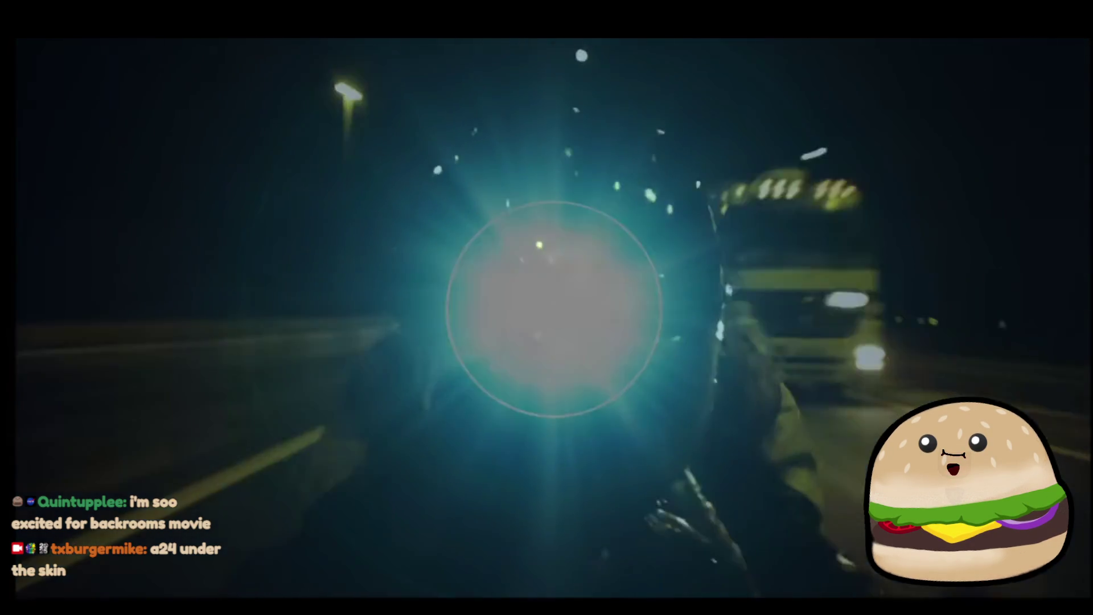
Step: Adjust the volume, mute and unmute the Under the Skin trailer, then exit full screen
mouse_move(71, 560)
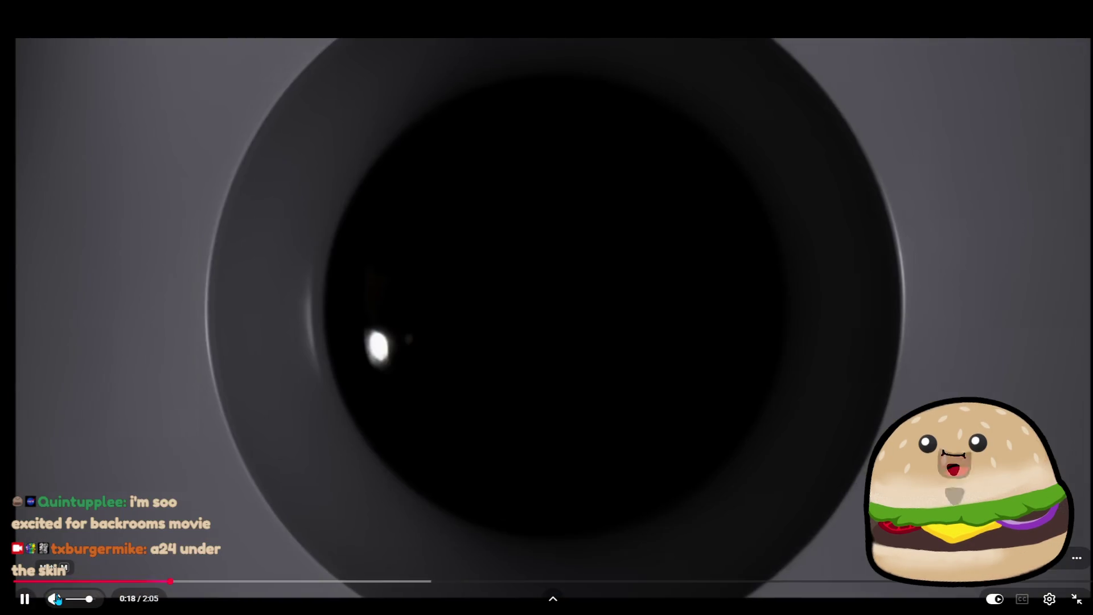
click(74, 599)
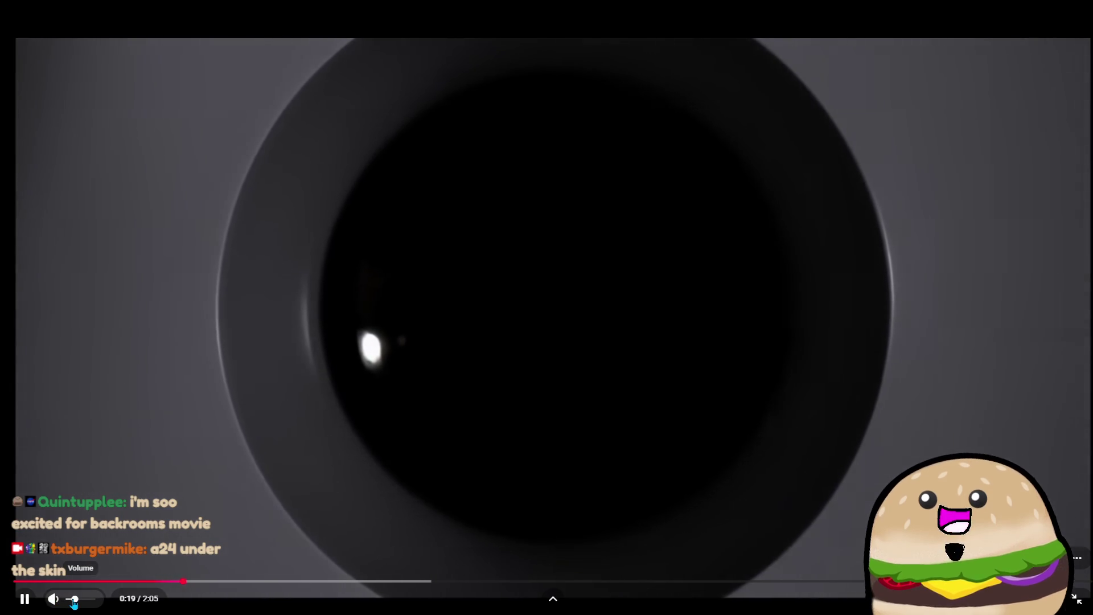
click(55, 601)
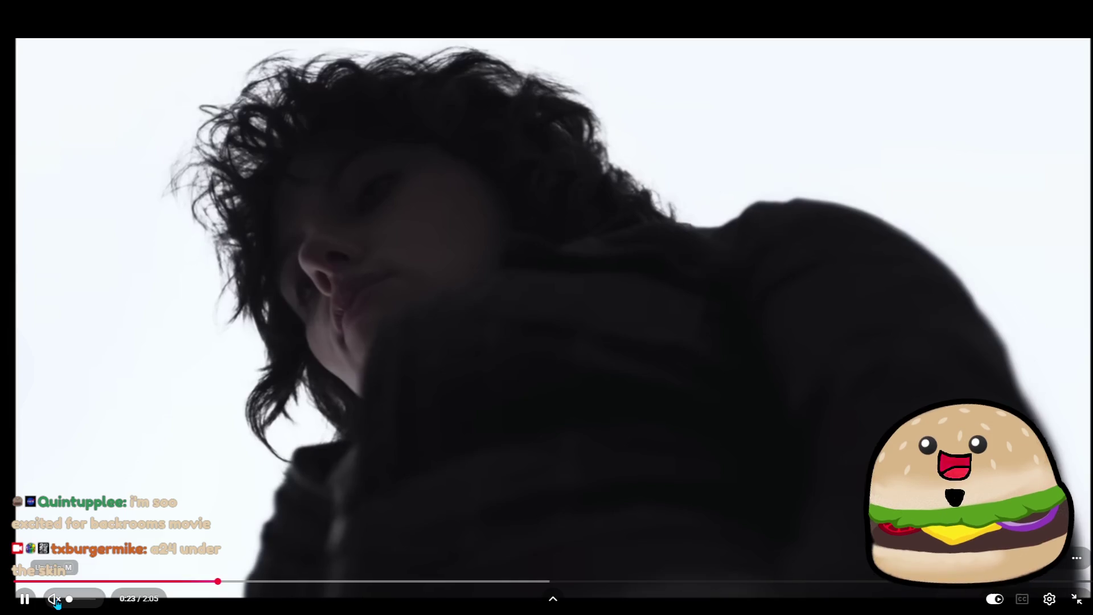
click(55, 600)
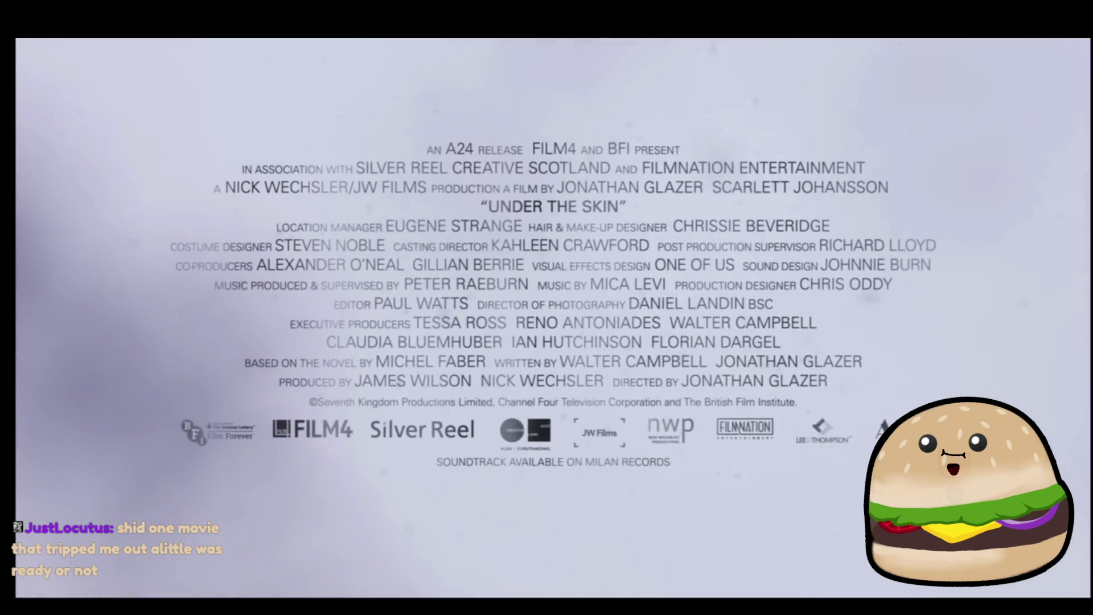
double_click(876, 369)
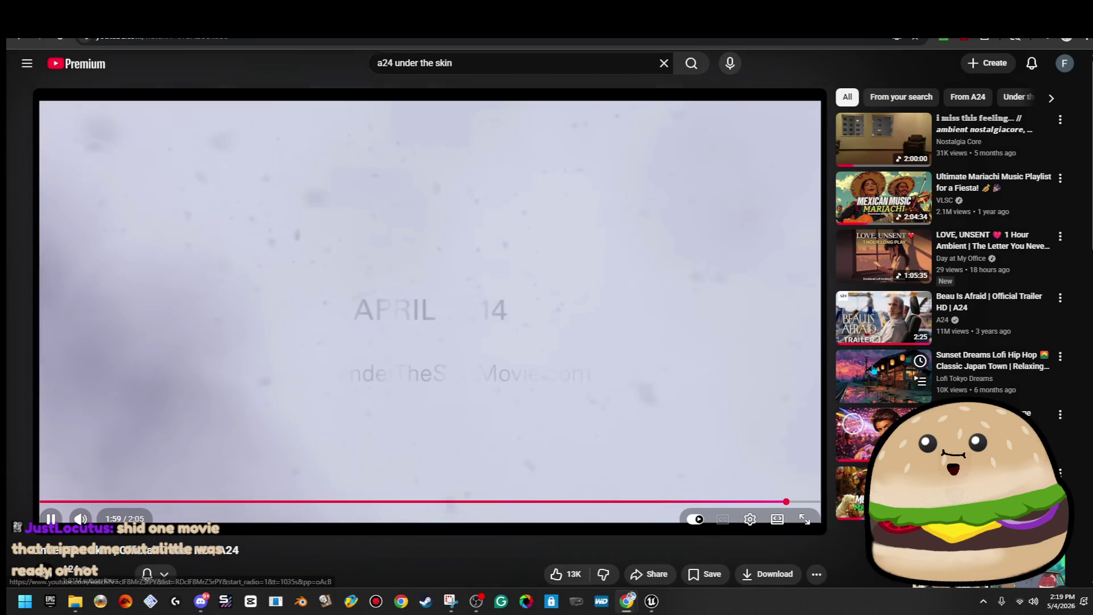
Step: Pause the Under the Skin trailer near its end and go back to the First Reformed page
click(762, 378)
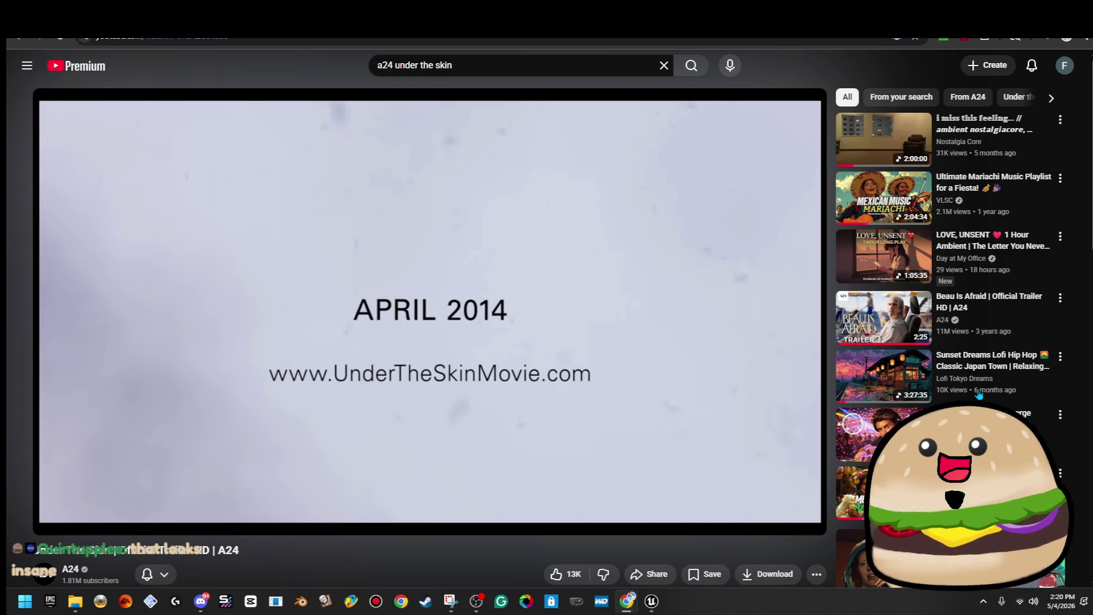
scroll(430, 353, down, 5)
scroll(426, 359, up, 3)
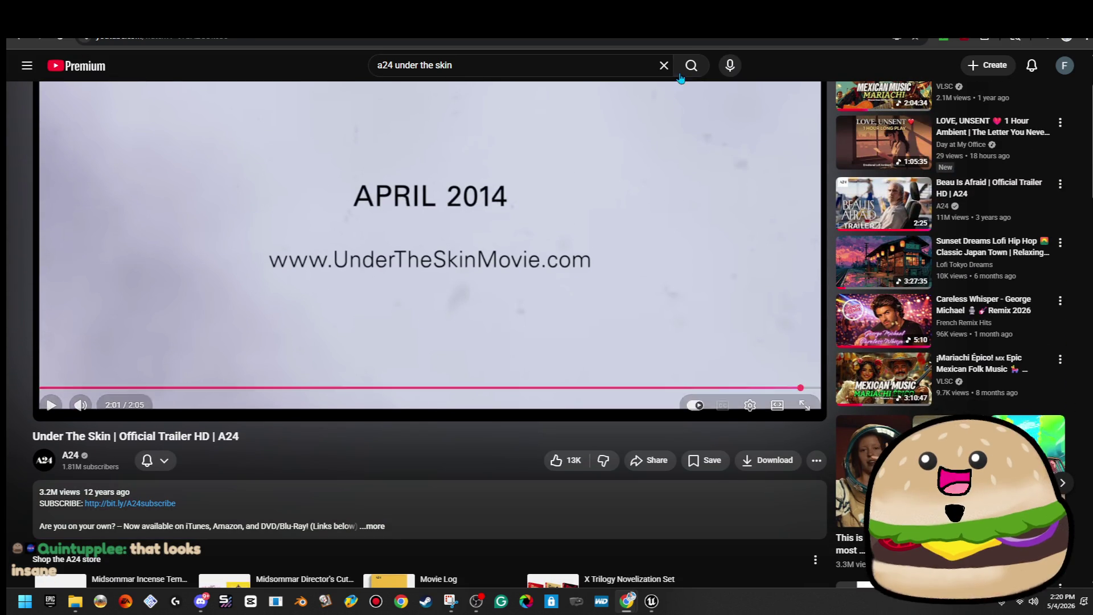
scroll(605, 349, up, 2)
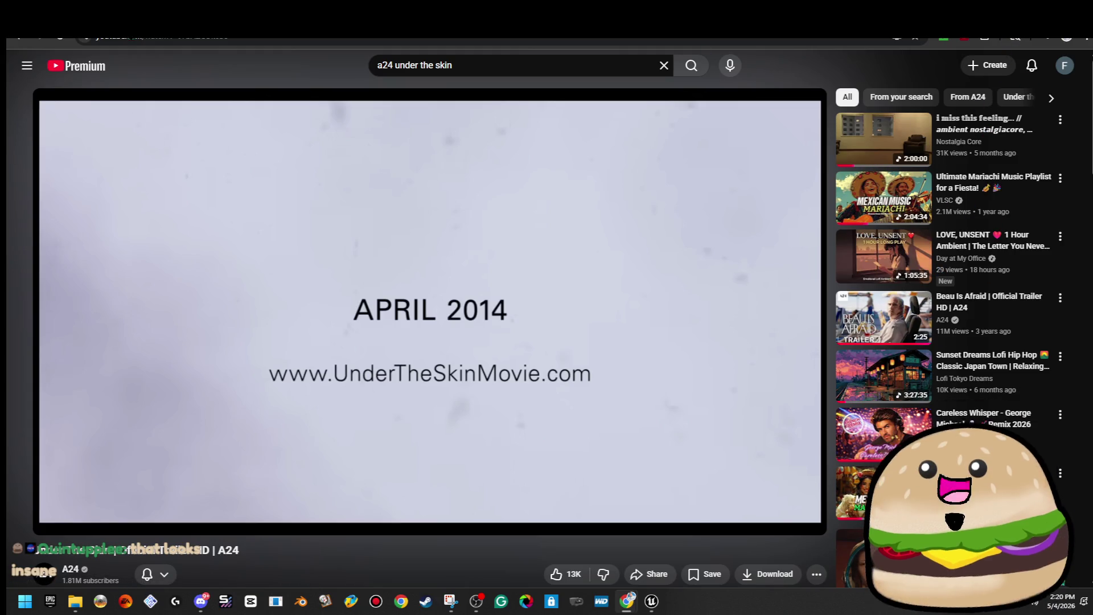
click(19, 38)
click(19, 38)
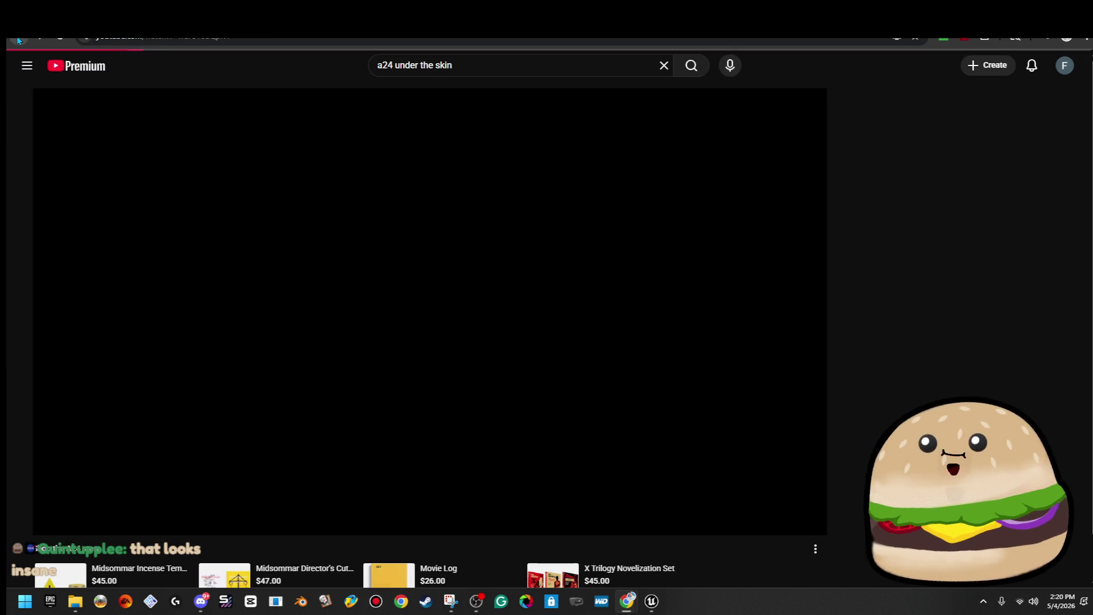
Step: Bring the YouTube window to the front and select the search box text
scroll(199, 265, down, 8)
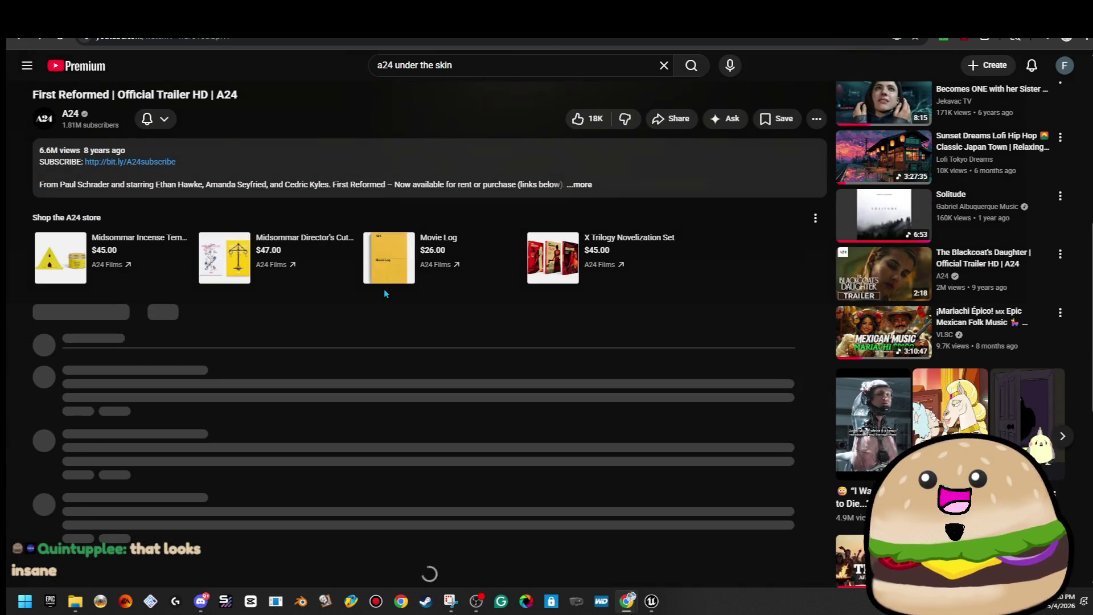
scroll(383, 289, up, 5)
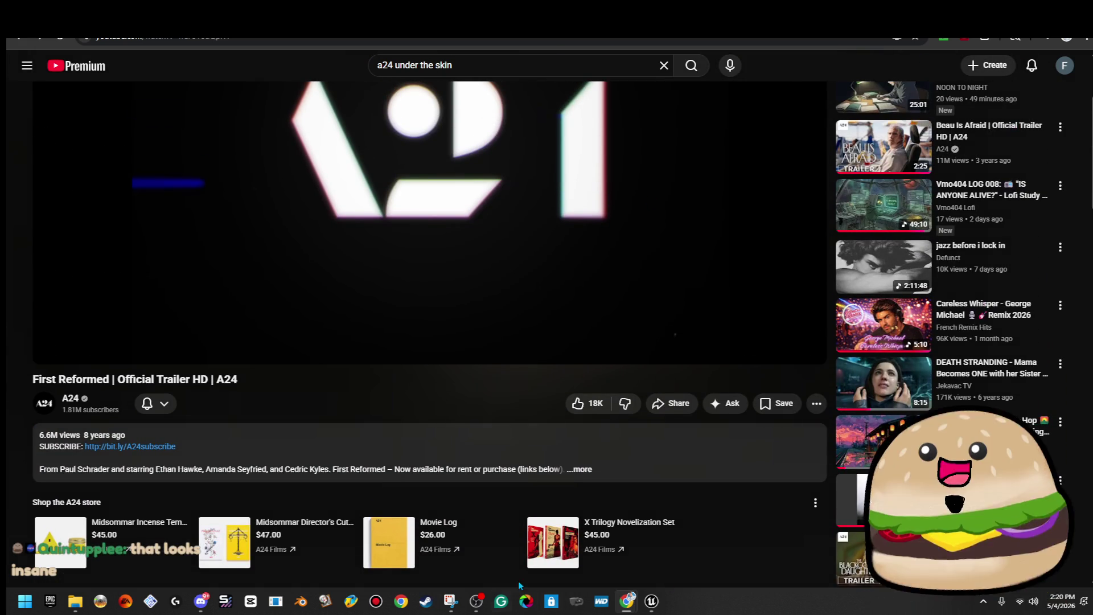
mouse_move(640, 609)
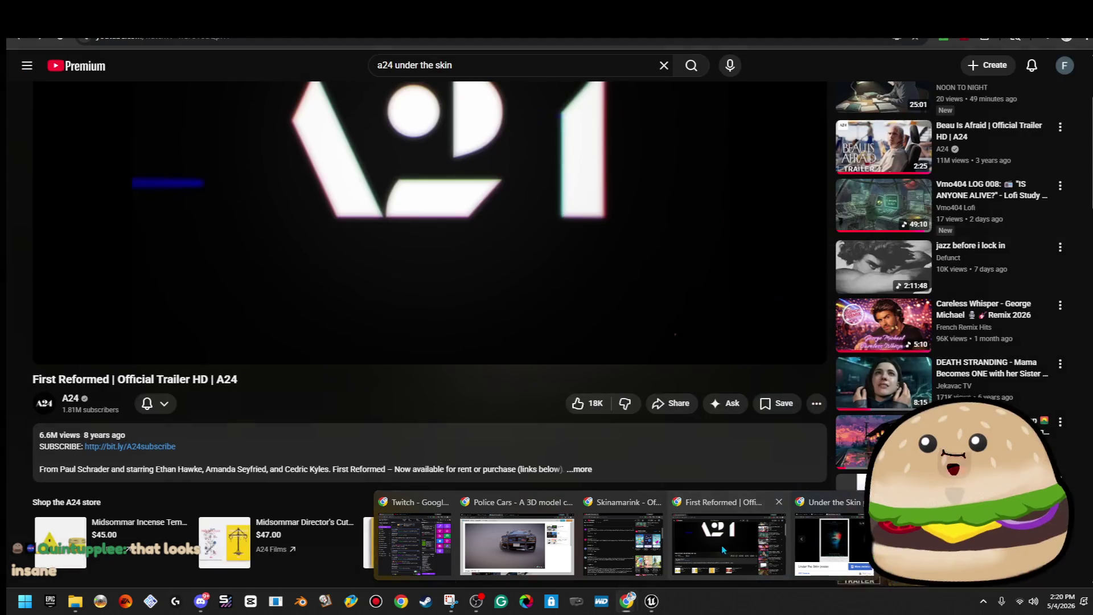
click(722, 545)
scroll(483, 93, up, 3)
drag(467, 65, 320, 74)
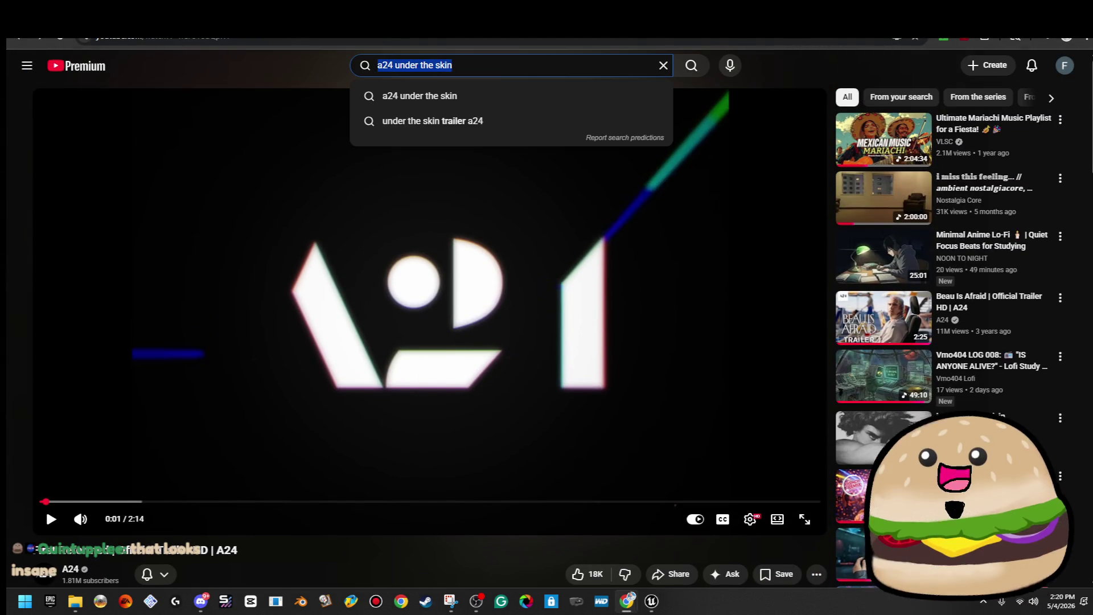
Step: Search 'saint maud trailer' and play the Saint Maud official trailer full screen
text(saint maud trailer)
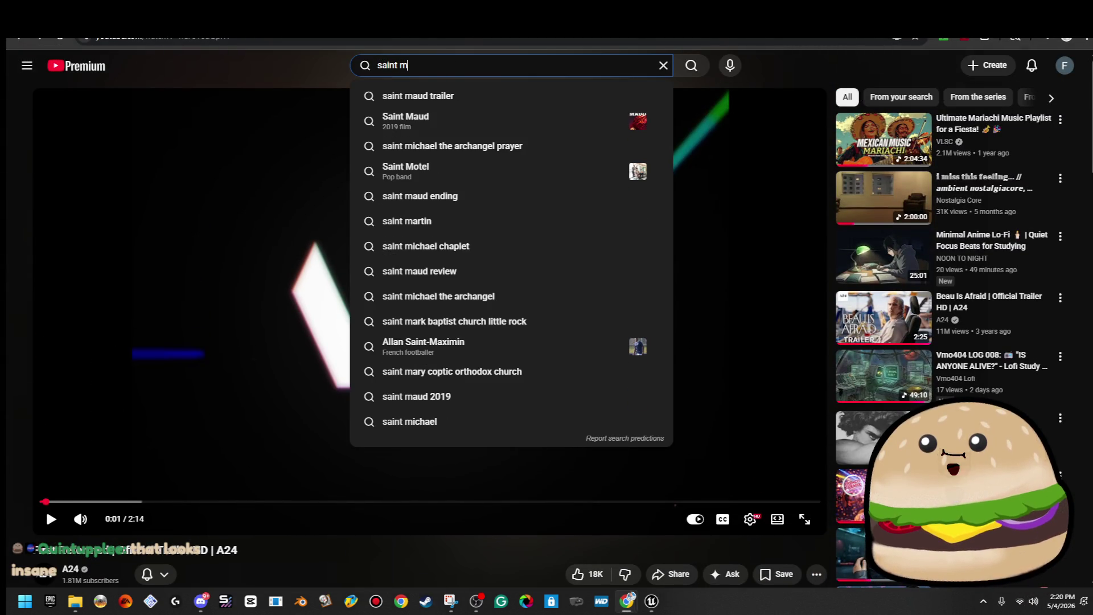
key(Return)
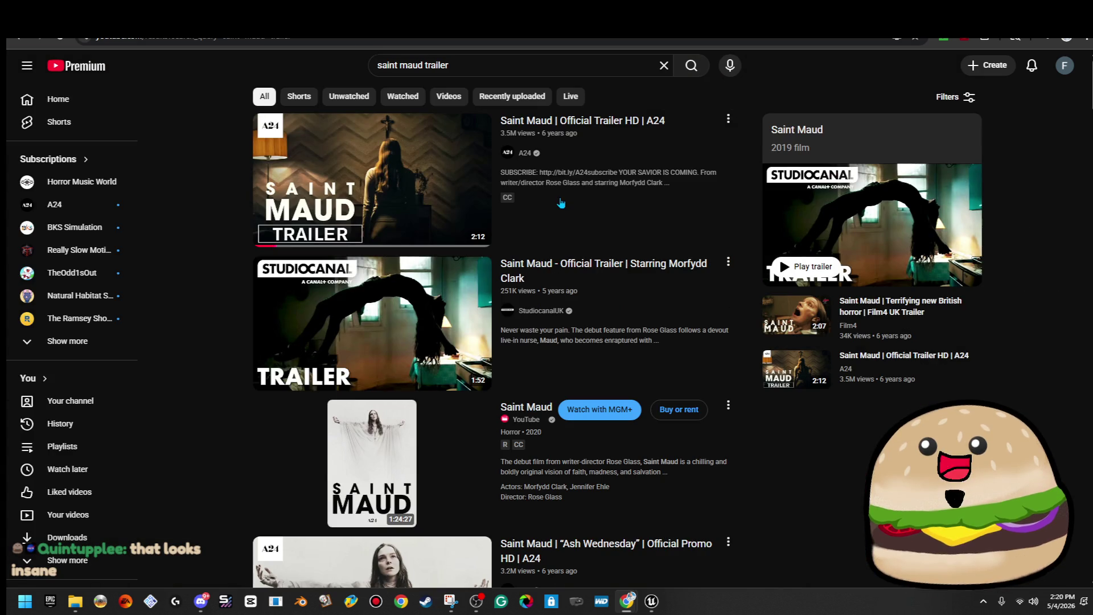
click(387, 183)
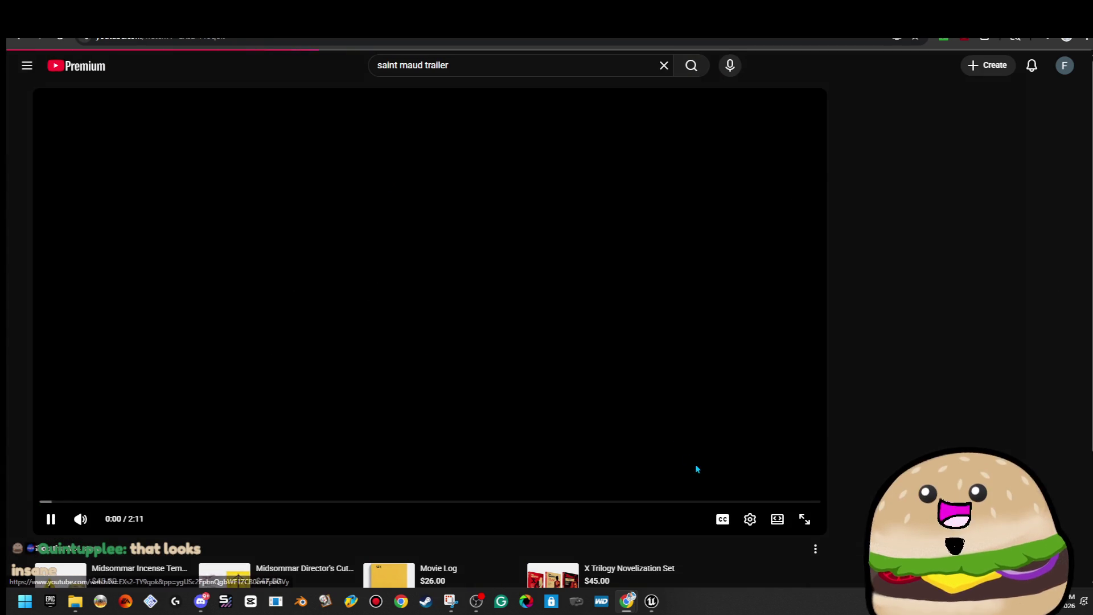
key(f)
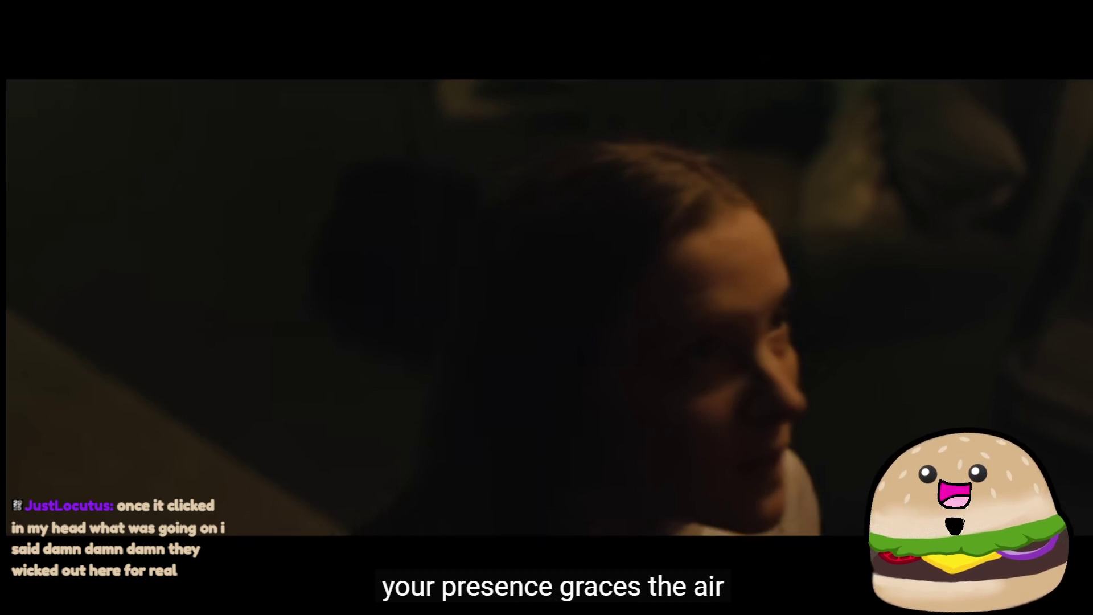
click(620, 209)
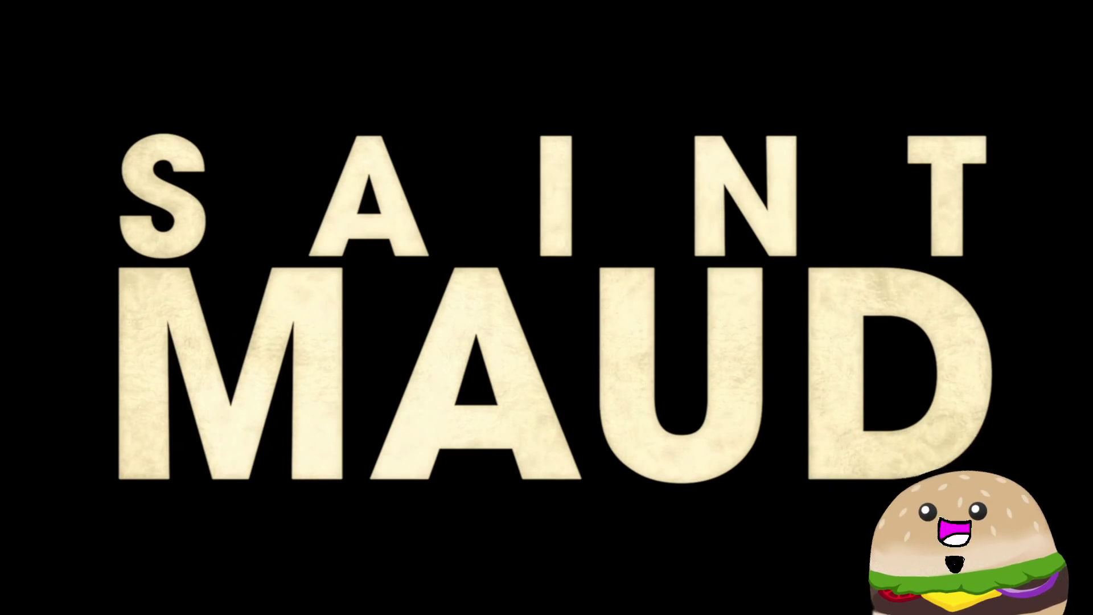
Step: After the trailer ends, jump back to the SAINT MAUD title card
mouse_move(363, 70)
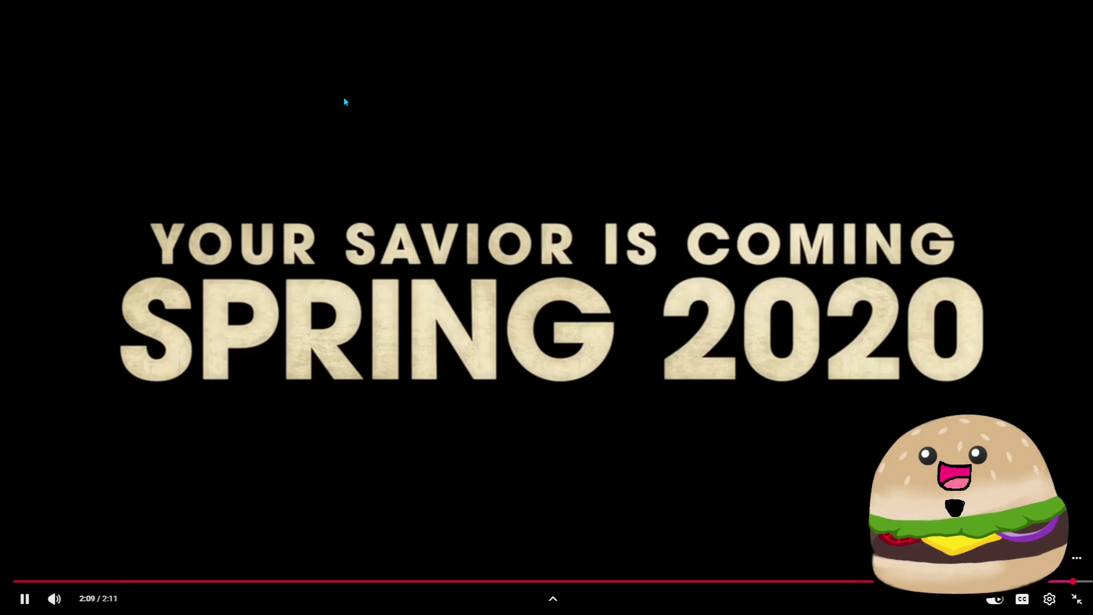
click(1059, 582)
Step: Pause the trailer on its title card, exit full screen, and move Chrome off the Details panel
click(776, 420)
key(Escape)
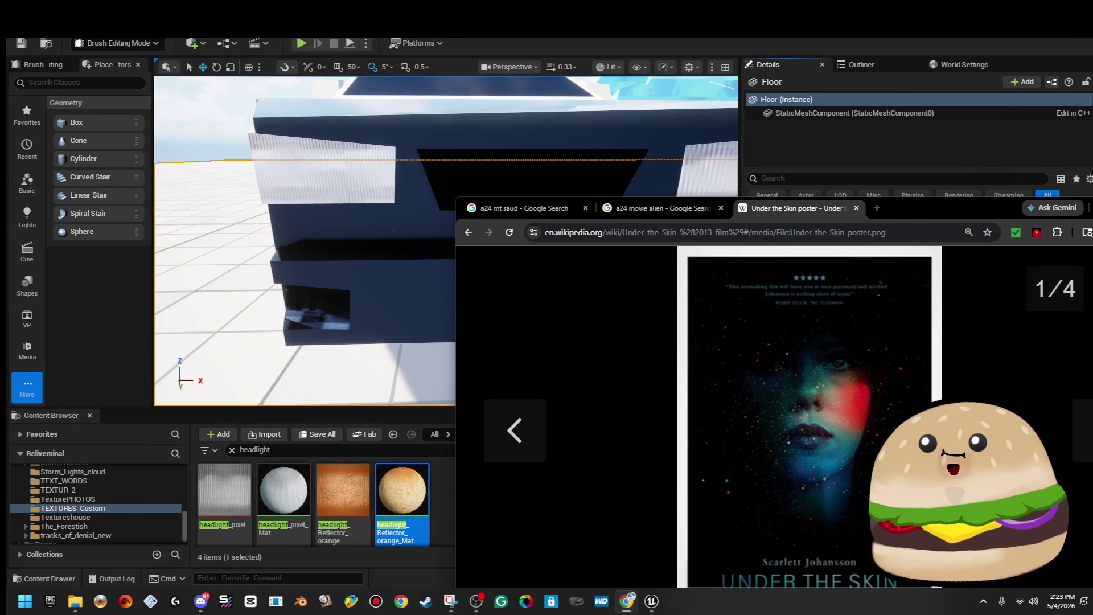
drag(955, 203, 750, 182)
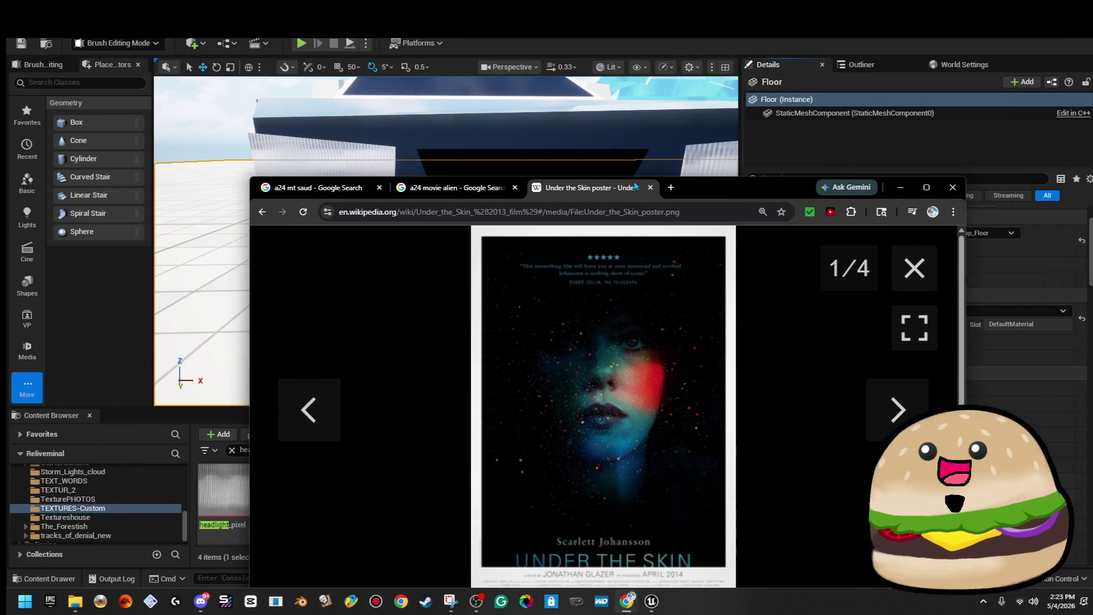
Step: Close the Under the Skin poster and 'a24 movie alien' search tabs to return to Unreal Editor
click(648, 187)
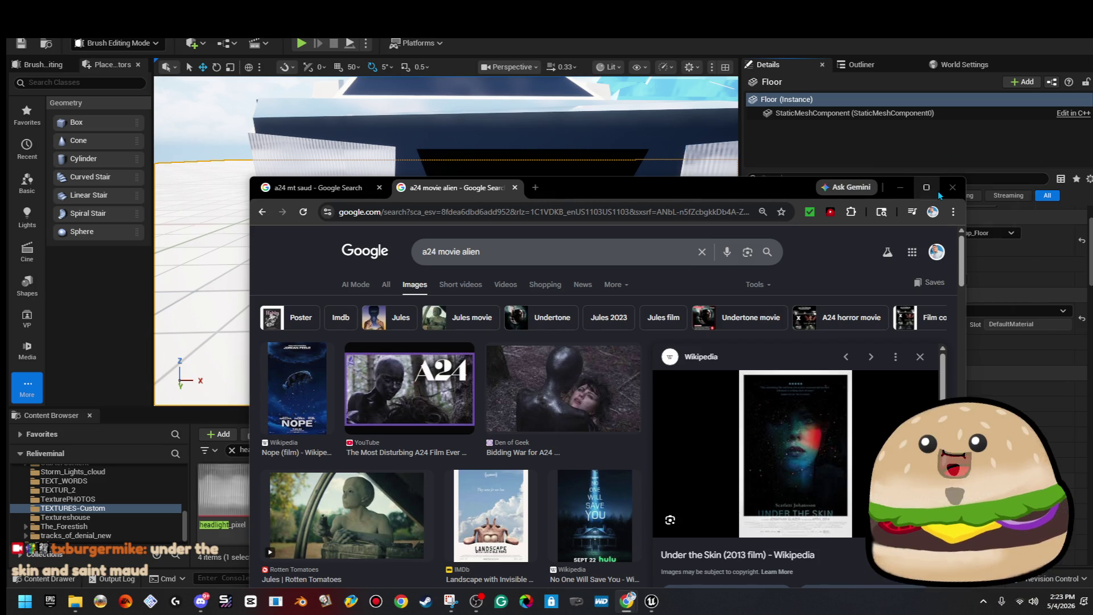
click(518, 189)
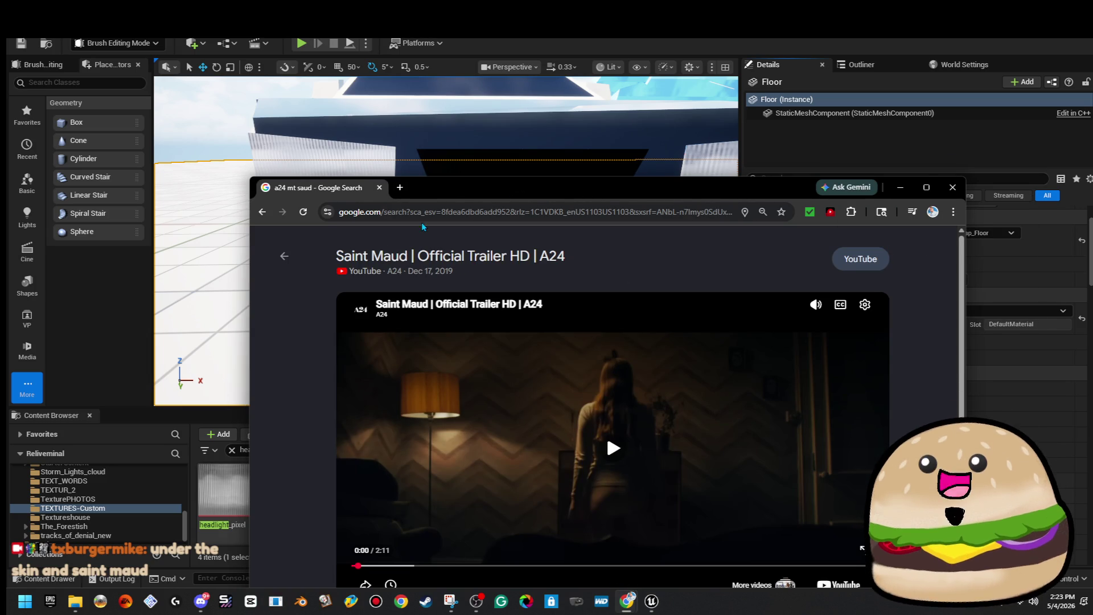
click(379, 187)
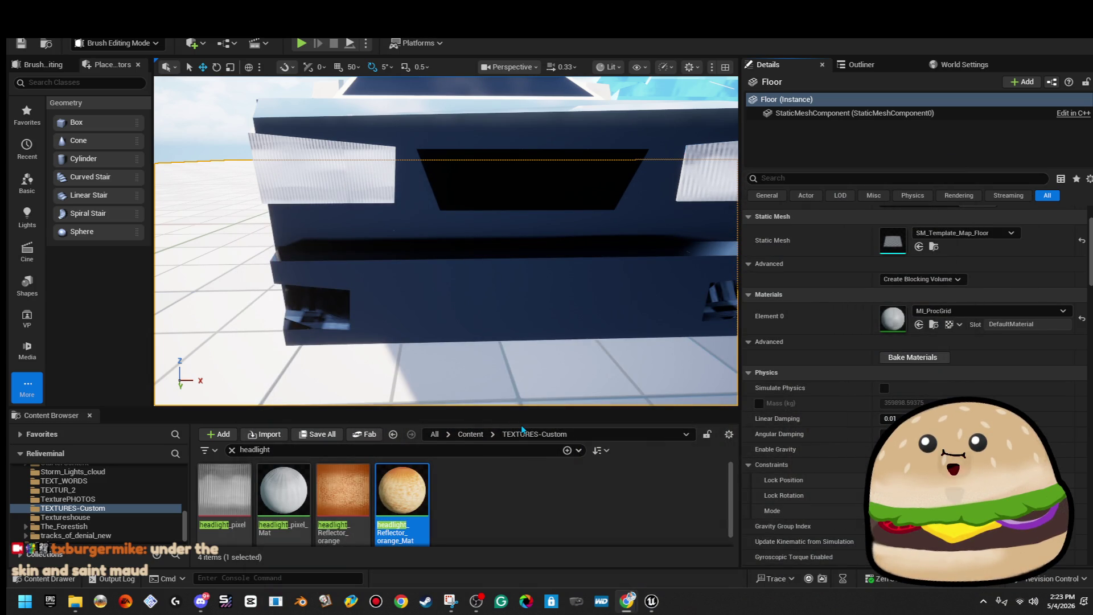
mouse_move(530, 389)
mouse_down()
mouse_move(519, 405)
mouse_move(506, 390)
mouse_up()
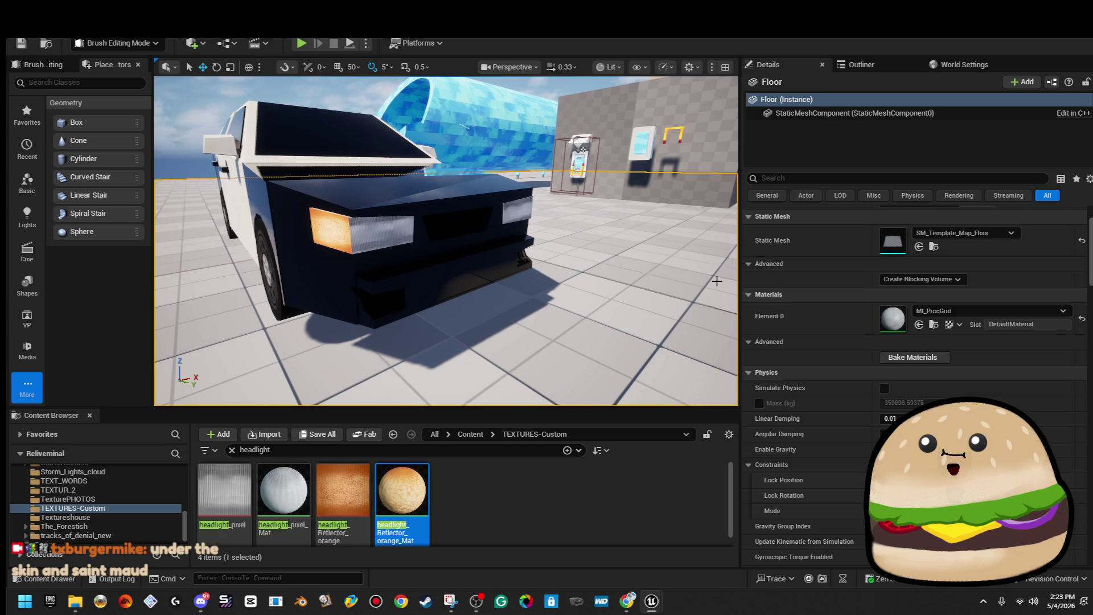
mouse_move(171, 122)
mouse_down()
mouse_move(194, 123)
mouse_move(171, 121)
mouse_up()
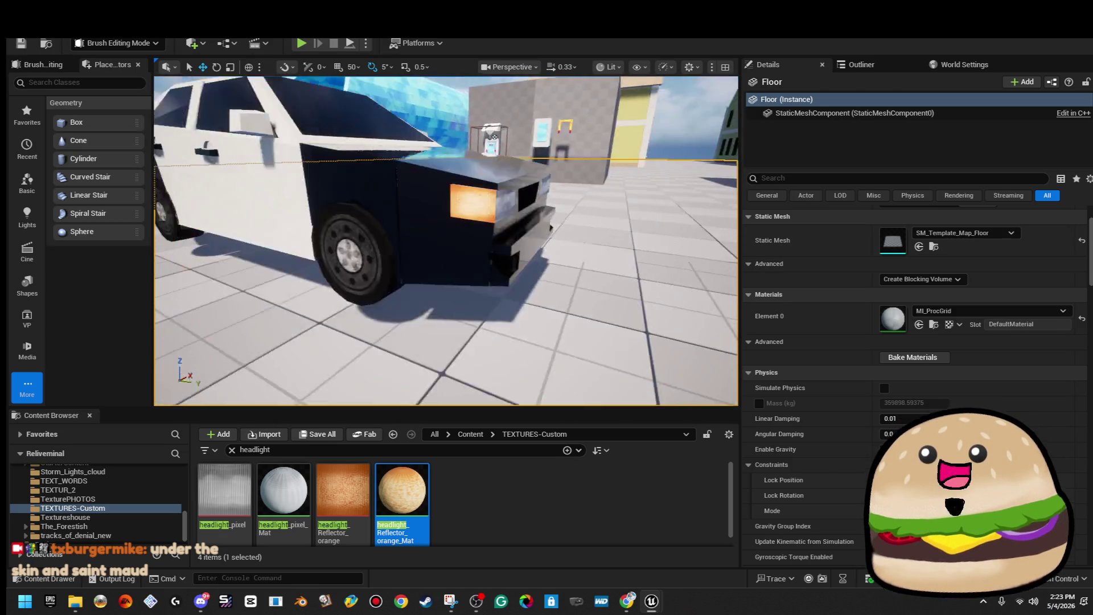
drag(171, 121, 205, 122)
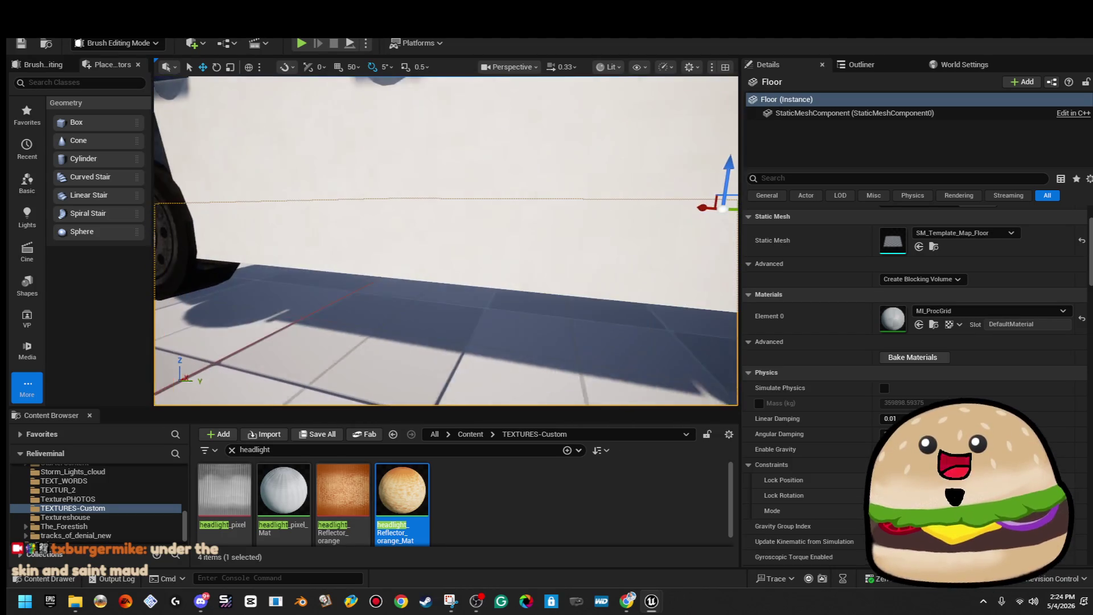
key(s)
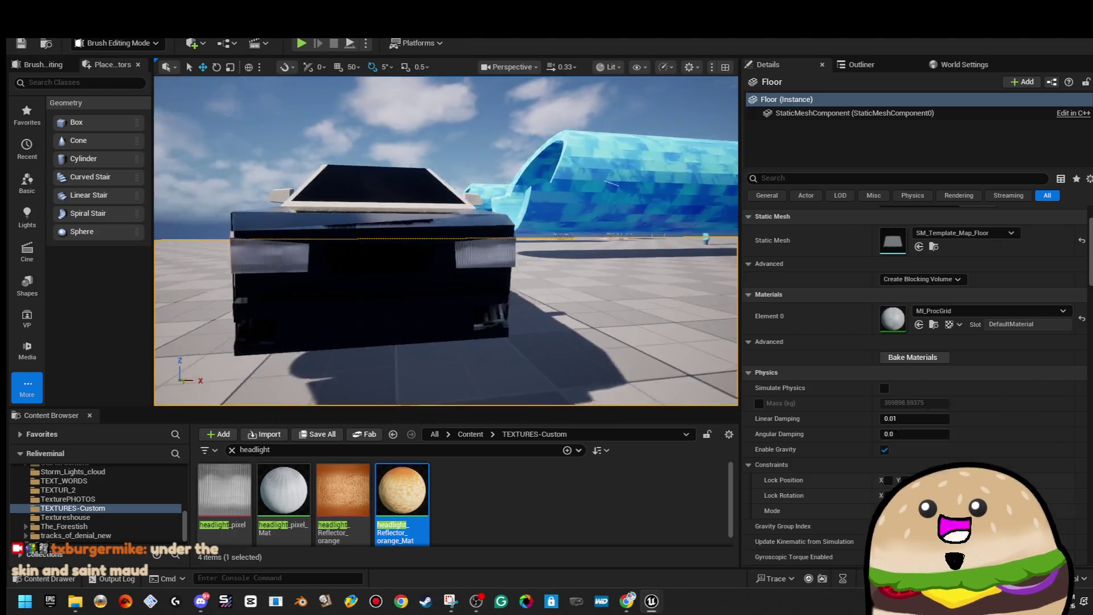
drag(399, 227, 338, 147)
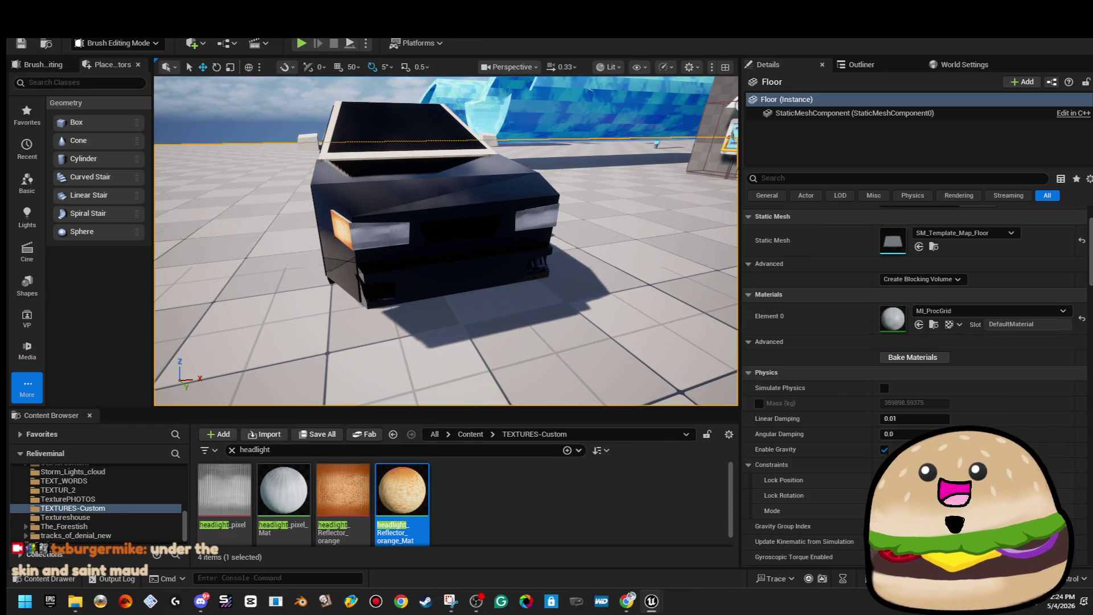
mouse_move(633, 605)
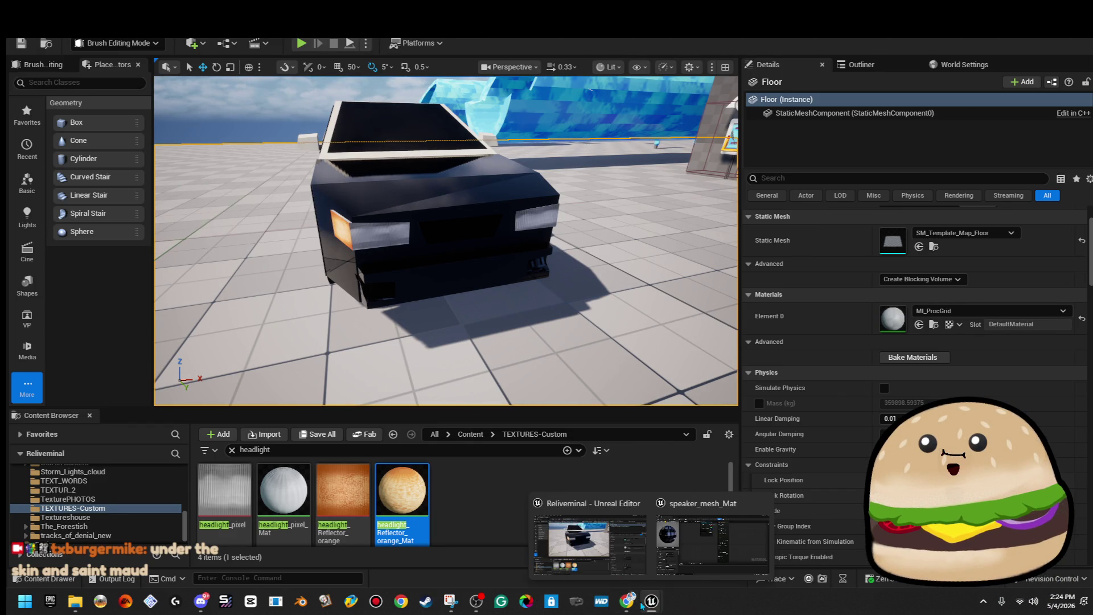
click(561, 541)
mouse_move(527, 325)
mouse_down()
mouse_move(542, 348)
mouse_move(490, 324)
mouse_move(528, 314)
mouse_move(593, 347)
mouse_move(606, 328)
mouse_move(522, 328)
mouse_up()
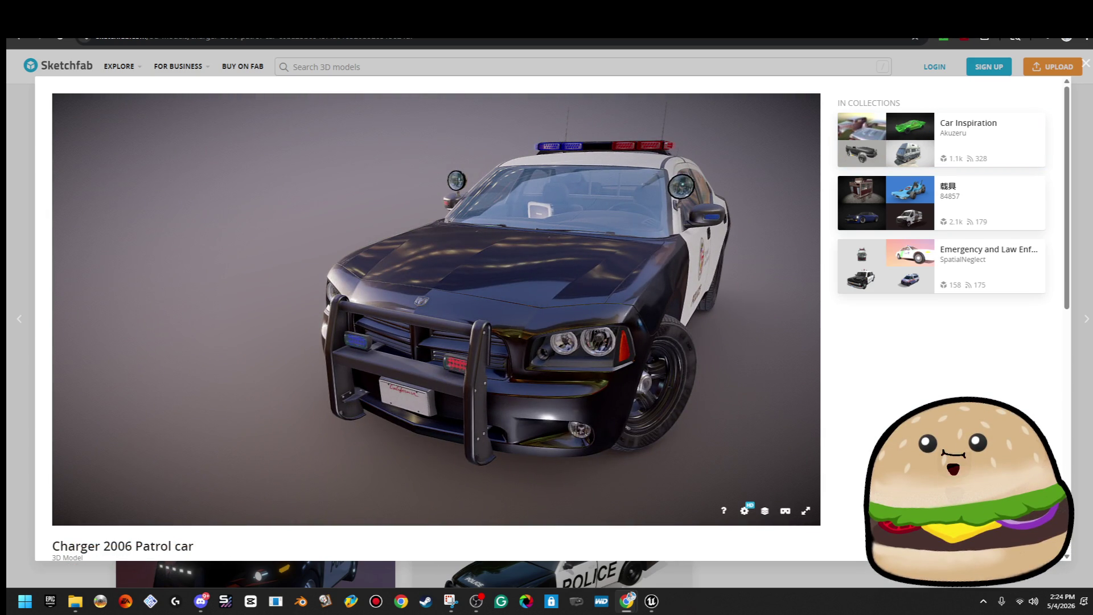
key(alt+Tab)
scroll(446, 241, up, 10)
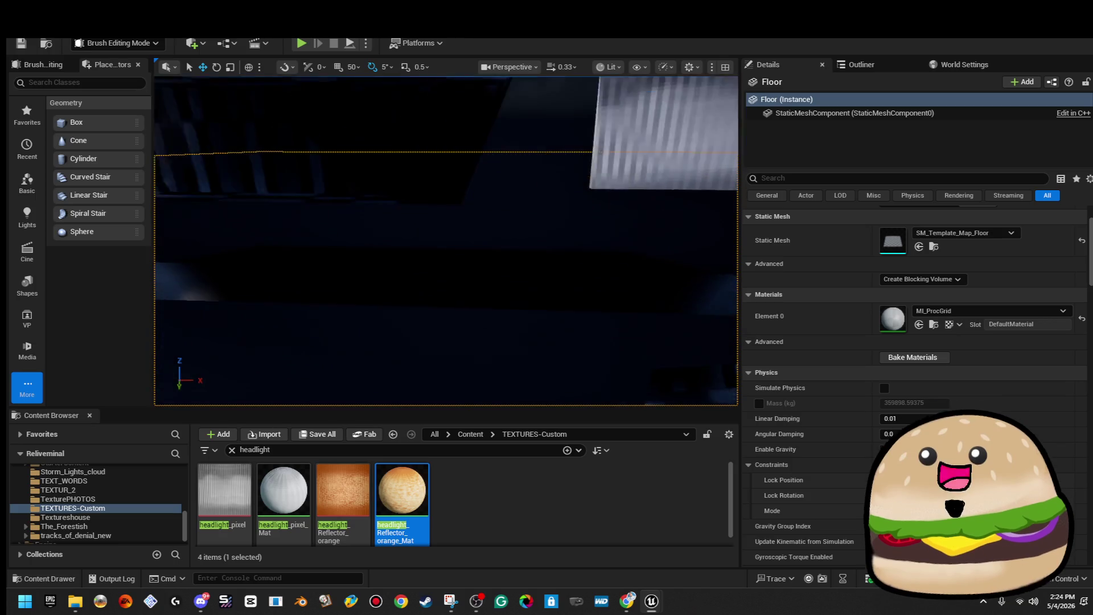
mouse_move(446, 241)
mouse_down()
mouse_move(427, 241)
mouse_move(456, 241)
mouse_up()
click(455, 216)
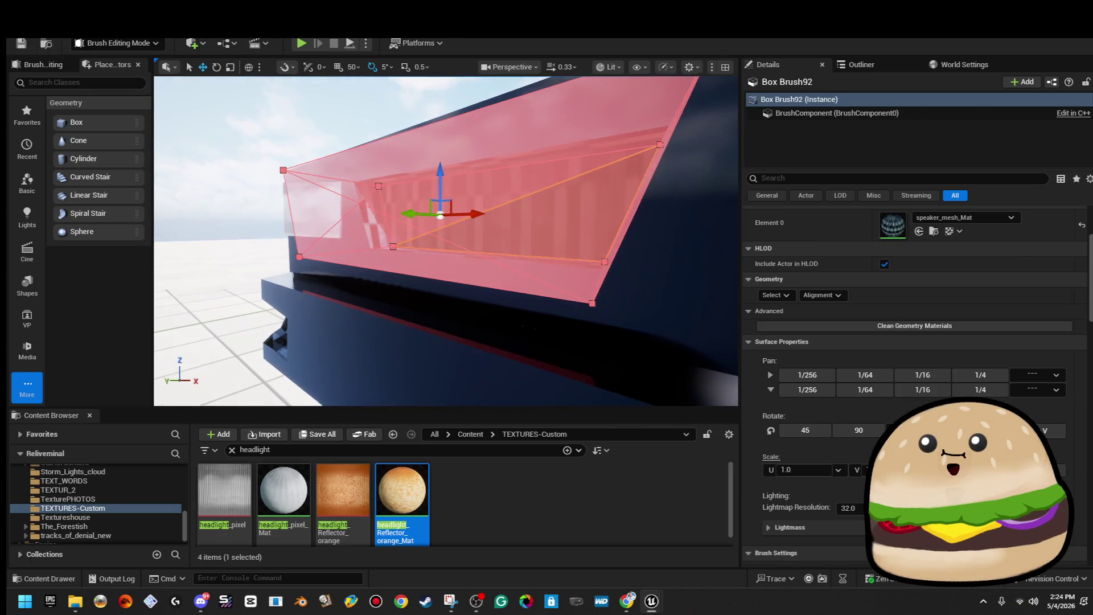
Step: Focus on the vent box brush and try a vertical squash with the scale gizmo, then undo it
key(f)
key(r)
mouse_move(442, 176)
mouse_down()
mouse_move(443, 197)
mouse_move(507, 261)
mouse_up()
key(ctrl+z)
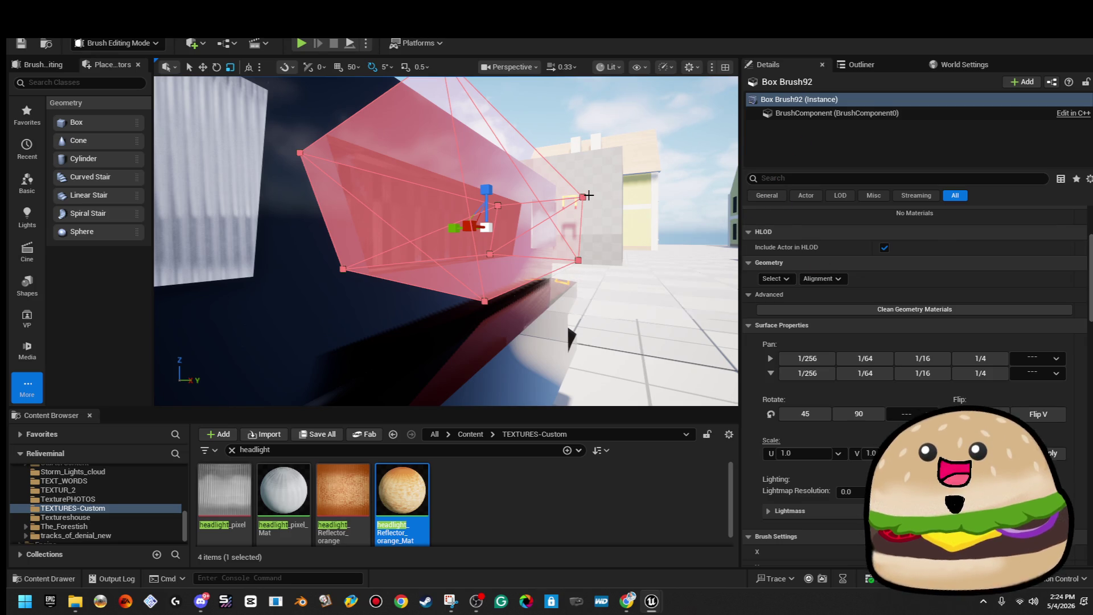
click(594, 172)
key(ctrl+z)
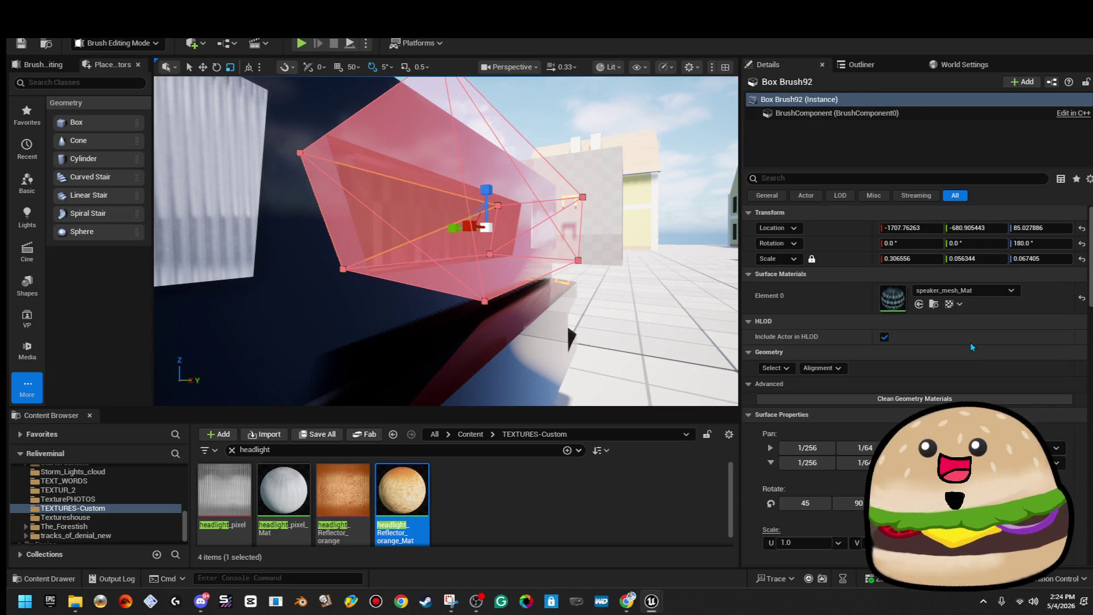
Step: Unlock proportional scaling and set Box Brush92's Z scale to 0.03
click(813, 259)
click(1051, 258)
text(0.03)
key(Return)
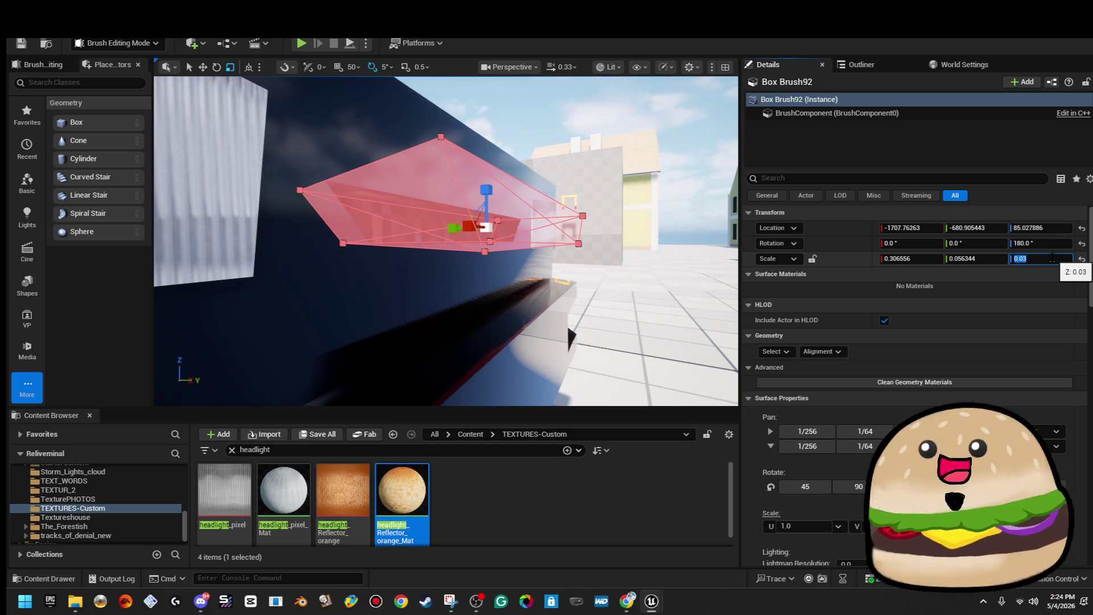
key(f)
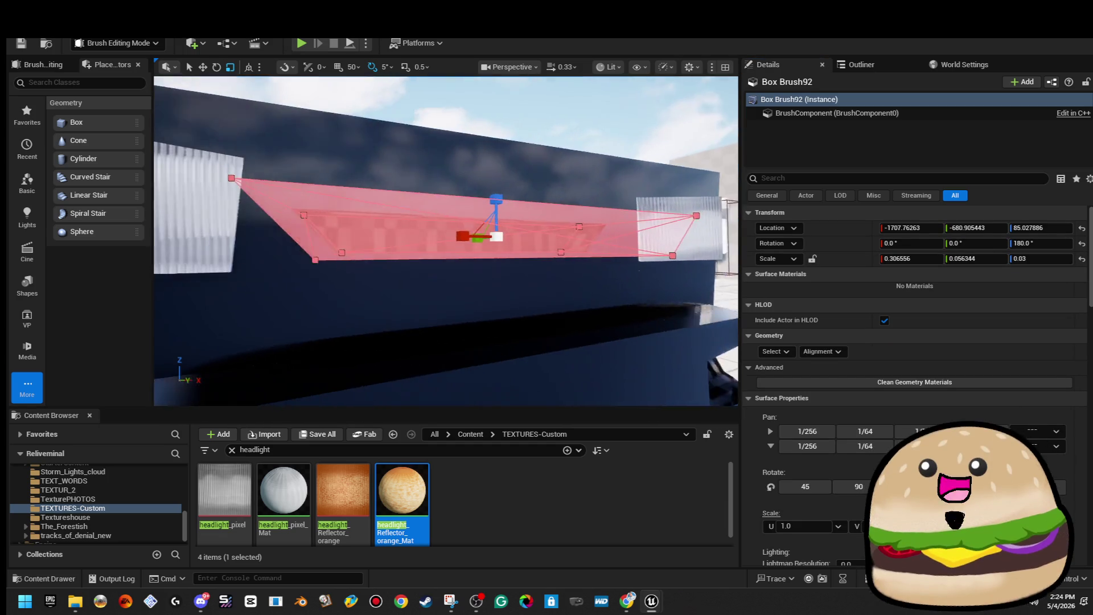
Step: Adjust the flattened slot brush and raise it higher on the car front
click(490, 292)
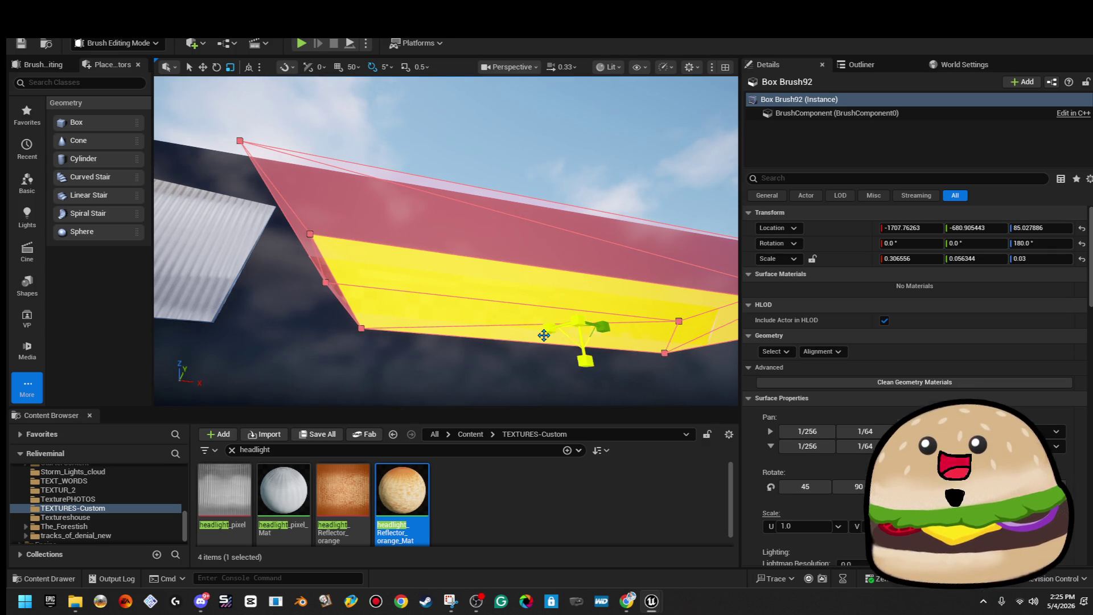
mouse_move(548, 331)
mouse_down()
mouse_move(507, 327)
mouse_move(546, 328)
mouse_up()
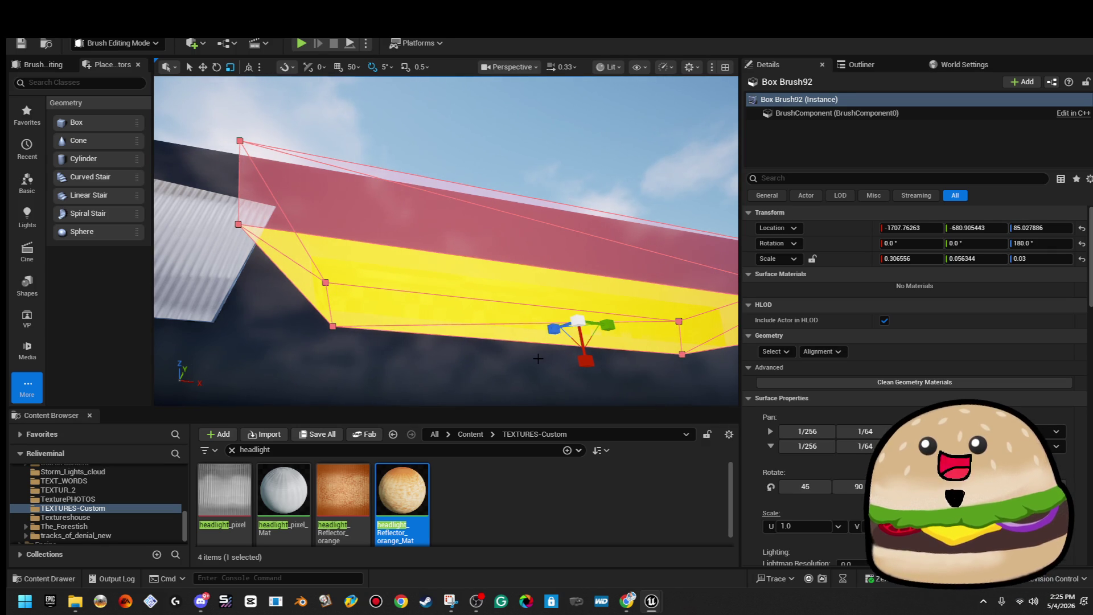
click(559, 191)
drag(446, 241, 399, 253)
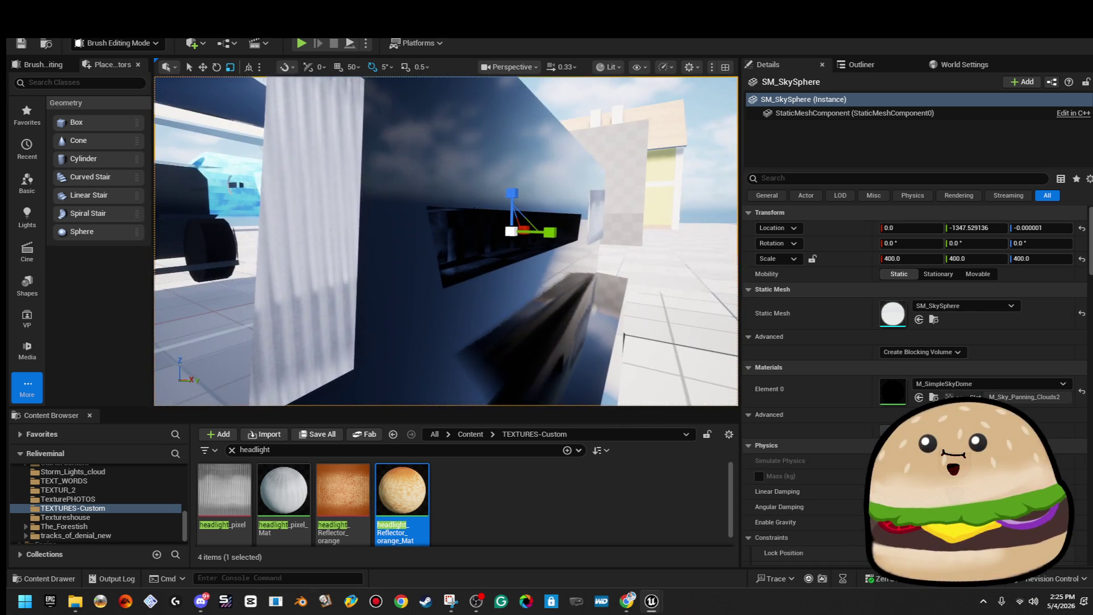
click(570, 197)
mouse_move(571, 193)
mouse_down()
mouse_move(570, 156)
mouse_move(547, 131)
mouse_up()
click(537, 118)
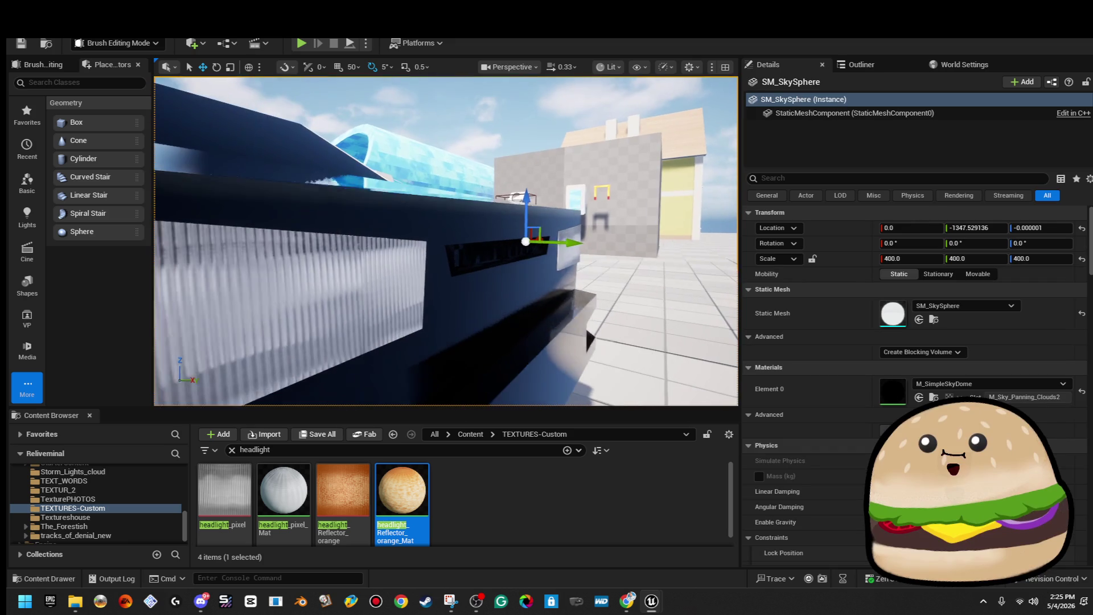
Step: Position a duplicate vent brush just beneath the first slot
click(501, 247)
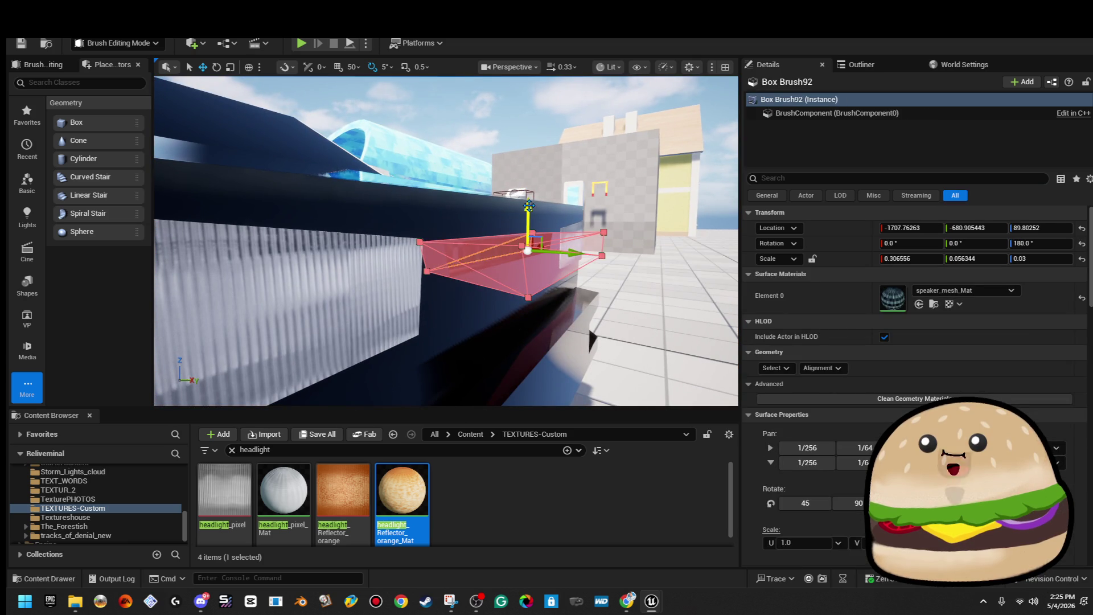
click(532, 200)
drag(528, 235, 527, 243)
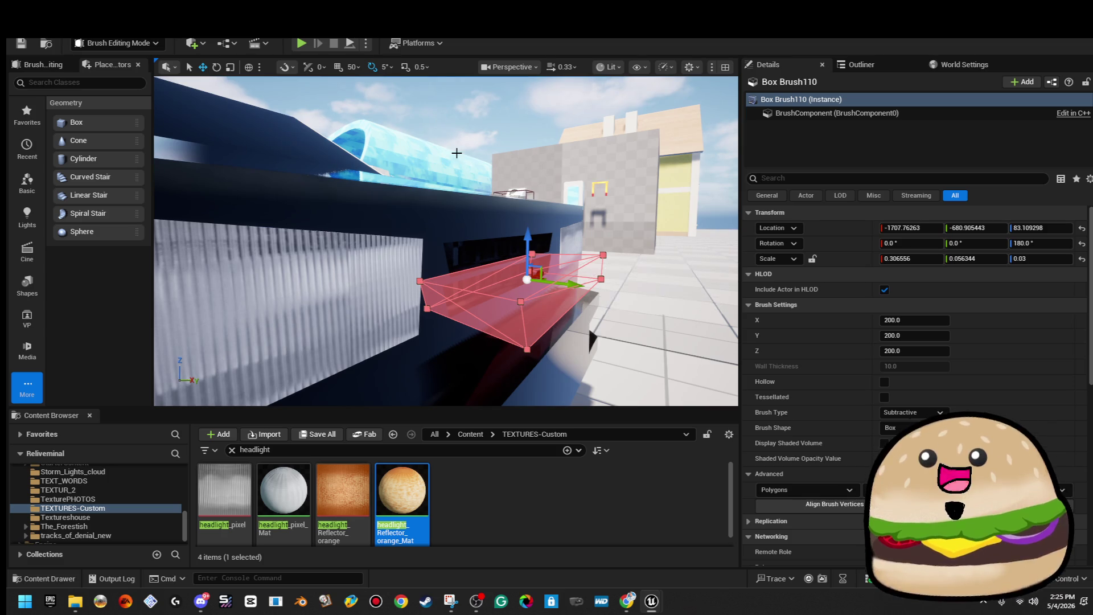
key(f)
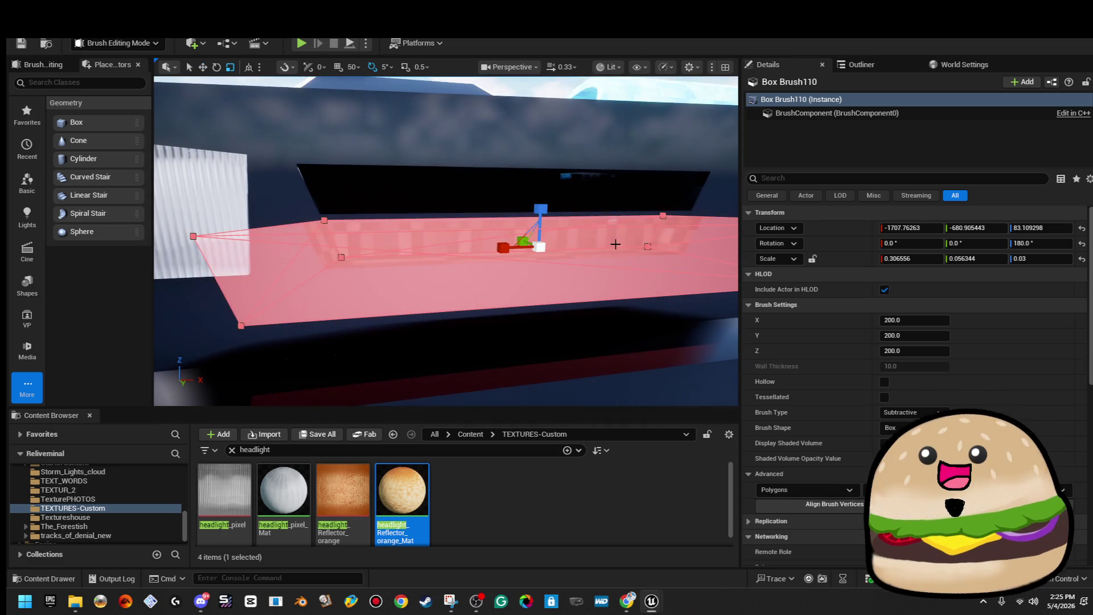
Step: Narrow the second vent brush's X scale from 0.3067 to 0.2679 and check both slots
mouse_move(507, 250)
mouse_down()
mouse_move(606, 302)
mouse_move(501, 250)
mouse_move(493, 220)
mouse_up()
click(494, 253)
scroll(593, 92, down, 1)
click(593, 92)
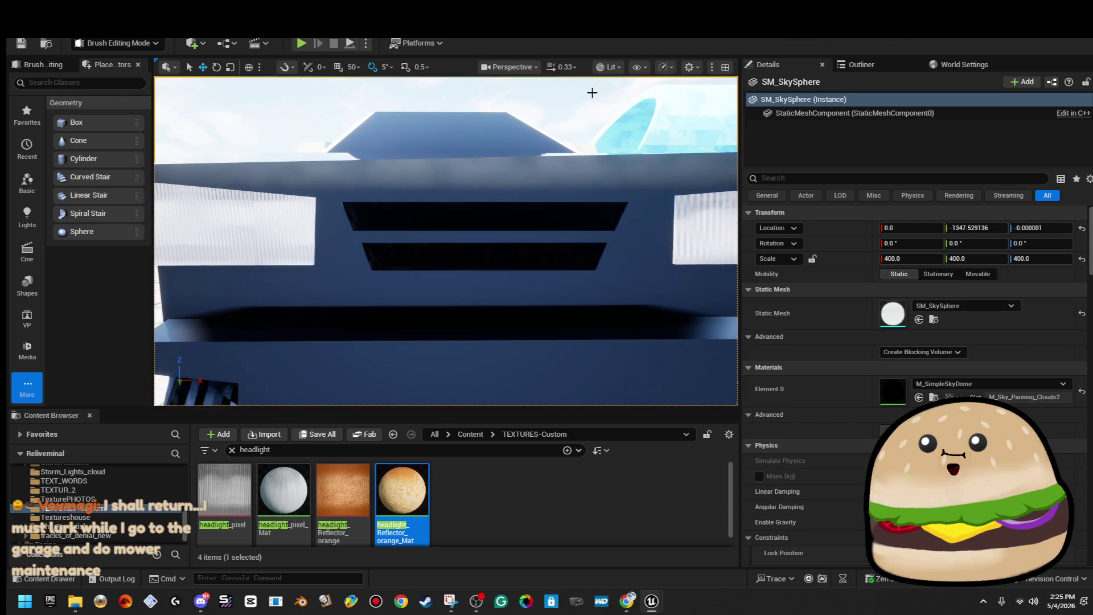
scroll(592, 92, down, 5)
scroll(446, 241, up, 2)
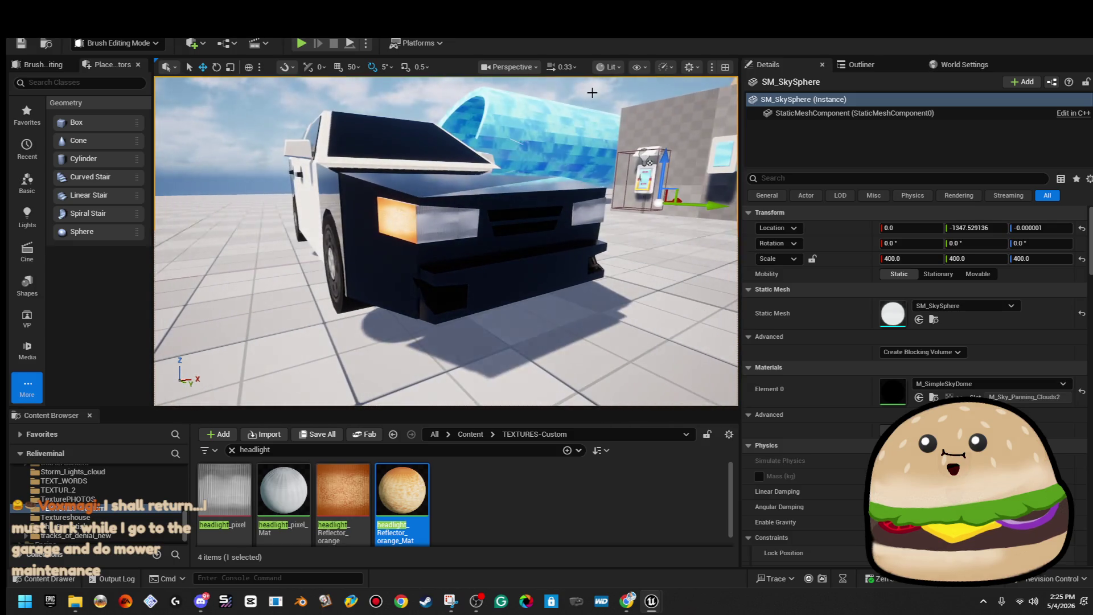